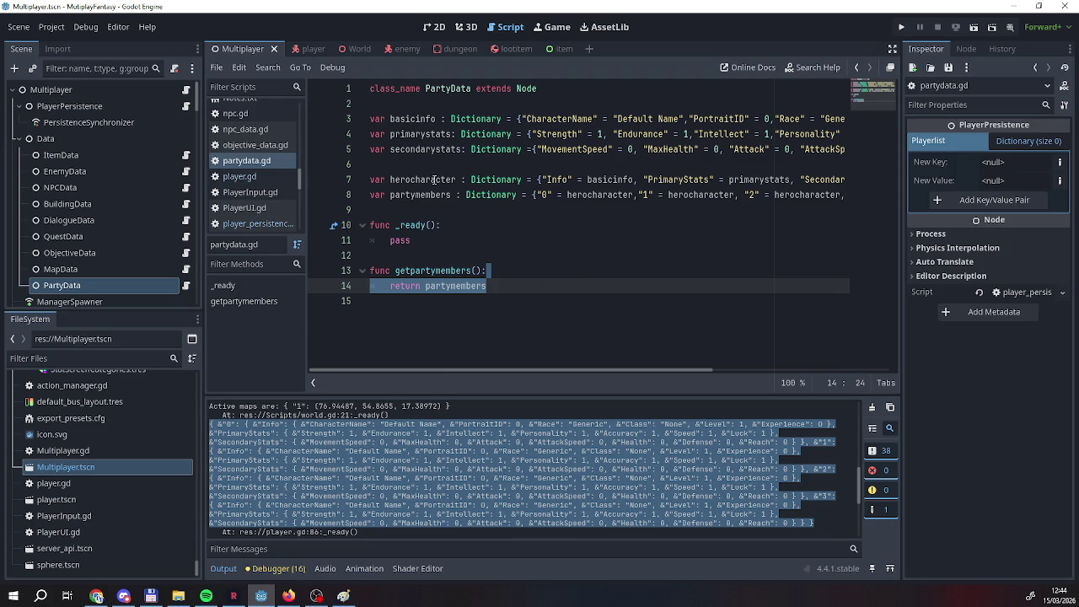
Switch to the 3D view, return to the script editor, then save to launch MultiplayFantasy.
scroll(172, 268, "down", 1)
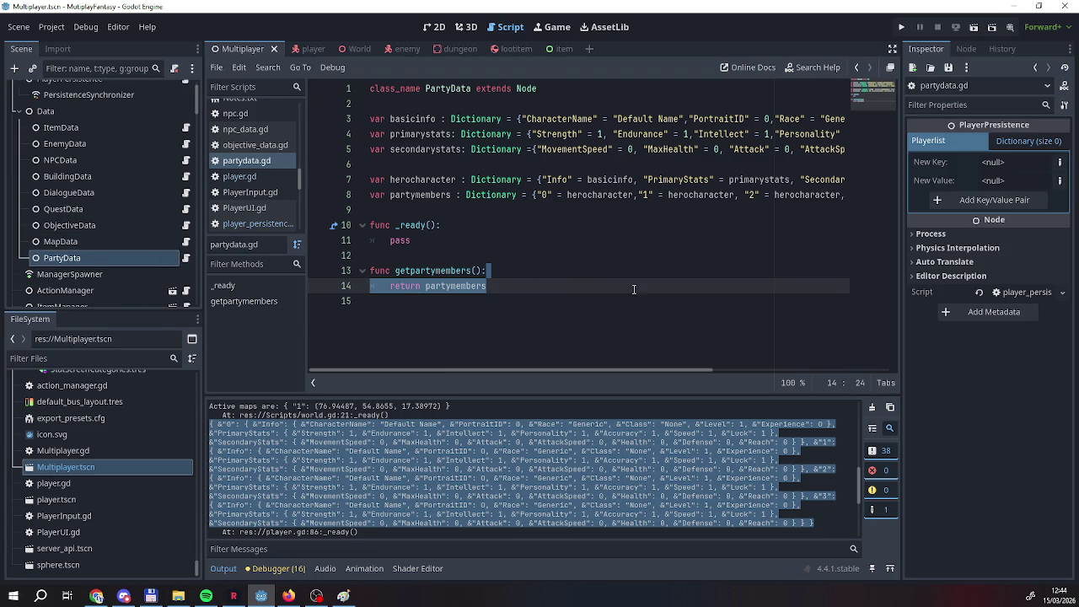
left_click(466, 27)
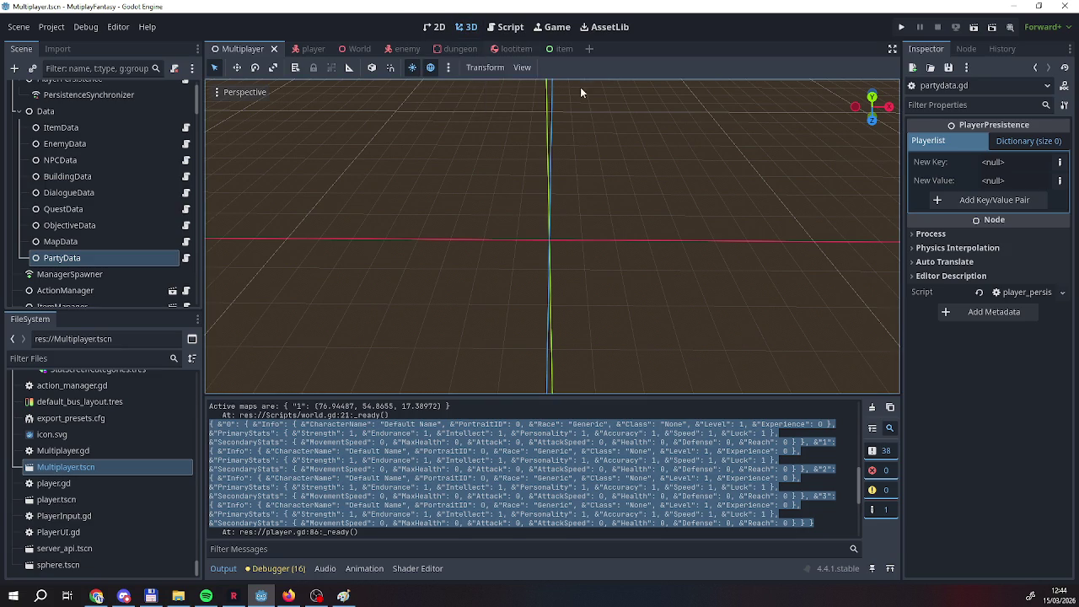
key("ctrl+F3")
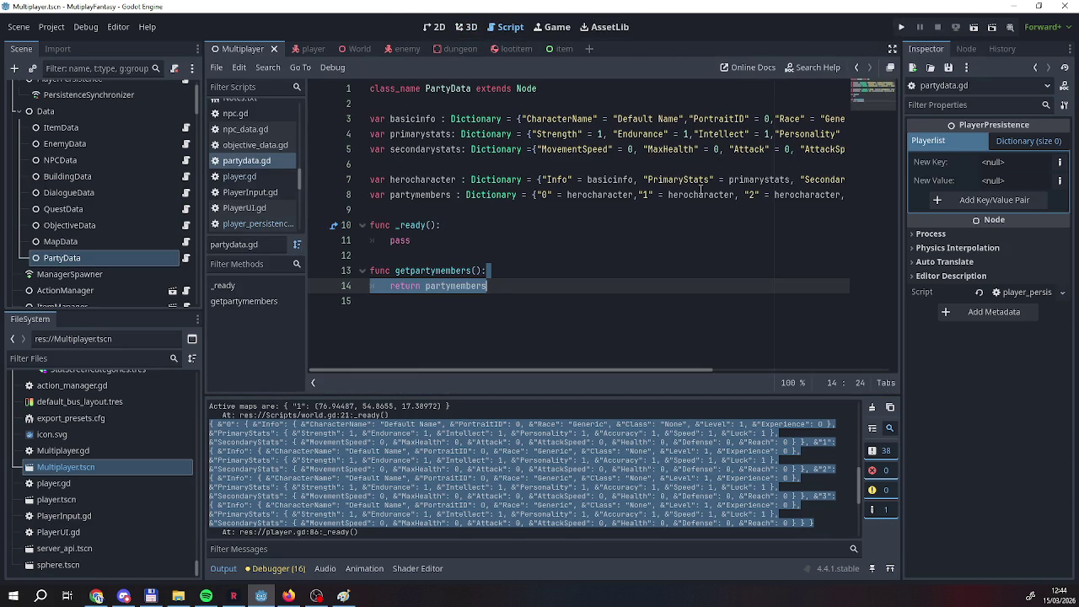
key("ctrl+s")
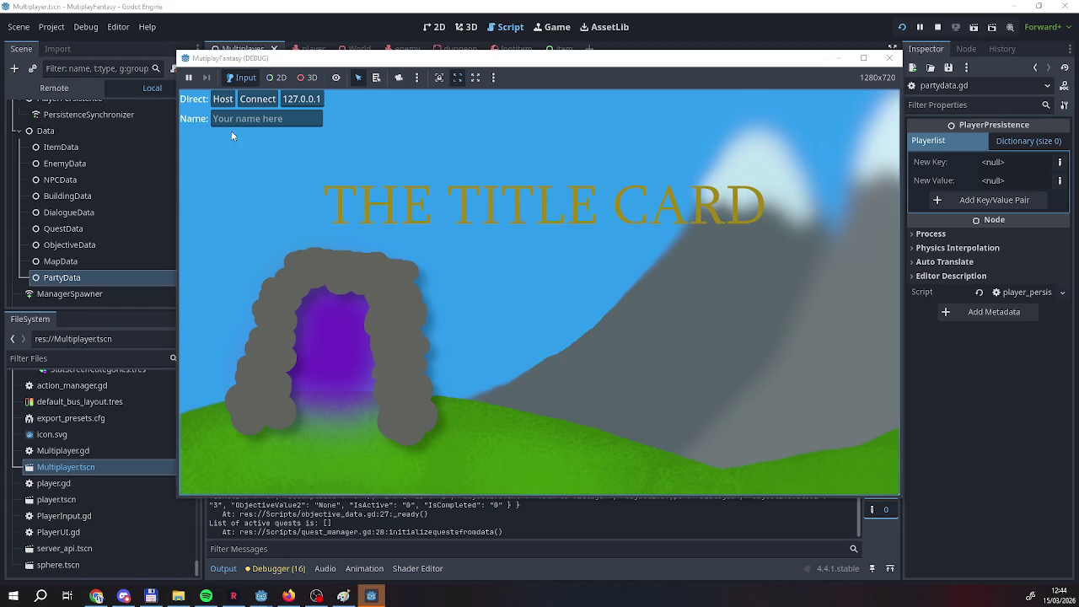
Host a game as server, walk into the dungeon and back out to the village.
left_click(211, 99)
key("w")
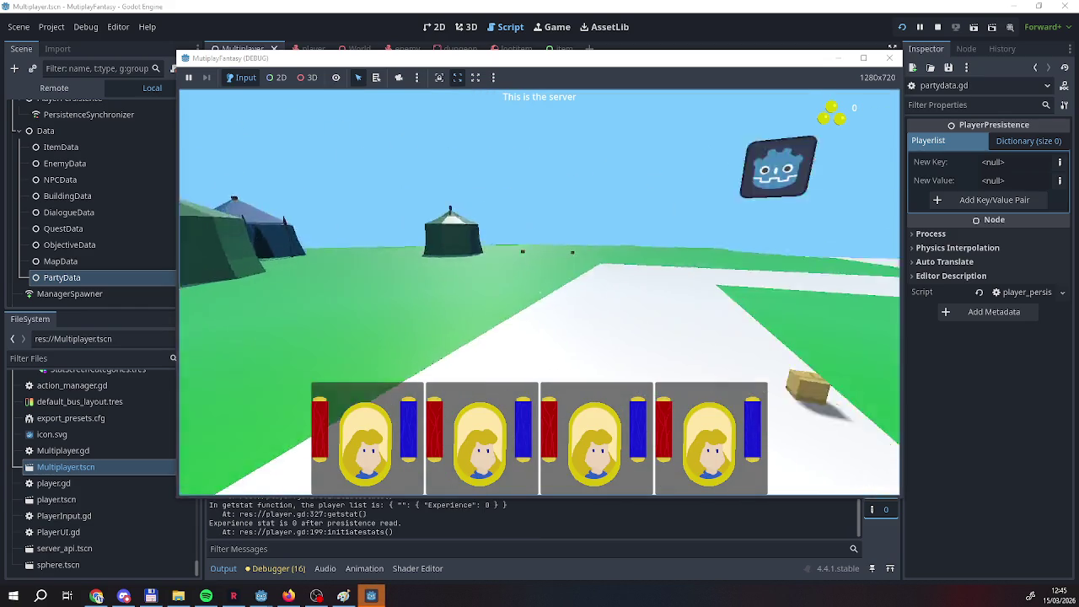
key("d")
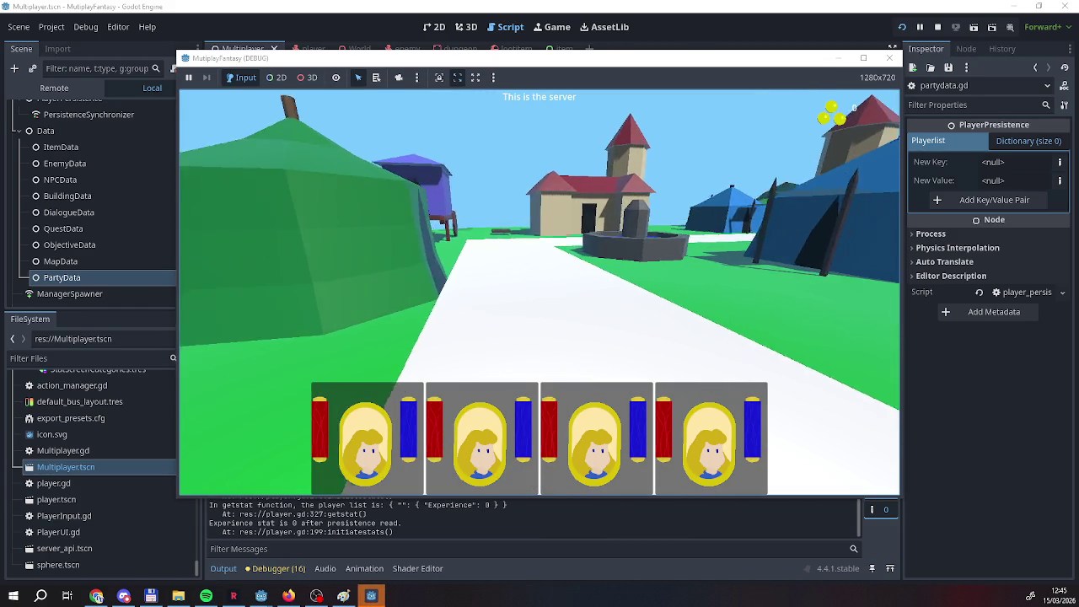
key("w")
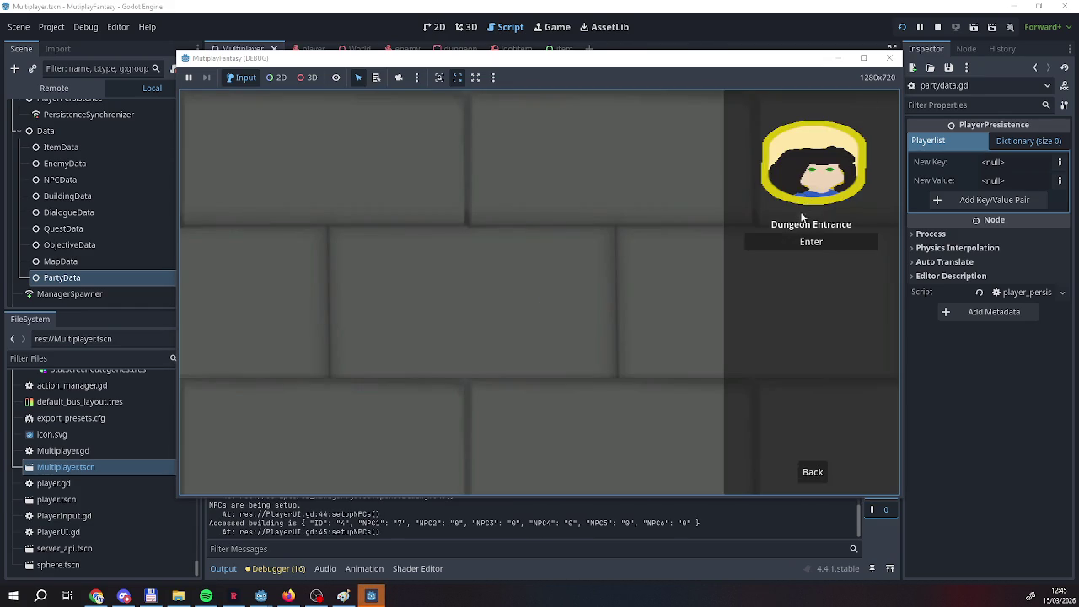
left_click(811, 242)
key("d")
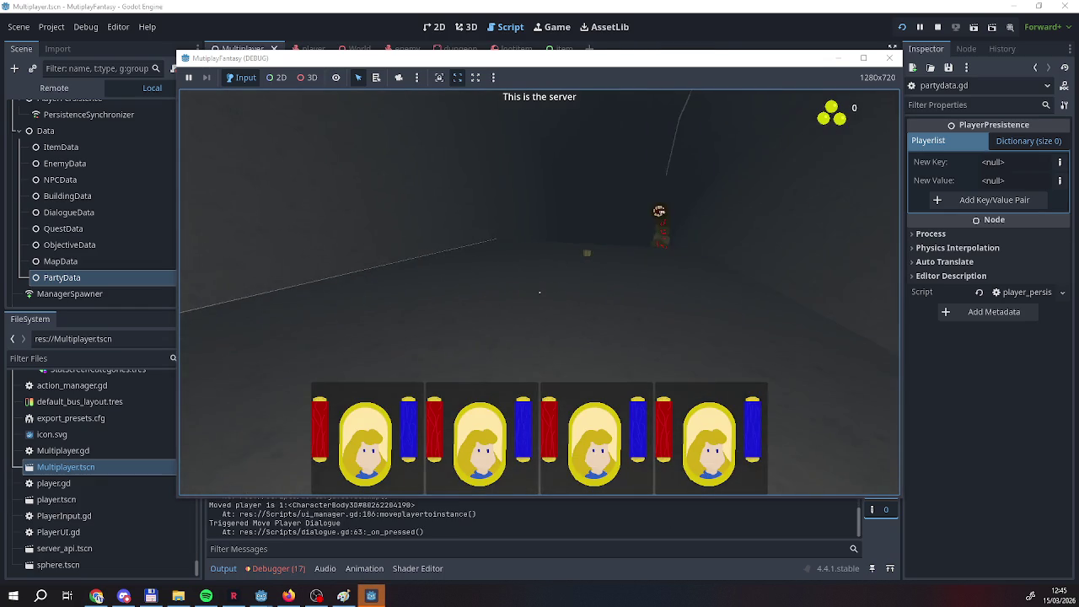
key("d")
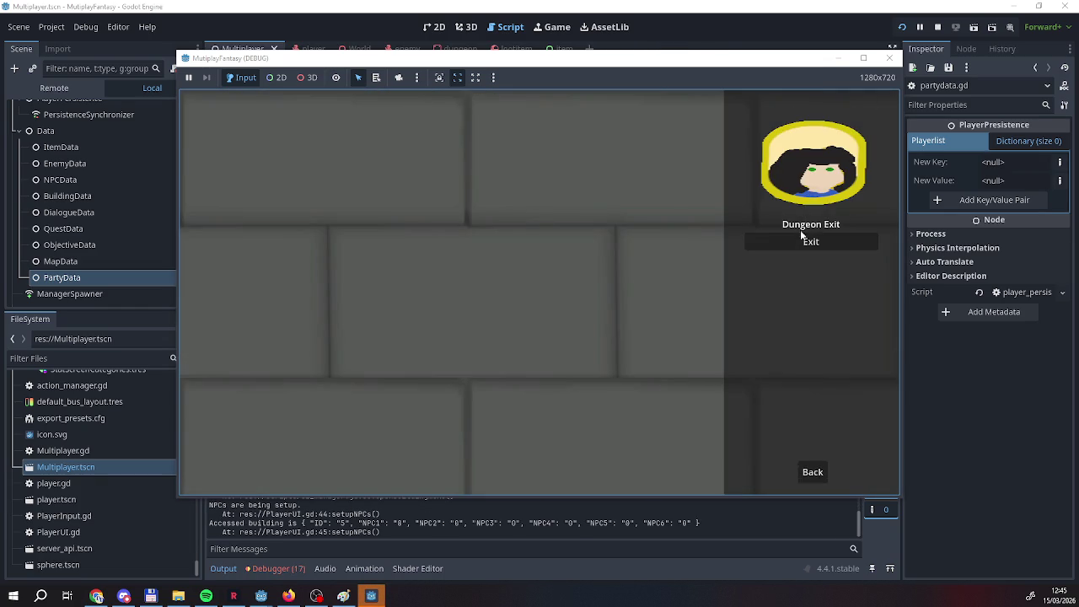
left_click(812, 242)
Walk into the red tent and accept NPC1's quest to talk to NPC6.
key("w")
key("a")
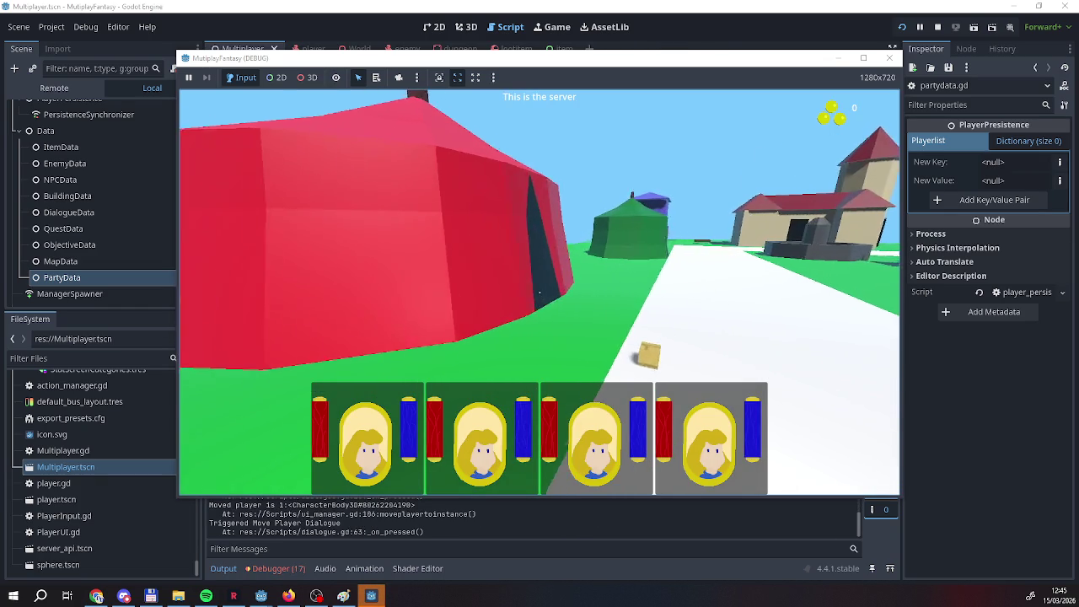
key("w")
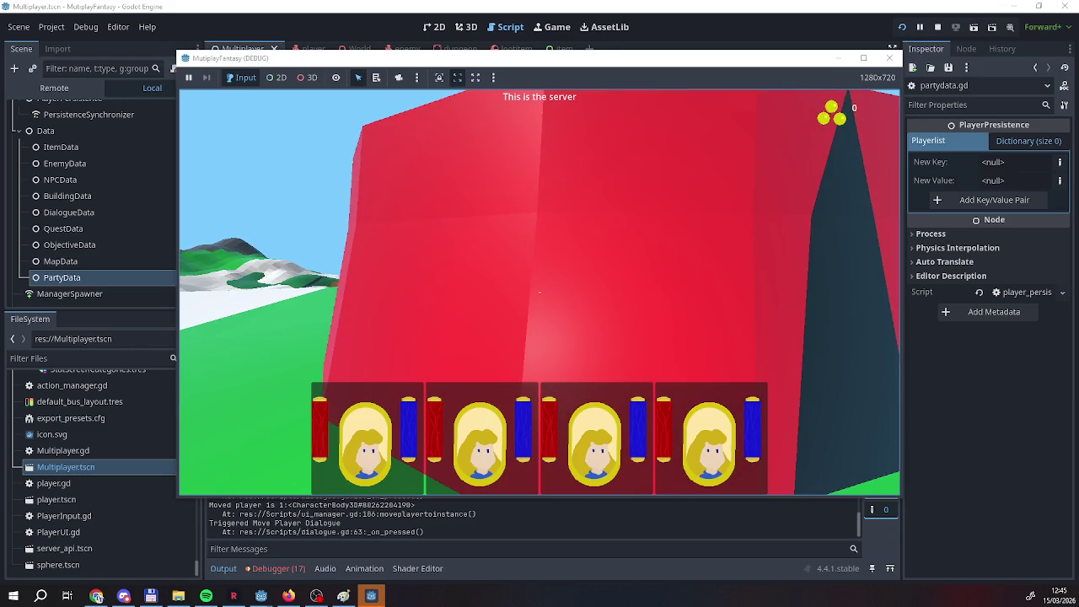
key("d")
key("s")
key("d")
key("a")
key("w")
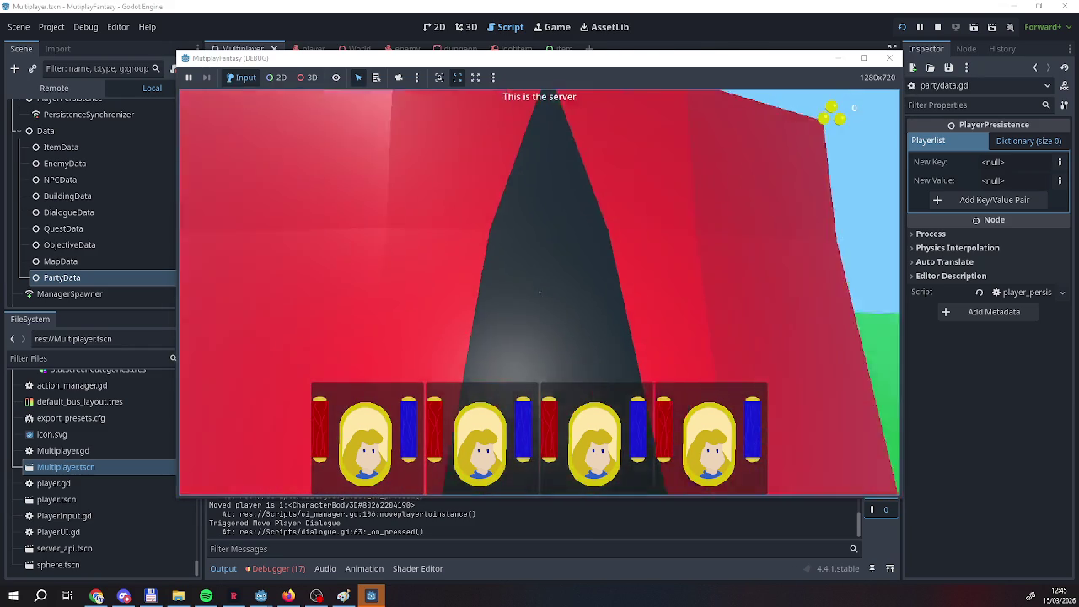
left_click(807, 241)
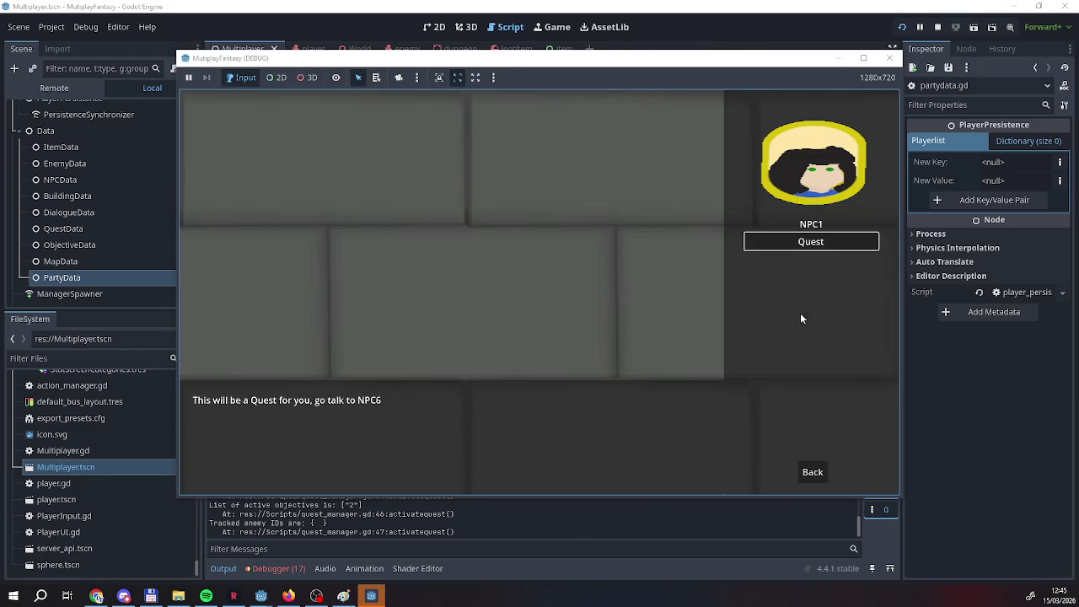
left_click(824, 244)
left_click(805, 472)
left_click(805, 473)
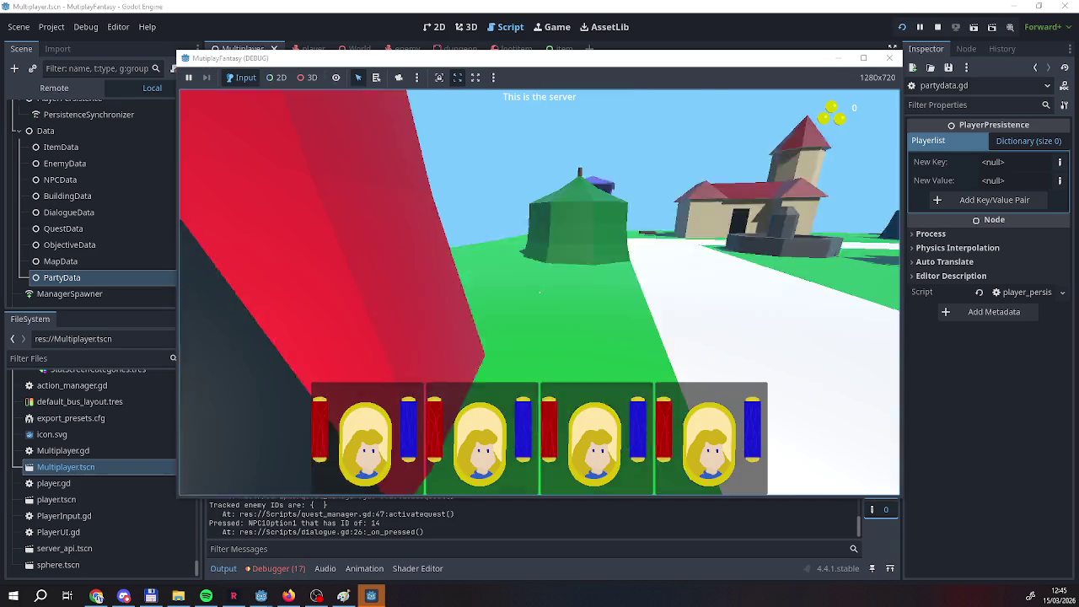
Walk past the fountain into the church, hand the quest to NPC6, then stop the game.
key("d")
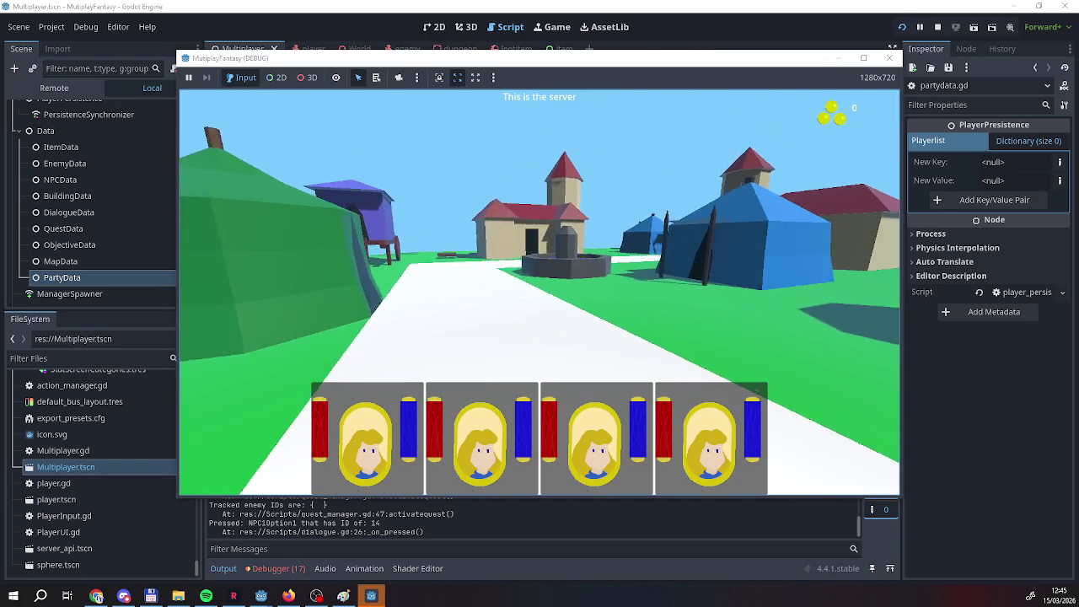
key("w")
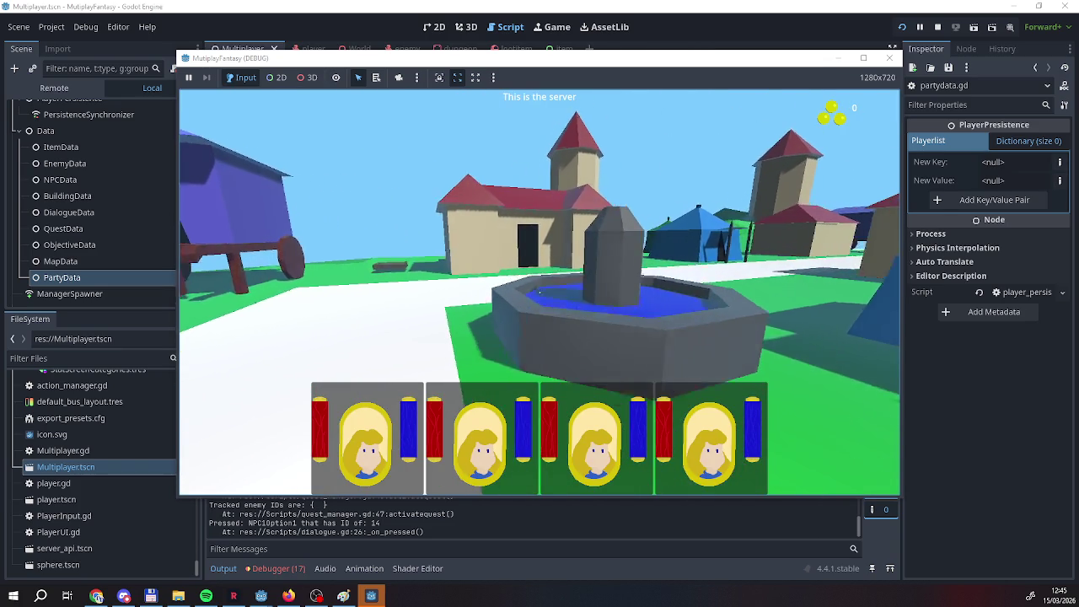
key("w")
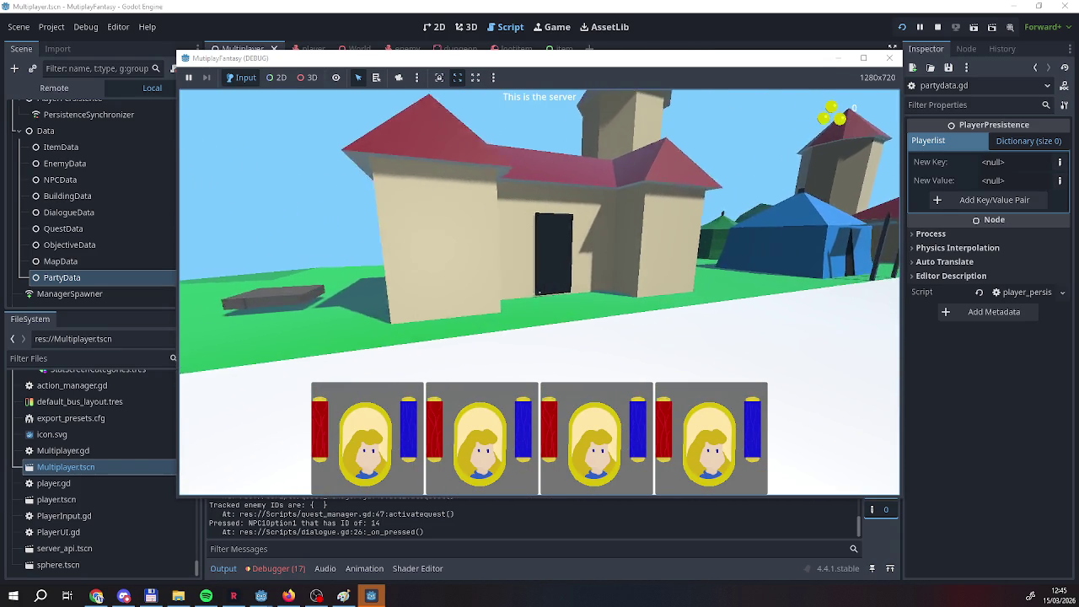
key("w")
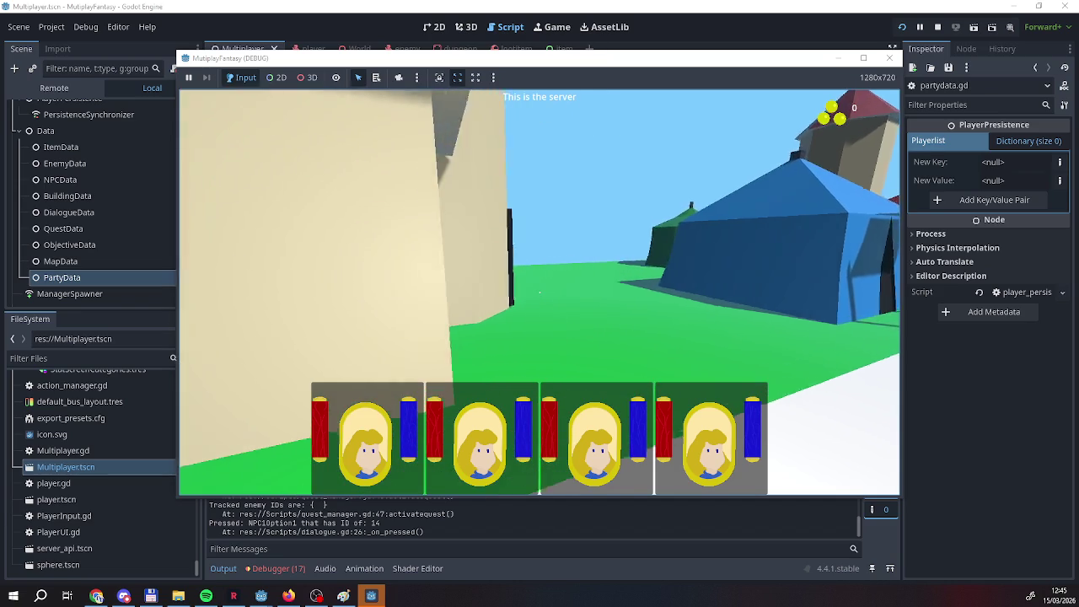
key("a")
key("w")
left_click(810, 160)
left_click(808, 469)
left_click(808, 375)
left_click(803, 247)
left_click(805, 245)
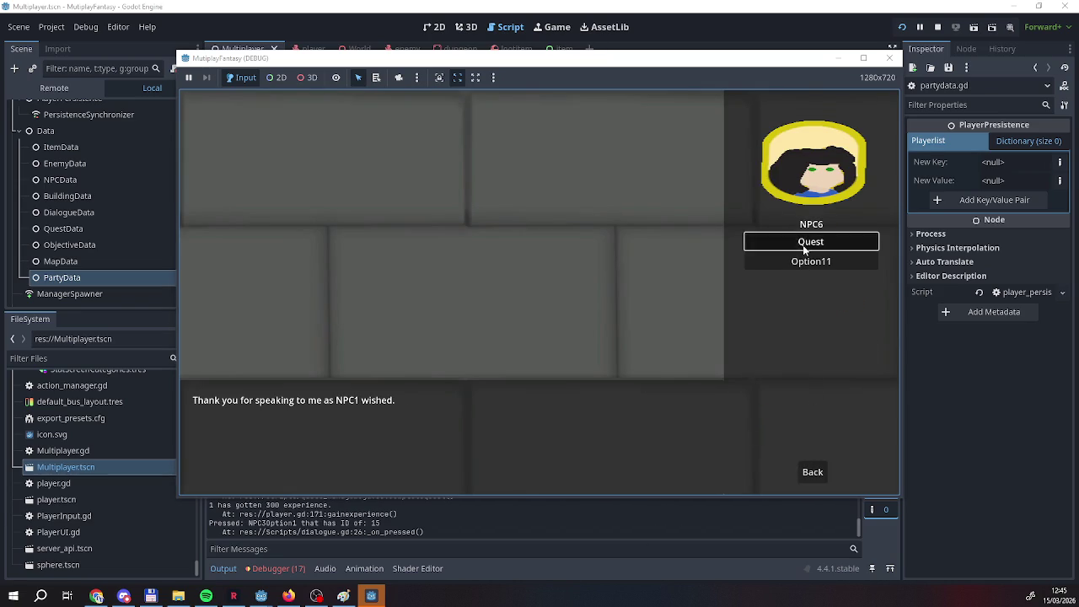
left_click(808, 474)
left_click(806, 472)
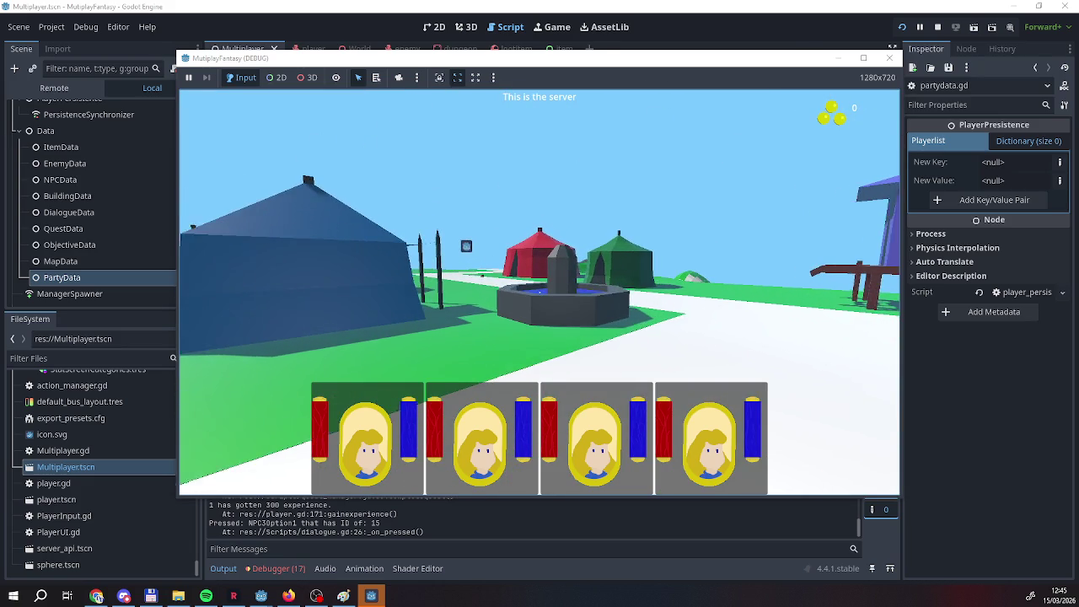
left_click(934, 28)
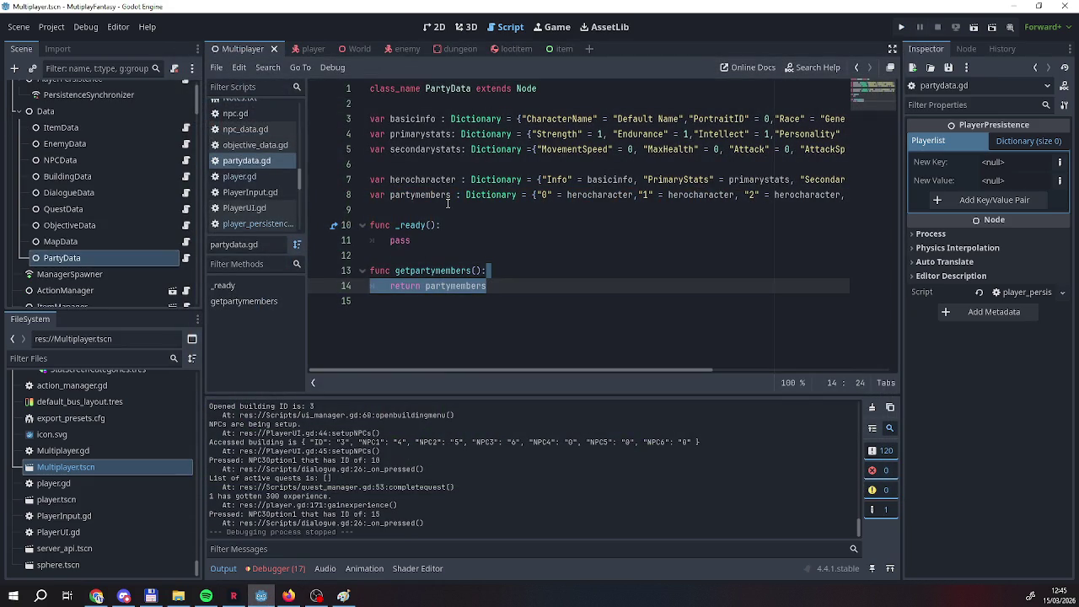
left_click(565, 303)
left_click(535, 289)
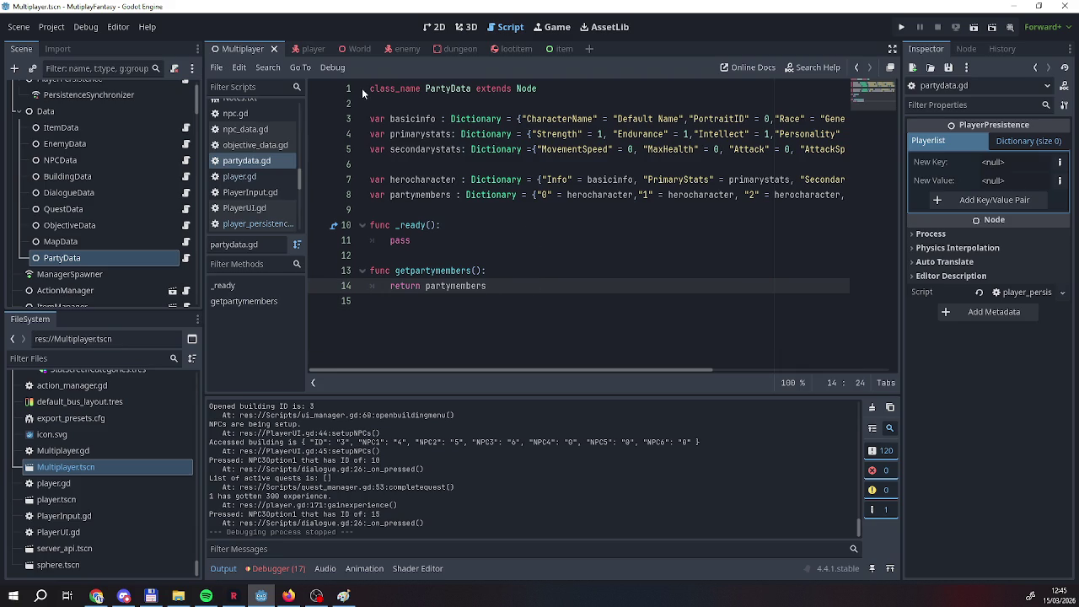
scroll(124, 217, "down", 5)
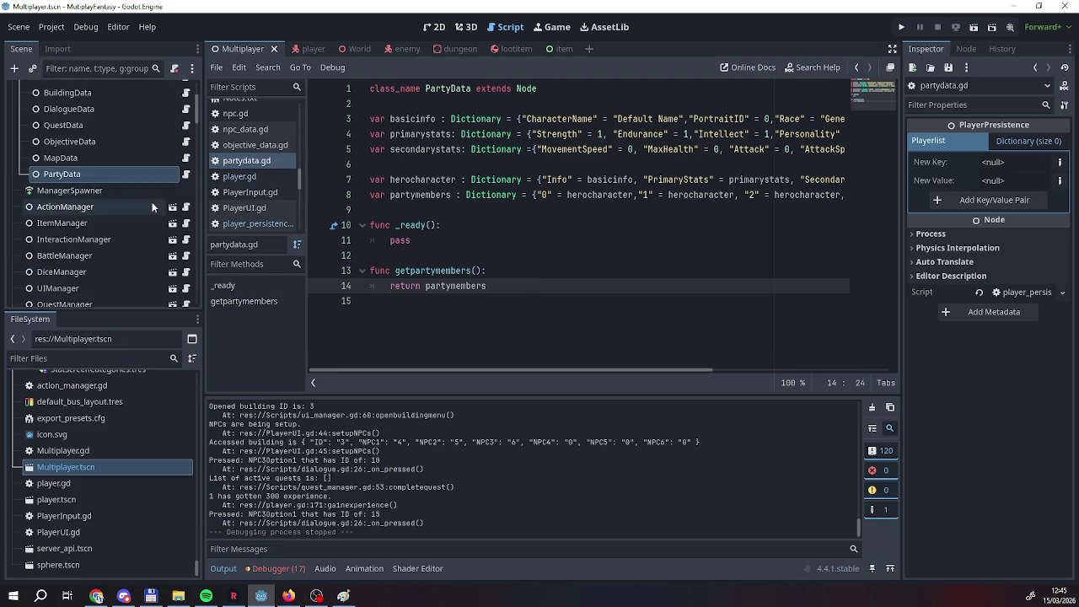
scroll(124, 218, "down", 10)
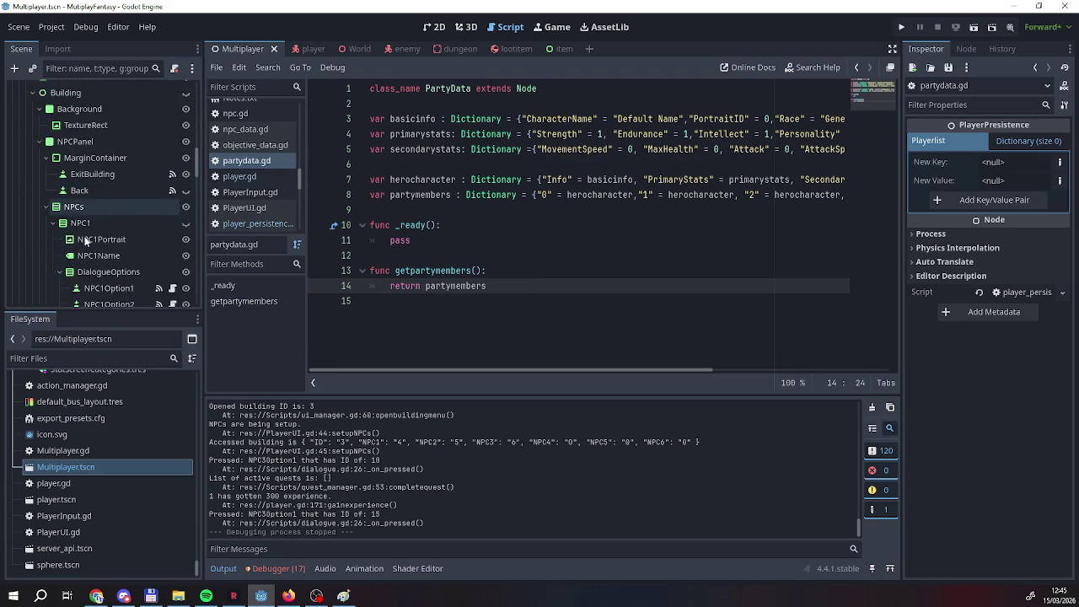
scroll(84, 240, "down", 10)
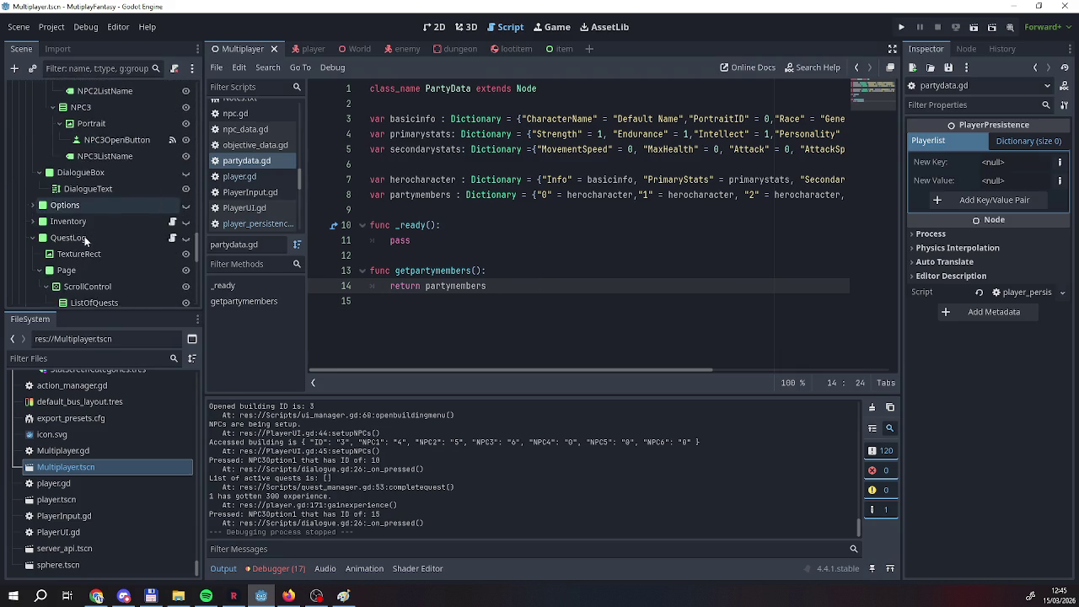
scroll(85, 242, "down", 5)
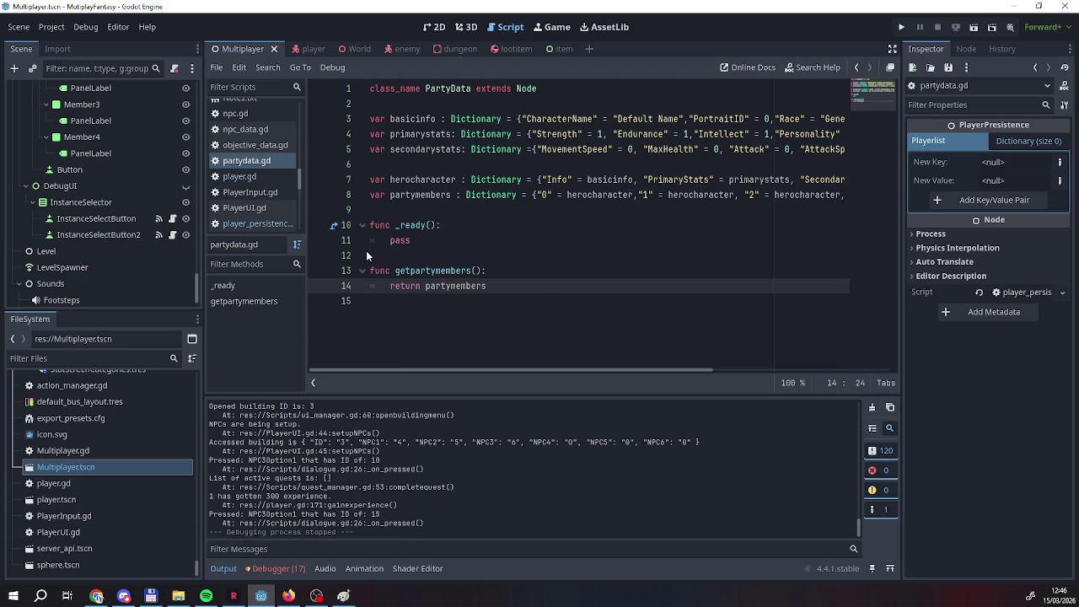
scroll(103, 216, "up", 5)
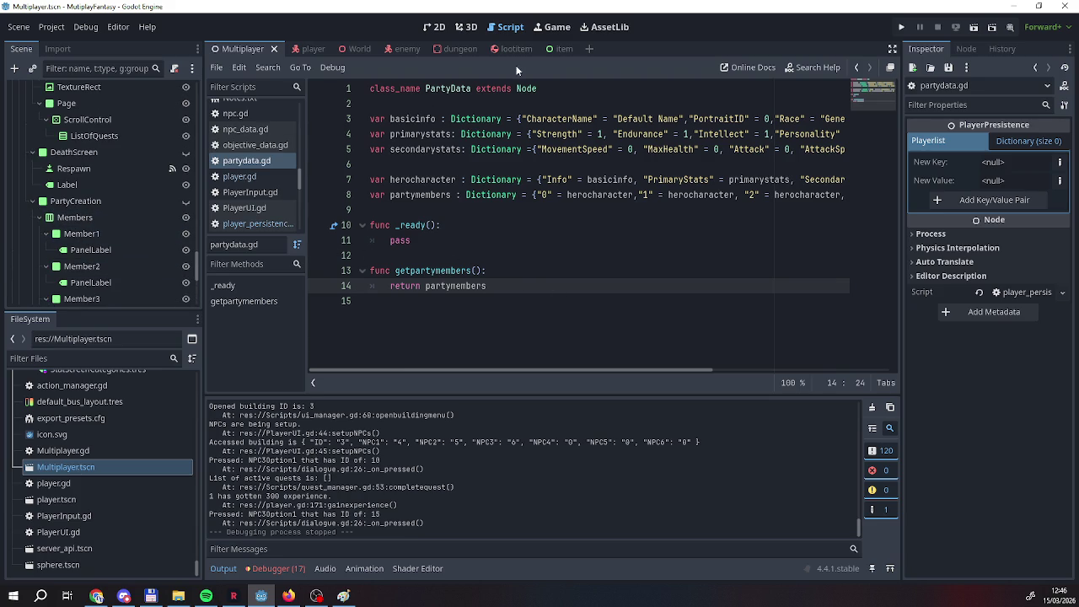
mouse_move(561, 370)
left_mouse_down()
mouse_move(691, 369)
mouse_move(677, 368)
left_mouse_up()
double_click(746, 195)
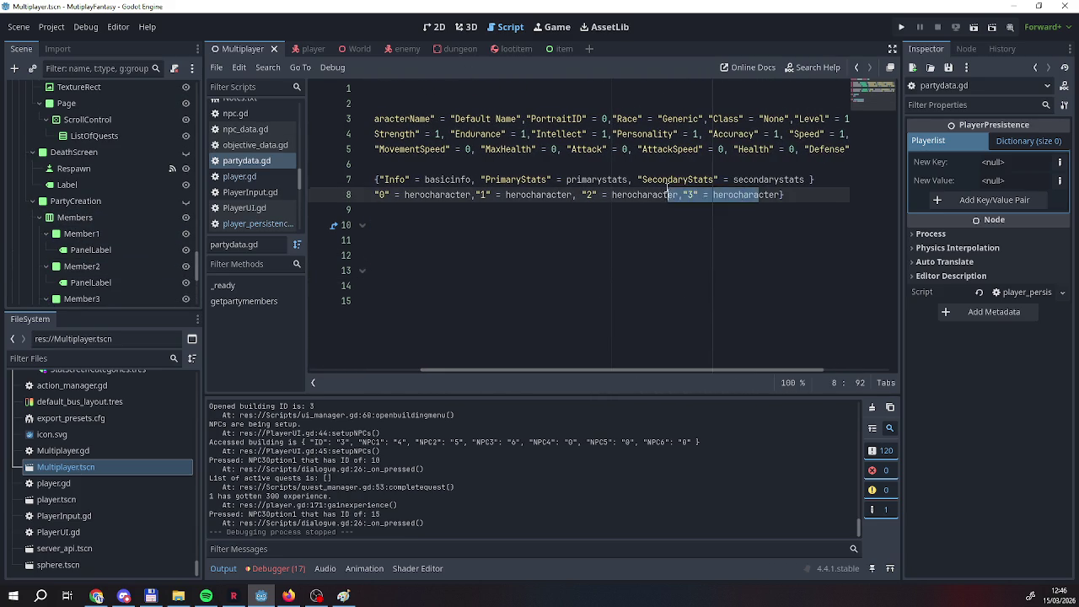
left_click(692, 134)
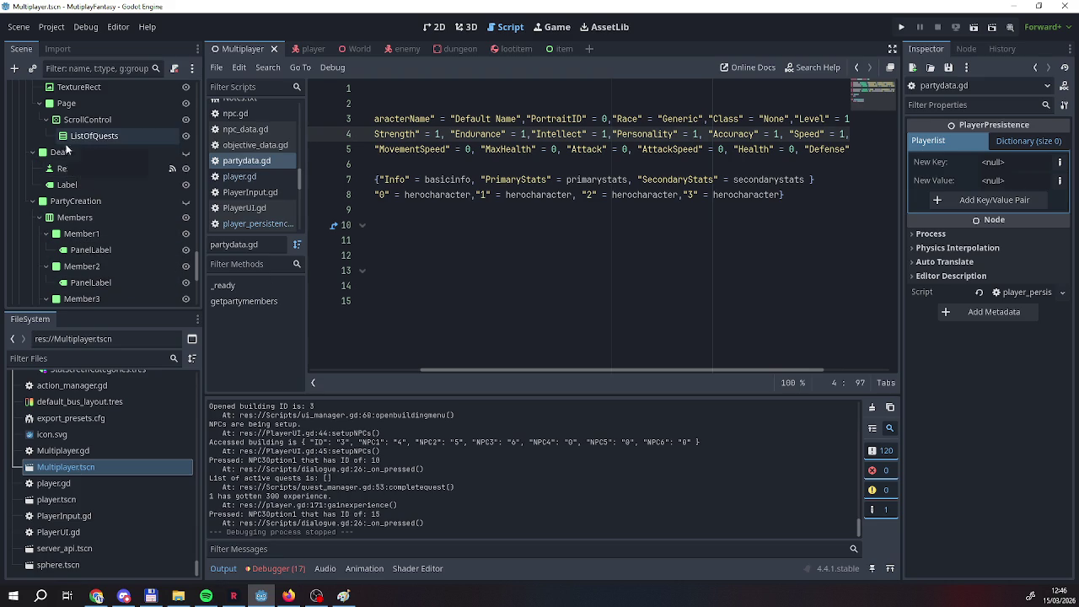
scroll(83, 219, "up", 5)
scroll(82, 221, "up", 10)
scroll(69, 233, "up", 5)
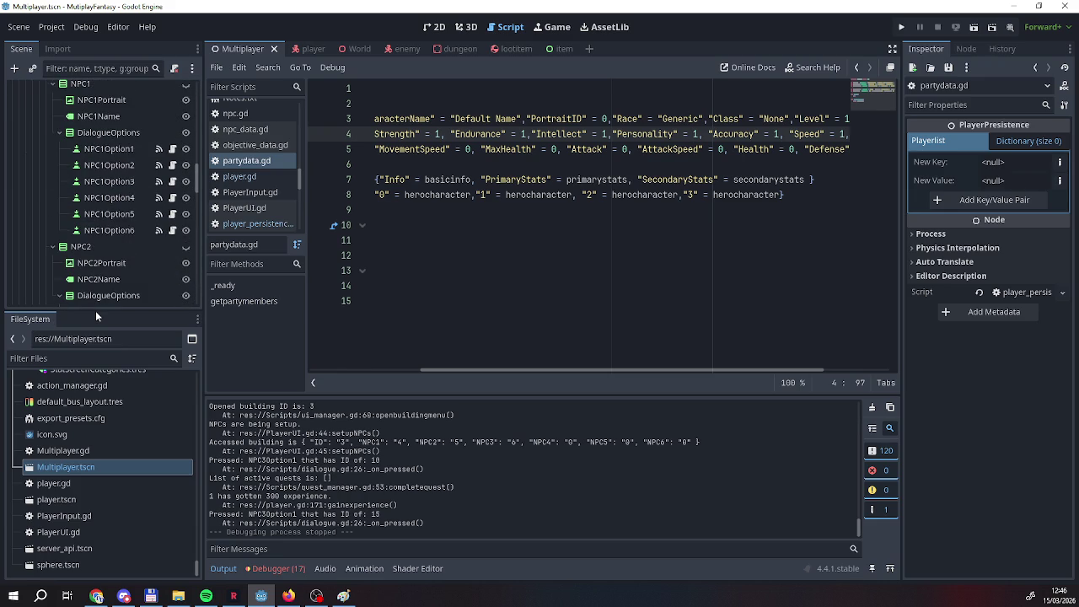
scroll(152, 240, "up", 10)
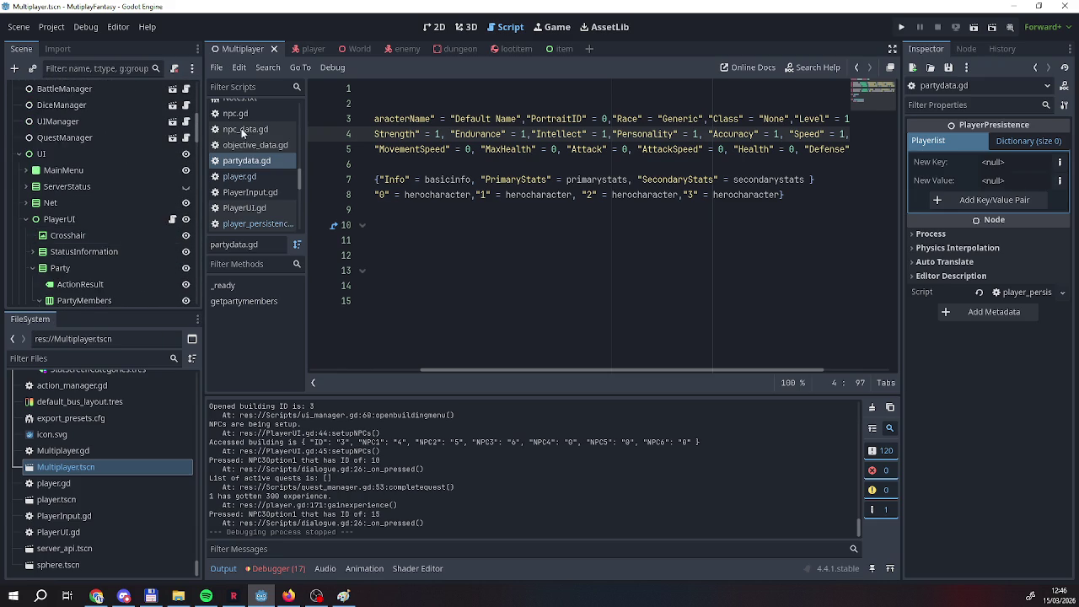
left_click(309, 50)
scroll(492, 299, "down", 10)
scroll(491, 299, "down", 20)
scroll(491, 299, "down", 13)
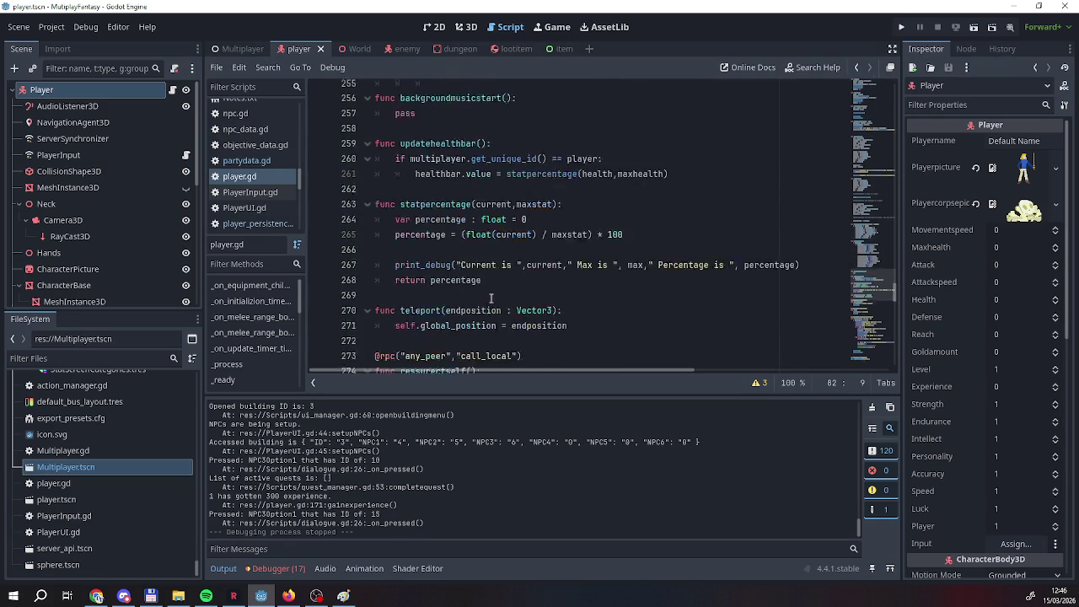
scroll(490, 298, "down", 1)
scroll(490, 300, "up", 15)
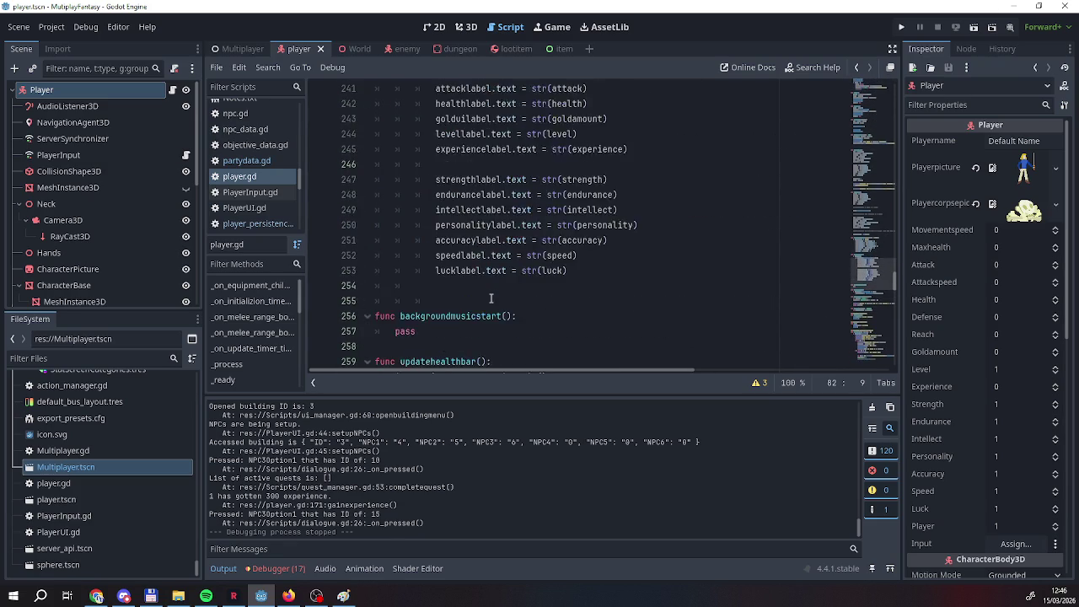
scroll(492, 298, "up", 15)
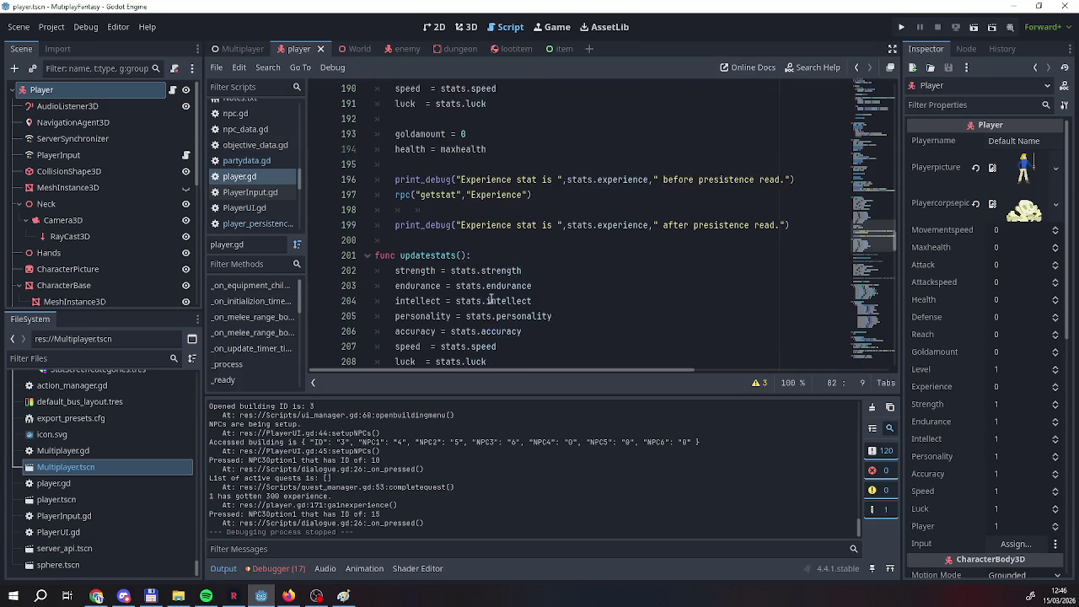
scroll(492, 299, "up", 16)
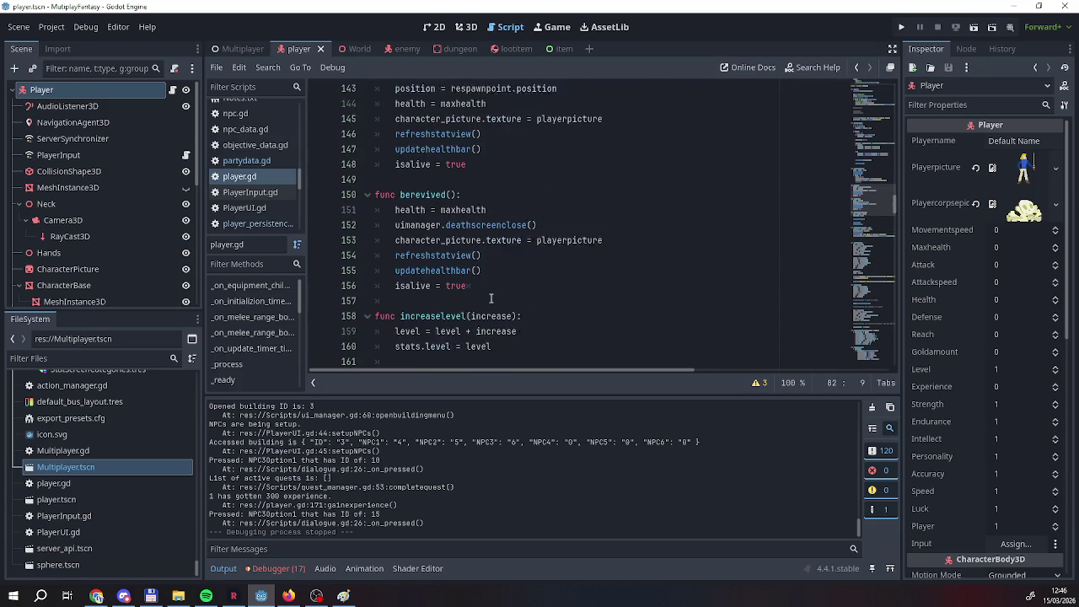
scroll(491, 298, "up", 16)
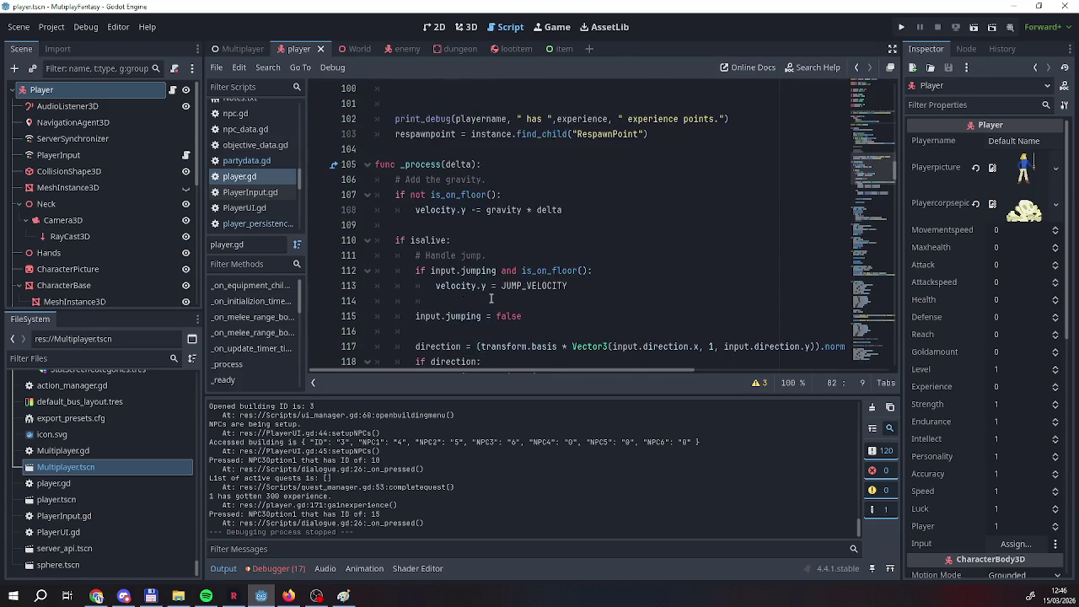
scroll(491, 298, "up", 8)
scroll(491, 298, "down", 9)
scroll(491, 299, "up", 1)
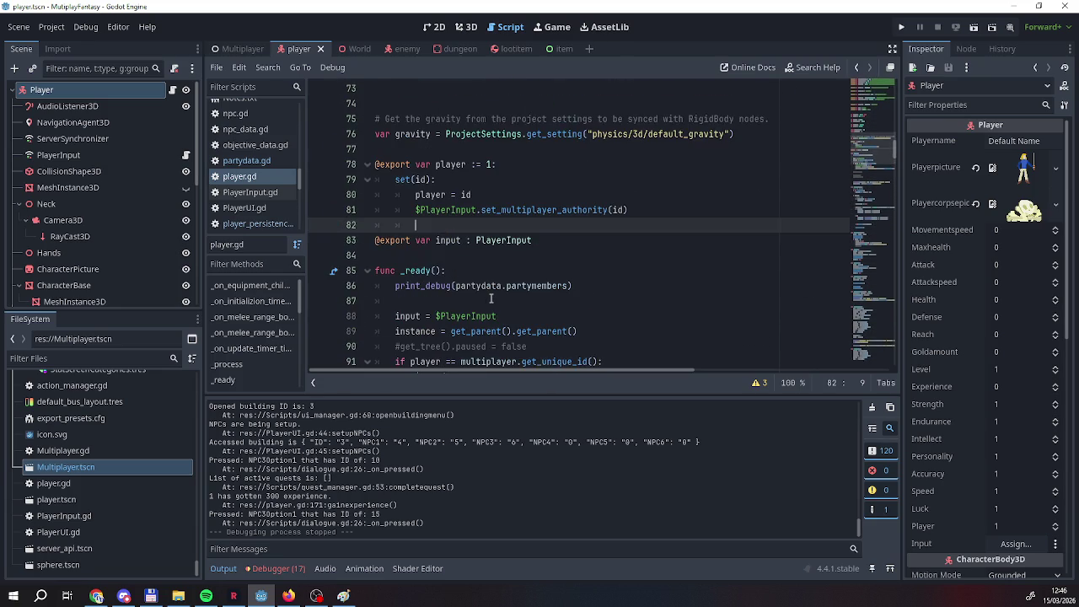
scroll(492, 299, "down", 3)
left_click(579, 149)
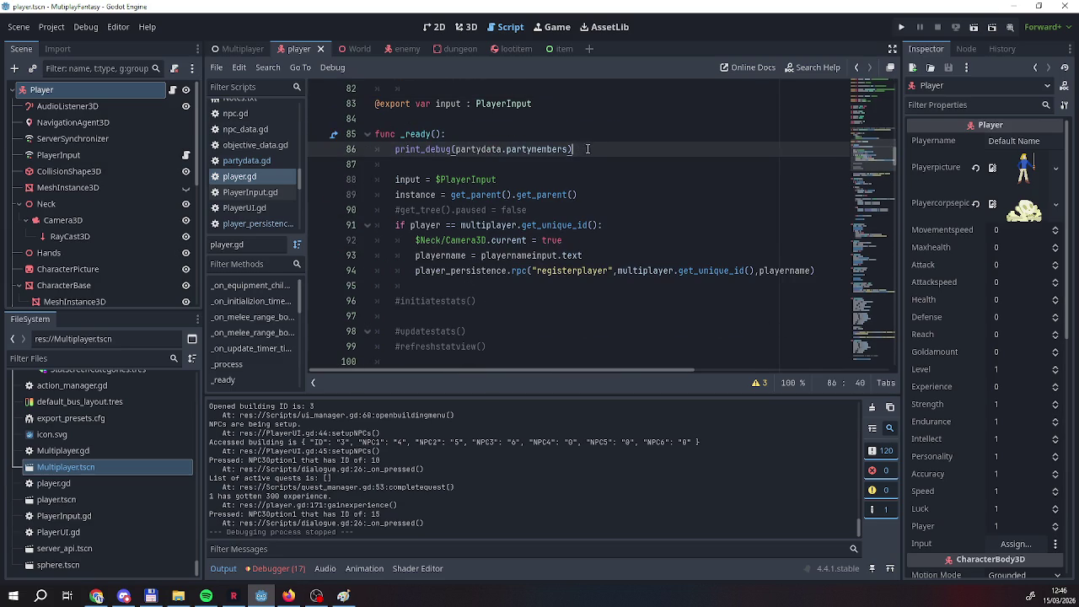
left_click(396, 151)
mouse_move(397, 152)
scroll(400, 212, "up", 2)
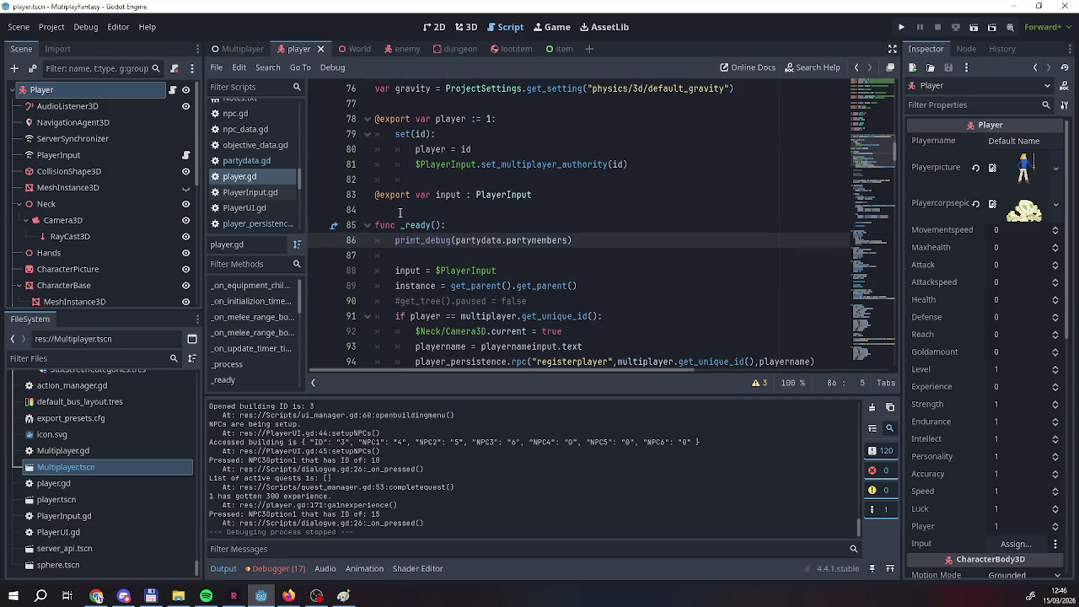
scroll(400, 213, "up", 3)
scroll(399, 212, "down", 4)
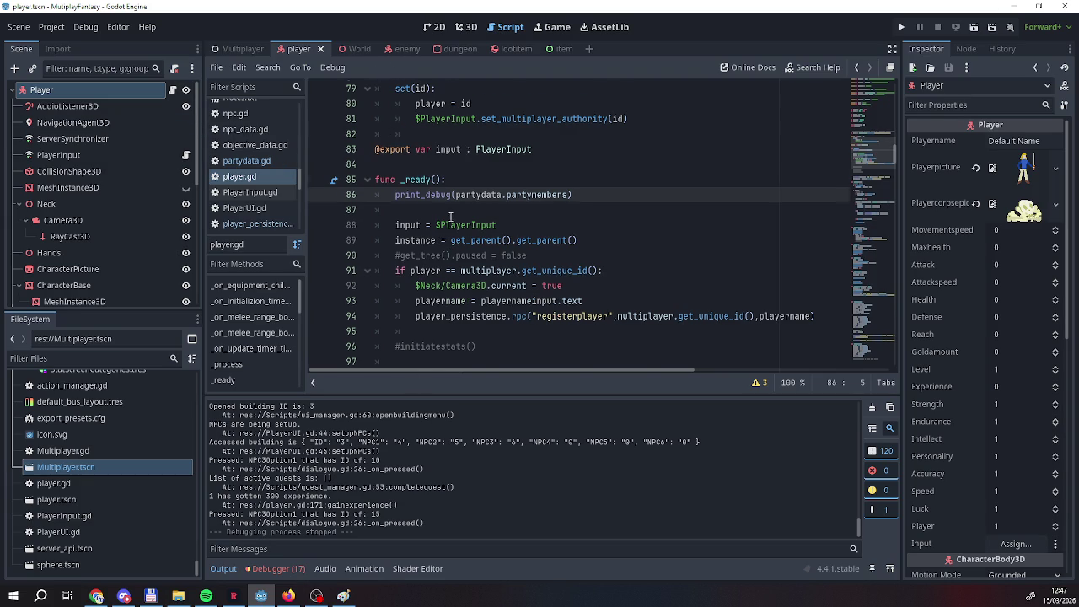
scroll(453, 220, "down", 12)
scroll(453, 223, "down", 10)
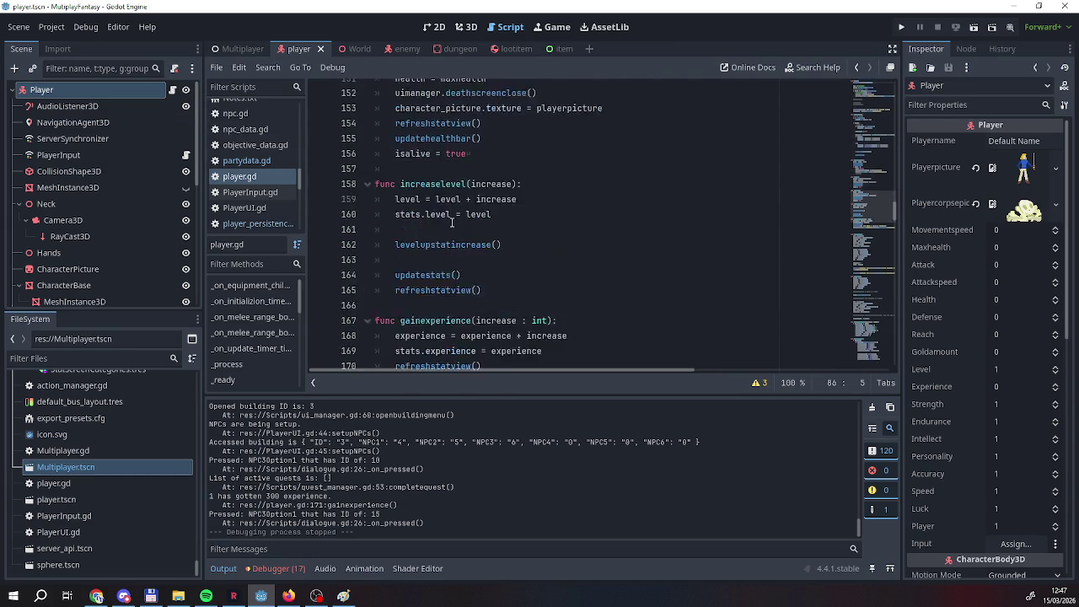
scroll(451, 224, "up", 20)
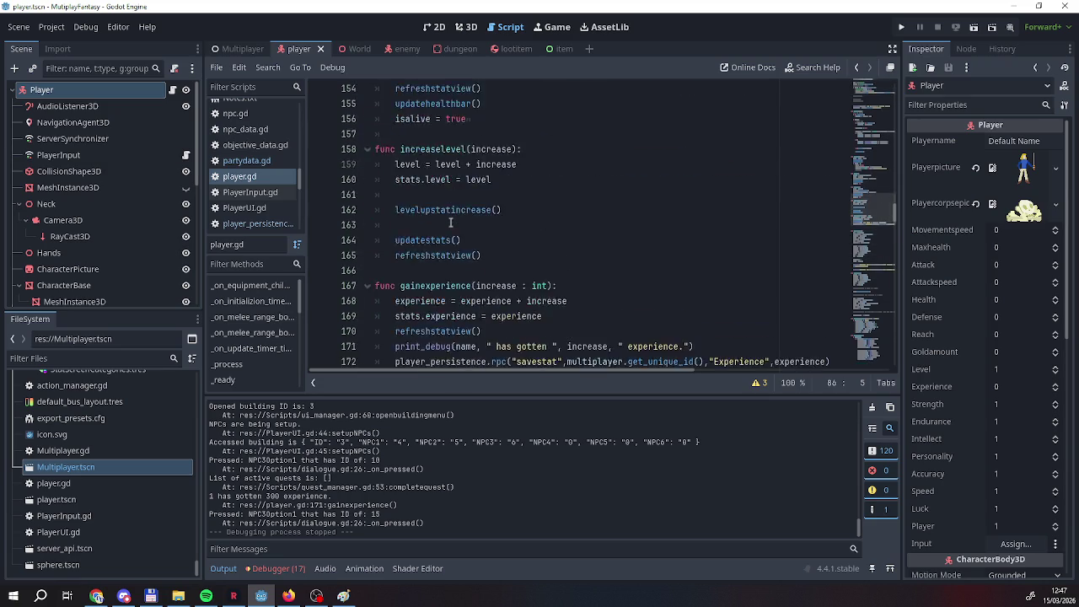
scroll(451, 223, "up", 10)
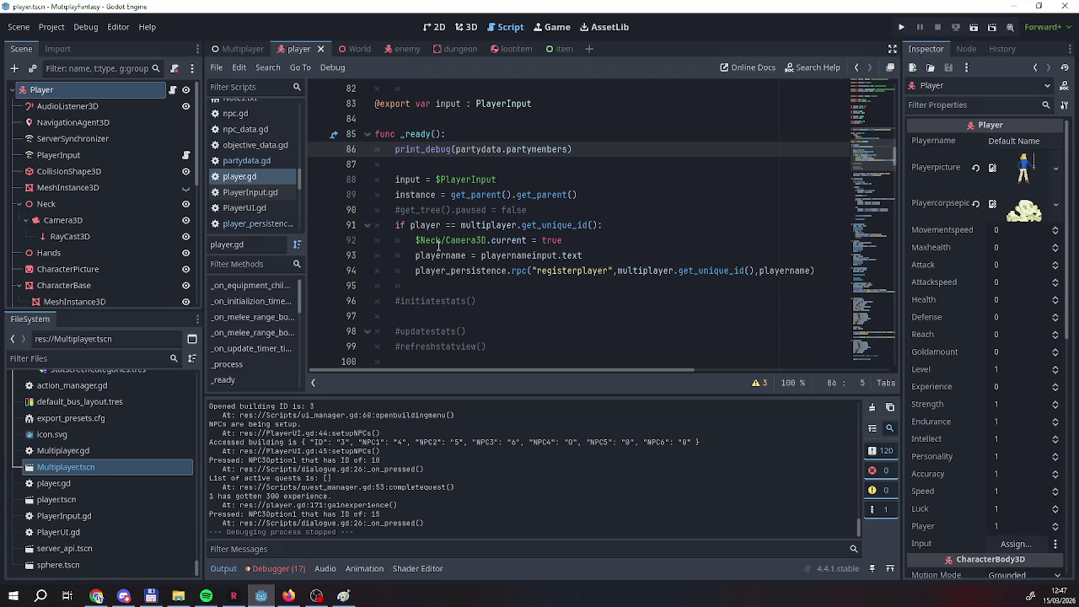
scroll(439, 247, "down", 8)
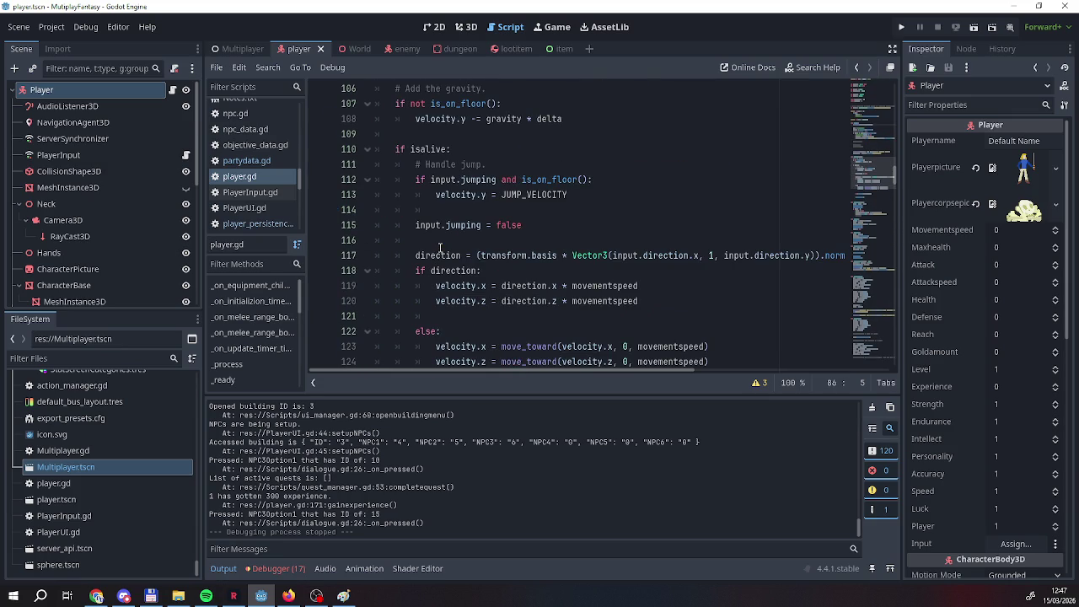
scroll(439, 247, "up", 2)
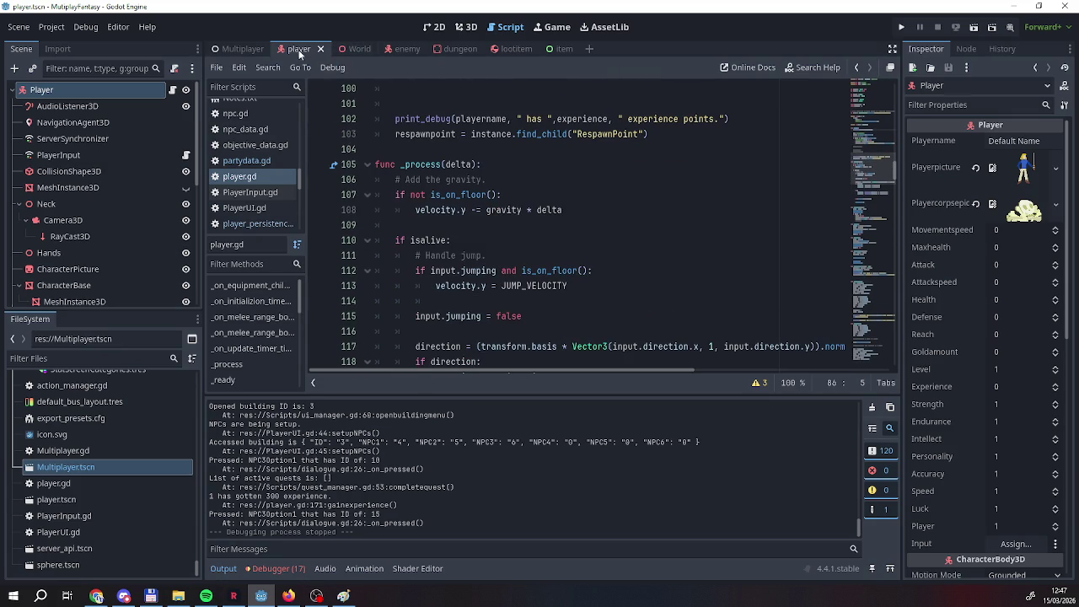
left_click(466, 26)
left_click(506, 26)
scroll(473, 215, "down", 13)
scroll(470, 221, "down", 11)
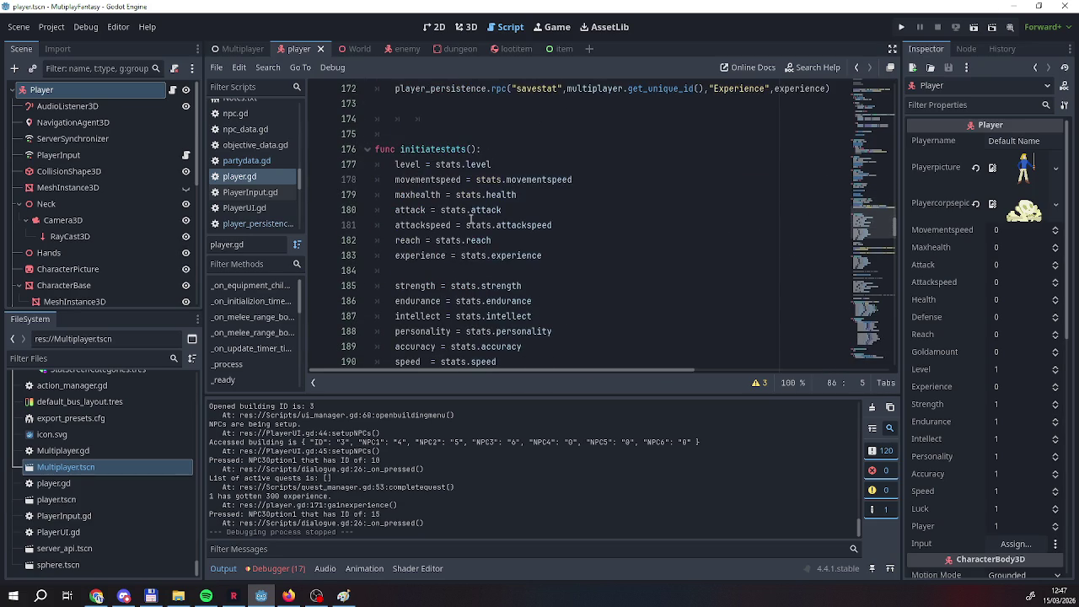
mouse_move(390, 165)
left_mouse_down()
mouse_move(577, 319)
mouse_move(577, 336)
mouse_move(576, 298)
left_mouse_up()
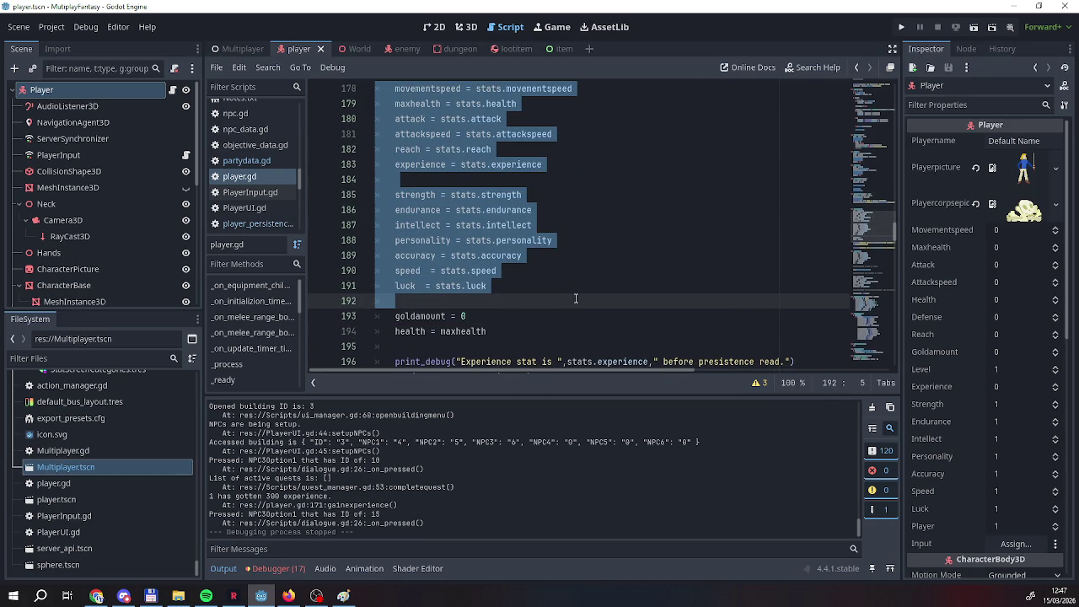
scroll(576, 298, "down", 8)
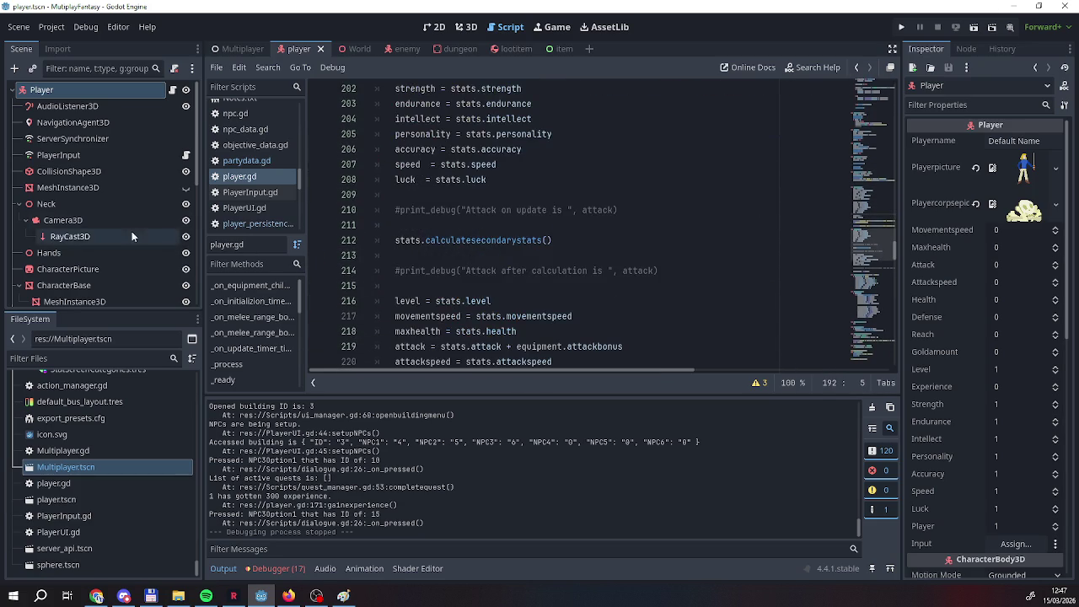
scroll(437, 225, "down", 18)
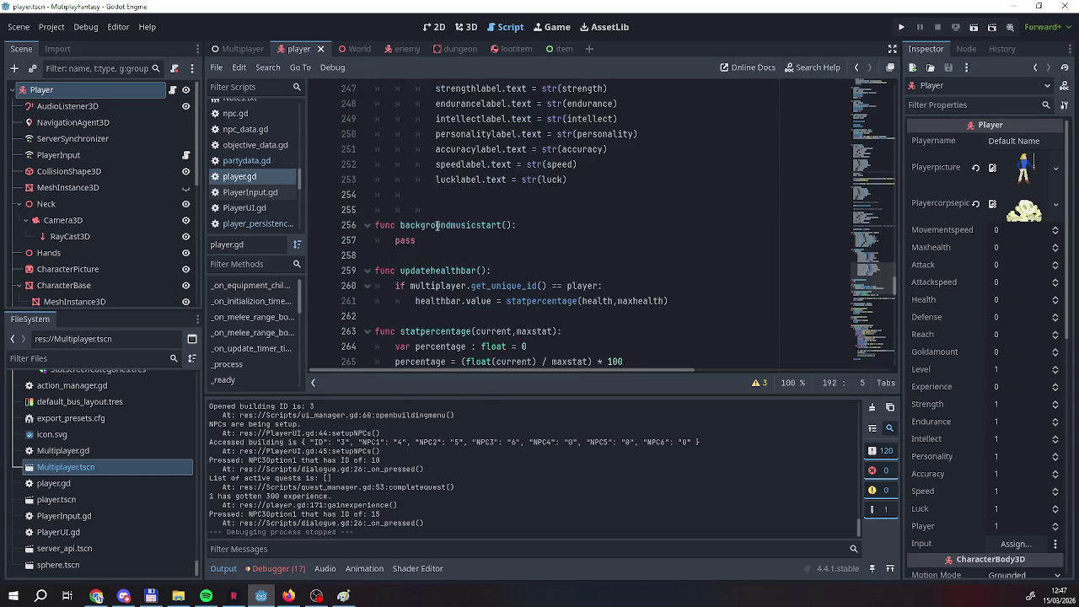
scroll(436, 225, "down", 9)
scroll(437, 225, "up", 5)
scroll(436, 225, "down", 10)
scroll(436, 225, "up", 14)
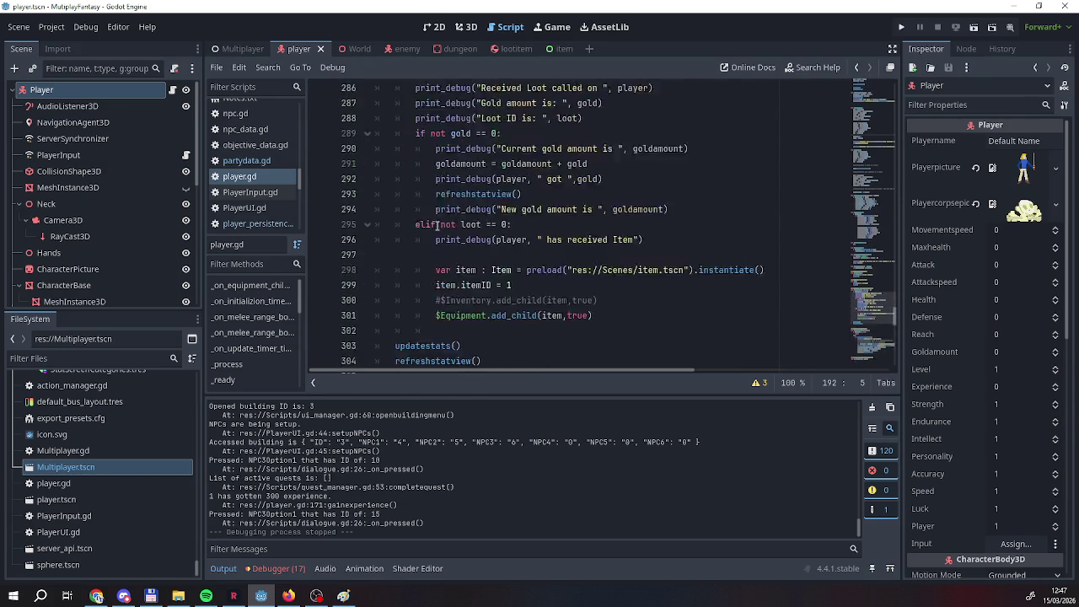
scroll(436, 225, "up", 20)
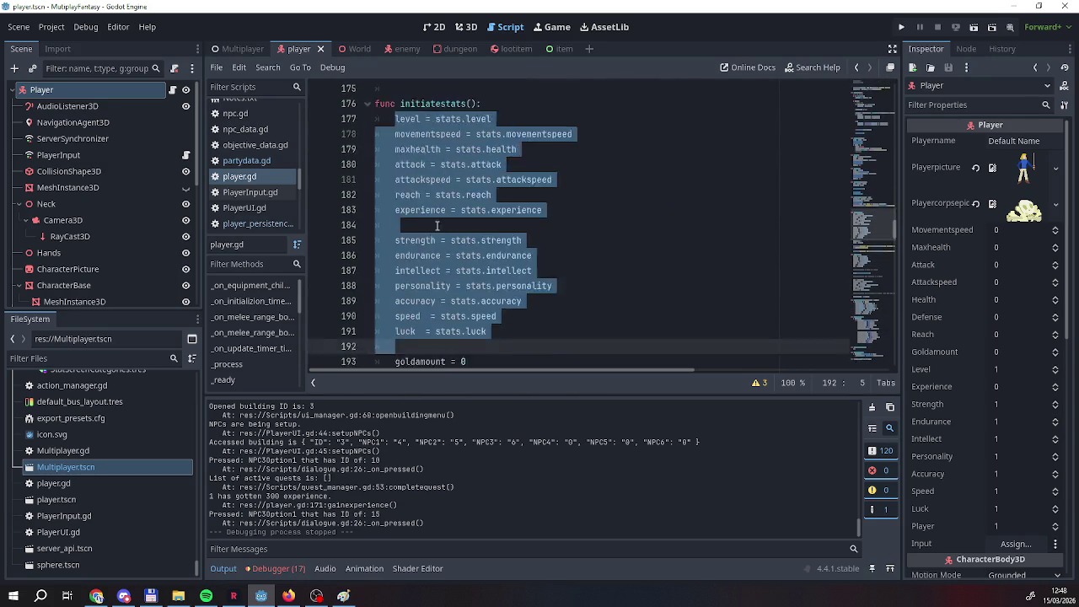
scroll(436, 225, "up", 20)
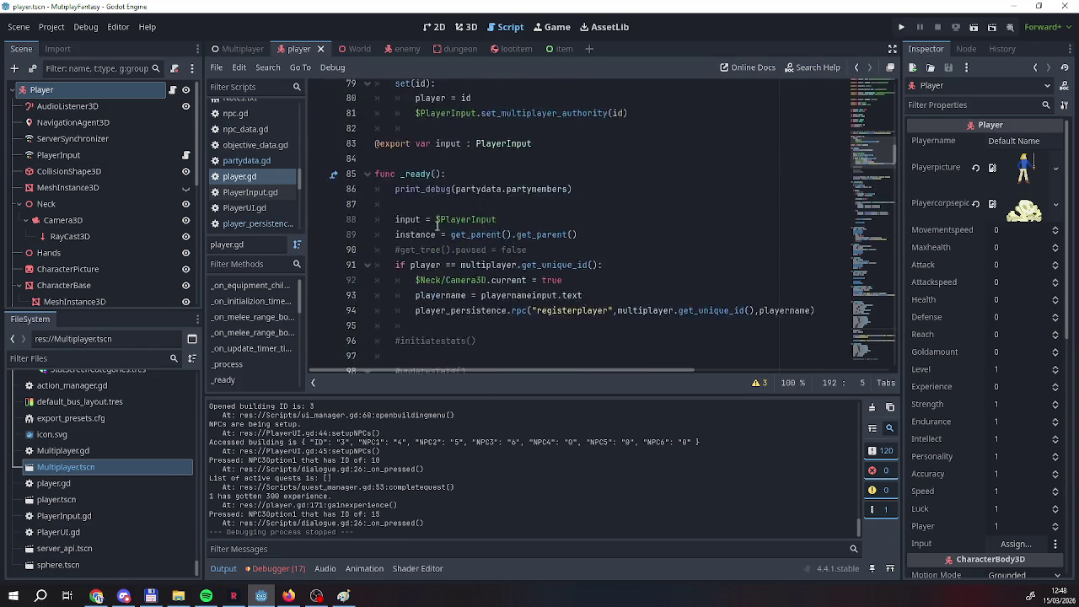
scroll(436, 225, "up", 14)
scroll(437, 225, "down", 9)
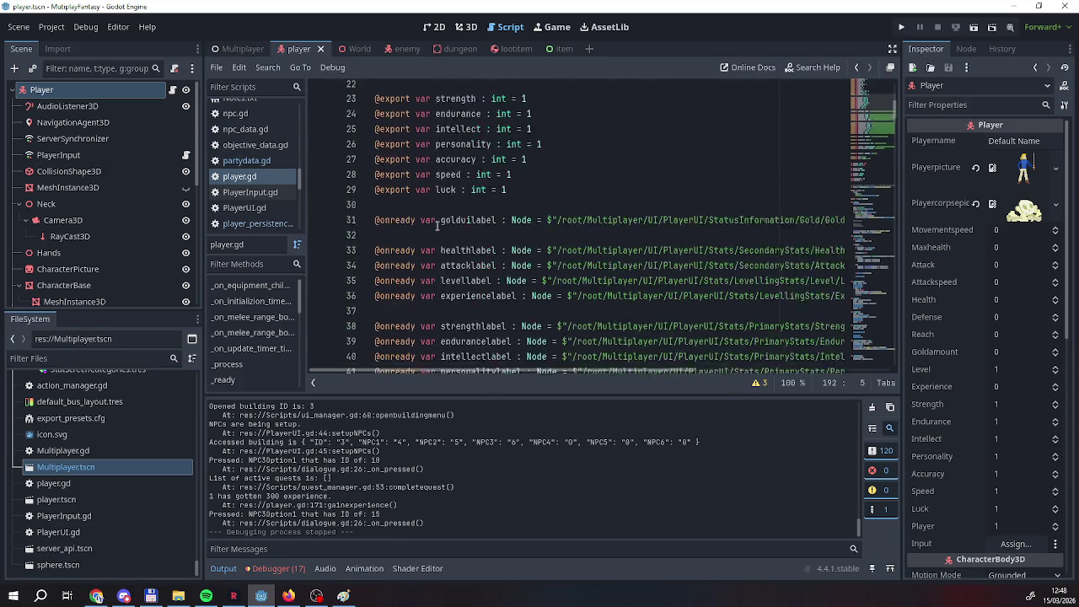
scroll(437, 225, "down", 20)
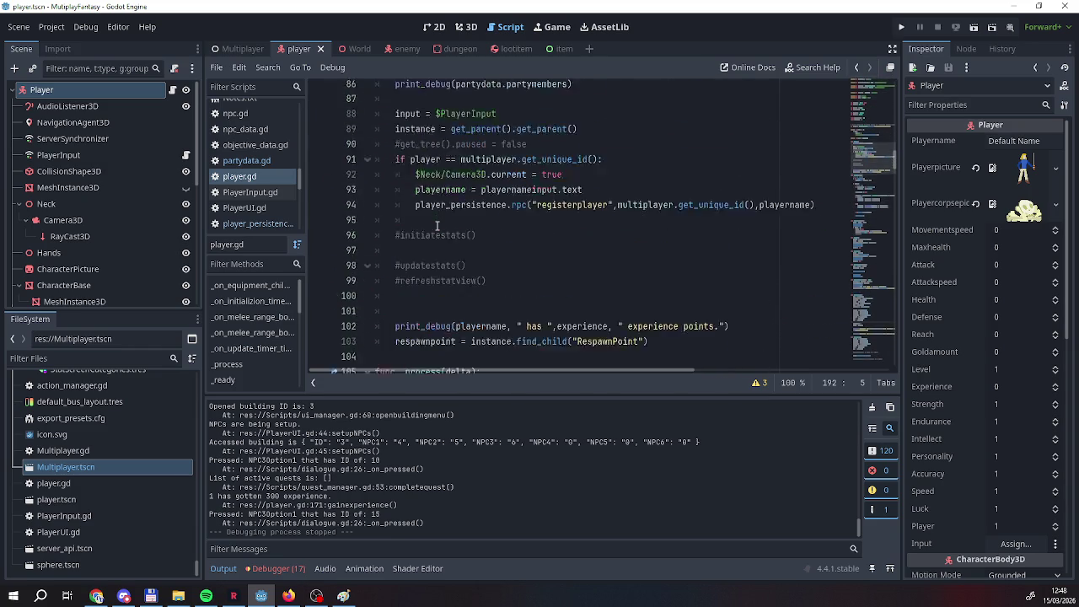
scroll(437, 225, "down", 17)
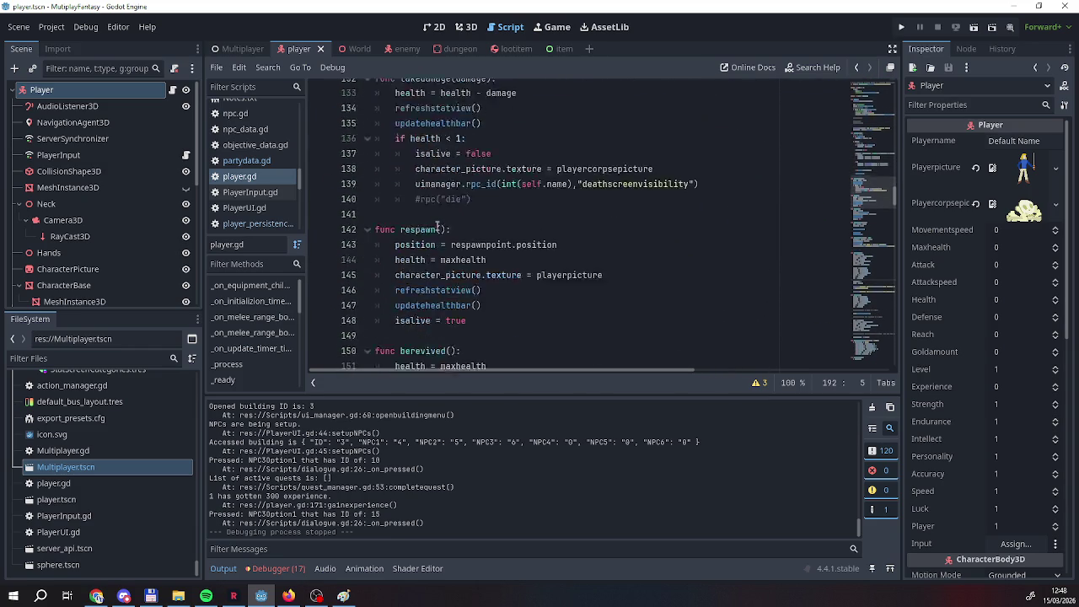
scroll(436, 225, "down", 6)
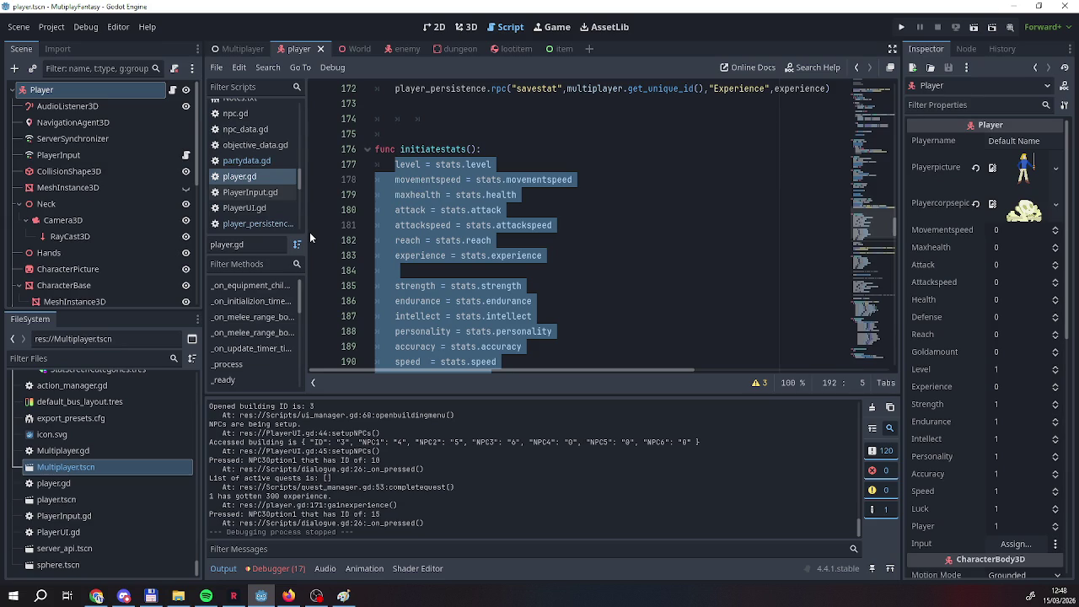
scroll(447, 294, "up", 20)
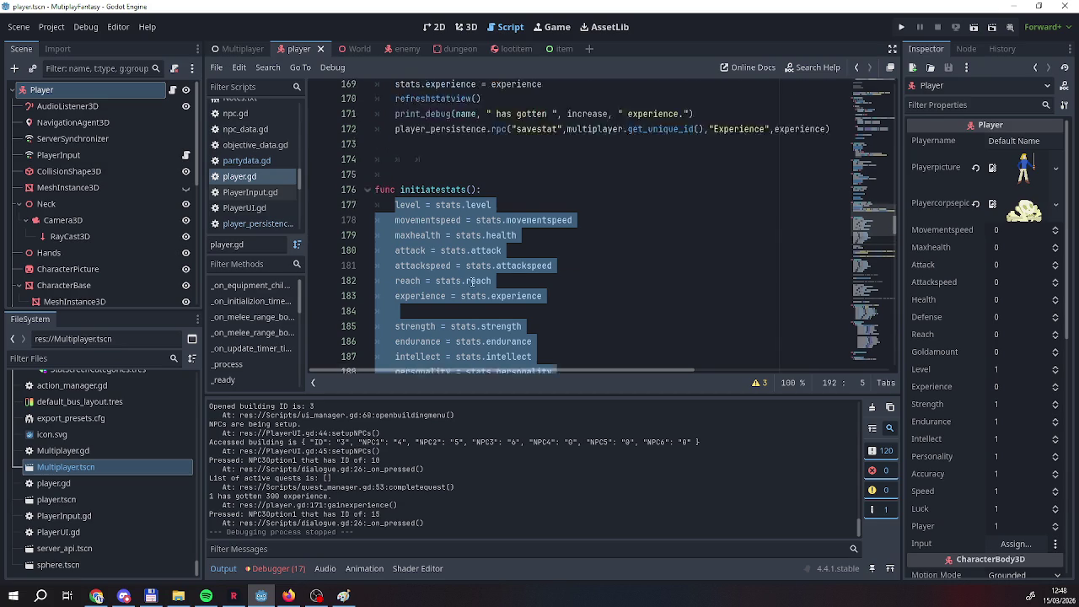
scroll(446, 293, "up", 20)
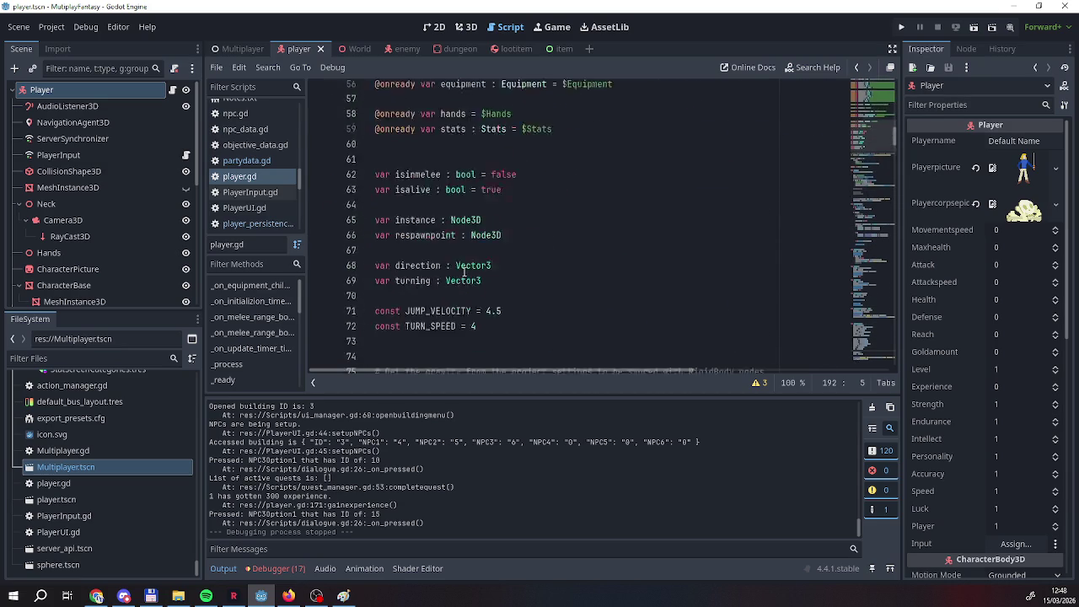
scroll(463, 271, "down", 11)
scroll(99, 219, "down", 2)
scroll(99, 219, "down", 2)
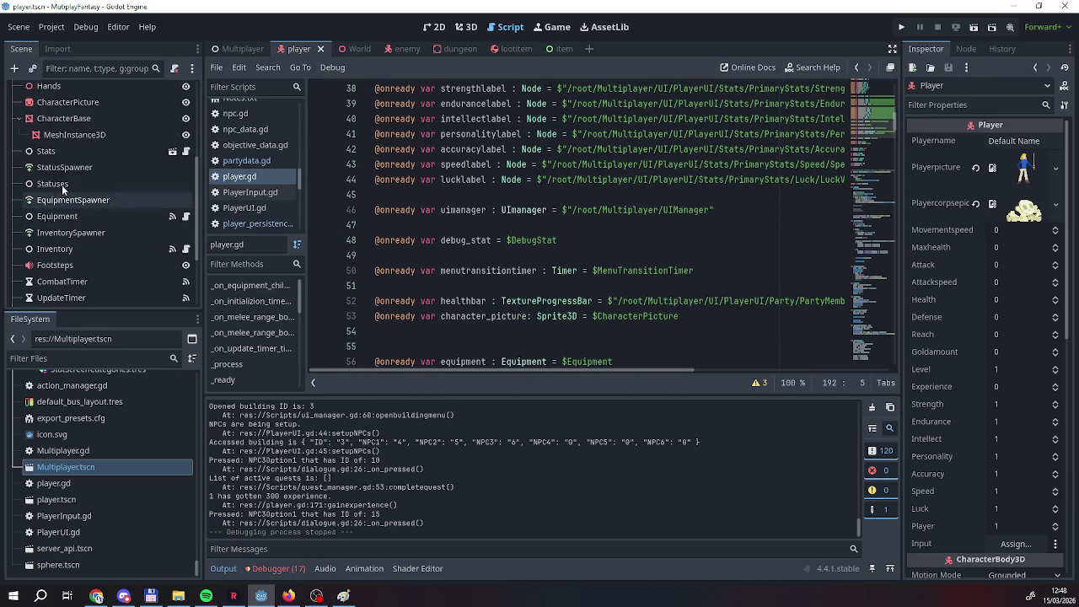
Inspect the Stats node's property values in the Inspector, then open objective_data.gd.
left_click(50, 151)
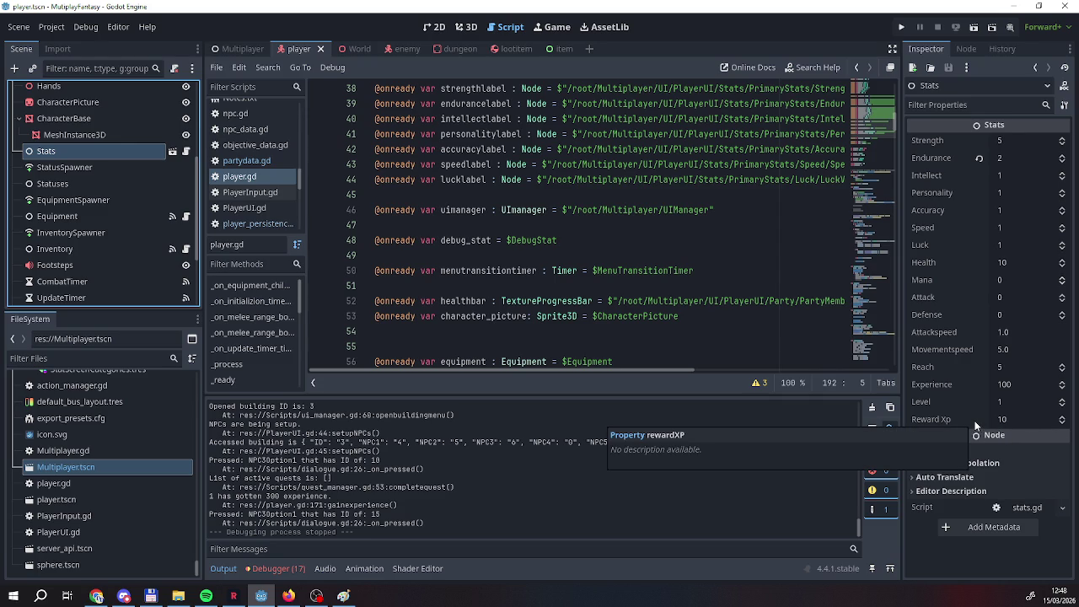
scroll(738, 344, "up", 10)
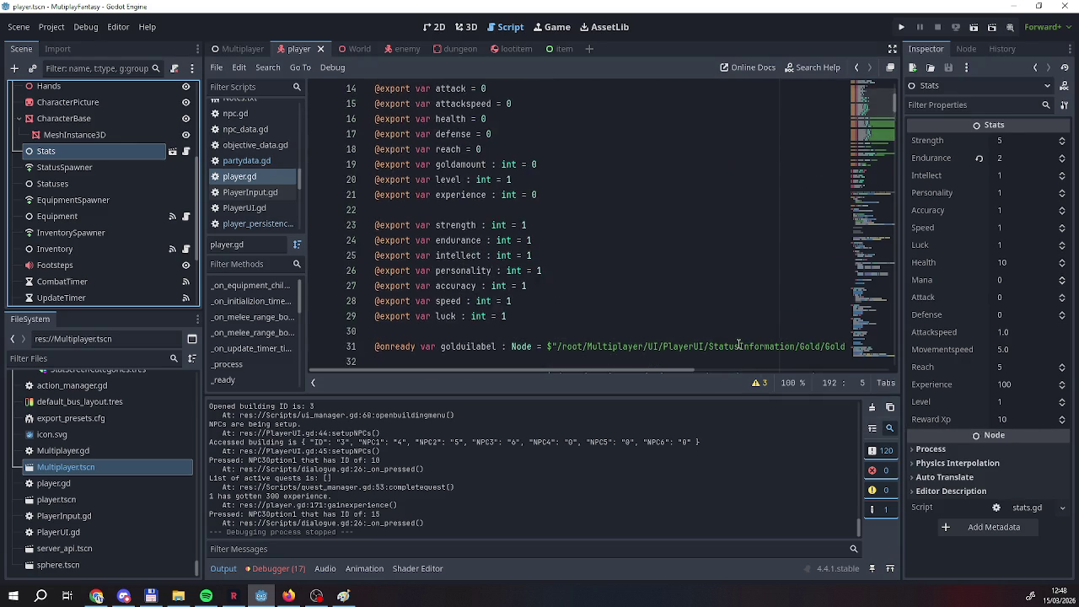
scroll(737, 344, "up", 2)
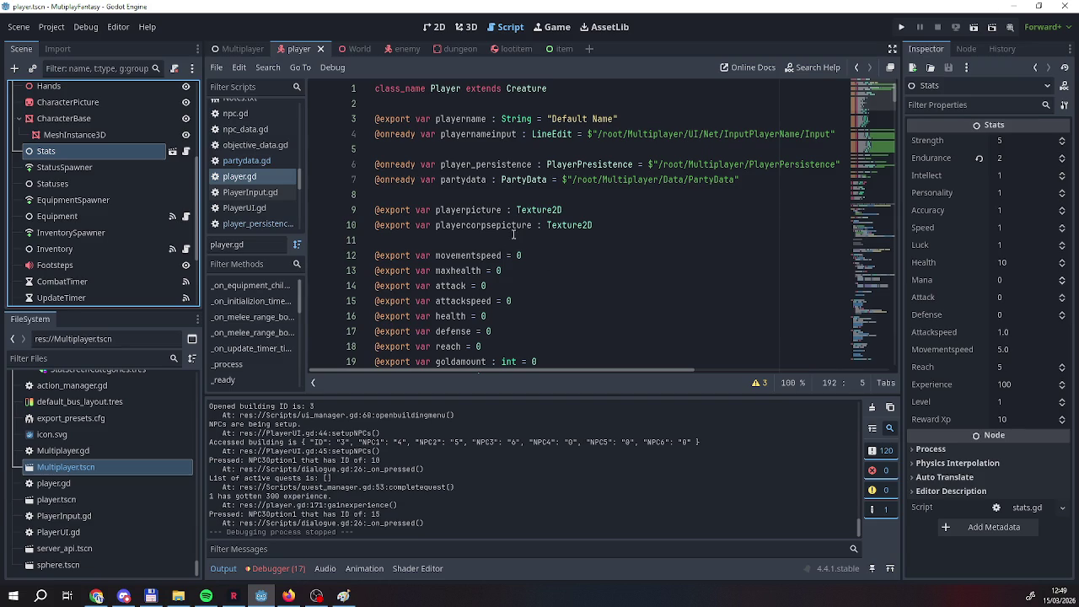
scroll(623, 228, "down", 2)
scroll(624, 227, "up", 2)
scroll(624, 227, "down", 4)
scroll(623, 228, "up", 4)
left_click(239, 147)
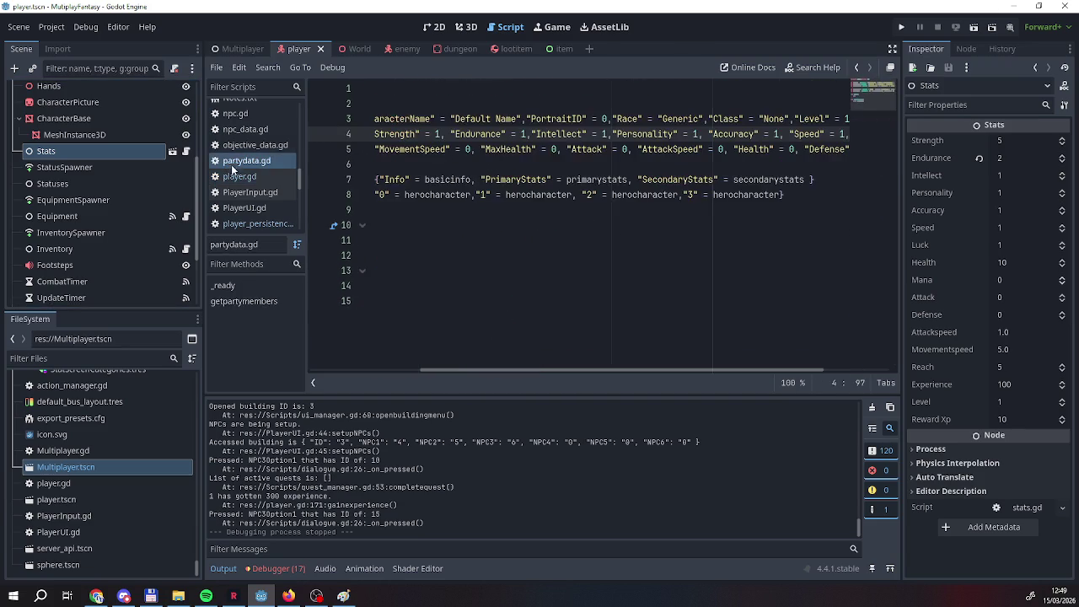
Open partydata.gd and highlight the basicinfo, primarystats and secondarystats declarations.
left_click(243, 160)
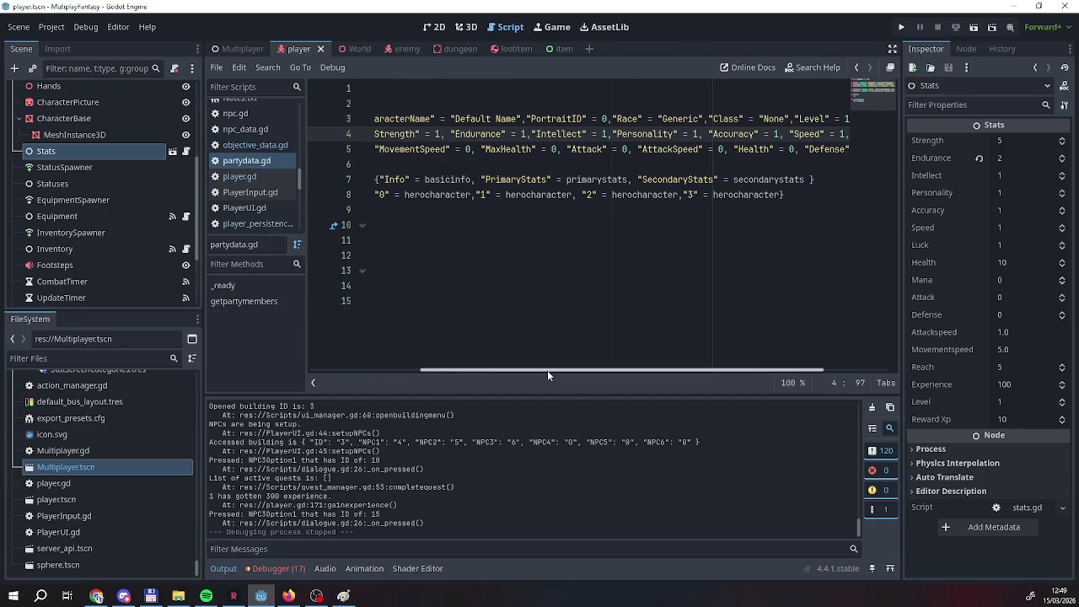
left_click_drag(547, 370, 400, 378)
mouse_move(411, 119)
left_mouse_down()
mouse_move(549, 119)
mouse_move(603, 165)
left_mouse_up()
left_click(660, 150)
mouse_move(426, 134)
left_mouse_down()
mouse_move(471, 149)
mouse_move(435, 134)
left_mouse_up()
left_click(472, 149)
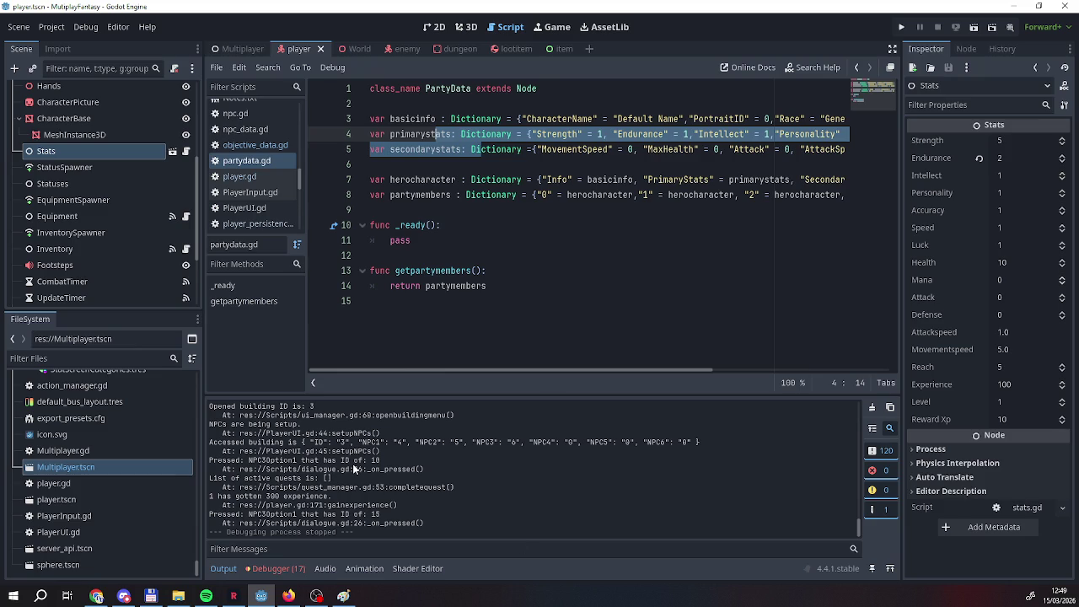
Scroll through partydata.gd to review the partymembers dictionary of four herocharacter entries.
mouse_move(491, 371)
left_mouse_down()
mouse_move(826, 378)
mouse_move(415, 354)
mouse_move(741, 331)
mouse_move(374, 343)
left_mouse_up()
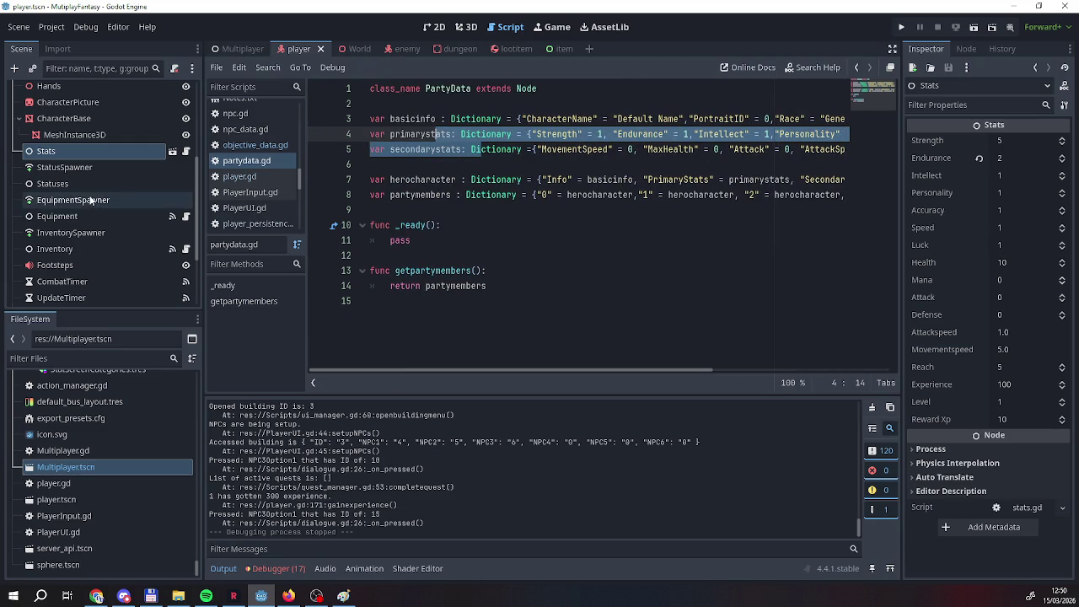
scroll(88, 196, "down", 1)
scroll(87, 196, "up", 2)
scroll(86, 192, "up", 1)
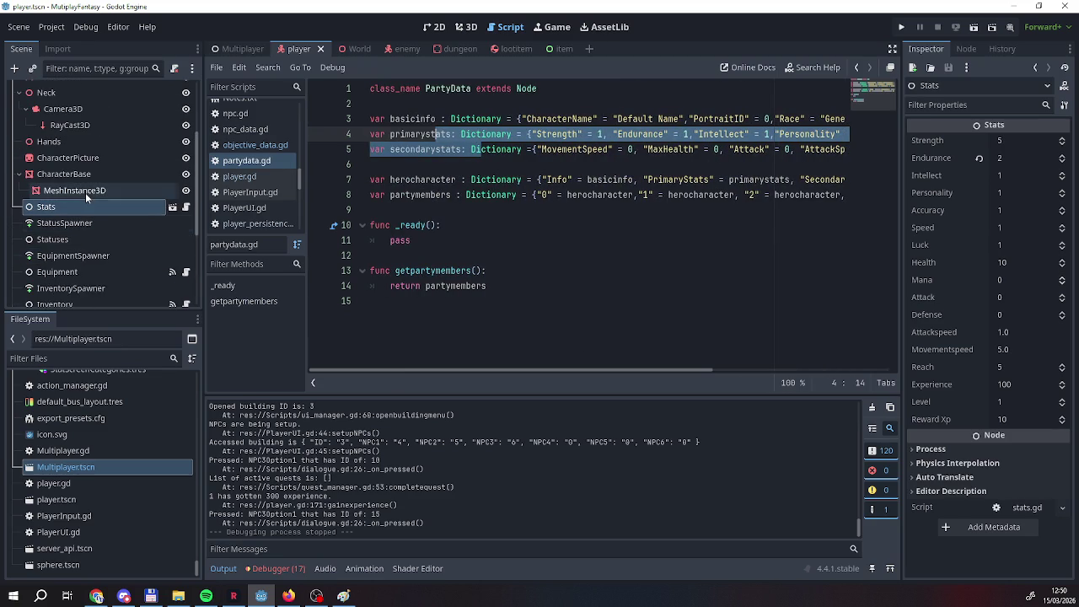
scroll(92, 148, "up", 1)
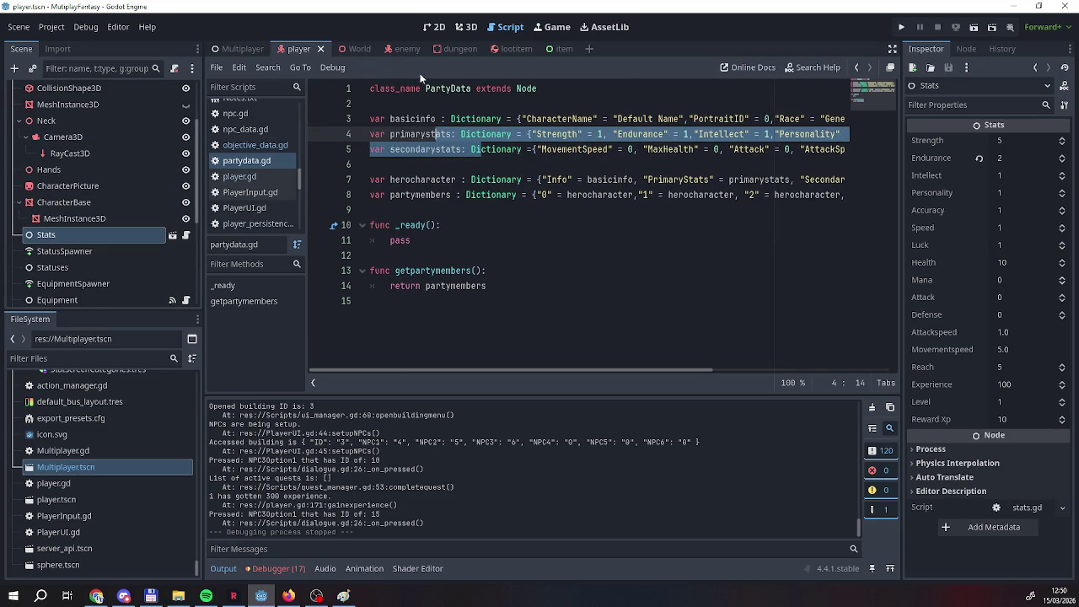
scroll(252, 226, "down", 5)
scroll(252, 227, "down", 4)
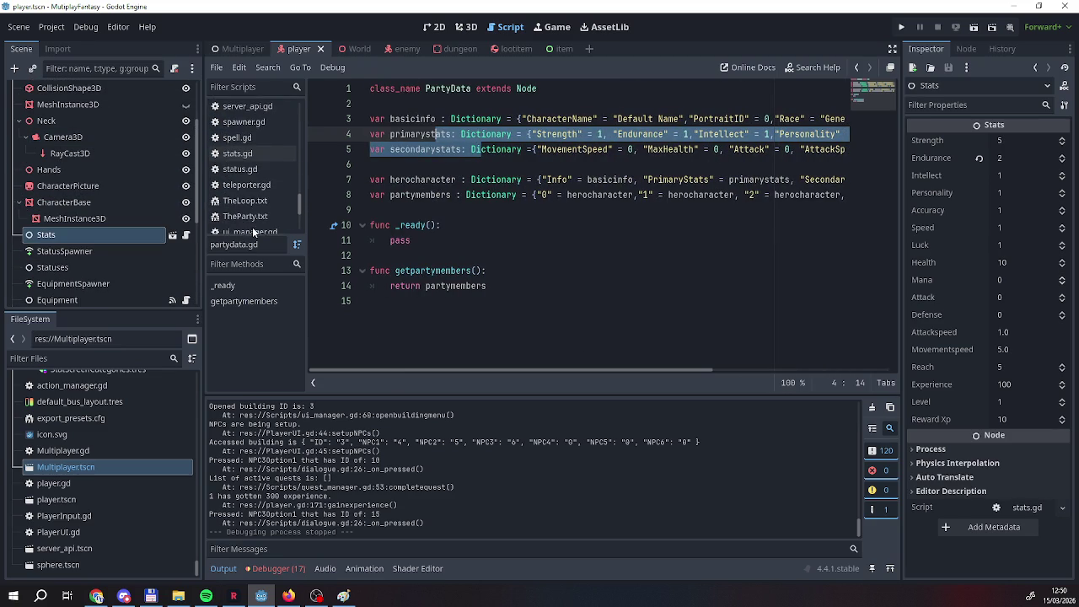
Open TheParty.txt and highlight the Create party items, from Choose Race to Assign Stats.
left_click(237, 216)
left_click(365, 117)
left_click(367, 102)
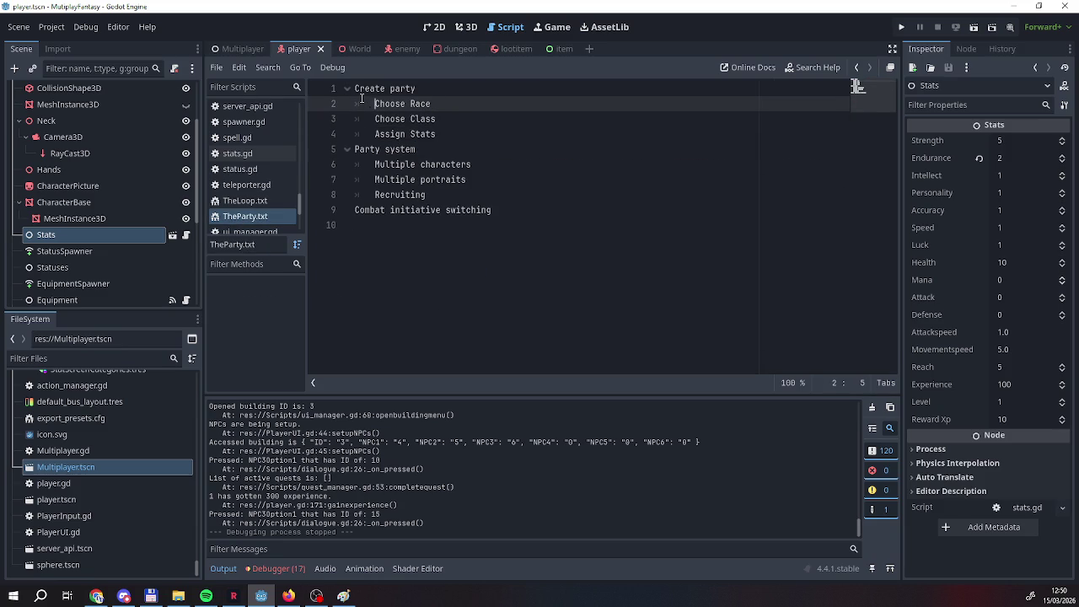
left_click_drag(368, 136, 450, 141)
left_click(452, 141)
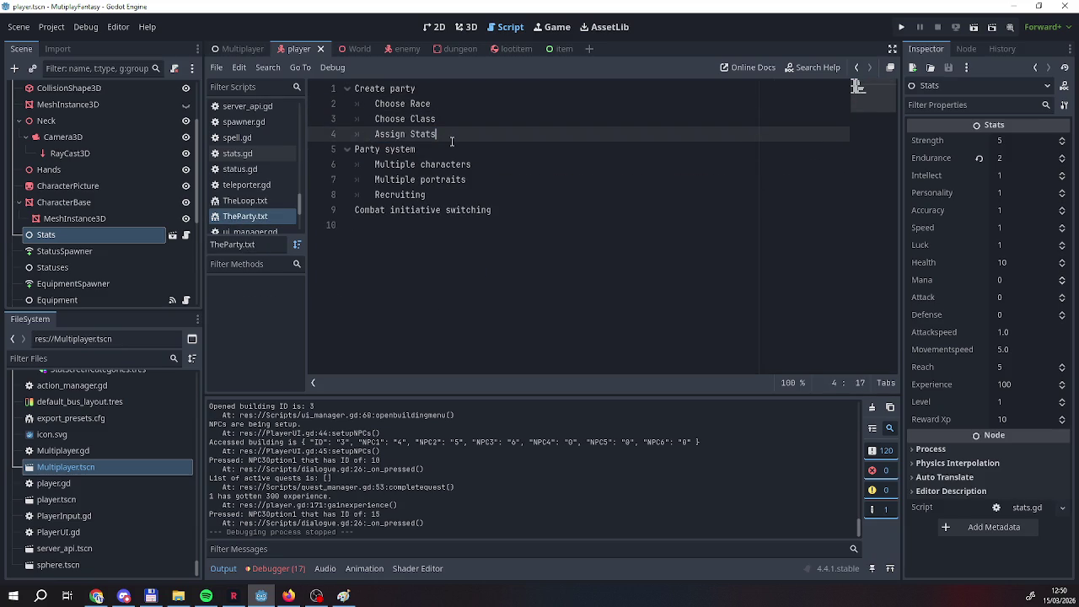
left_click(359, 94, "shift")
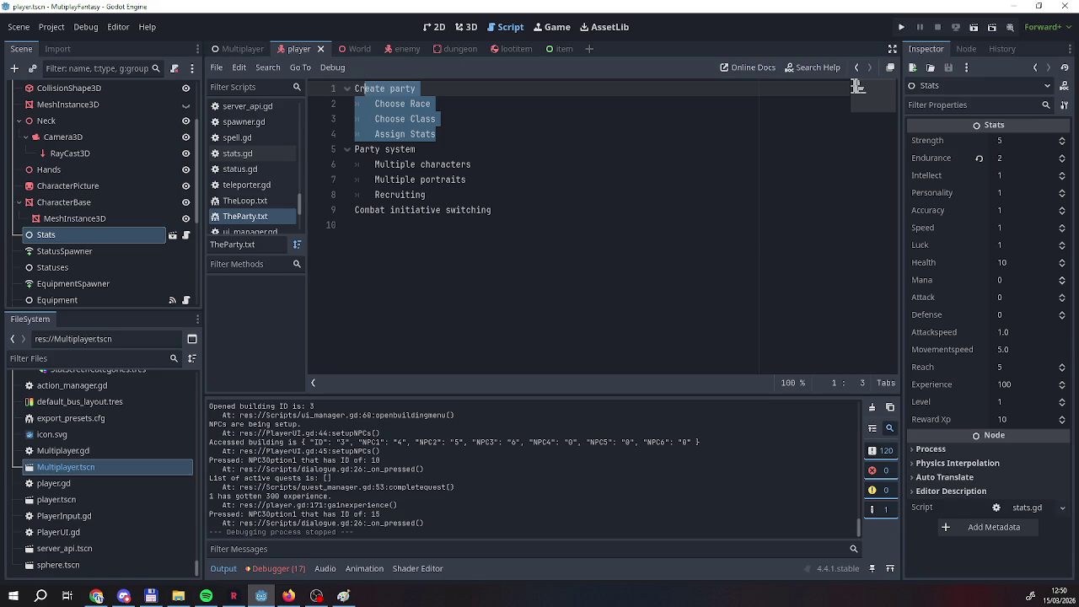
Highlight Multiple characters, Multiple portraits, Recruiting and Combat initiative switching, then return to the Multiplayer scene.
mouse_move(376, 166)
left_mouse_down()
mouse_move(397, 166)
mouse_move(374, 179)
mouse_move(465, 179)
left_mouse_up()
left_click(421, 179)
left_click(371, 195)
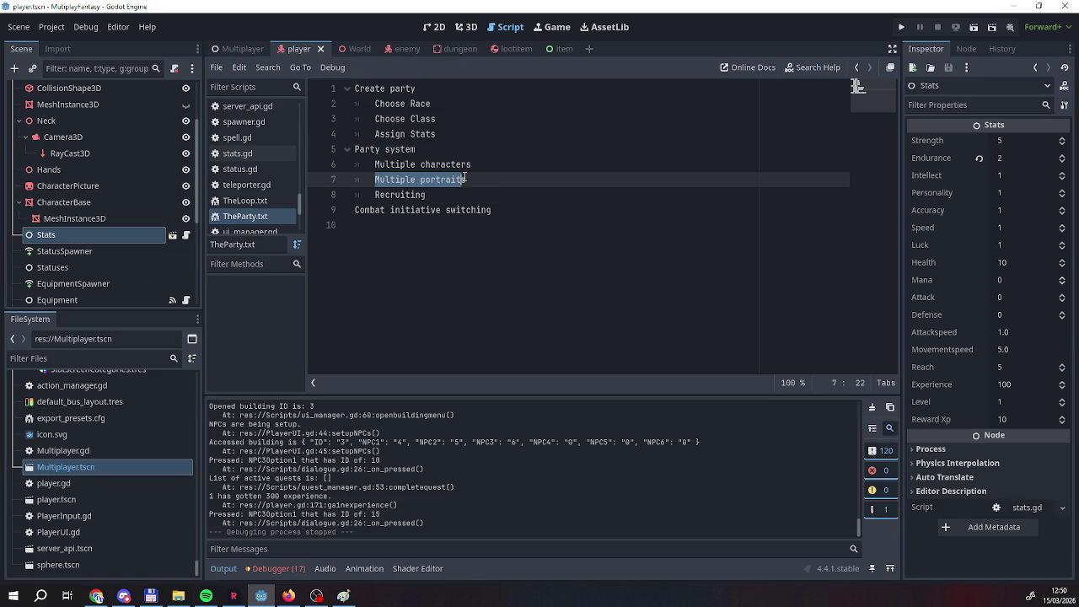
left_click(411, 195)
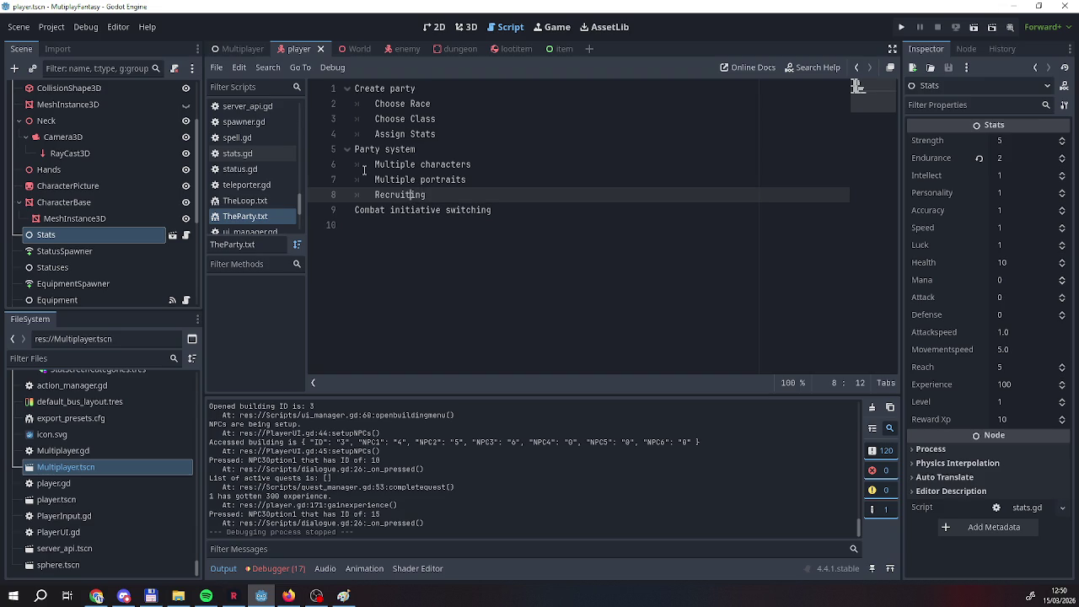
mouse_move(406, 194)
left_mouse_down()
mouse_move(355, 210)
mouse_move(562, 217)
left_mouse_up()
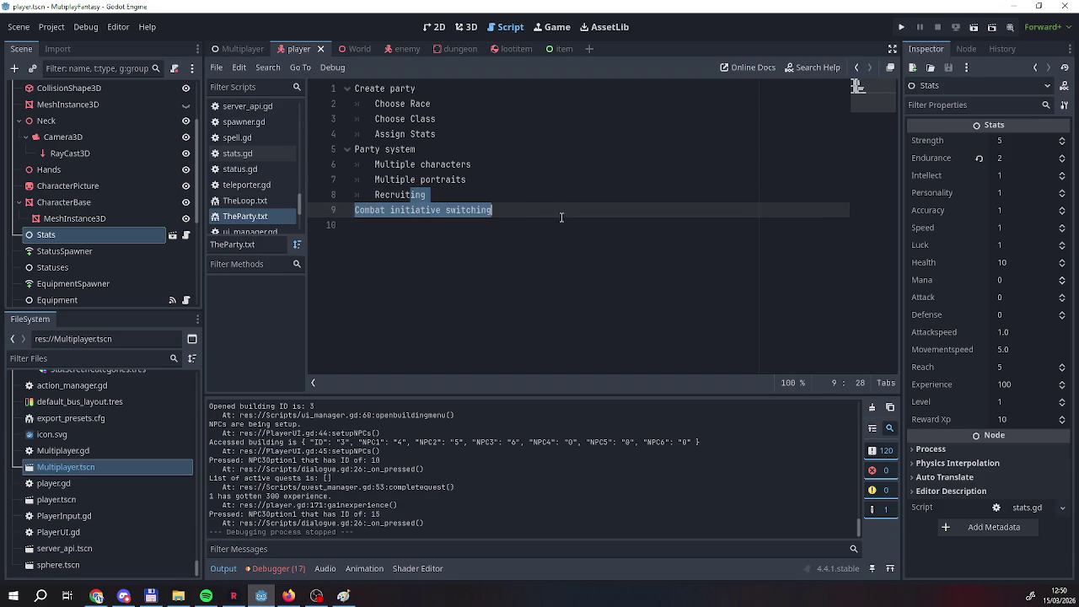
left_click(432, 145)
left_click_drag(435, 135, 377, 134)
left_click(382, 136)
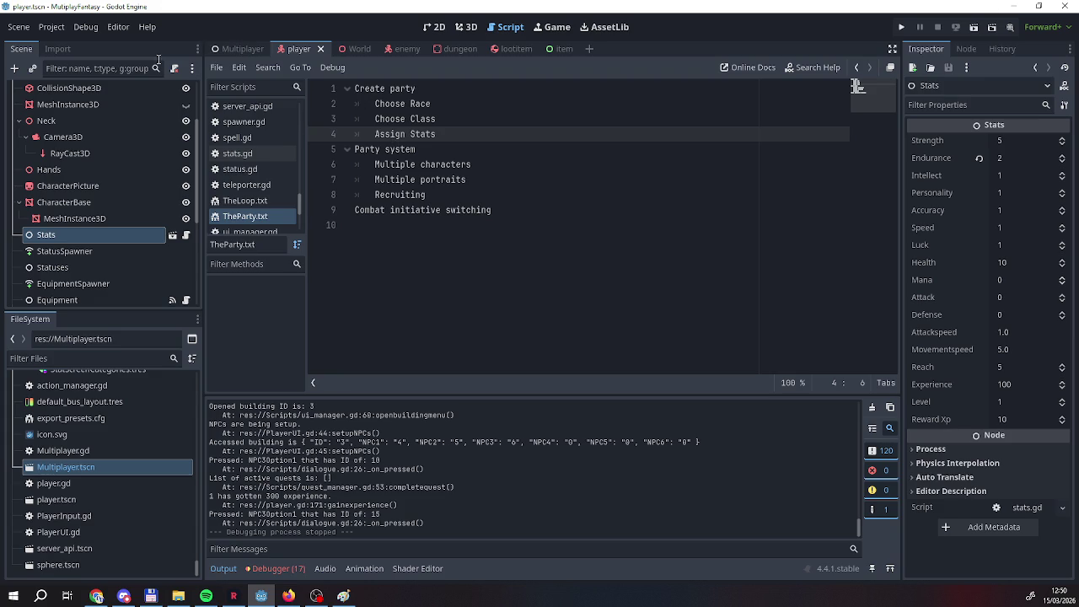
left_click(226, 47)
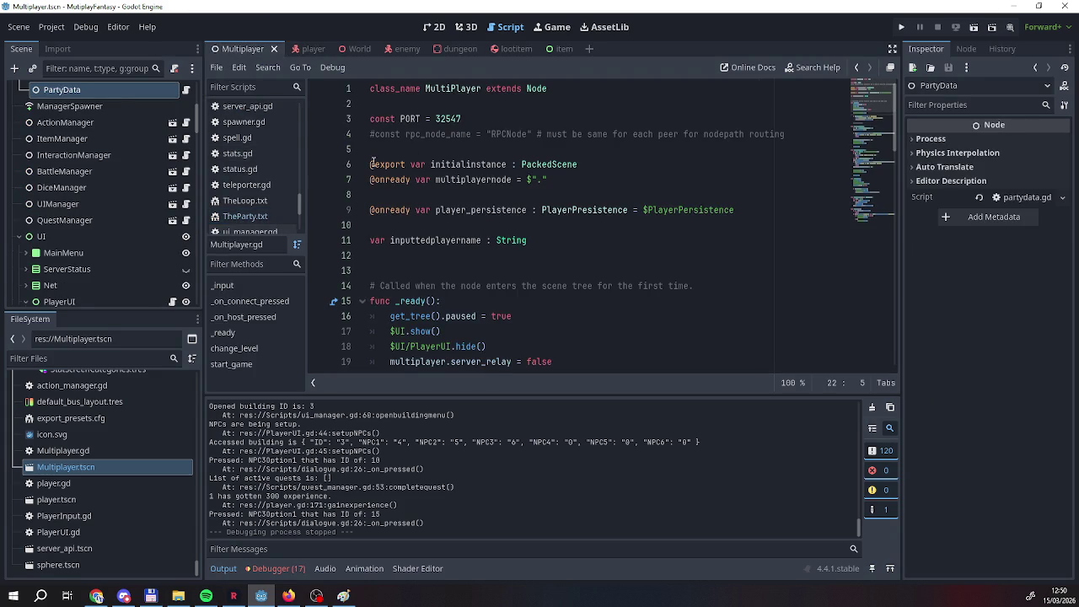
Show the Multiplayer scene in the 2D editor and bring PartyCreation into view in the Scene dock.
scroll(87, 177, "up", 2)
scroll(87, 172, "down", 6)
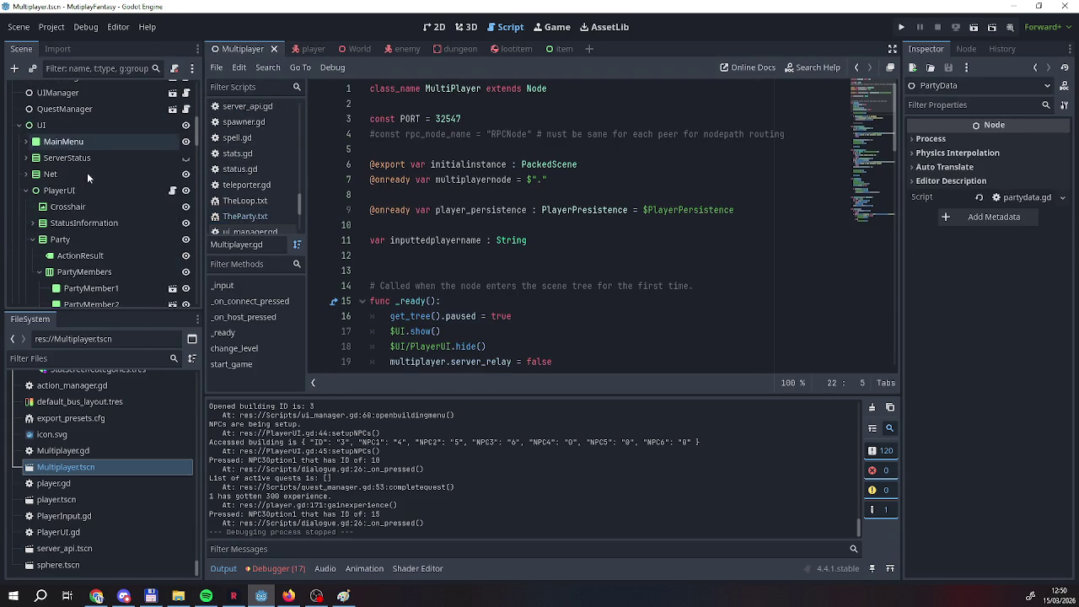
scroll(85, 189, "down", 2)
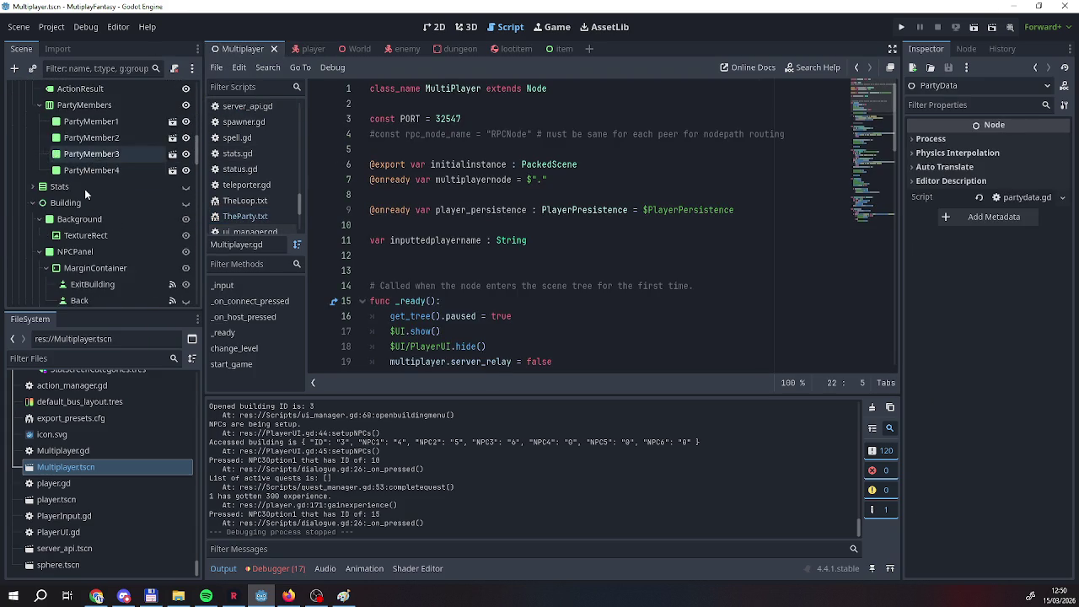
scroll(84, 189, "up", 5)
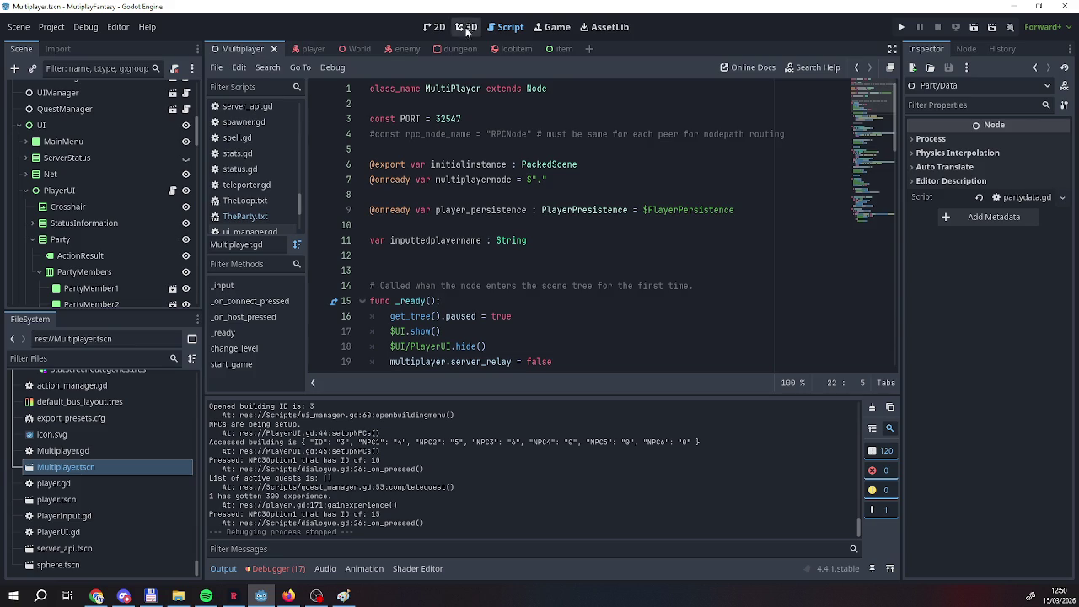
left_click(433, 26)
scroll(123, 142, "up", 3)
scroll(80, 223, "down", 10)
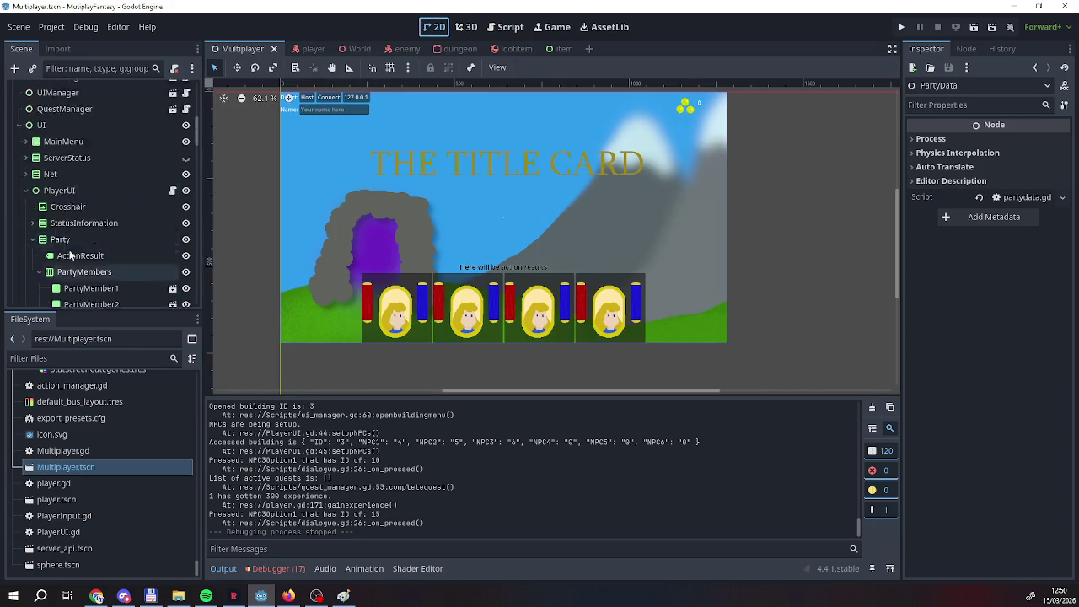
scroll(70, 257, "down", 10)
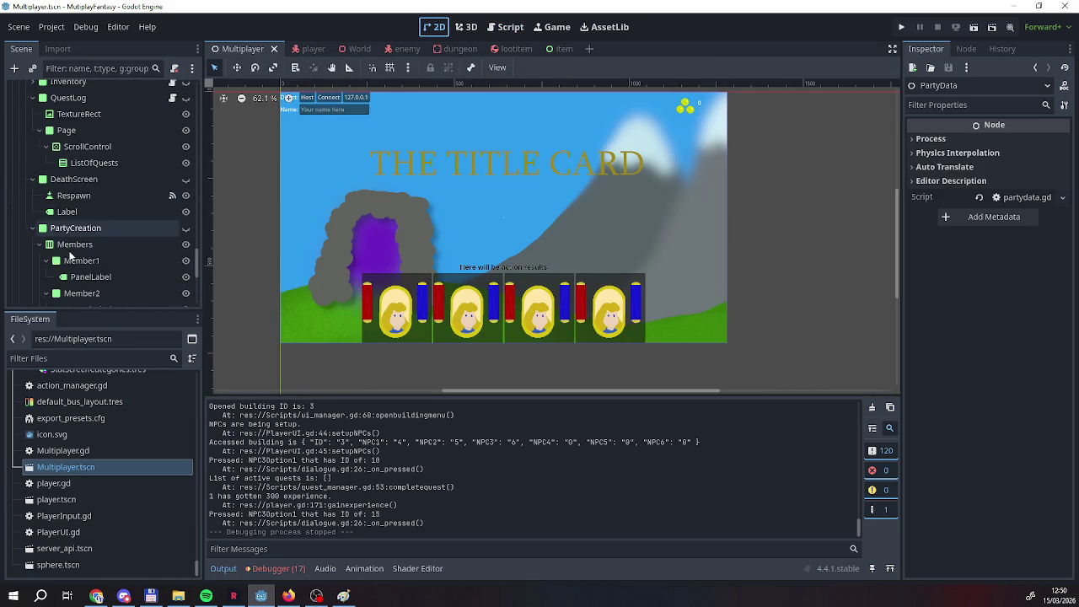
scroll(76, 253, "up", 5)
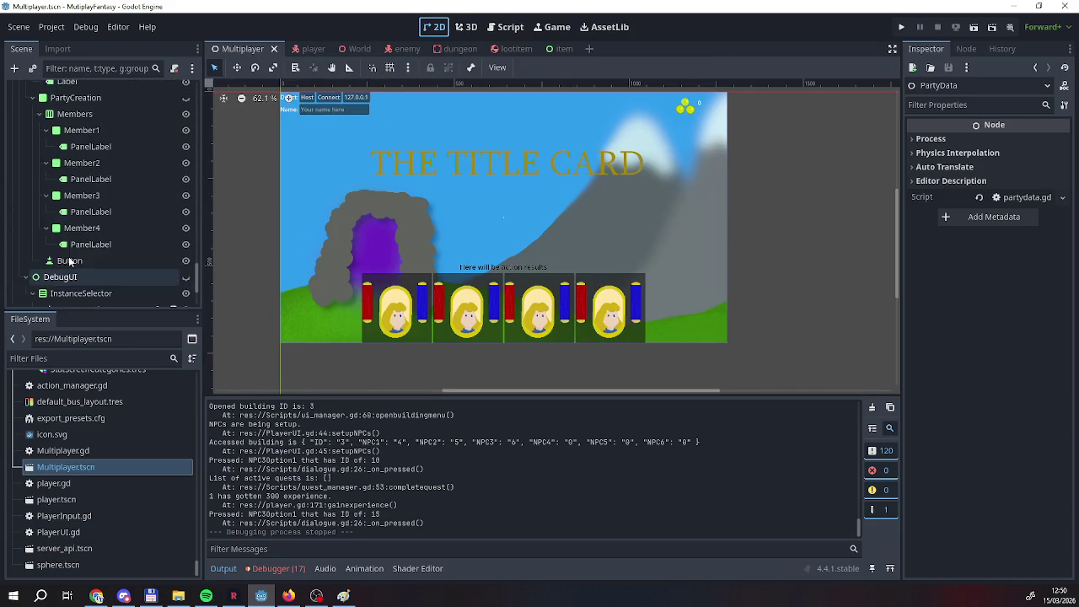
left_click(185, 186)
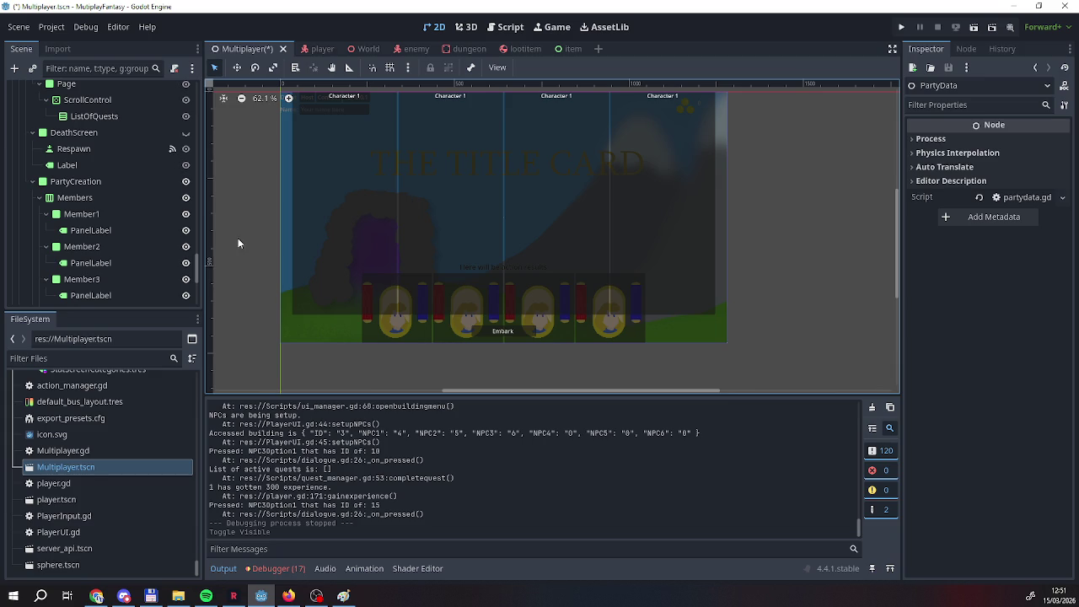
Scroll the Scene dock to view the visible PartyCreation Members panels and their PanelLabels.
scroll(94, 278, "up", 1)
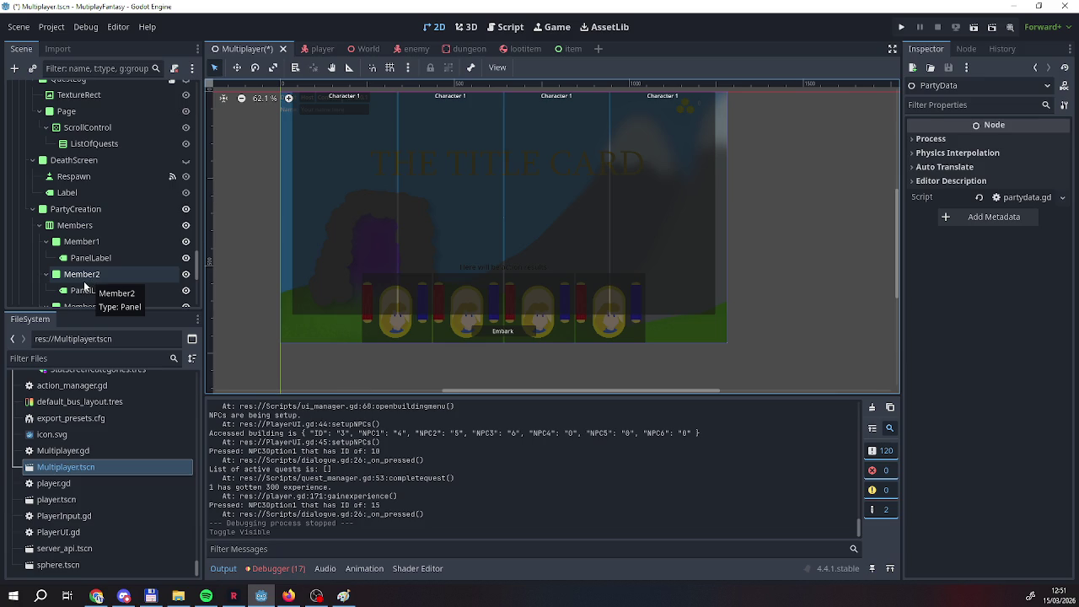
Select Member2 through Member4's PanelLabel and delete them, confirming the dialog.
scroll(84, 253, "down", 5)
scroll(78, 216, "up", 3)
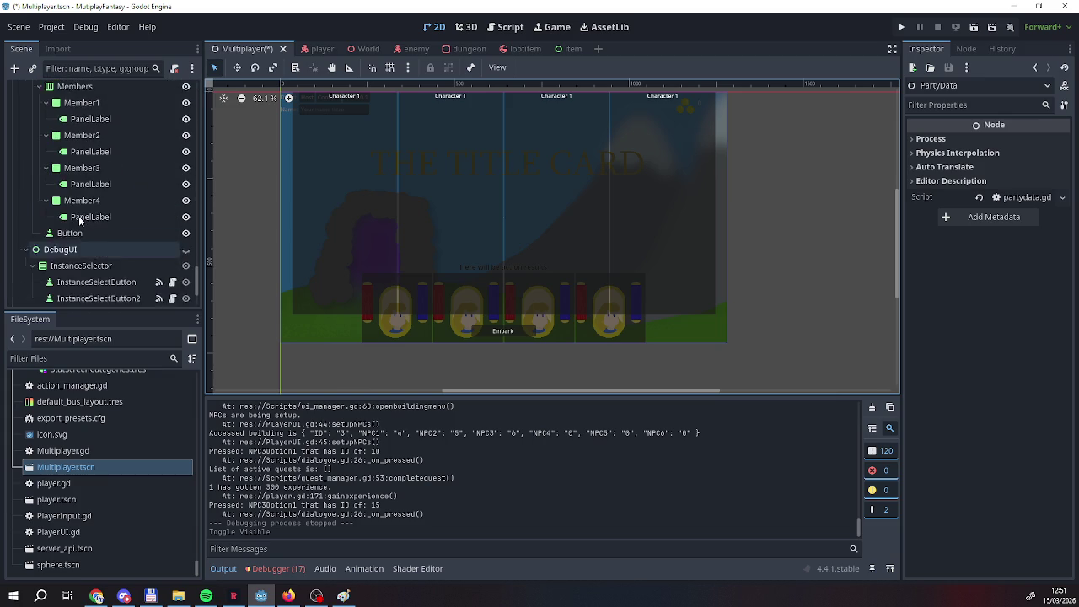
scroll(78, 216, "down", 3)
scroll(80, 210, "up", 6)
left_click(82, 190)
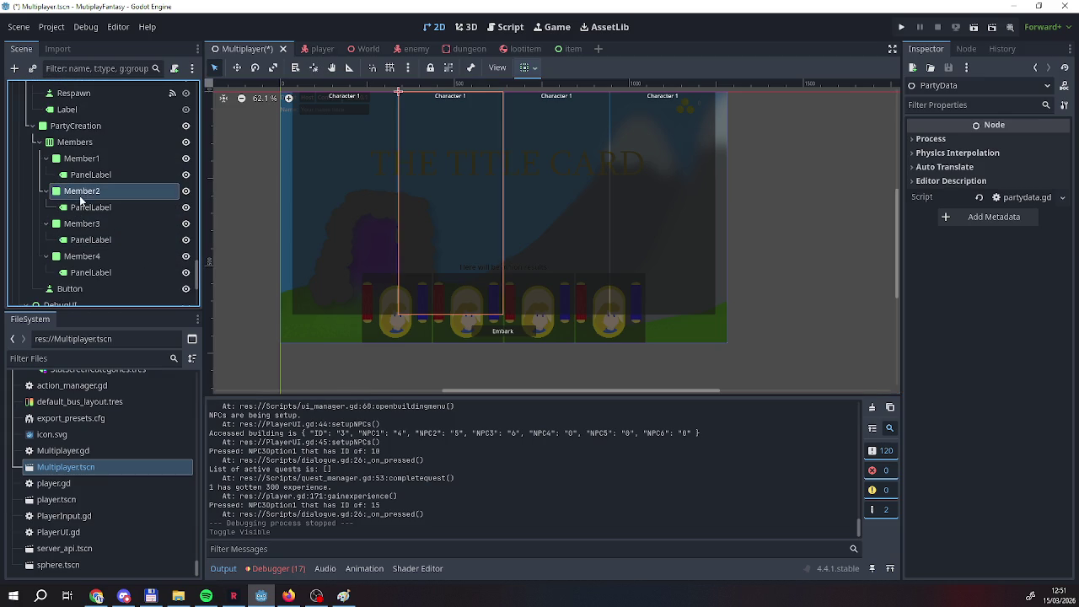
left_click(90, 272, "shift")
key("Delete")
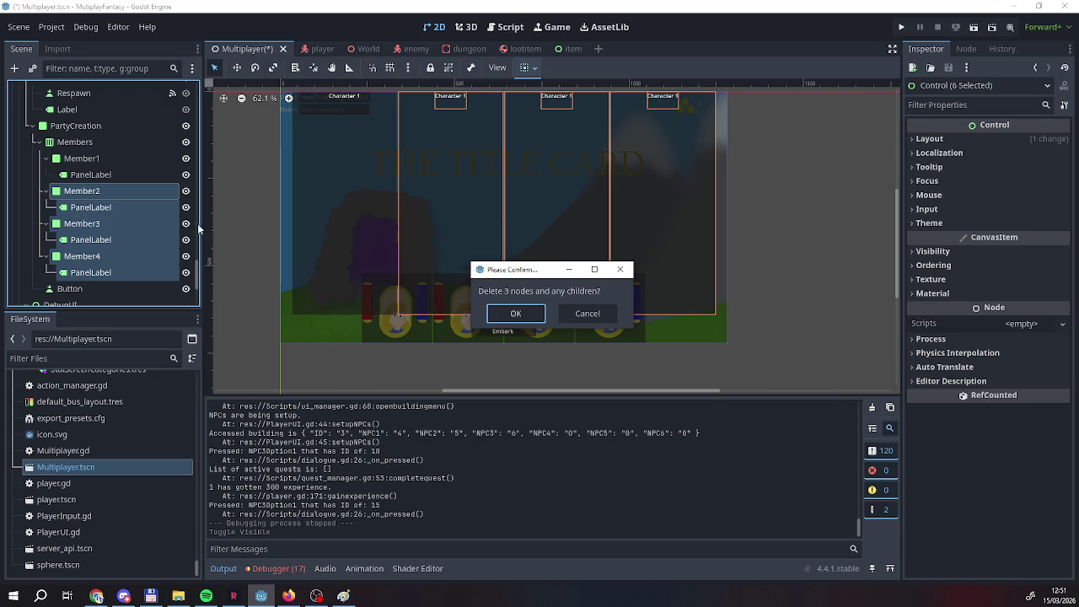
key("Return")
right_click(88, 163)
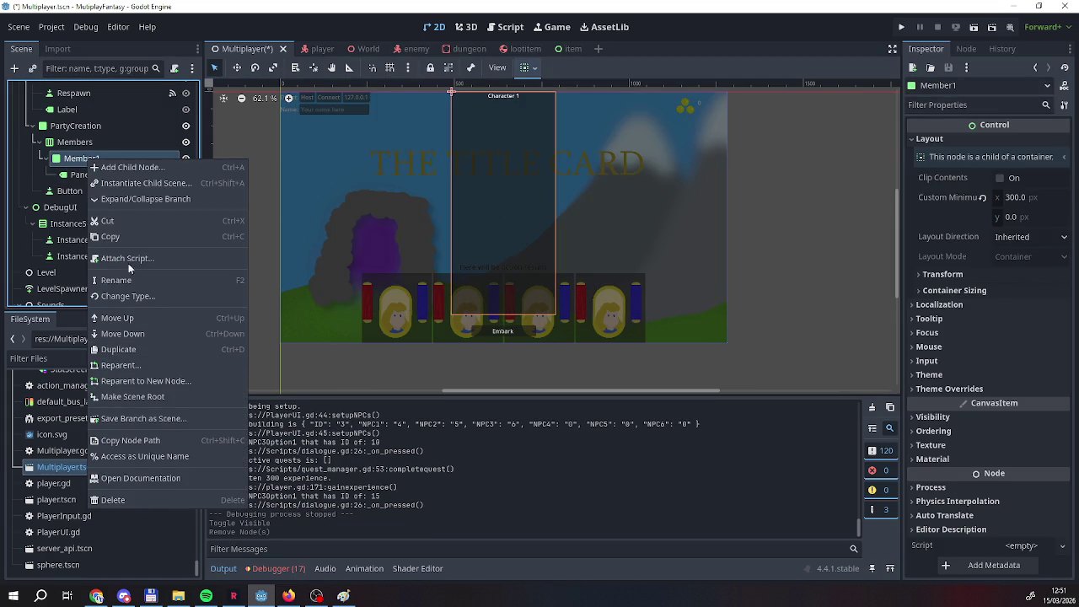
Save the Member1 branch as a scene named charactercreationmember.tscn.
left_click(143, 420)
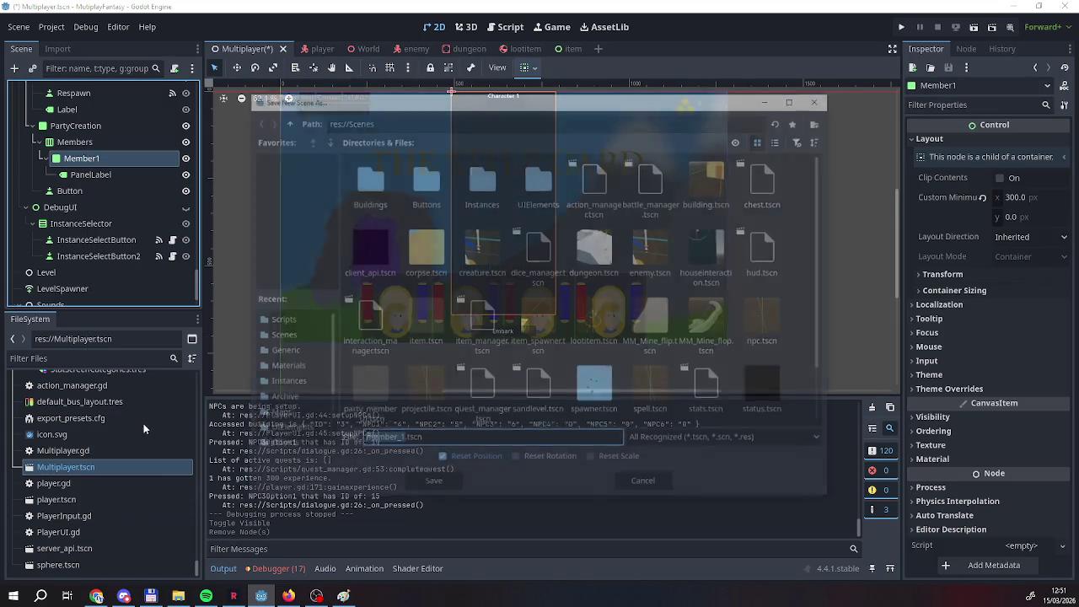
left_click(398, 440)
double_click(397, 440)
left_click_drag(397, 440, 402, 440)
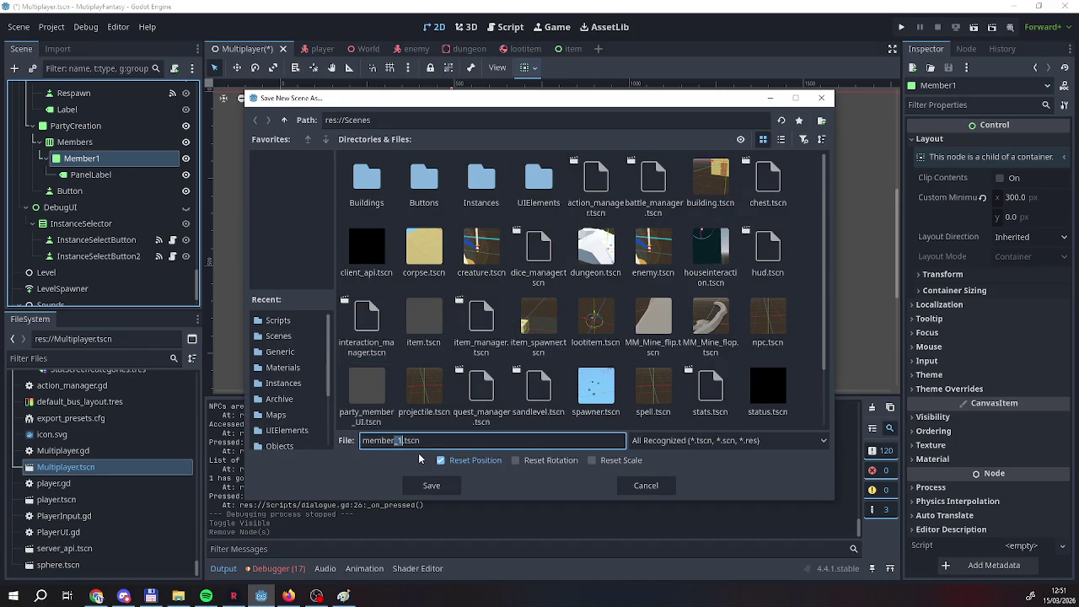
key("Left")
key("Home")
type("character")
type("creation")
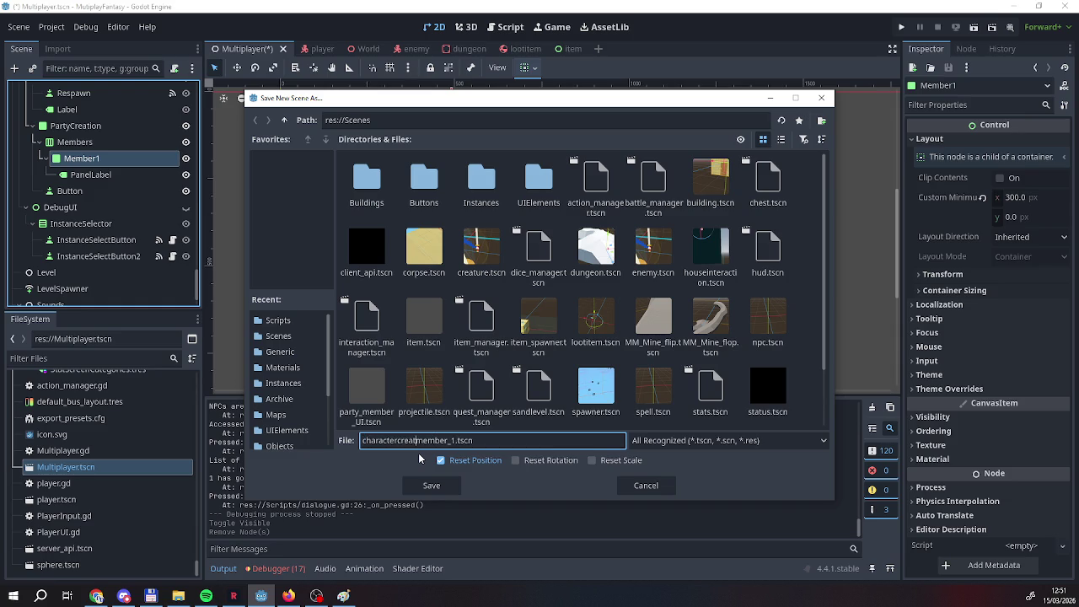
key("Right")
key("Right")
key("Right")
key("BackSpace")
key("BackSpace")
key("Return")
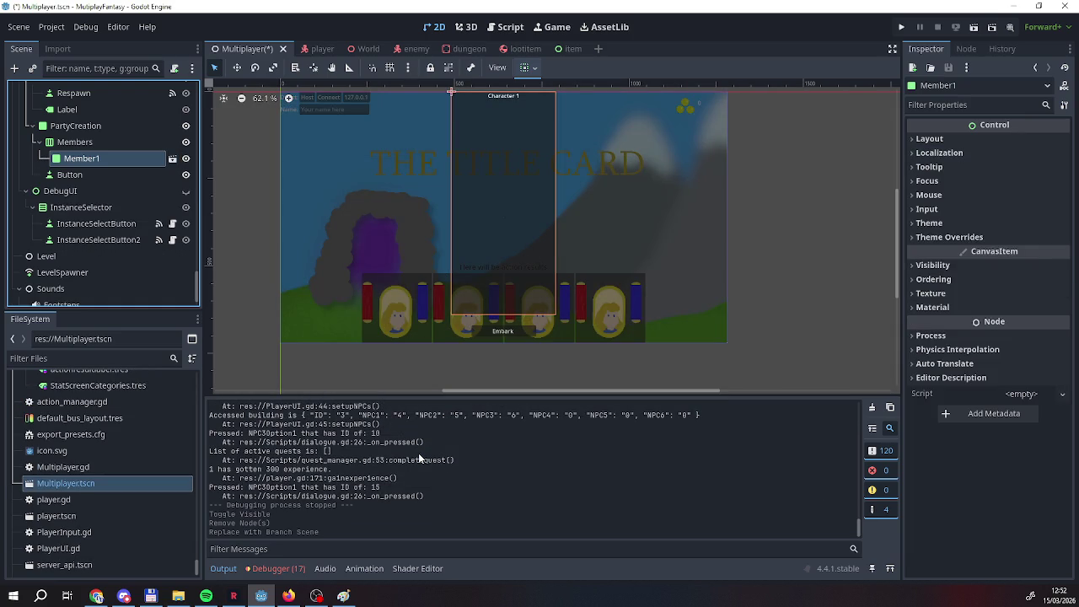
scroll(545, 283, "up", 3)
scroll(545, 283, "down", 3)
Open the charactercreationmember scene and select its Member1 root node.
left_click(172, 158)
left_click(56, 106)
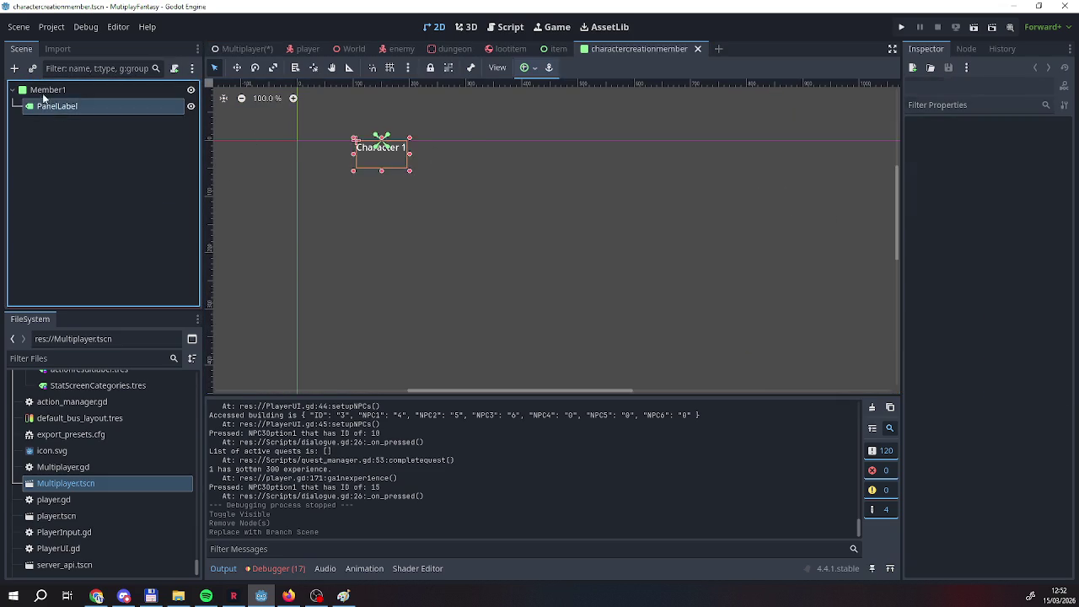
left_click(48, 90)
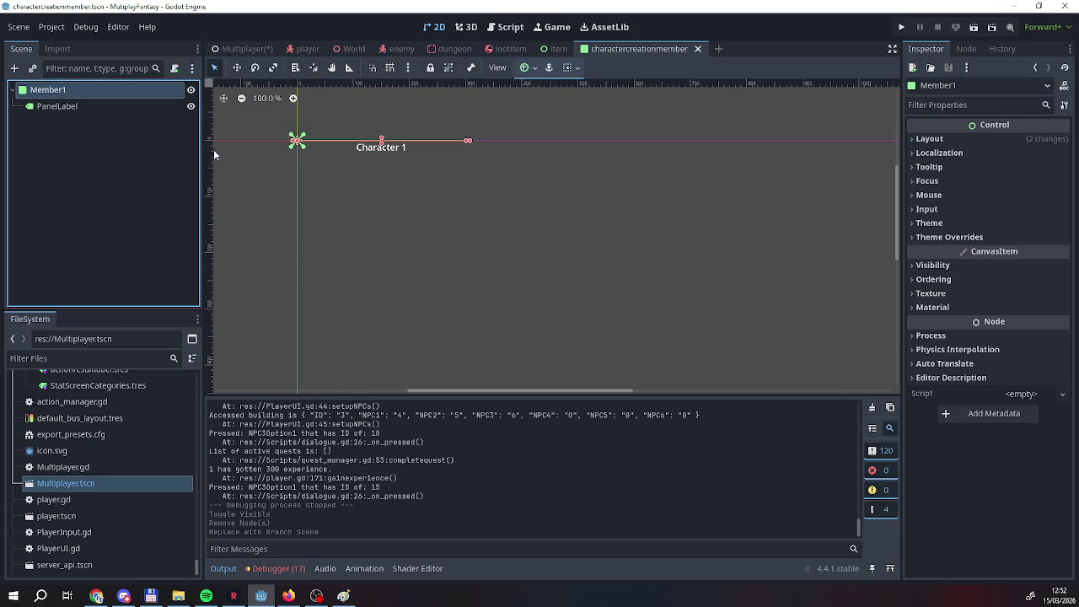
left_click(50, 107)
left_click(47, 89)
left_click(50, 107)
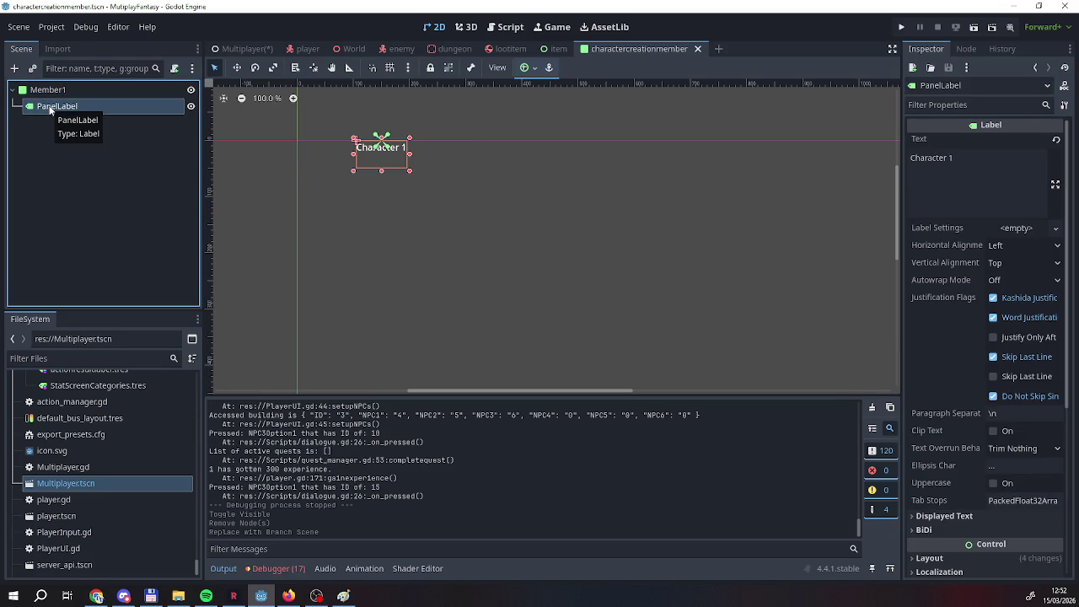
left_click(53, 89)
Add a VBoxContainer child under Member1 and nest PanelLabel inside it.
right_click(54, 89)
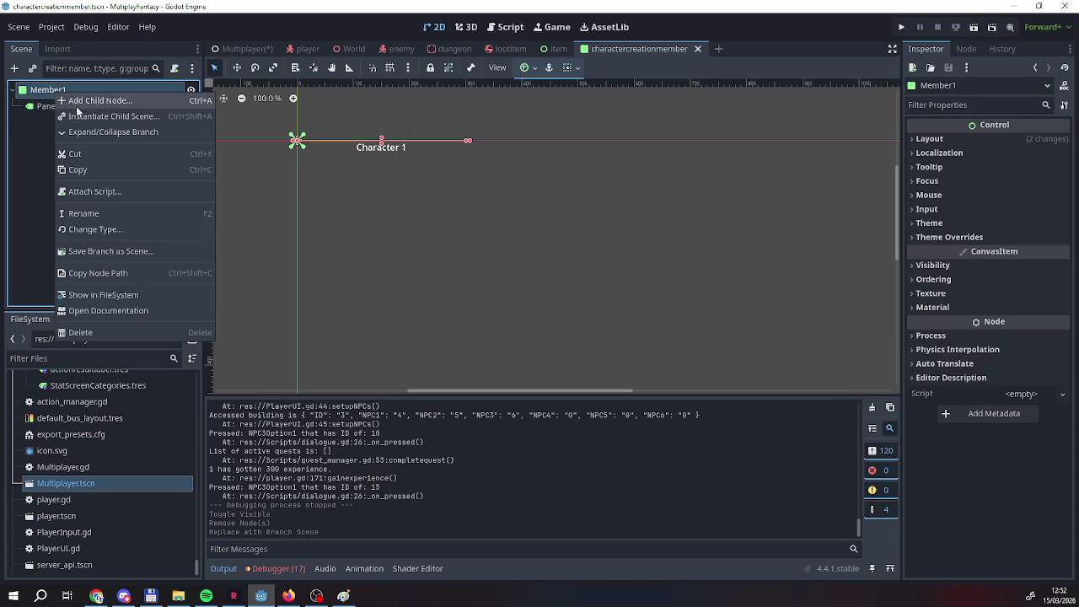
key("Escape")
key("ctrl+a")
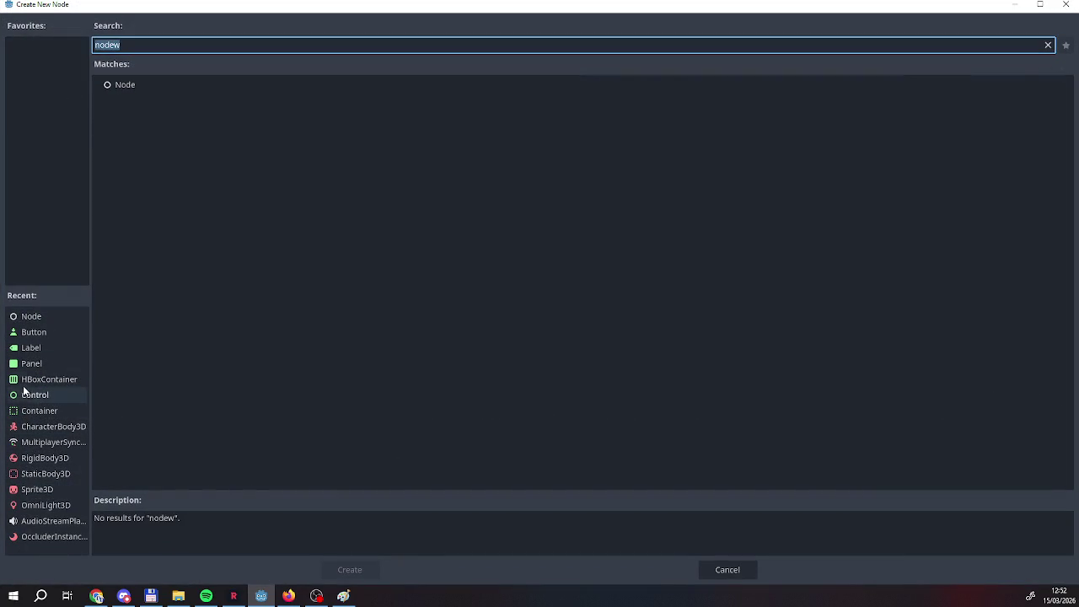
type("v")
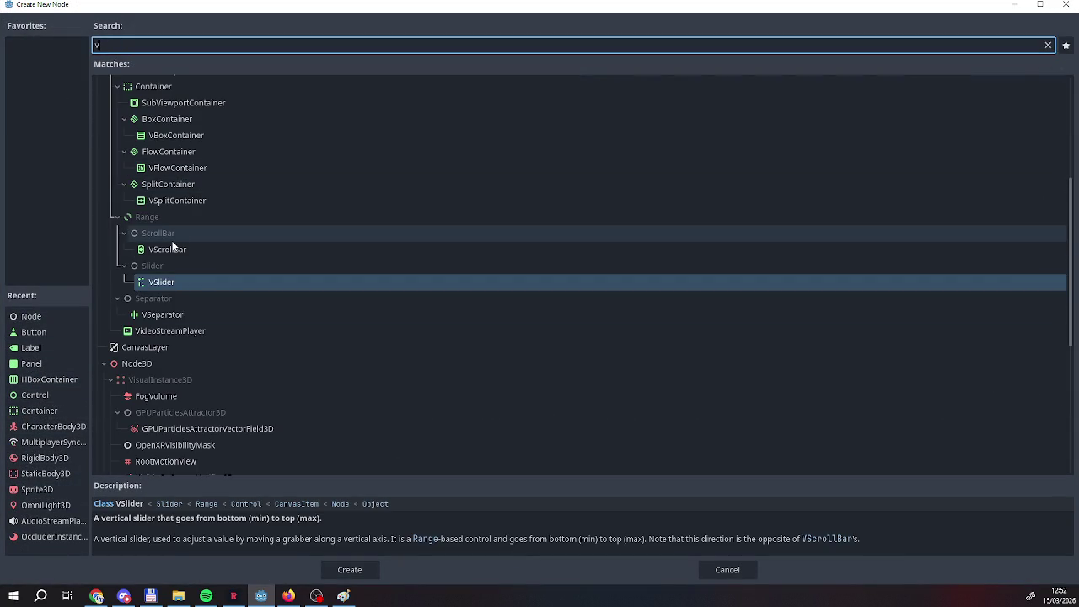
scroll(152, 200, "up", 2)
double_click(170, 185)
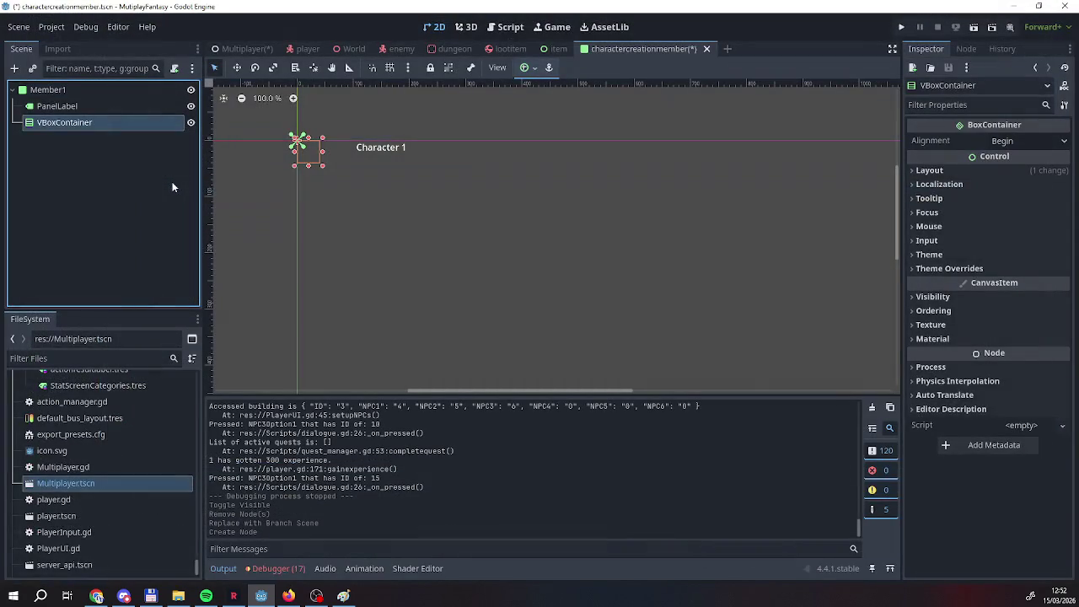
mouse_move(52, 122)
left_mouse_down()
mouse_move(57, 105)
mouse_move(72, 136)
mouse_move(48, 89)
mouse_move(66, 123)
left_mouse_up()
Rename the VBoxContainer to Structure.
left_click(69, 109)
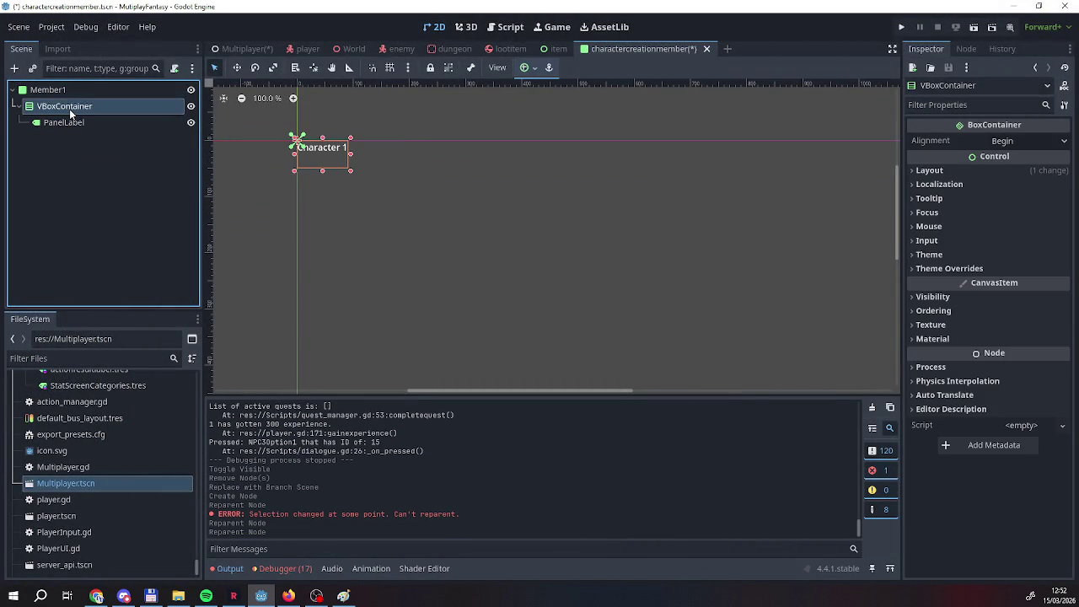
left_click(71, 125)
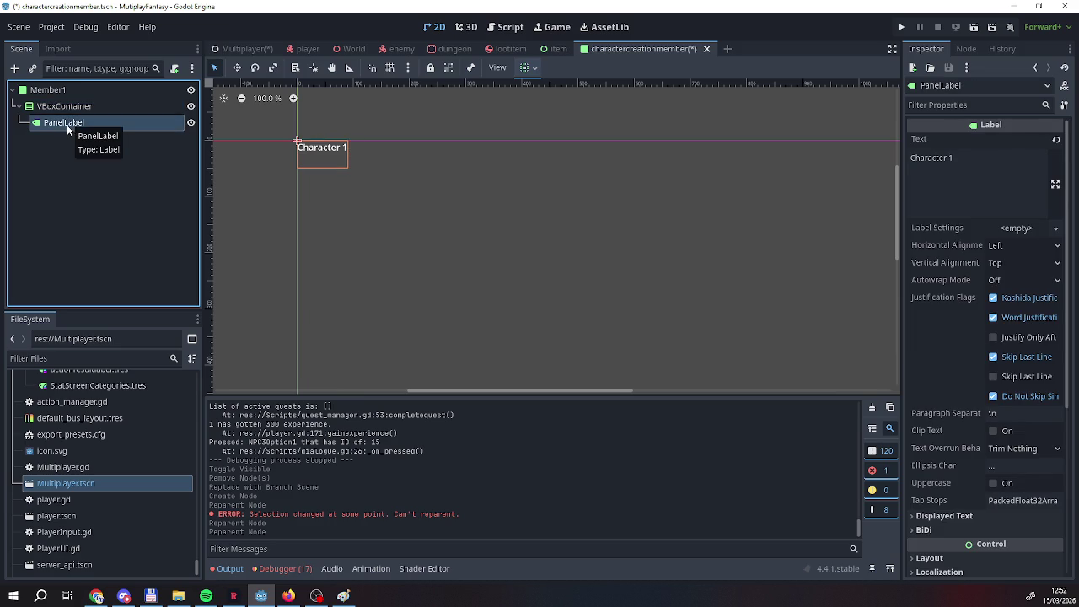
left_click(61, 144)
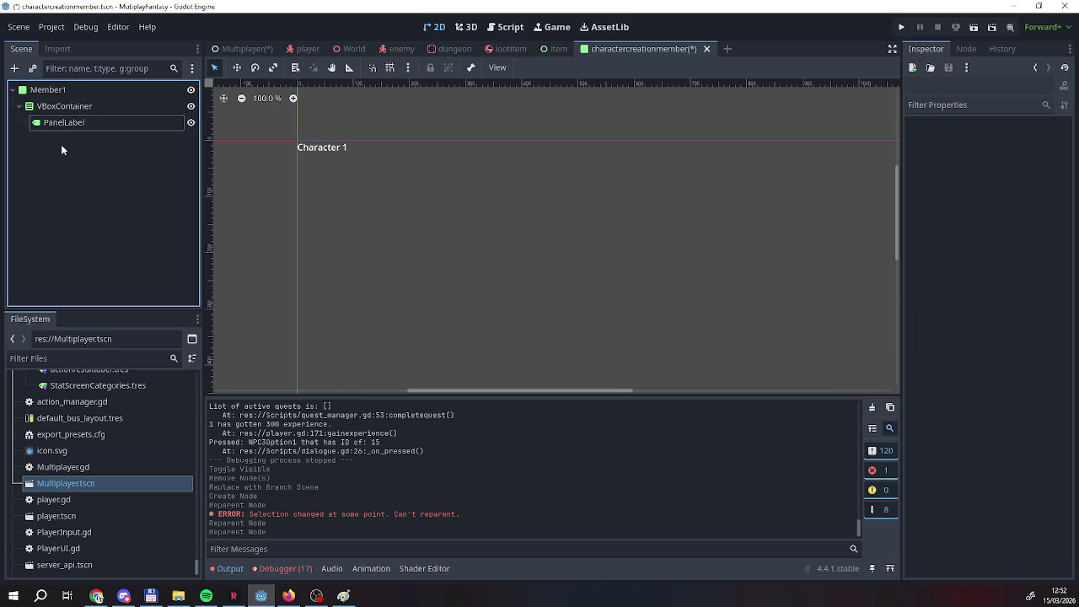
left_click(64, 106)
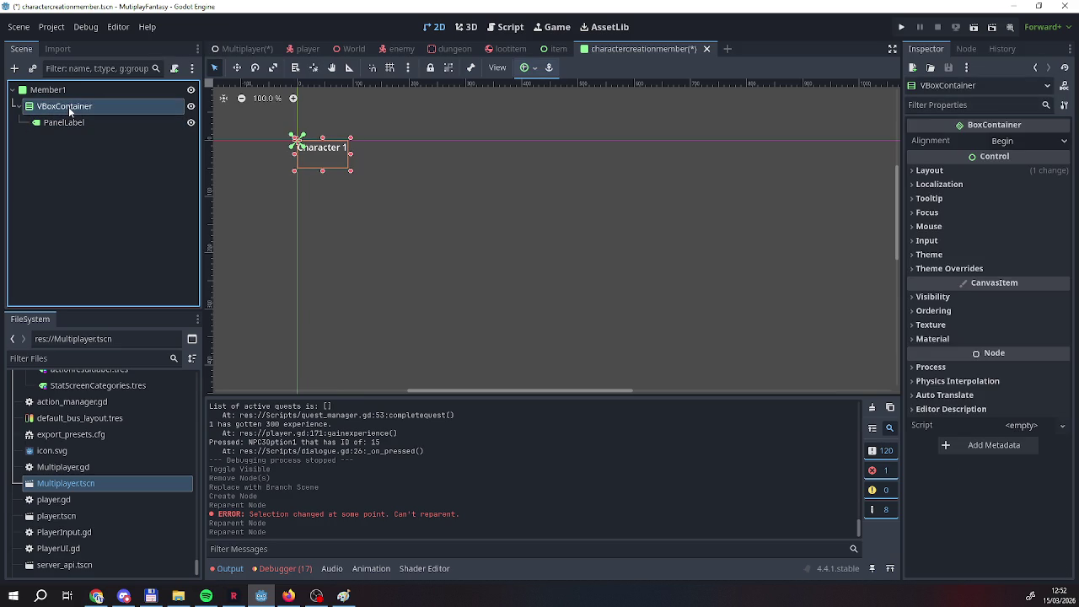
left_click(75, 104)
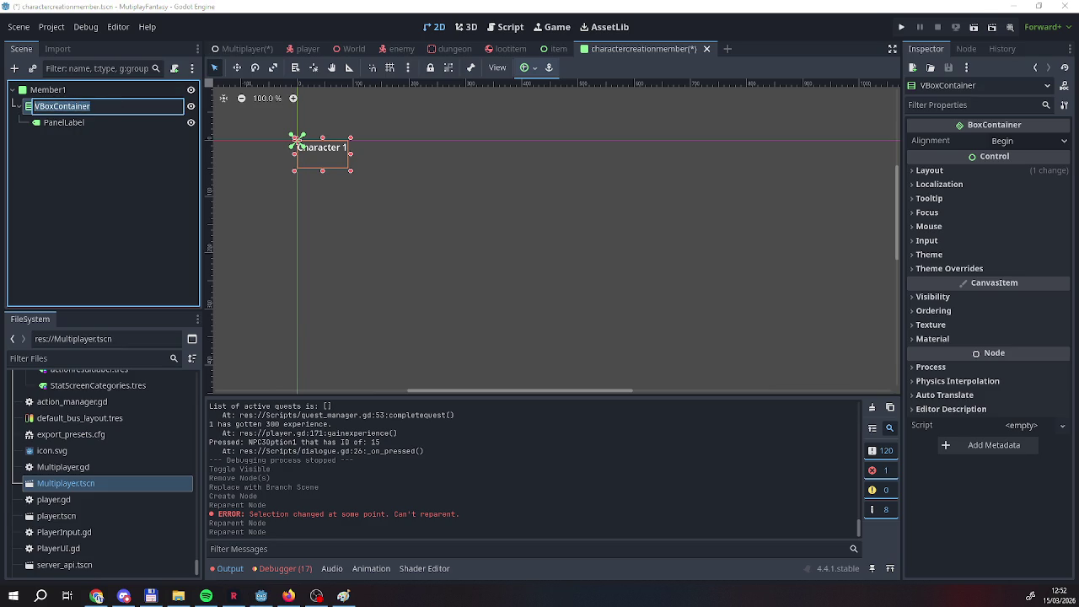
type("Structure")
key("Return")
left_click(90, 124)
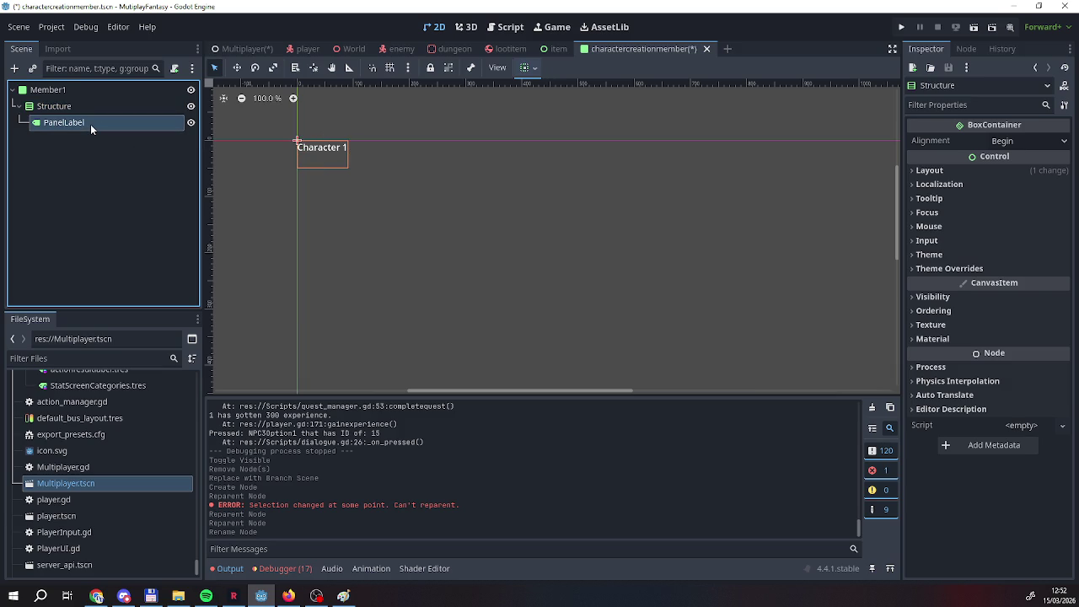
key("Up")
left_click(56, 127)
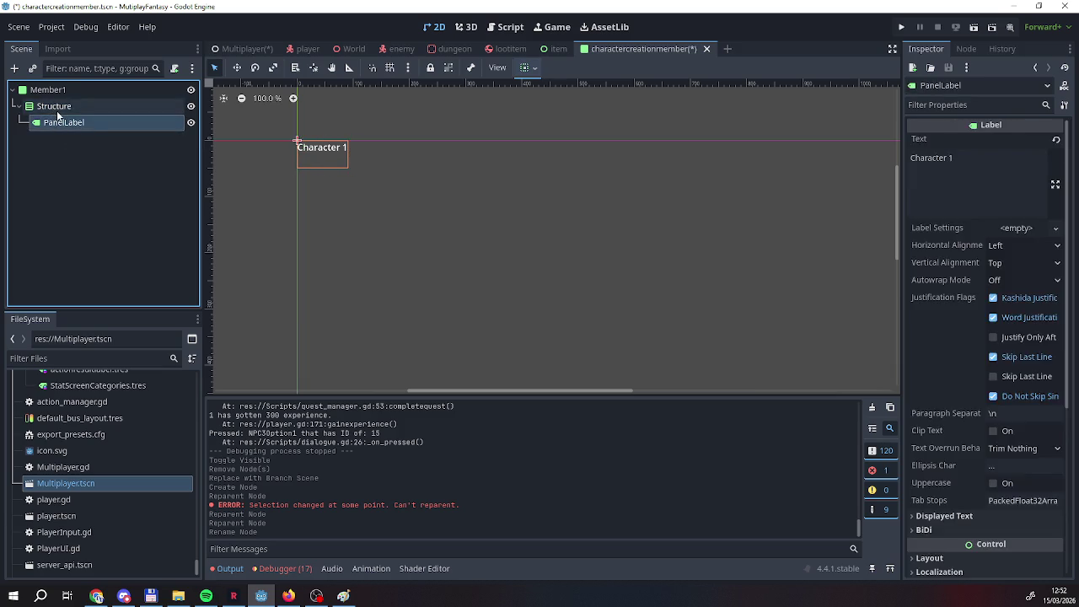
Open the Add Child Node dialog for Structure, then close it without creating anything.
right_click(56, 110)
left_click(67, 120)
type("v")
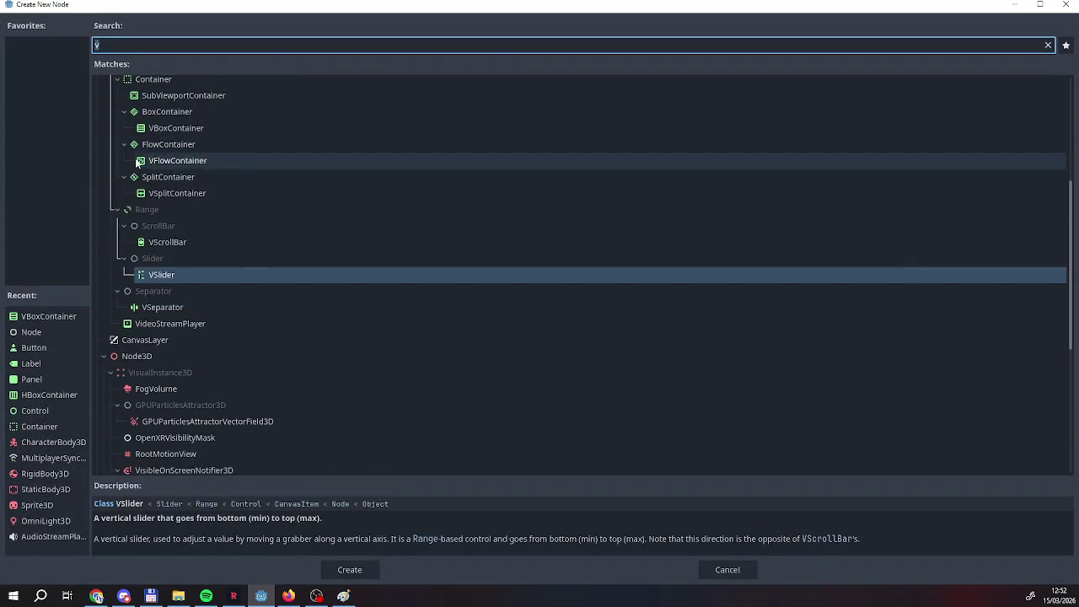
scroll(187, 211, "up", 5)
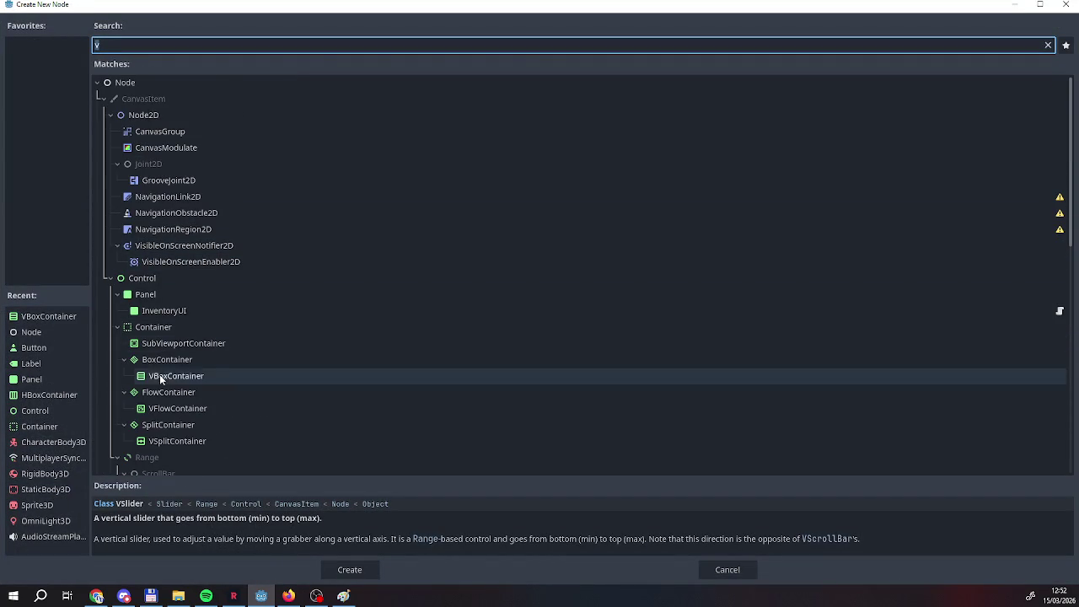
left_click(1019, 5)
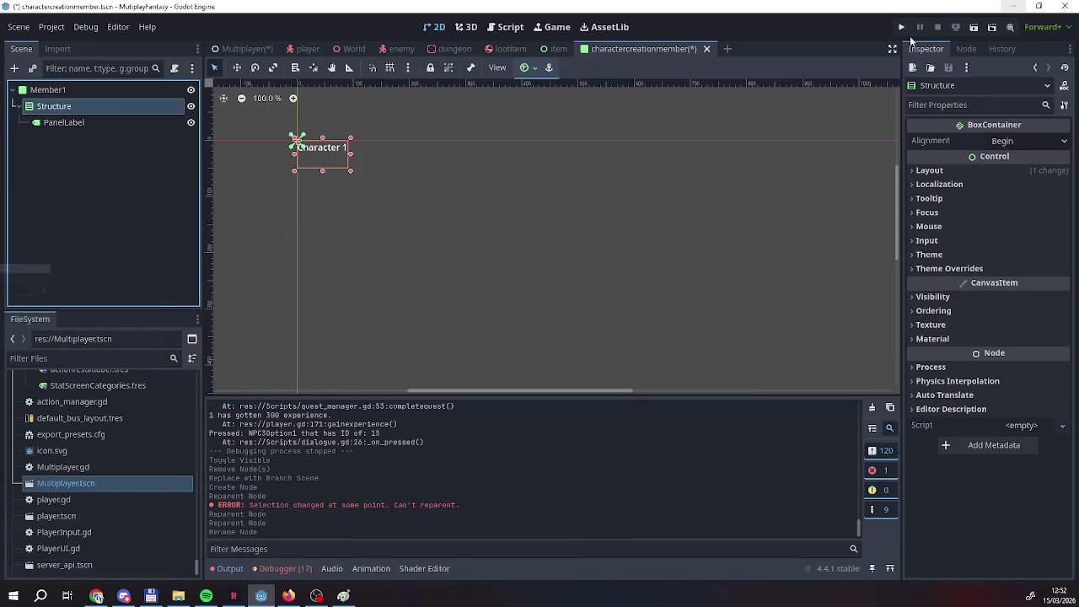
left_click(288, 596)
left_click(263, 597)
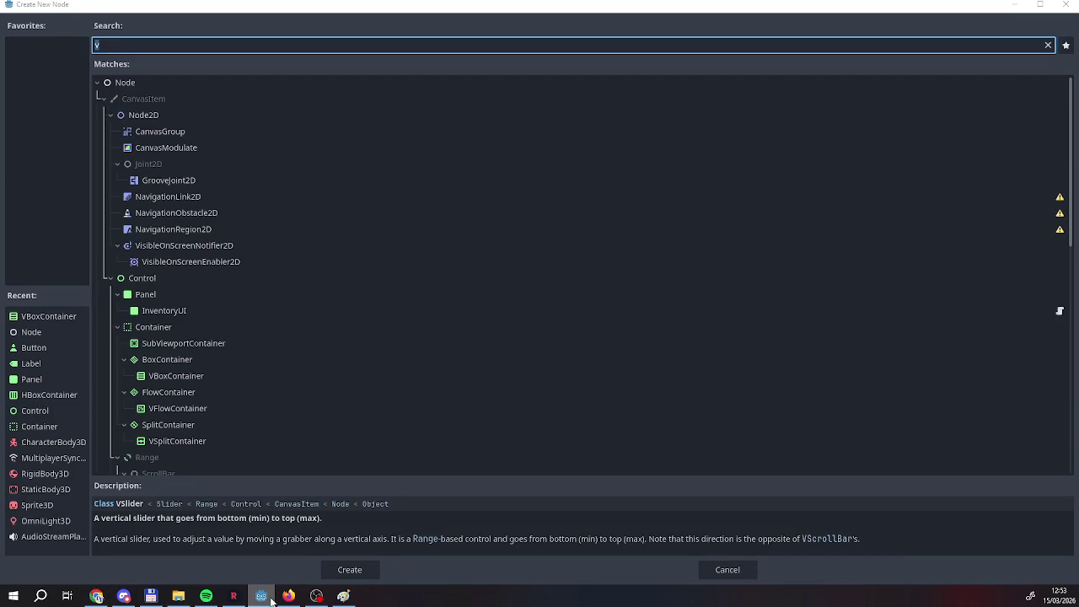
left_click_drag(246, 6, 249, 15)
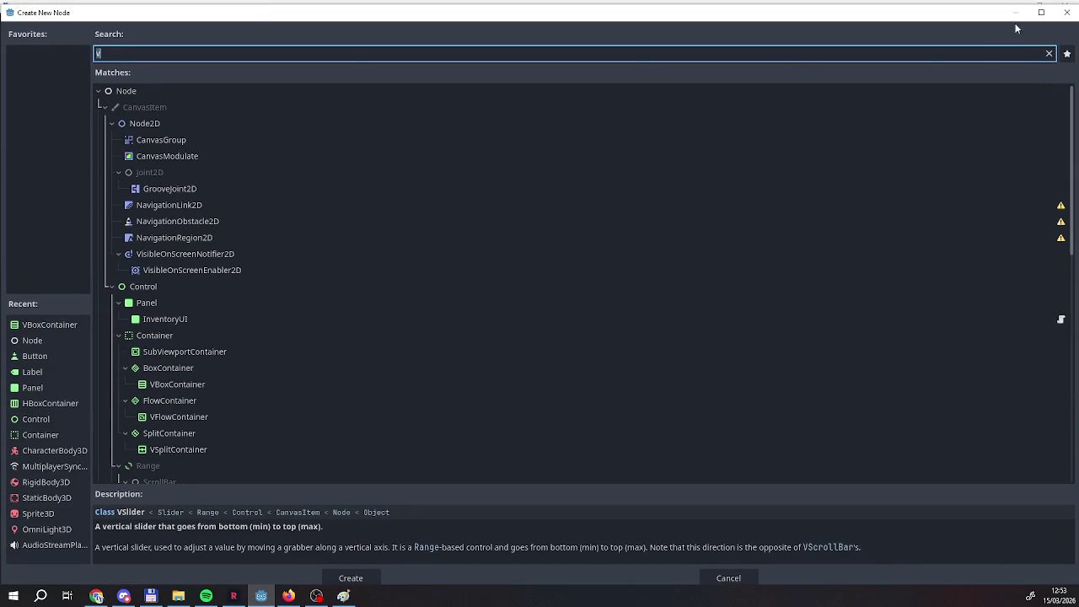
left_click(1066, 11)
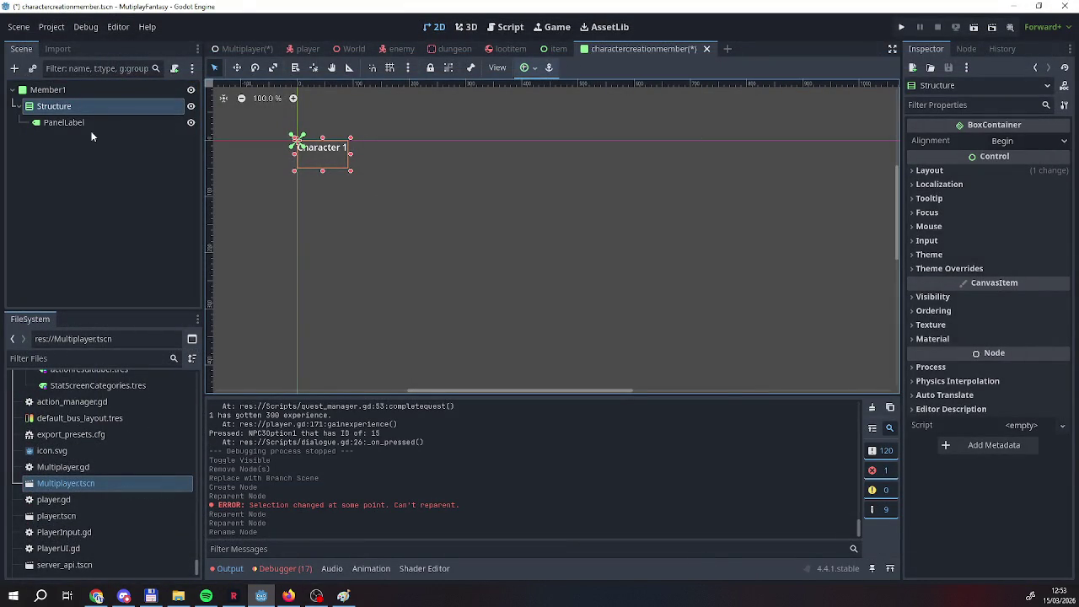
Create an HBoxContainer from Recent under Structure and rename it Choice.
right_click(74, 104)
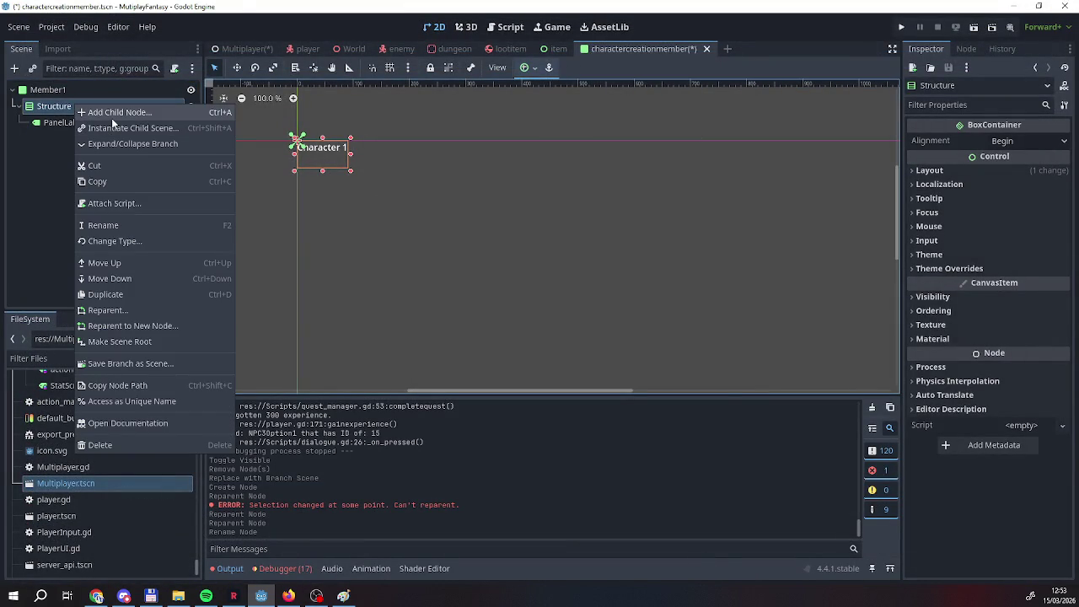
left_click(111, 113)
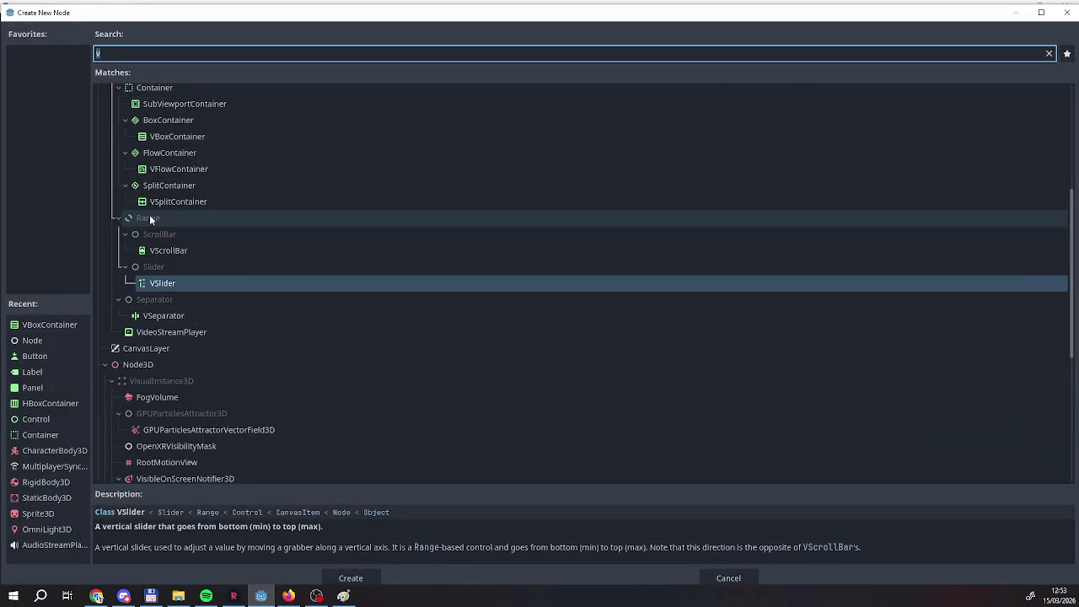
scroll(149, 214, "up", 2)
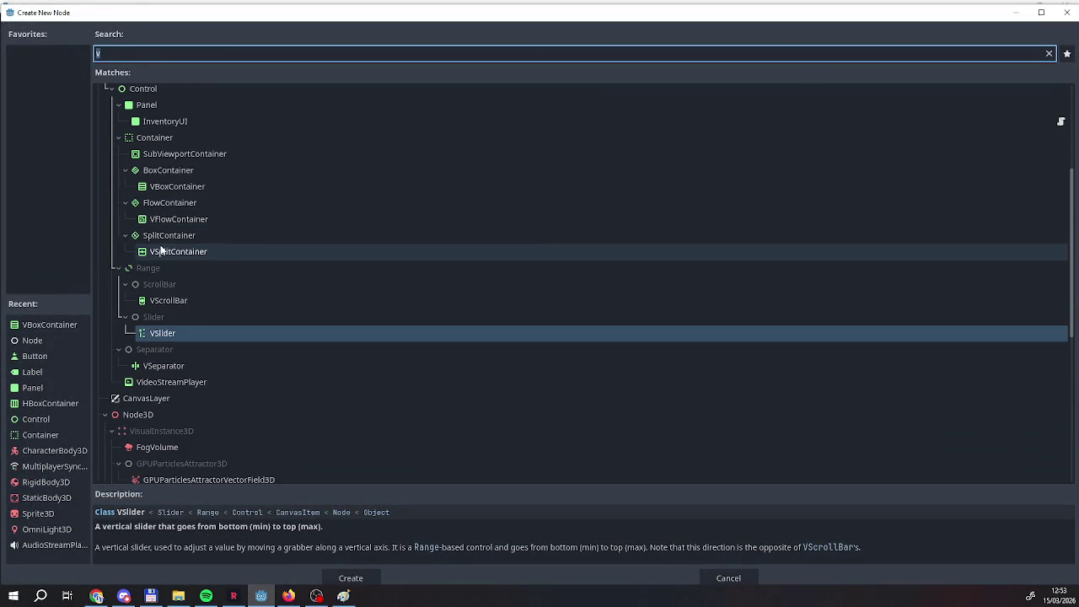
left_click(44, 404)
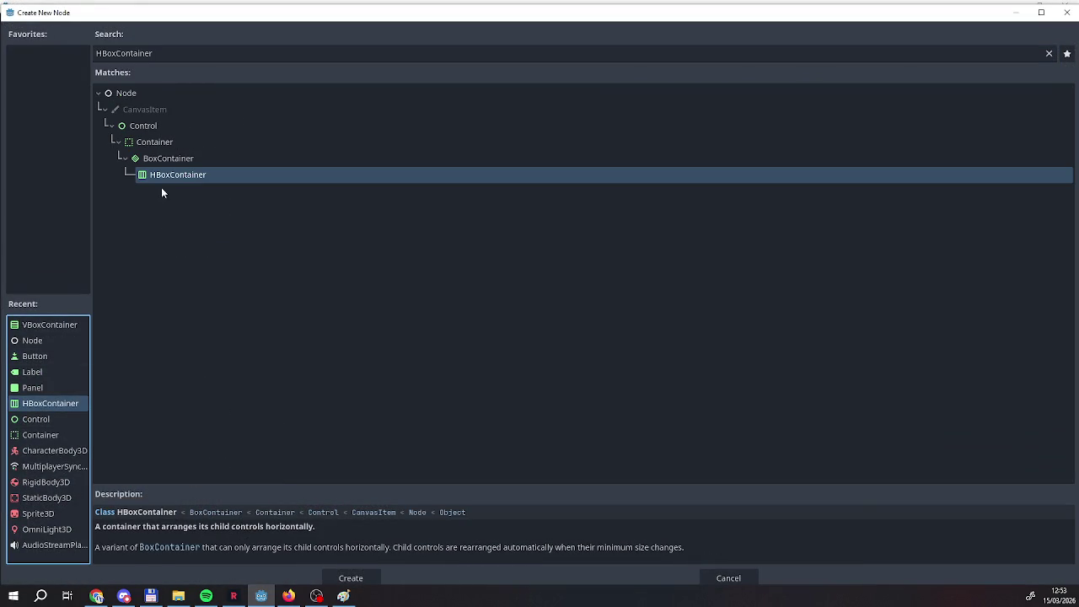
double_click(163, 179)
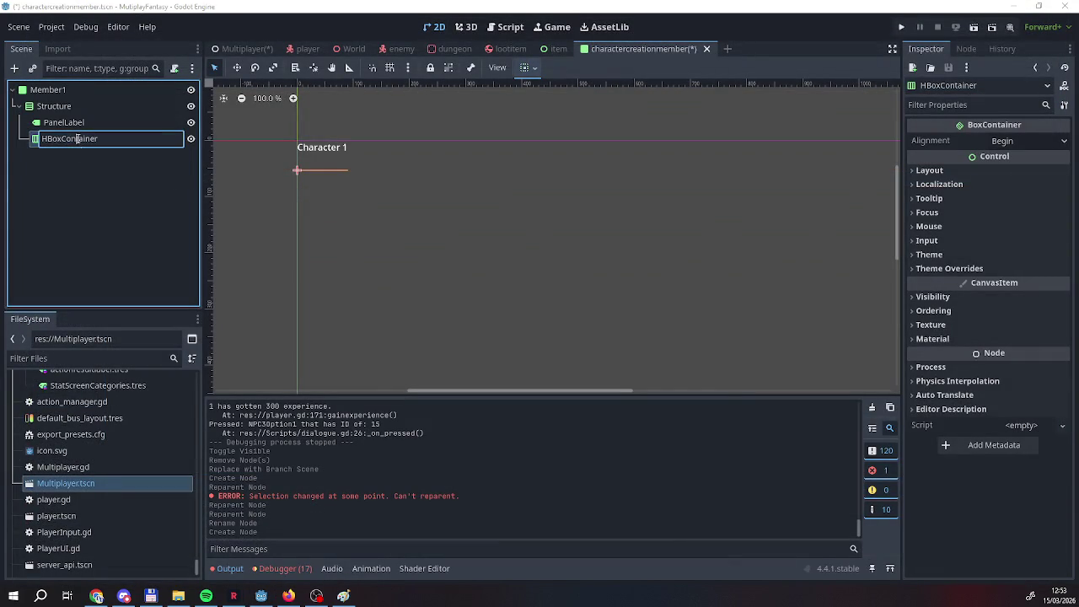
double_click(94, 139)
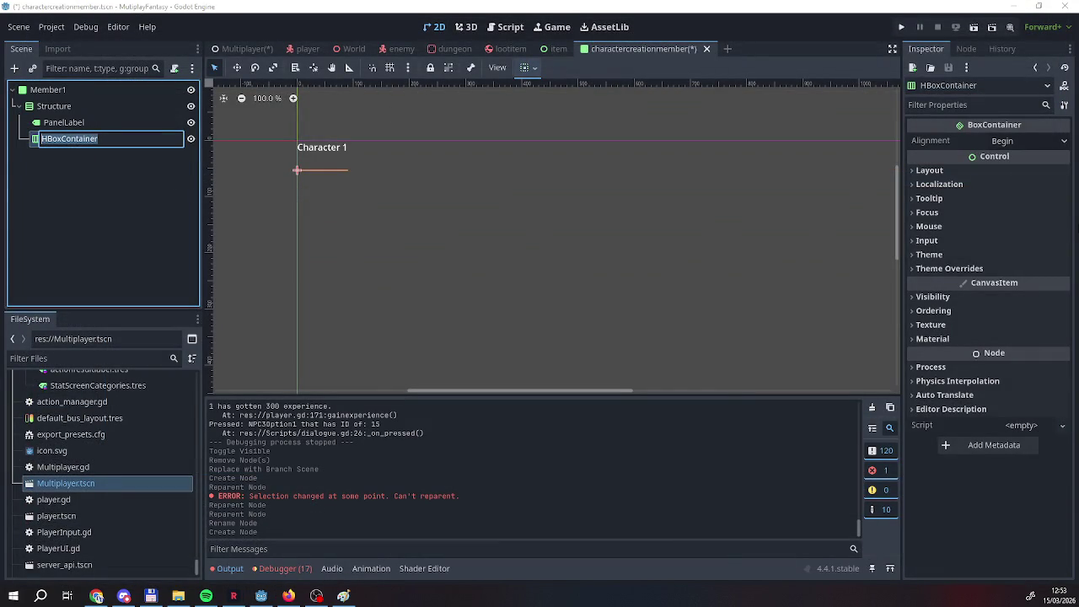
type("Choice")
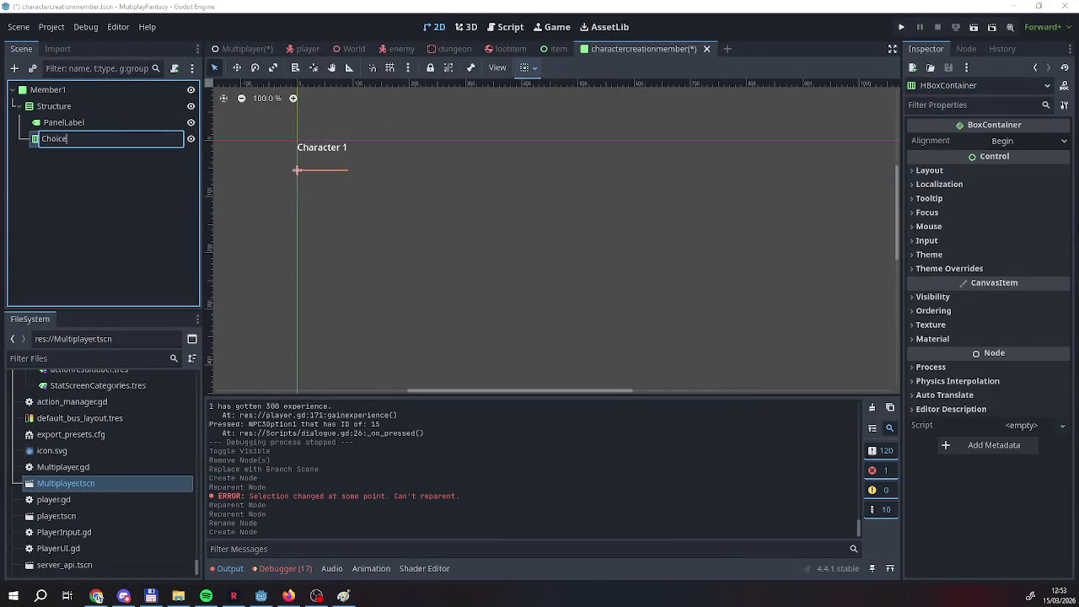
key("Return")
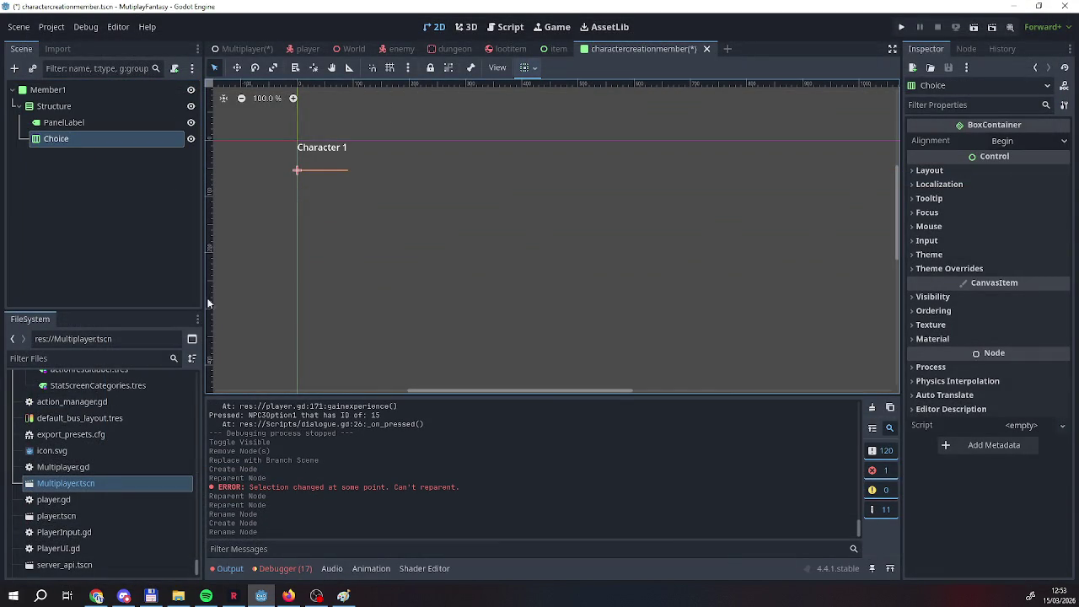
right_click(52, 142)
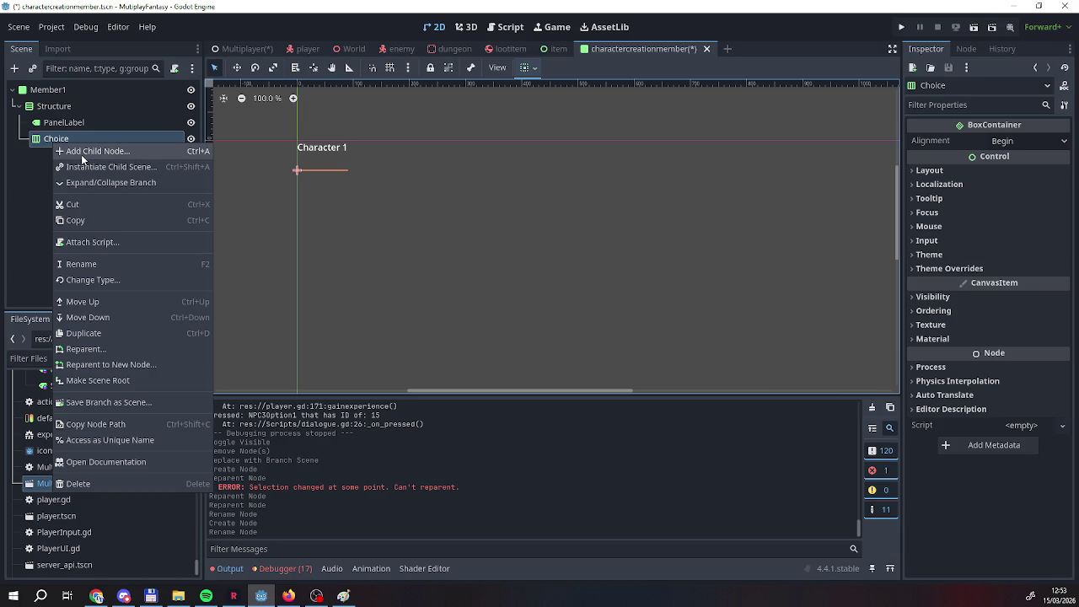
Add a Button under Choice with its text set to <.
left_click(82, 155)
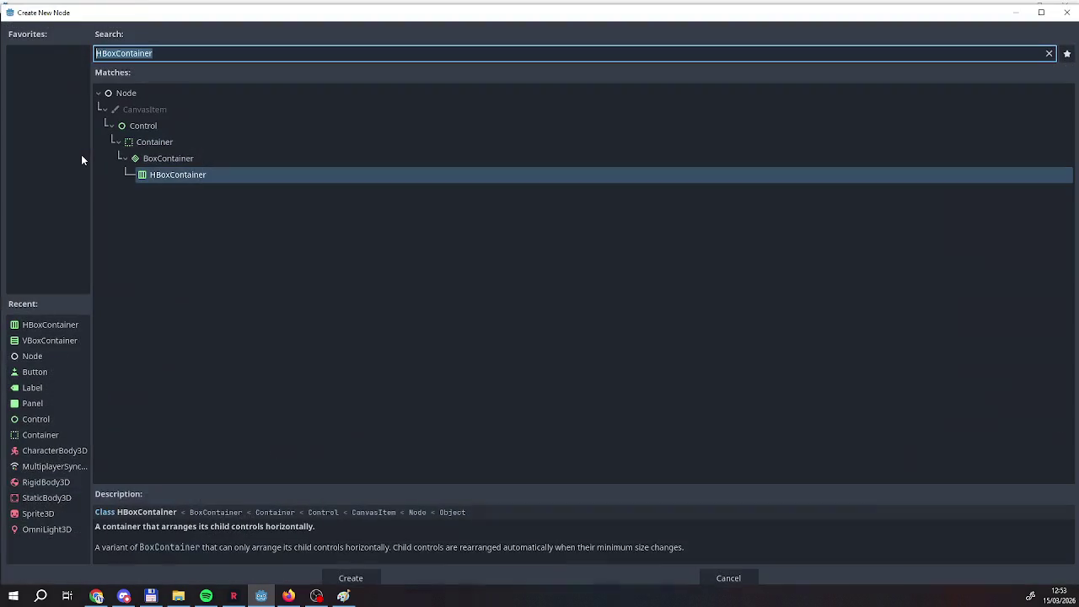
double_click(37, 378)
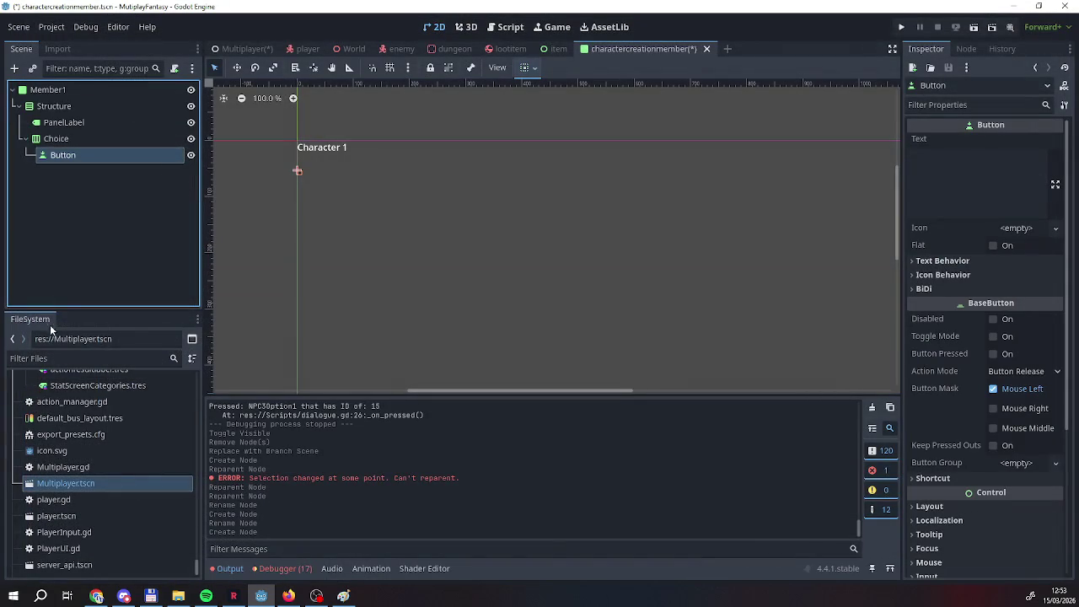
left_click(983, 189)
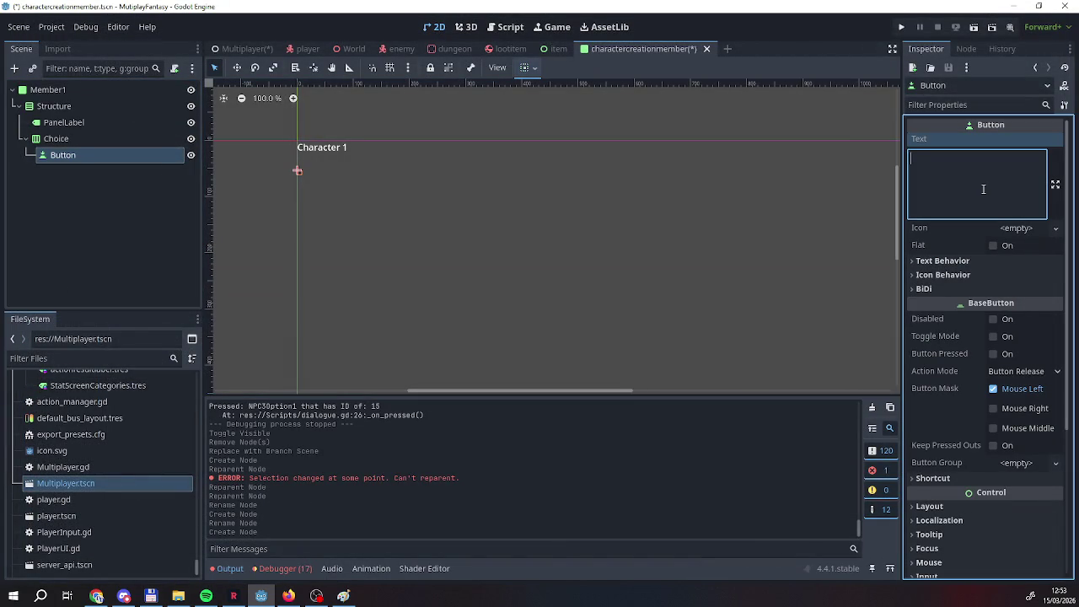
type("<")
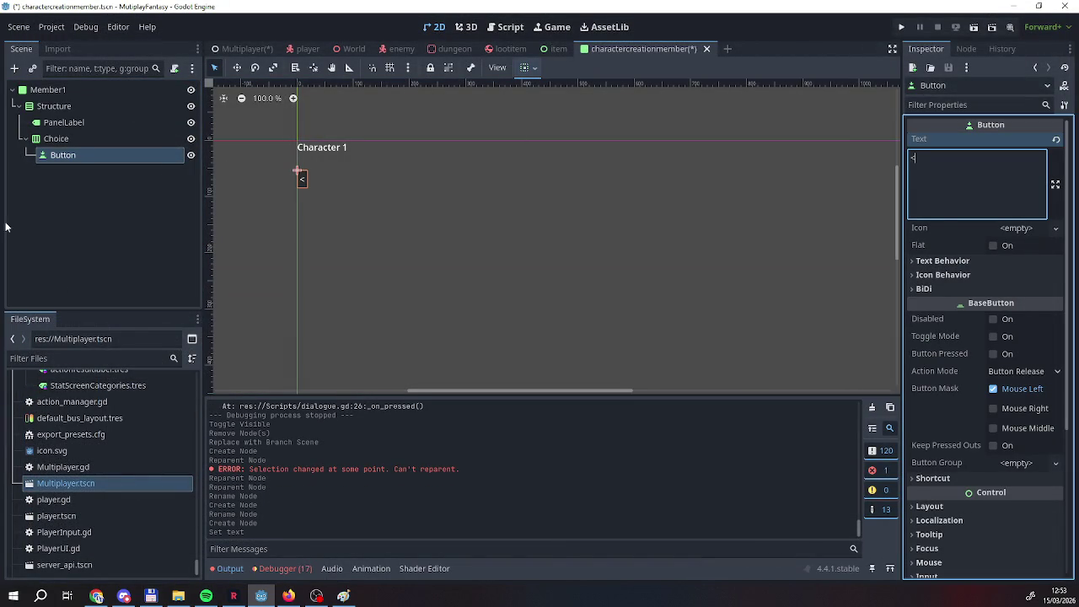
Add a Label under Choice whose text reads 1.
right_click(57, 142)
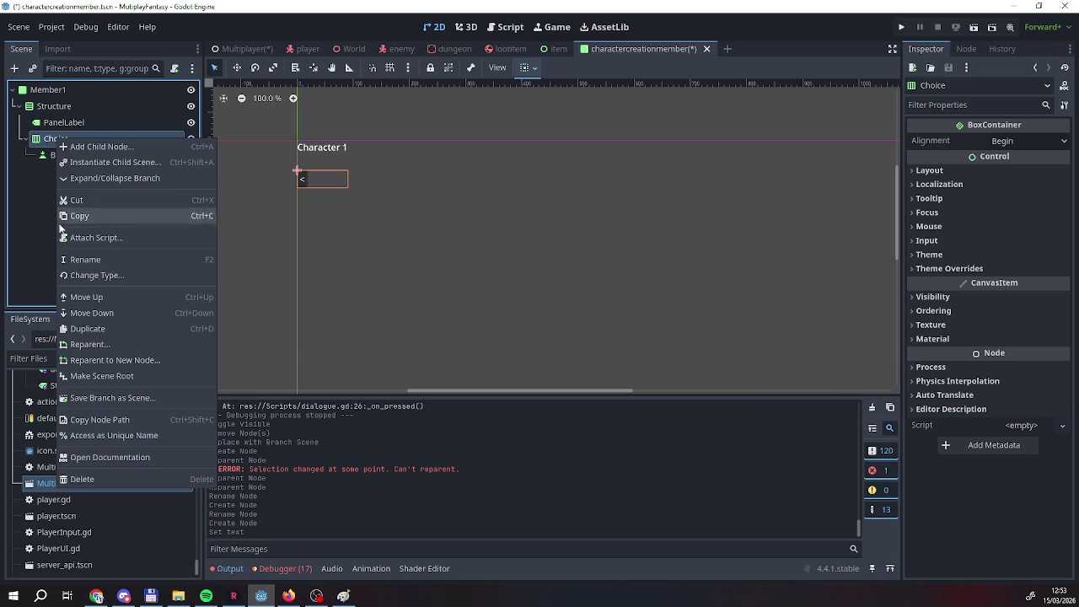
left_click(75, 148)
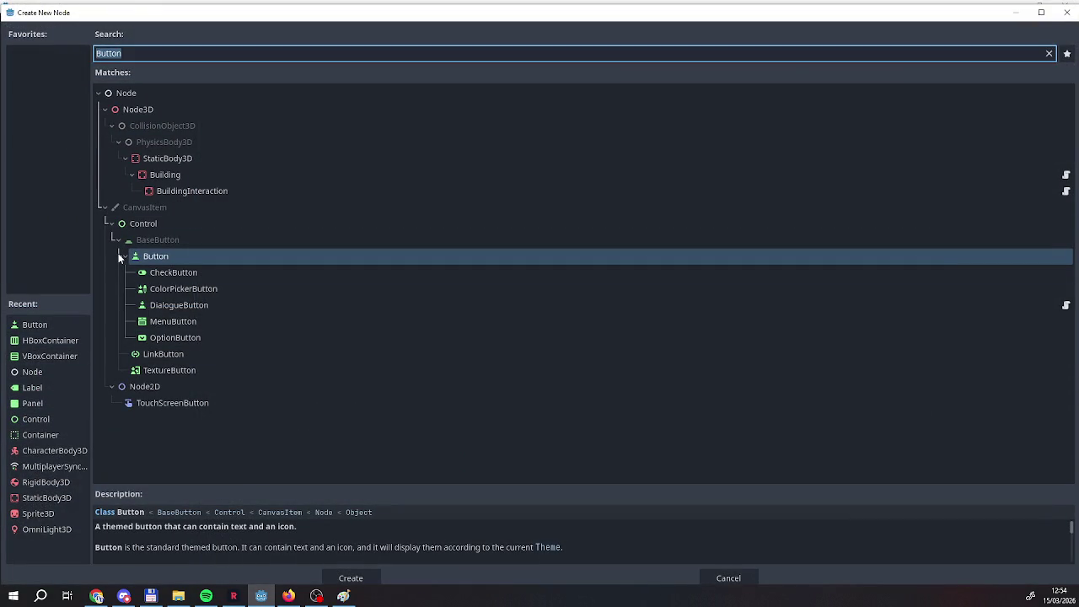
left_click(31, 390)
double_click(30, 389)
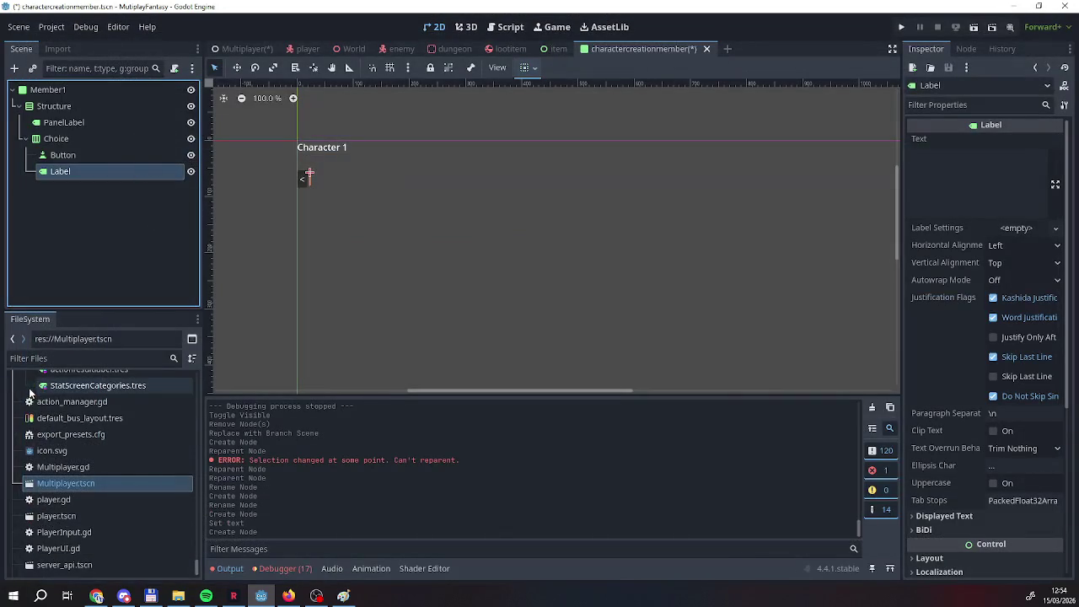
left_click(976, 197)
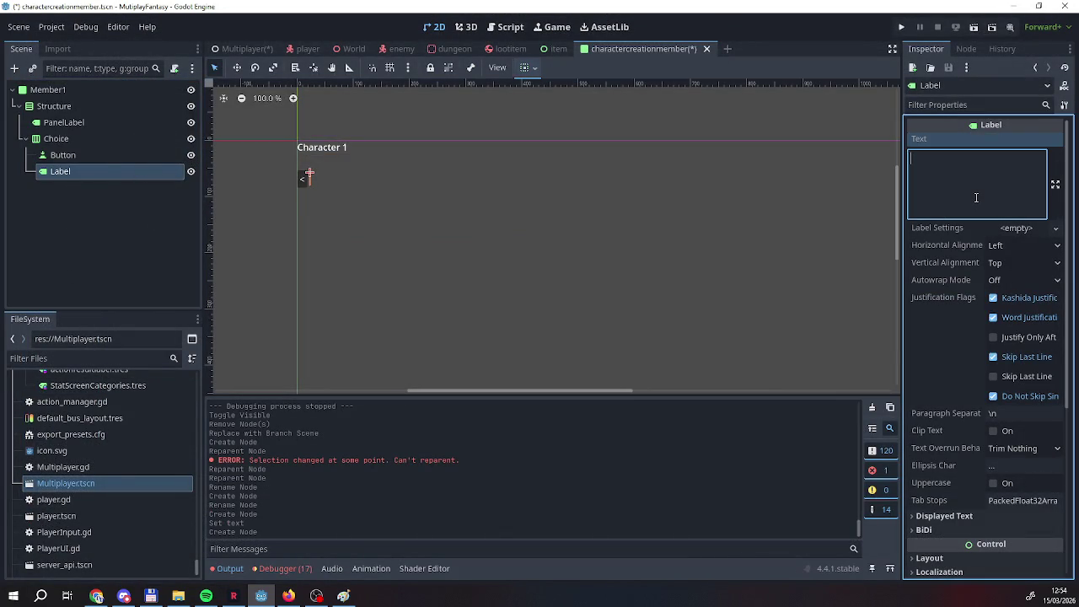
type("0")
key("BackSpace")
type("1")
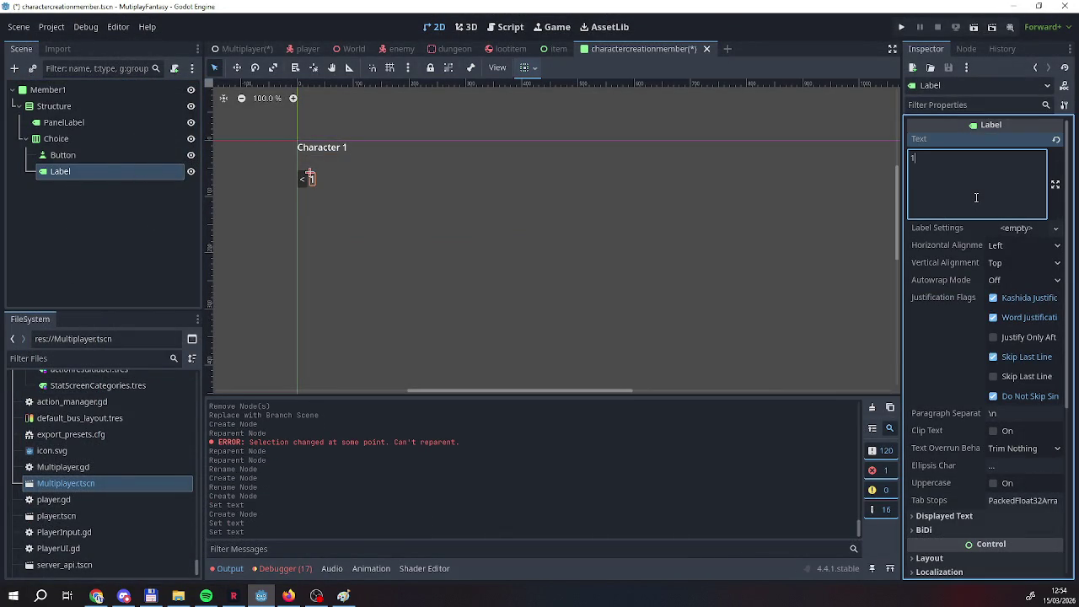
left_click(116, 224)
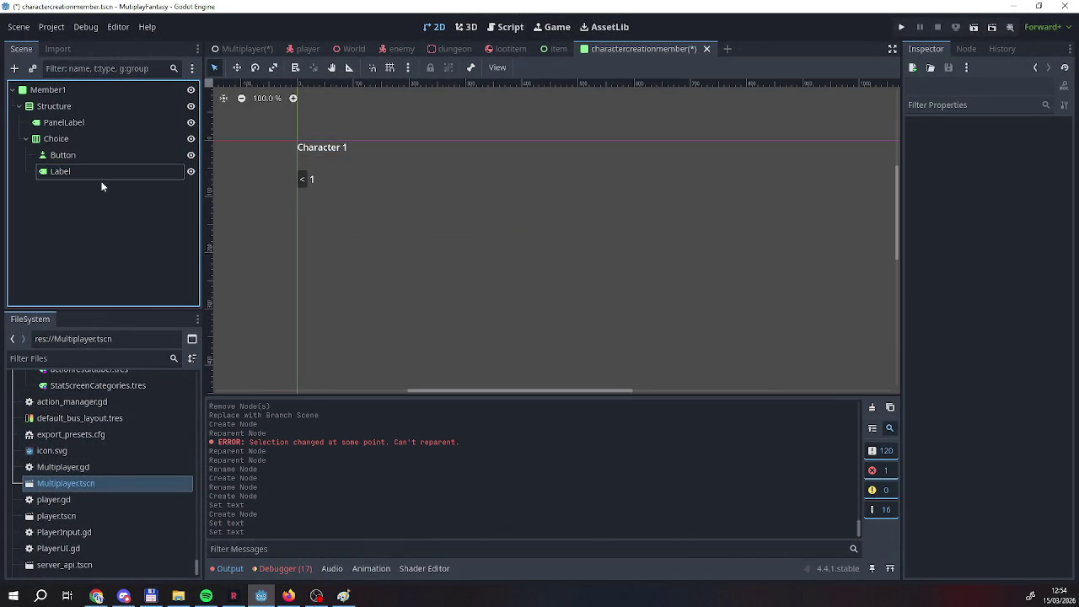
Duplicate the < button, move the copy below the Label, and set its text to >.
right_click(83, 158)
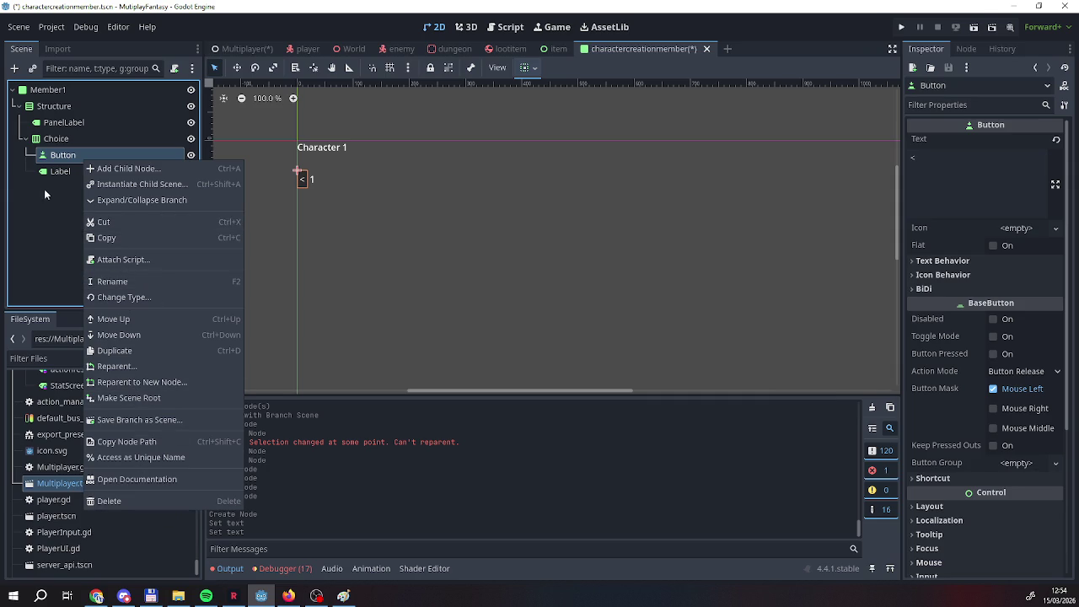
left_click(49, 149)
right_click(54, 152)
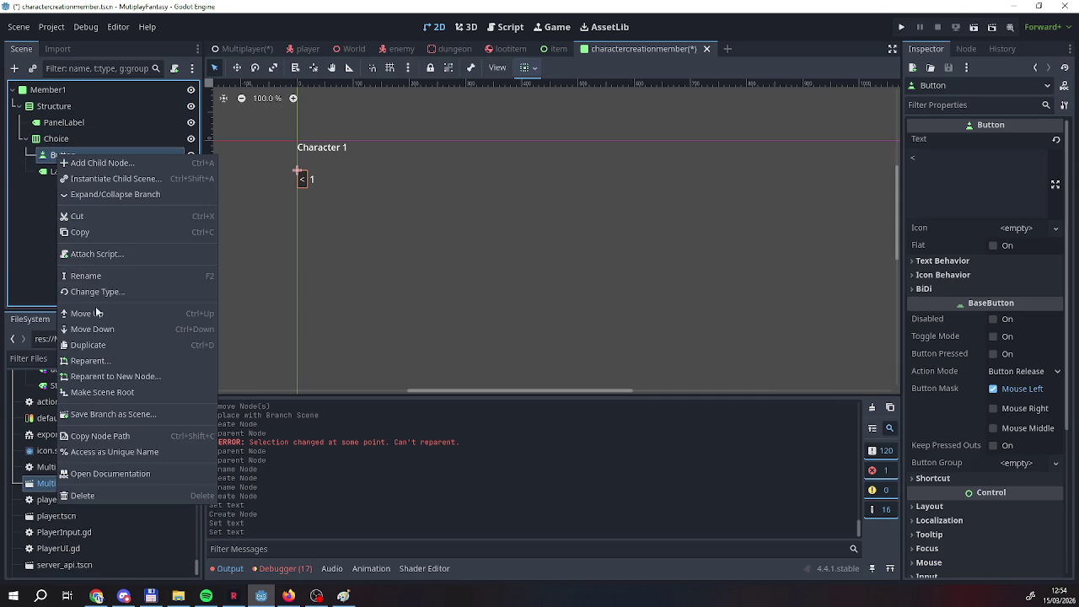
key("Escape")
key("ctrl+d")
left_click_drag(66, 174, 66, 190)
left_click(62, 213)
left_click(66, 187)
left_click(980, 174)
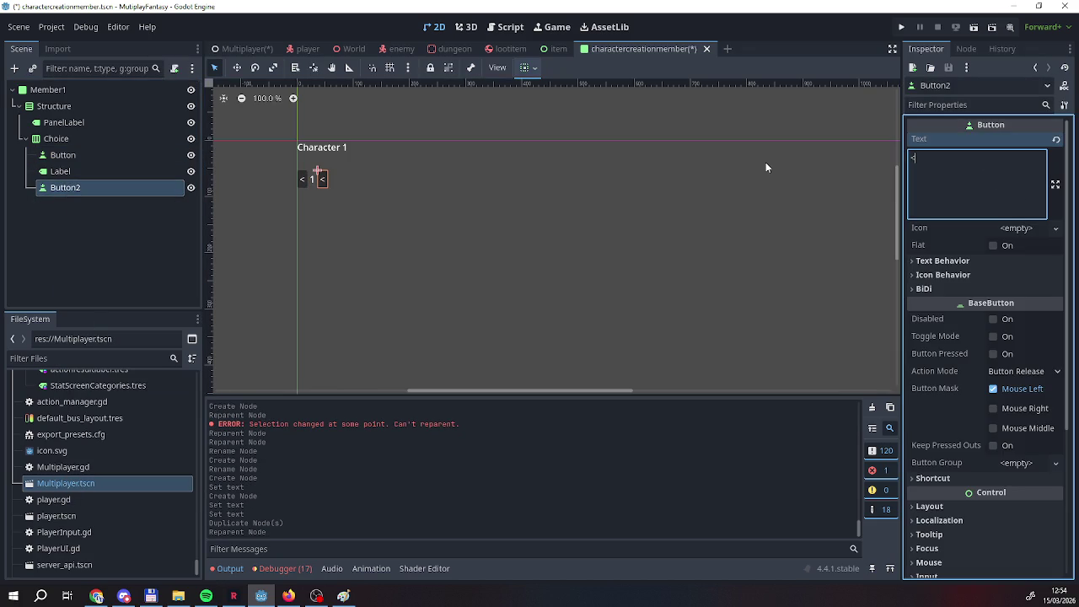
type(">")
key("BackSpace")
type(">")
left_click(58, 232)
double_click(67, 157)
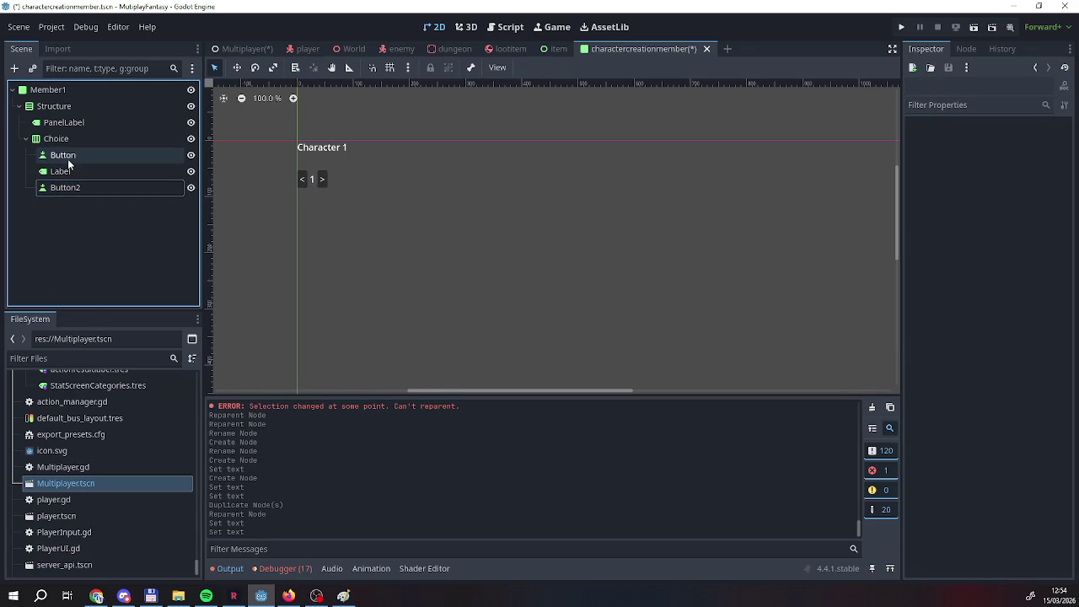
Rename Button to 'Increment down' and Button2 to 'Increment up'.
type("I")
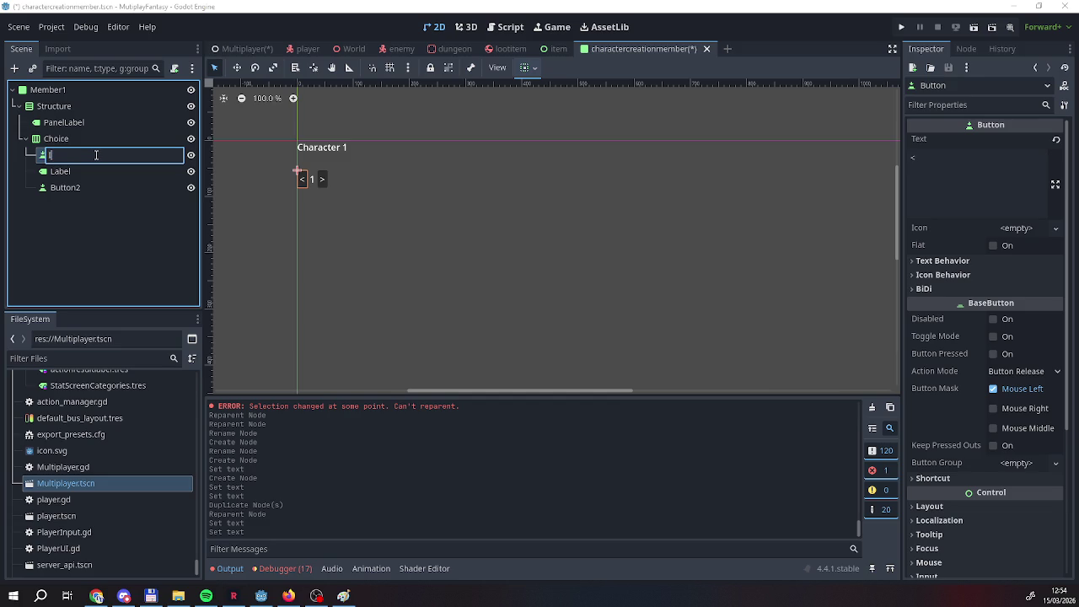
type("ncrement do")
type("wn")
key("Return")
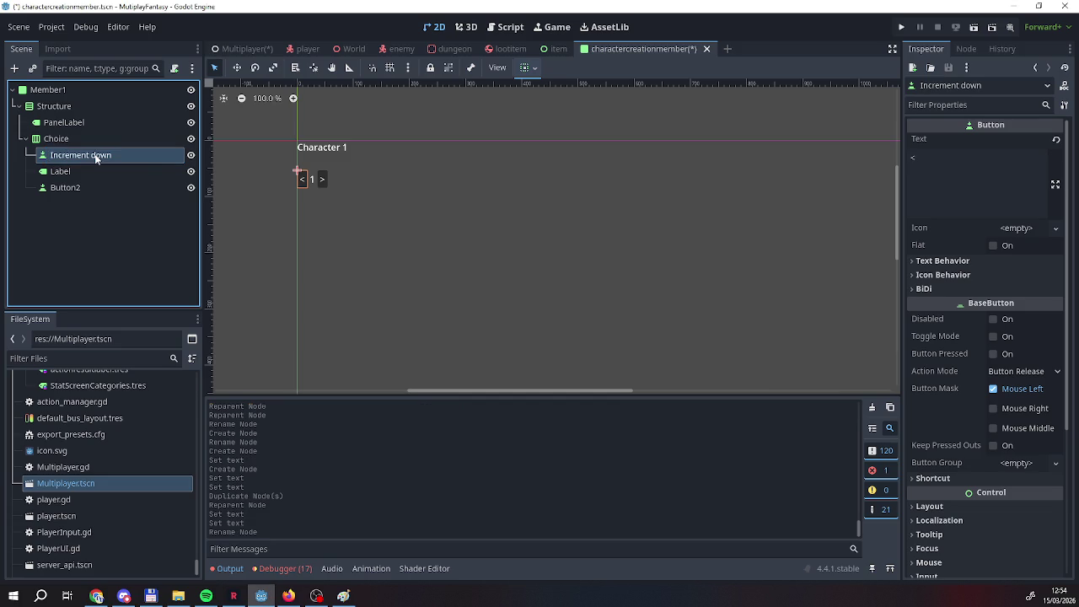
double_click(117, 187)
type("Incr")
key("BackSpace")
key("BackSpace")
key("BackSpace")
type("ncrement u")
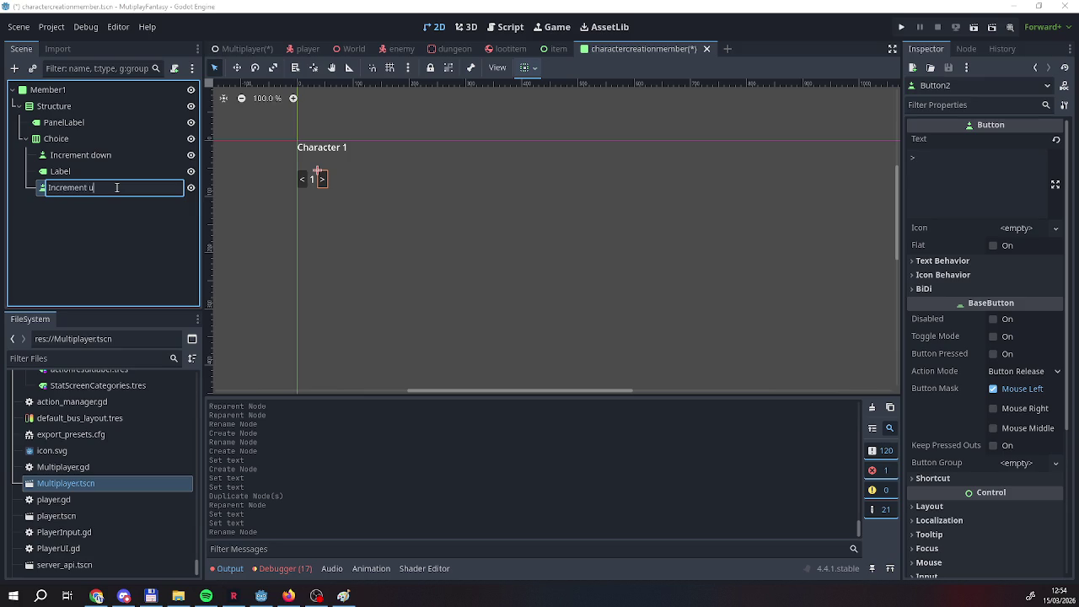
type("p")
key("Return")
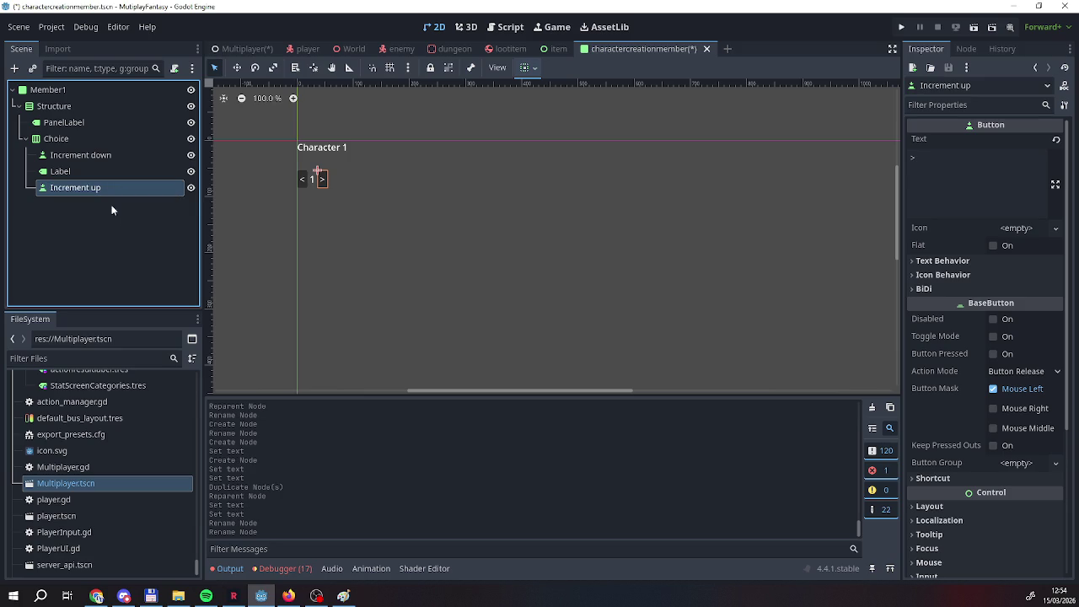
left_click(229, 569)
Clear all messages from the Output log.
left_click(230, 569)
scroll(284, 477, "up", 3)
scroll(285, 477, "down", 5)
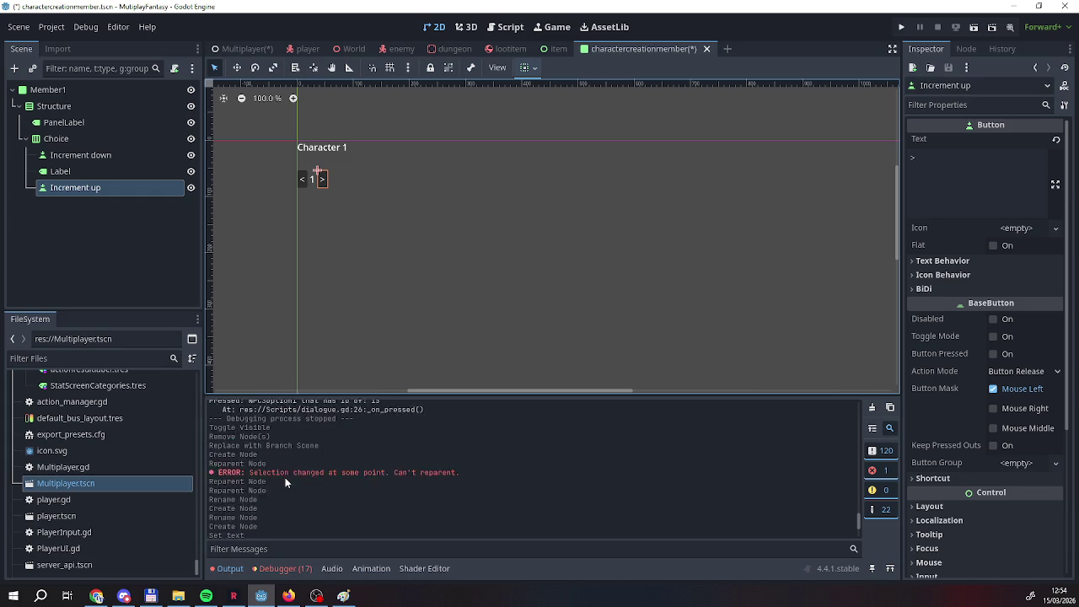
left_click(278, 568)
left_click(229, 569)
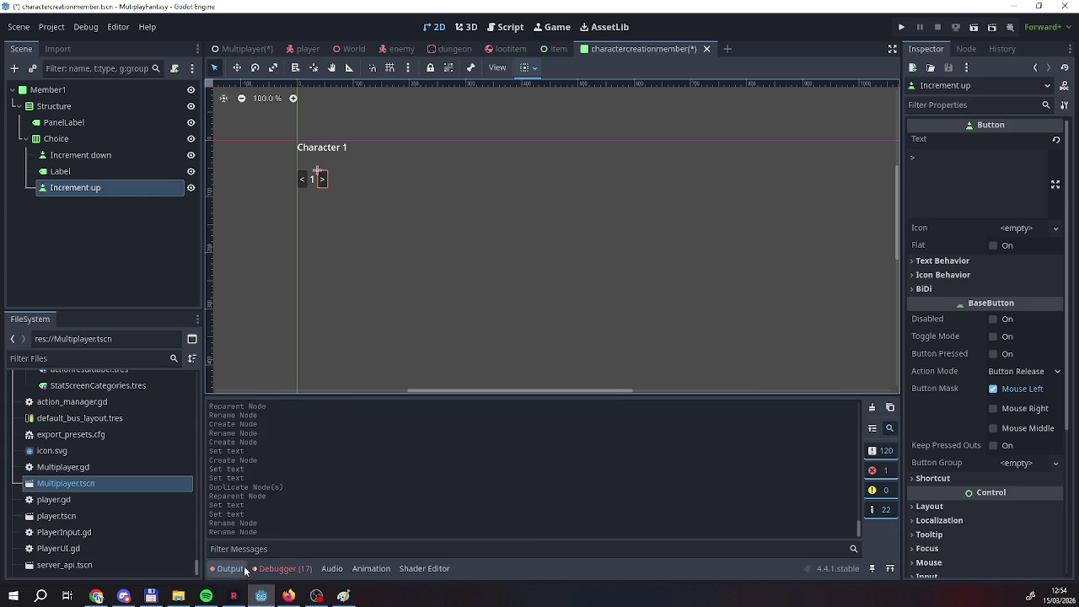
left_click(872, 407)
Clear the errors and warnings listed in the debugger's Errors view.
left_click(295, 573)
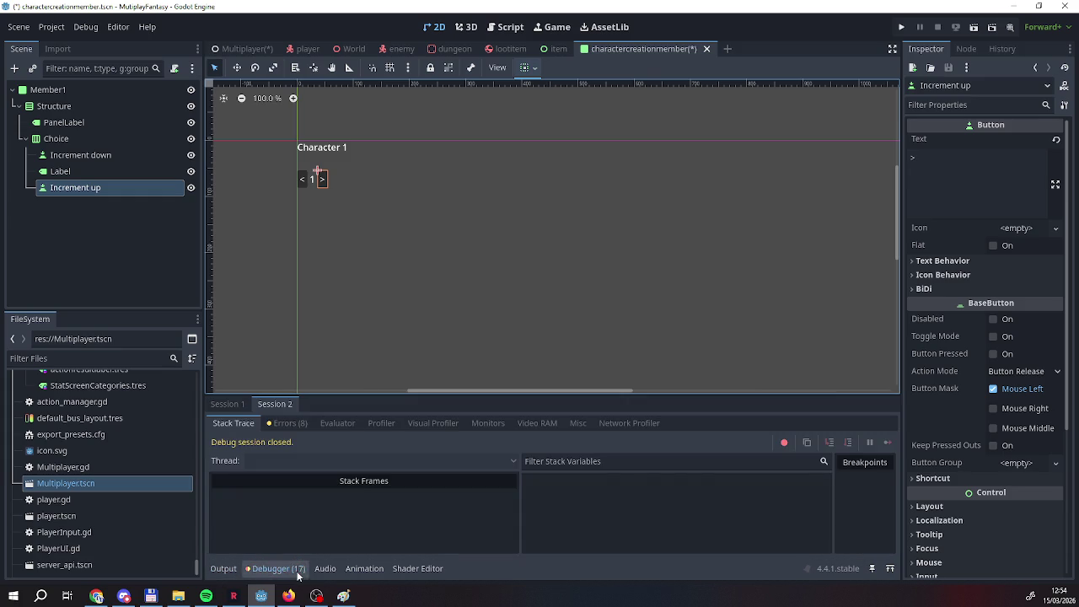
left_click(285, 423)
scroll(308, 496, "down", 3)
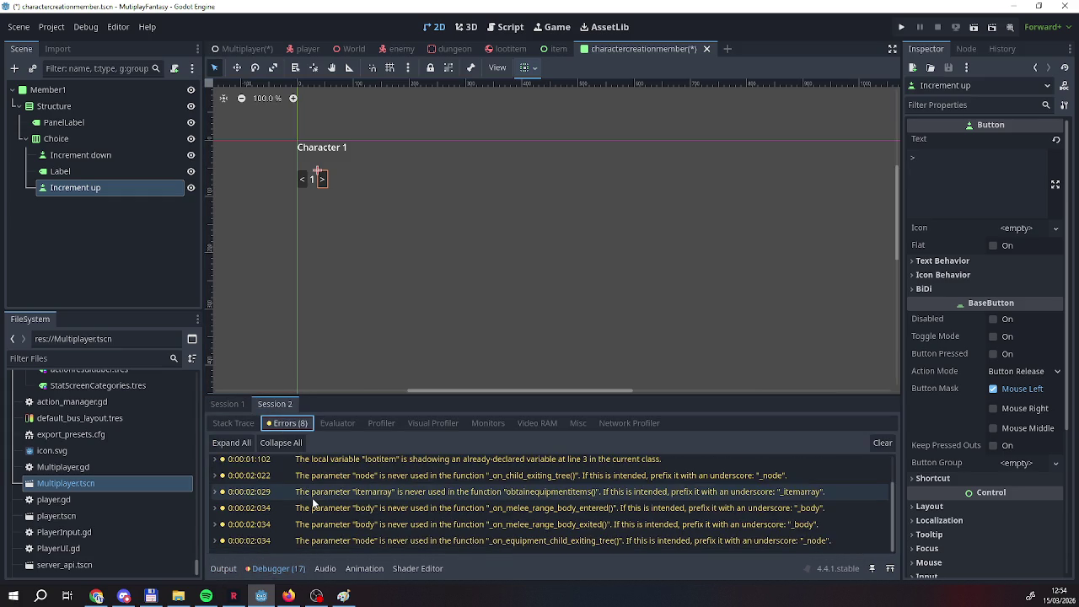
left_click(883, 442)
left_click(236, 425)
left_click(276, 423)
left_click(233, 423)
Clear the first debug session's errors as well, returning to the Output log.
left_click(227, 407)
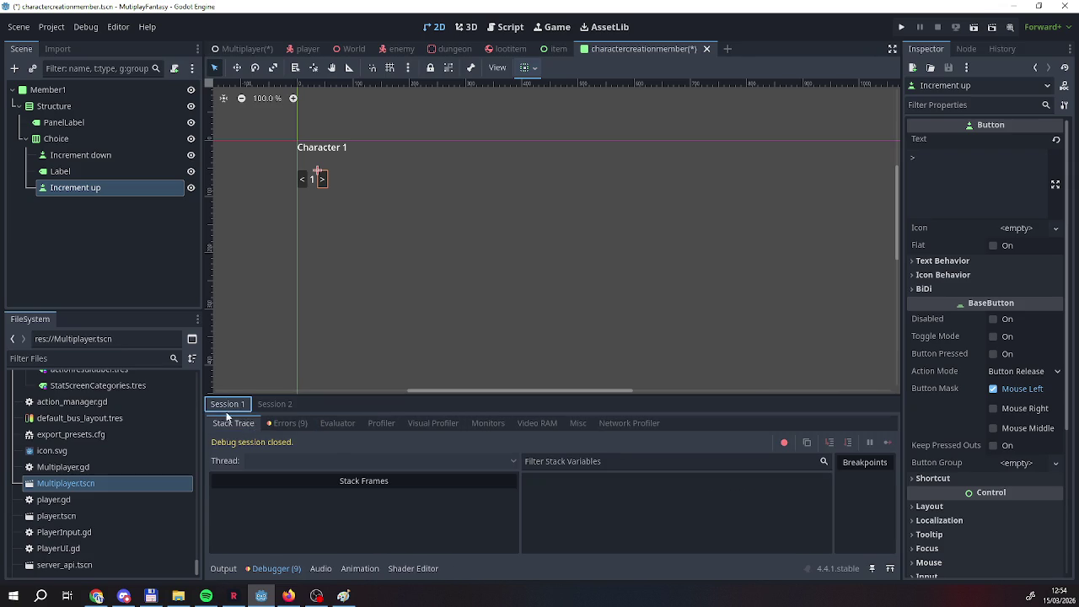
left_click(284, 423)
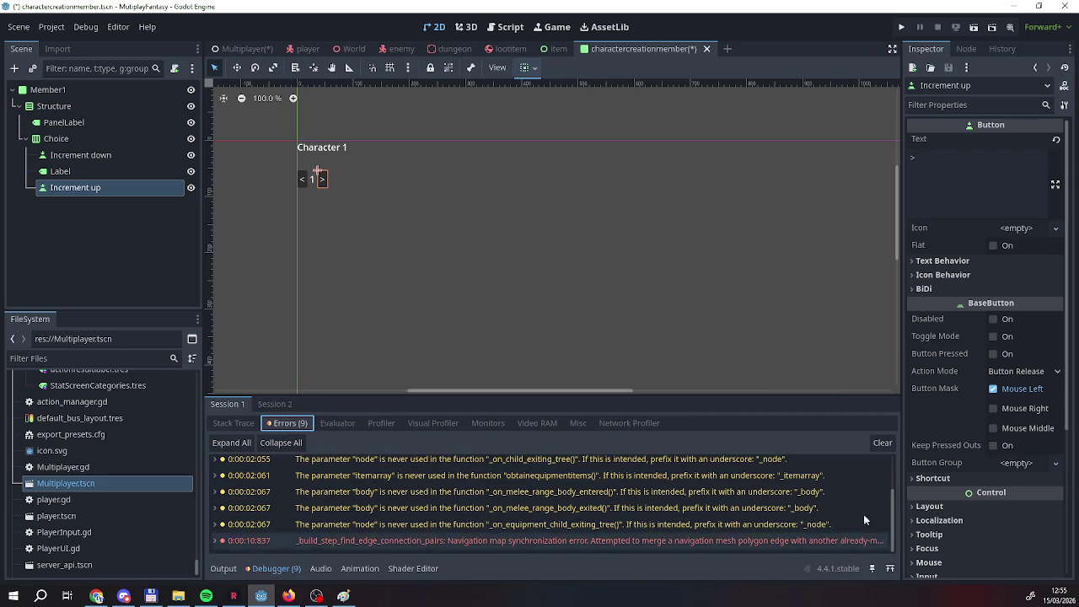
left_click(879, 443)
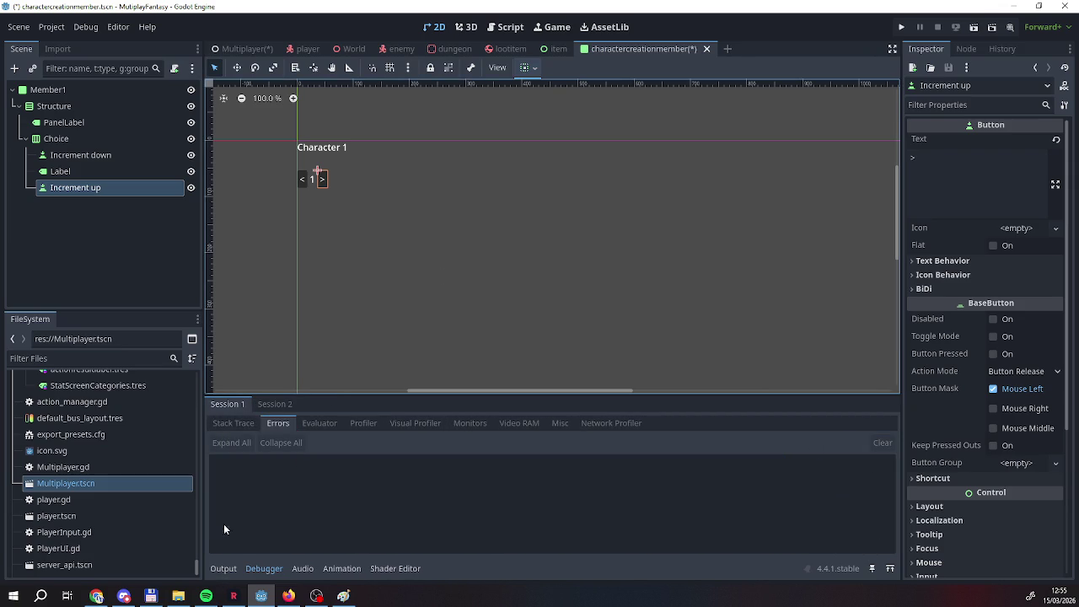
left_click(223, 568)
left_click(337, 180)
Set the Structure container's Alignment to Center.
left_click(67, 143)
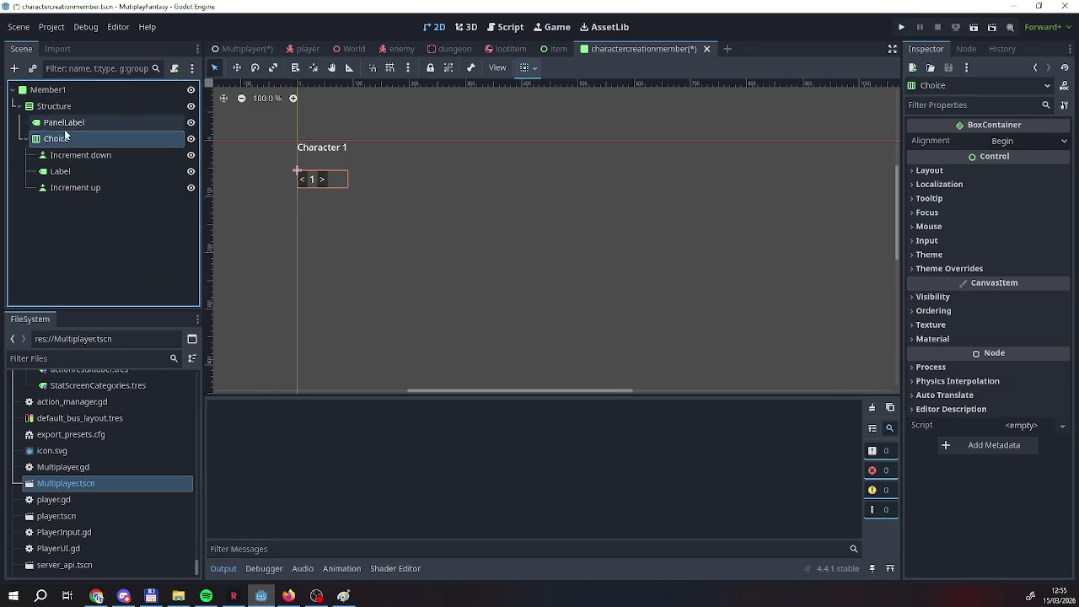
left_click(69, 122)
left_click(68, 107)
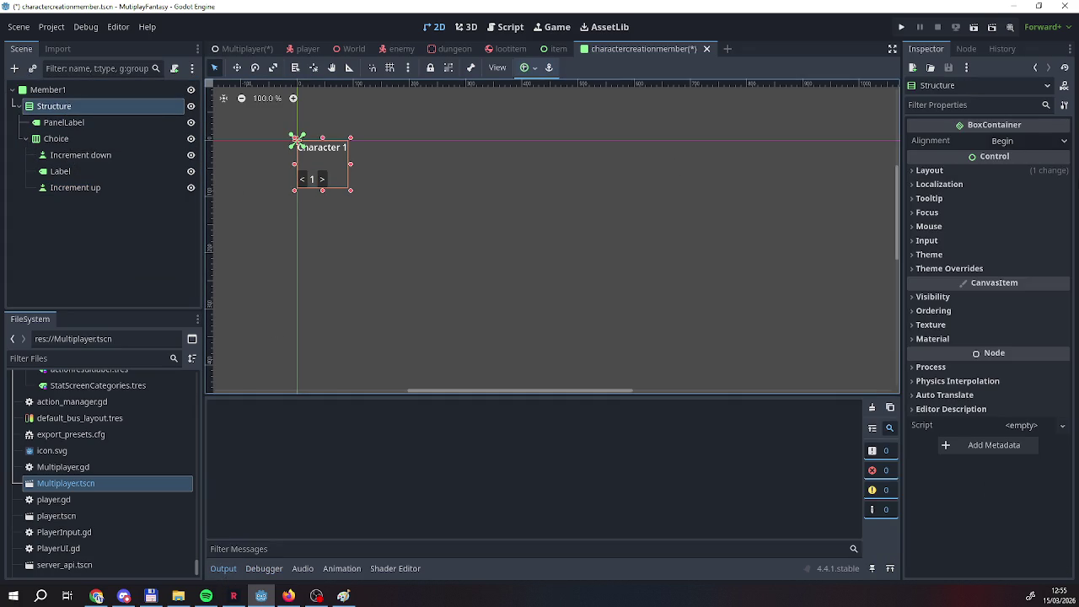
left_click(1024, 140)
left_click(1030, 171)
Set the Choice container's Alignment to Center so the < 1 > row is centred.
left_click(80, 107)
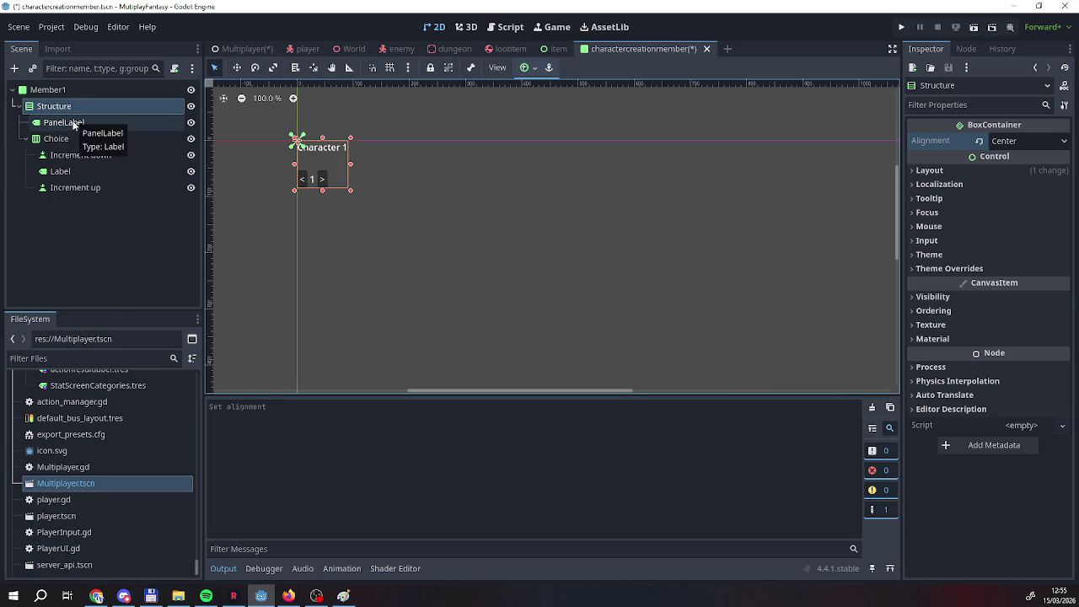
left_click(73, 124)
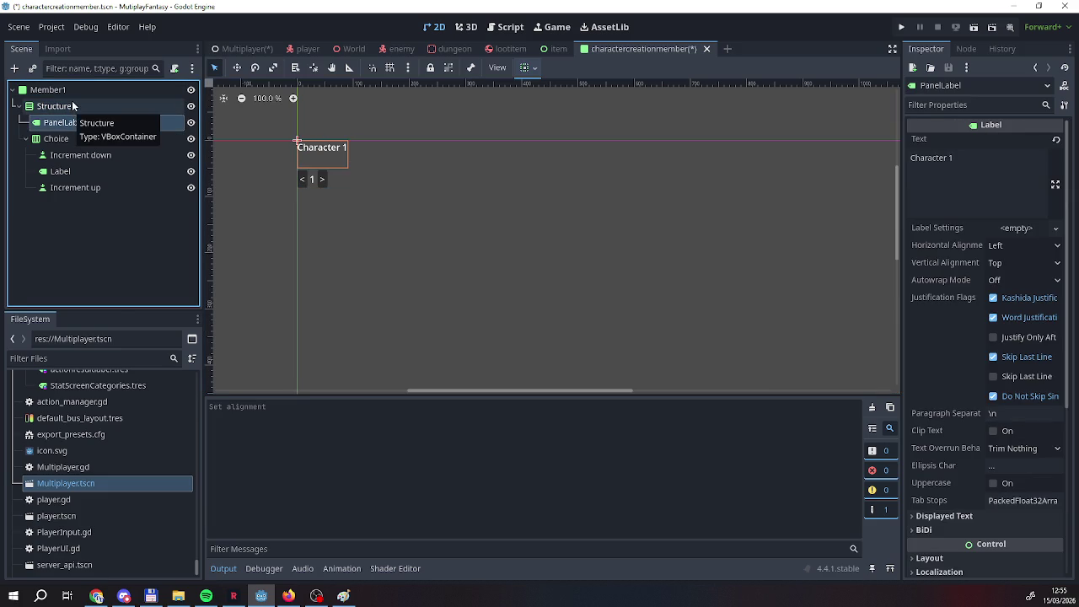
left_click(74, 88)
left_click(55, 139)
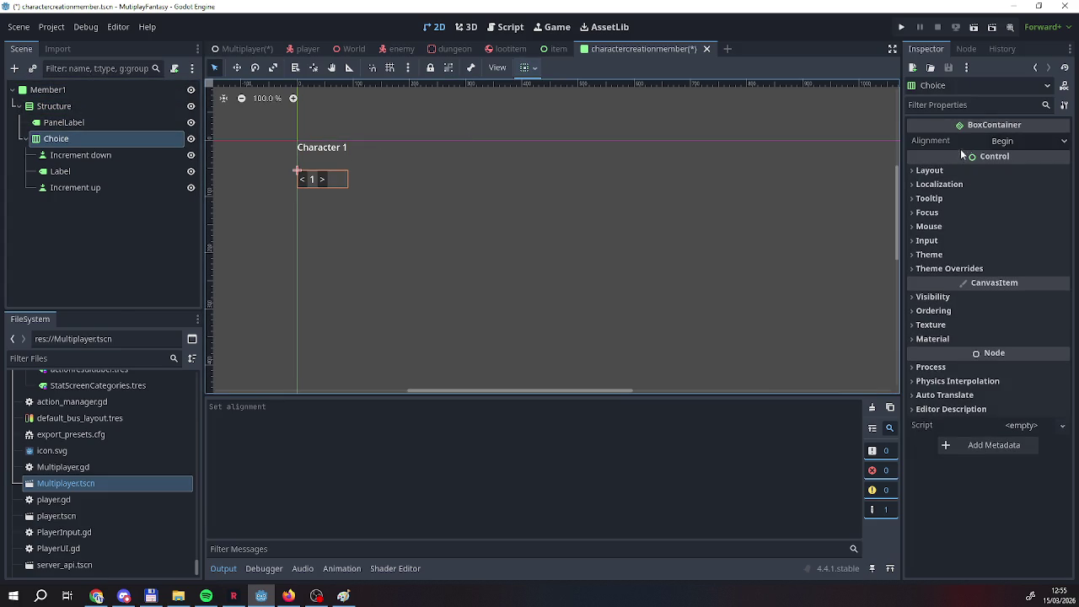
left_click(1007, 141)
left_click(1011, 176)
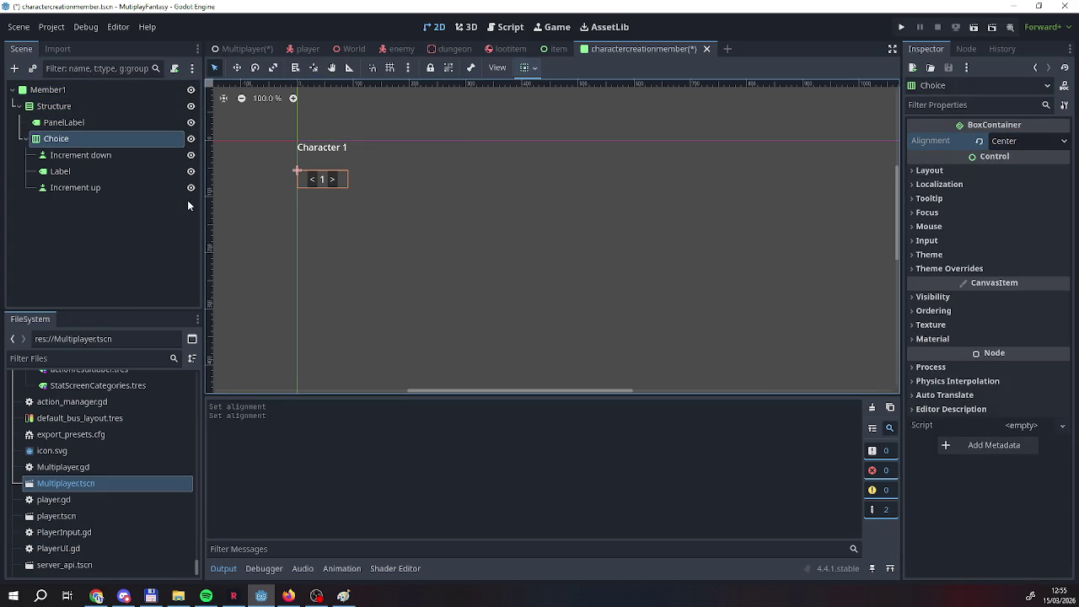
left_click(57, 157)
left_click(55, 139)
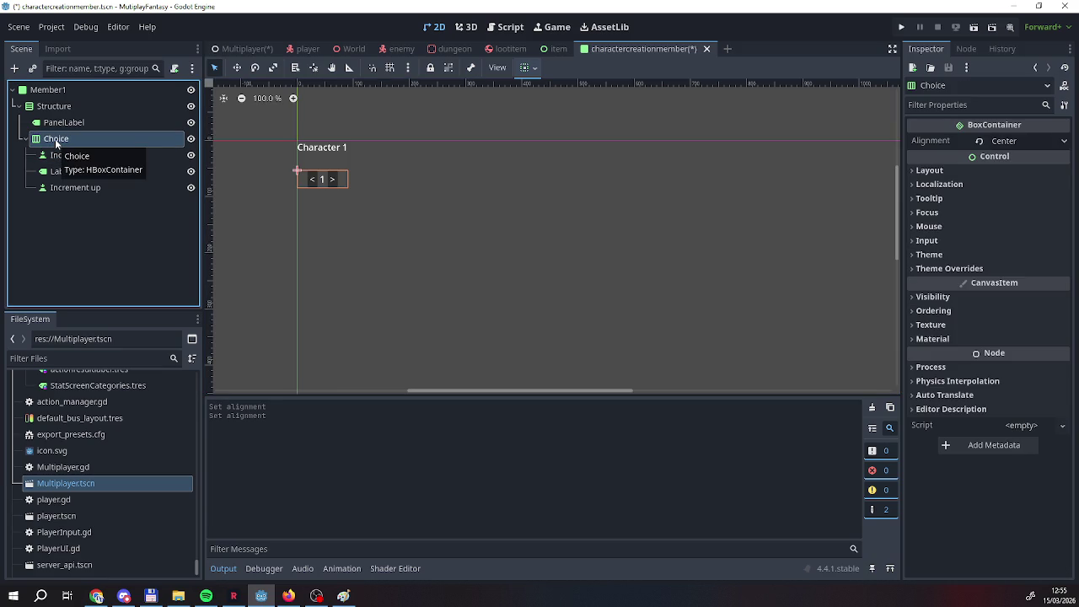
double_click(55, 139)
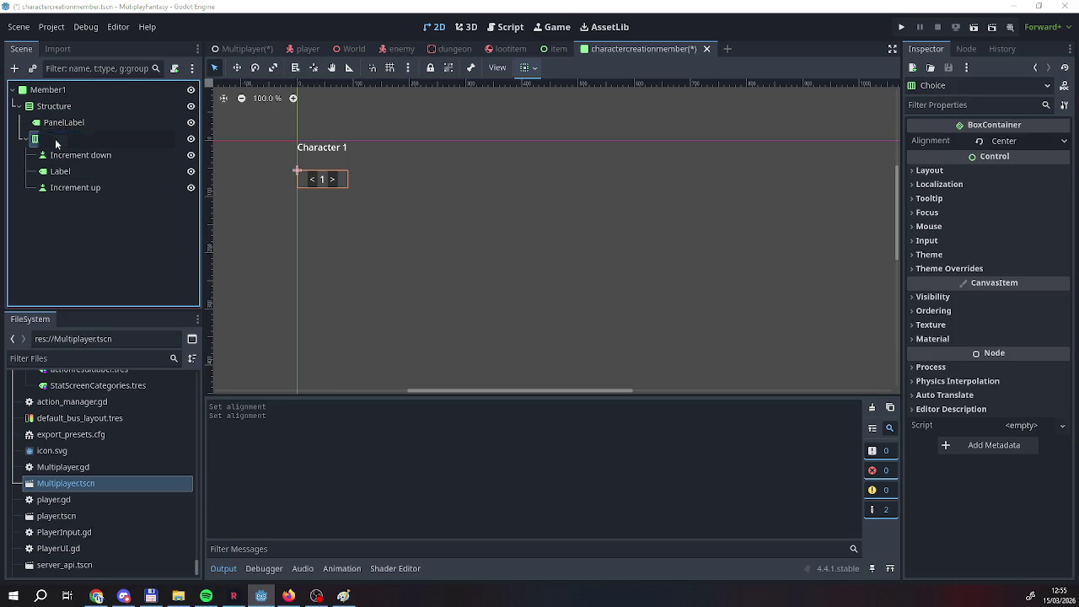
Rename the number label under Choice to Value.
right_click(55, 139)
left_click(34, 144)
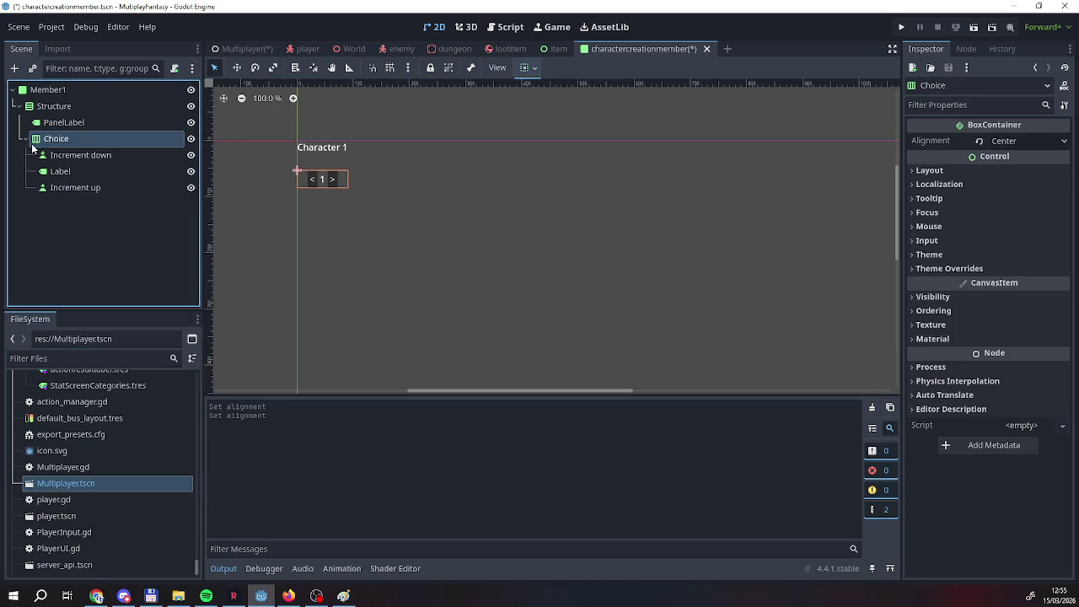
right_click(31, 144)
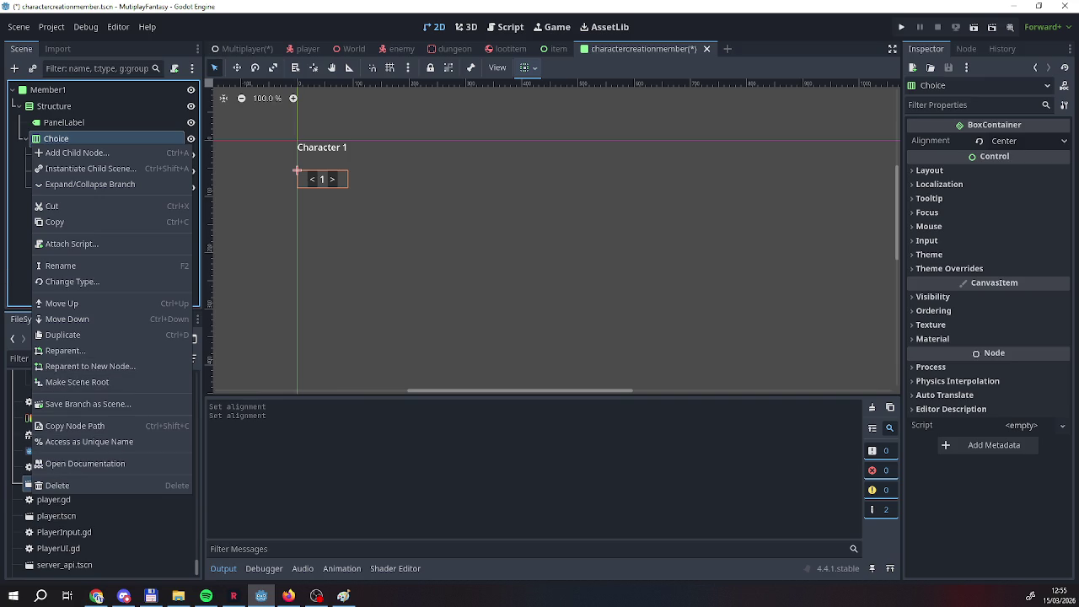
left_click(29, 166)
double_click(63, 171)
type("Value")
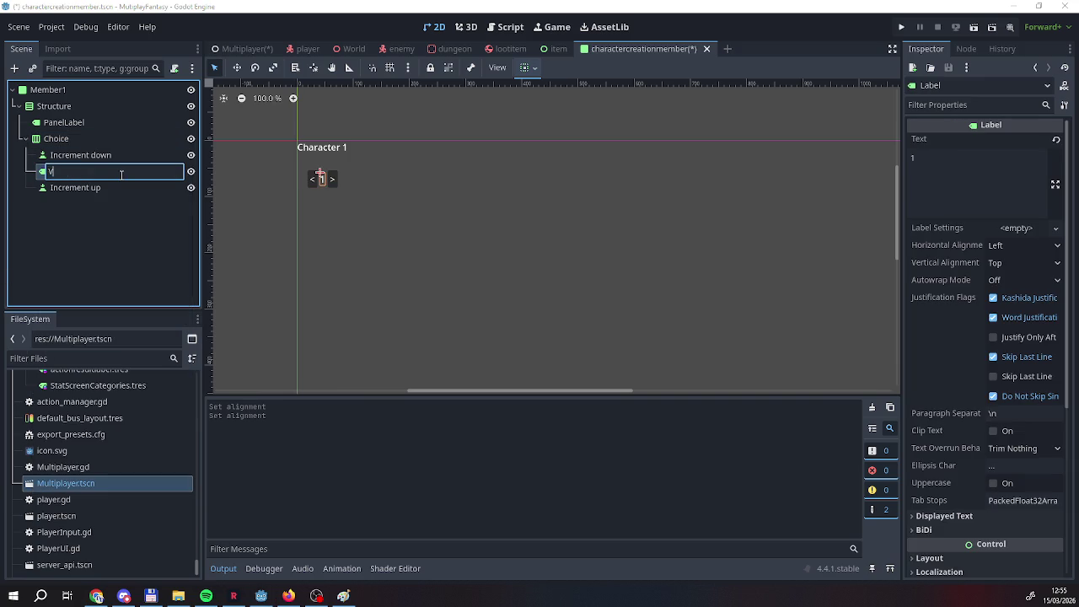
key("Return")
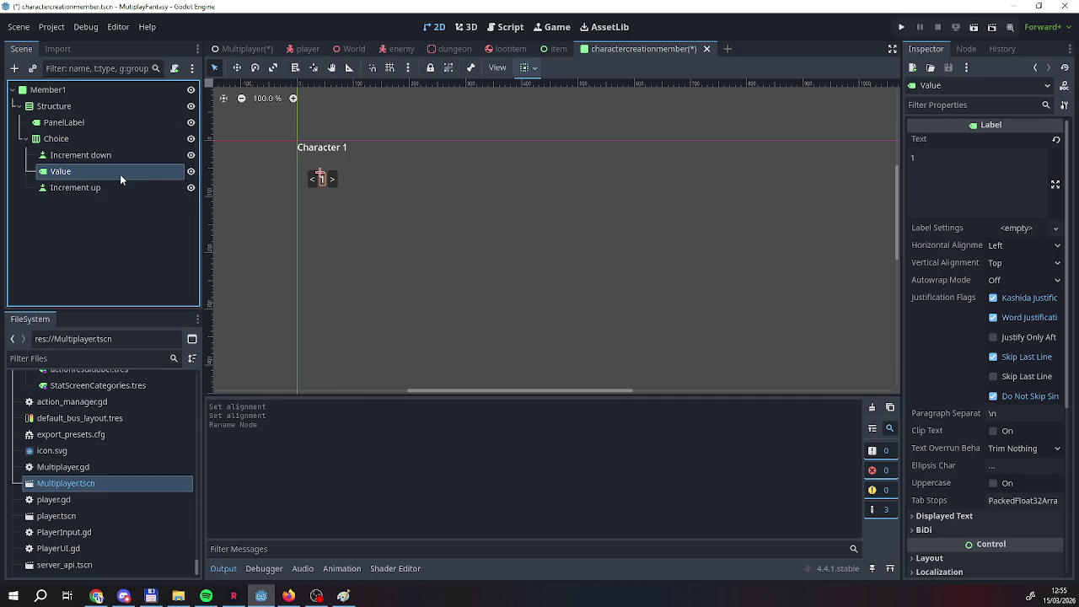
Add a Label as Choice's first child with its text set to Portrait.
right_click(99, 140)
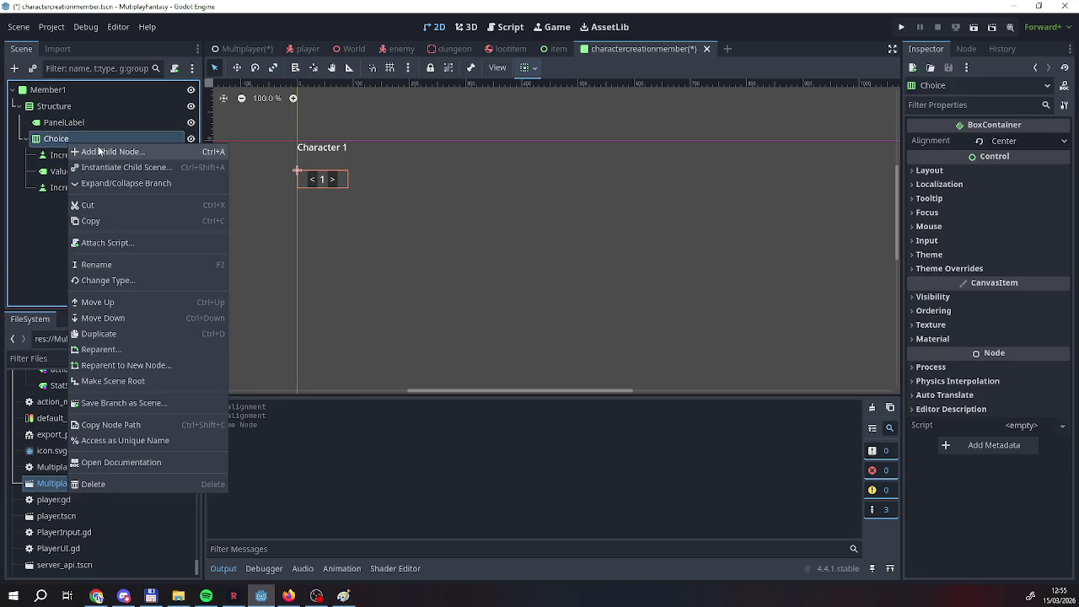
left_click(102, 152)
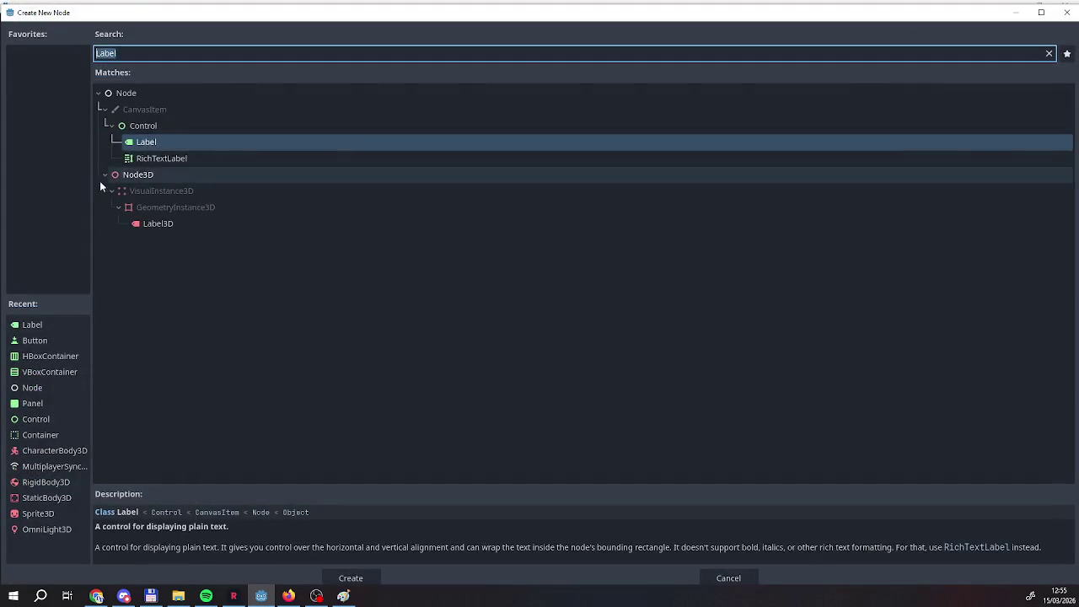
double_click(133, 144)
mouse_move(68, 206)
left_mouse_down()
mouse_move(67, 150)
mouse_move(53, 135)
mouse_move(57, 161)
left_mouse_up()
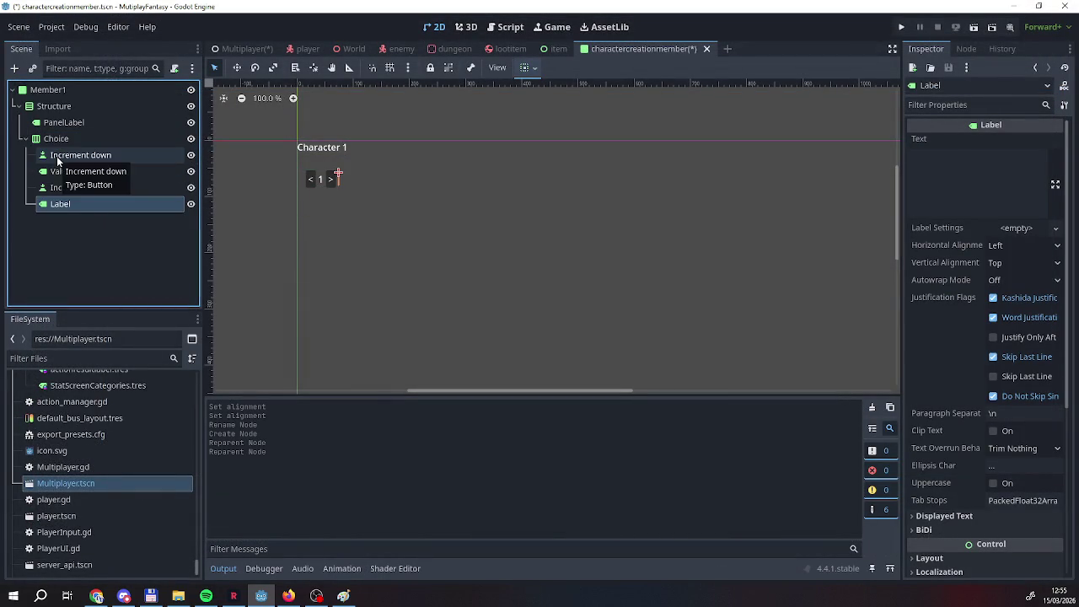
left_click_drag(65, 207, 68, 151)
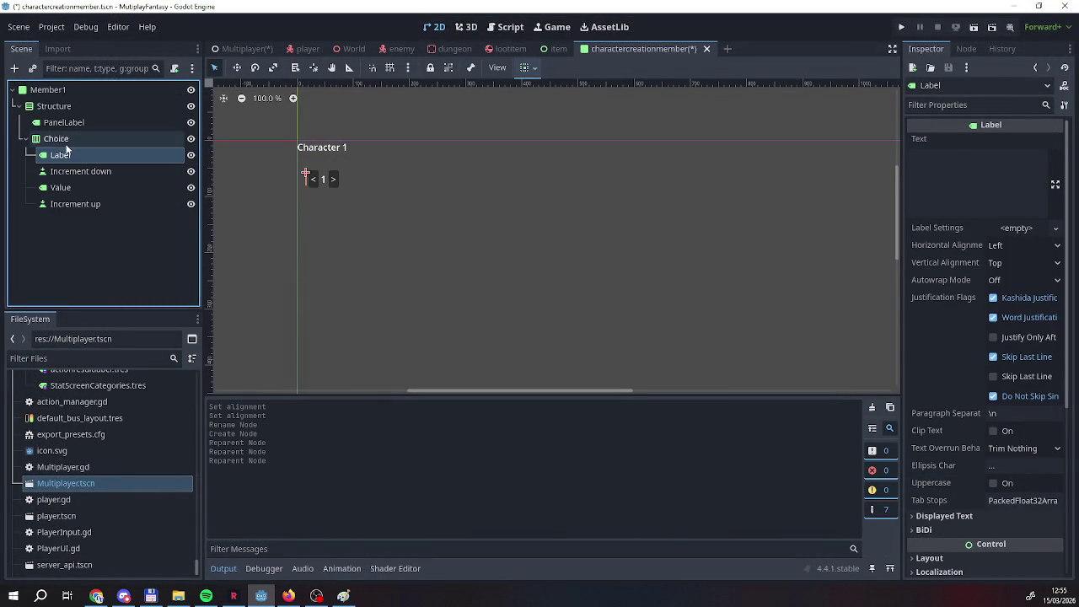
left_click(993, 204)
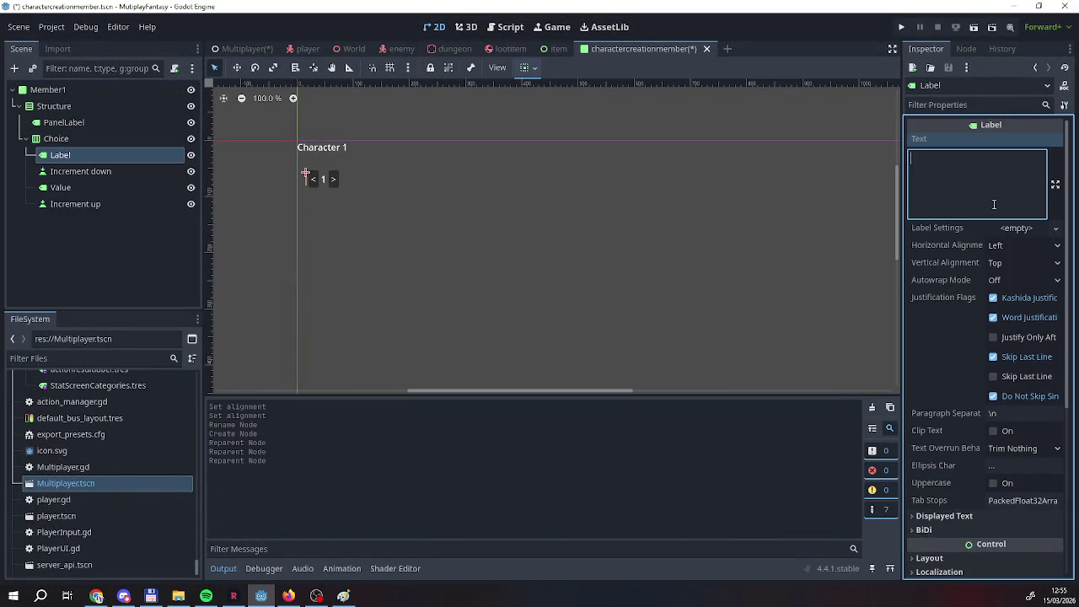
type("Portrait")
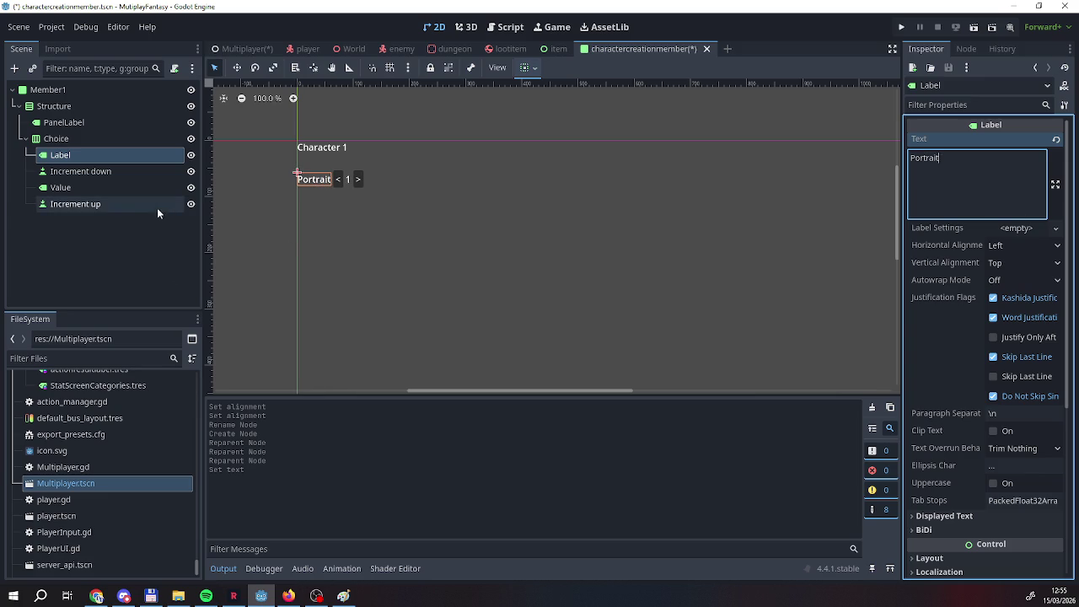
left_click(102, 171)
left_click(94, 140)
left_click(91, 152)
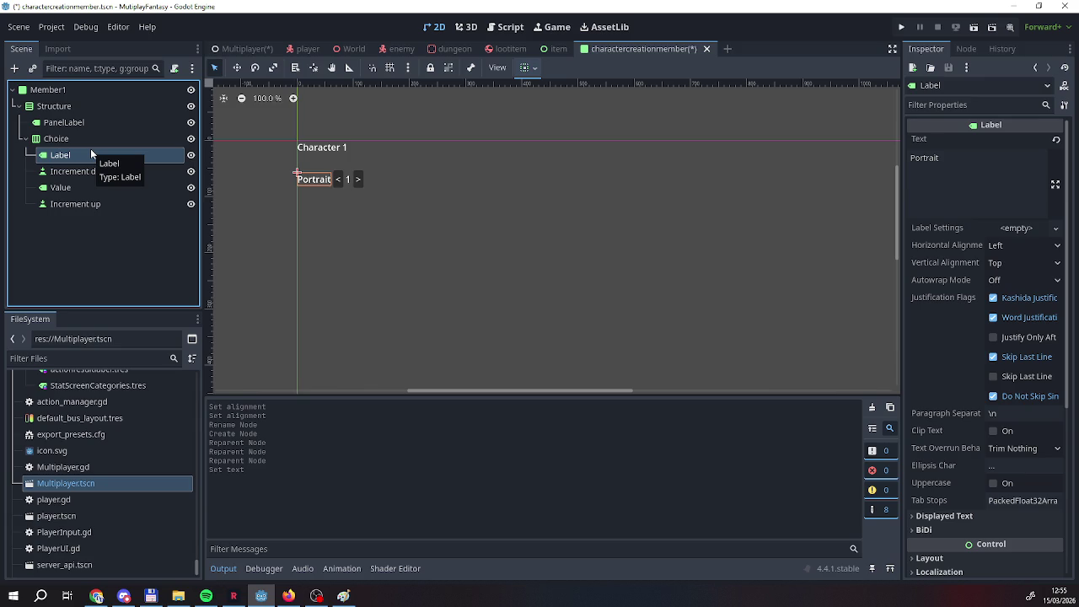
left_click(63, 139)
Review the properties of the Choice container, Portrait label and Value label.
left_click(60, 155)
left_click(59, 138)
left_click(61, 155)
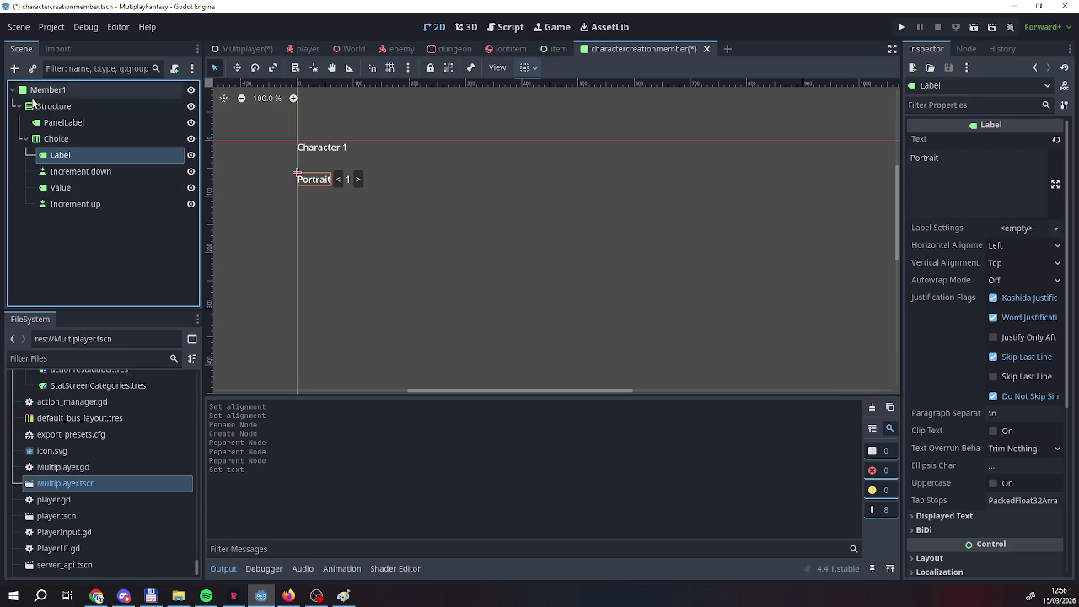
left_click(59, 139)
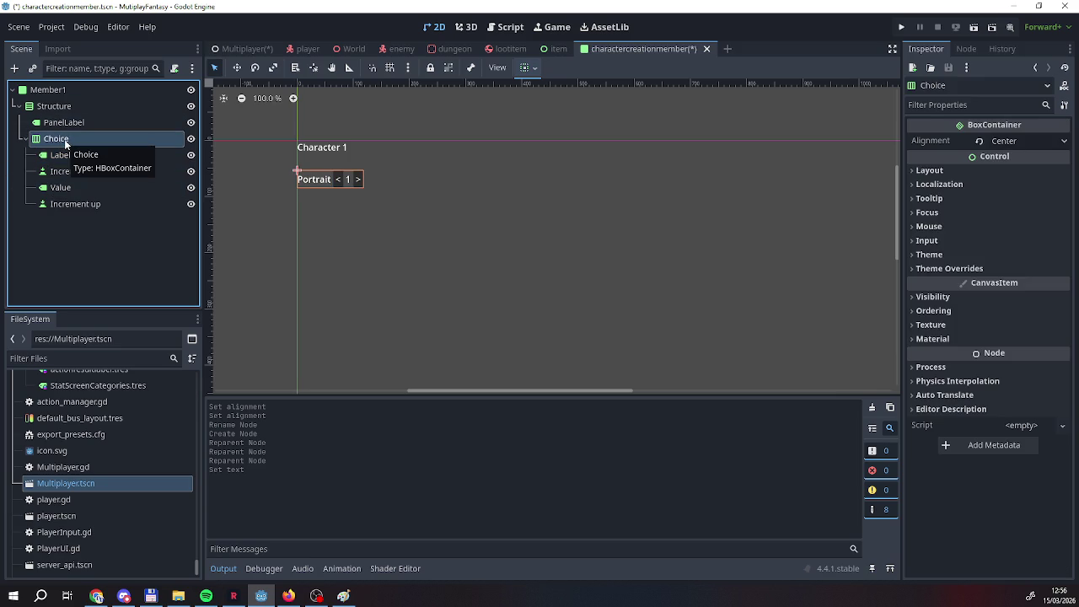
left_click(85, 191)
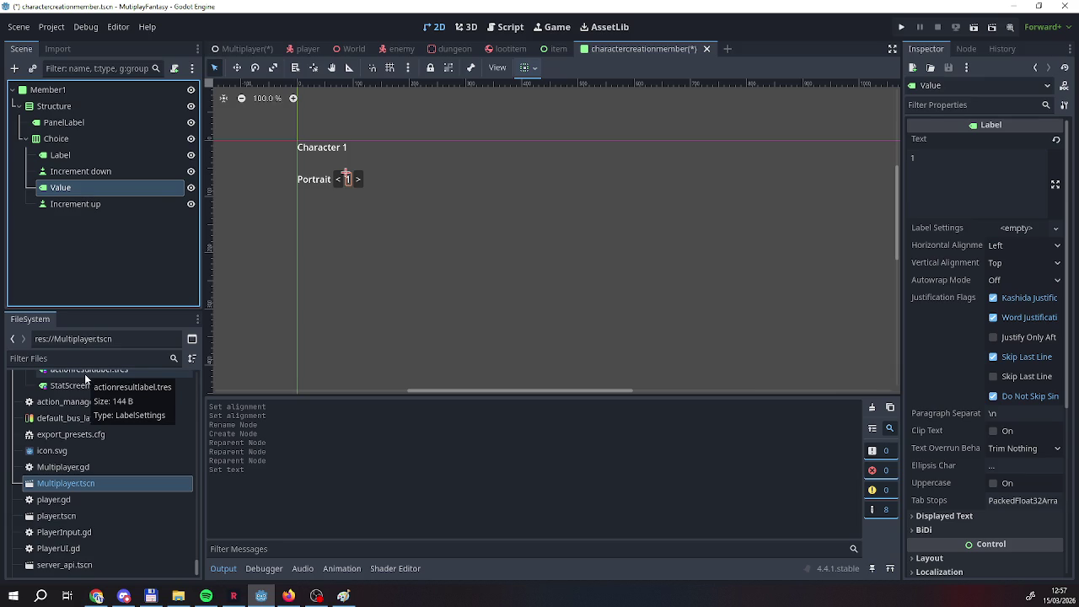
mouse_move(84, 373)
left_mouse_down()
mouse_move(445, 84)
mouse_move(375, 192)
left_mouse_up()
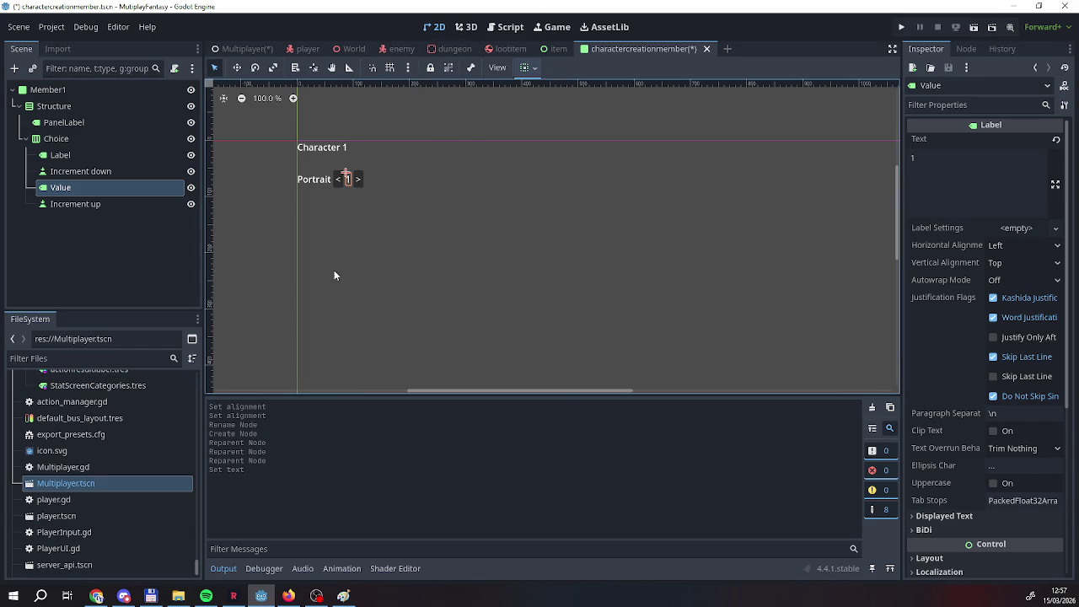
Save the charactercreationmember scene and switch to the Multiplayer scene.
right_click(639, 50)
left_click(643, 60)
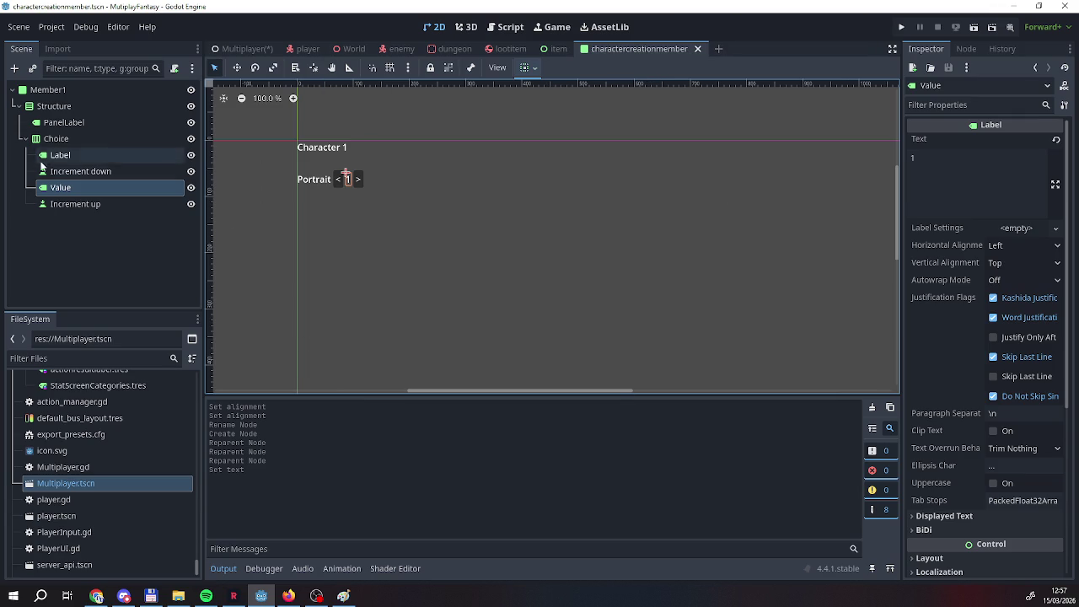
left_click(244, 51)
right_click(244, 51)
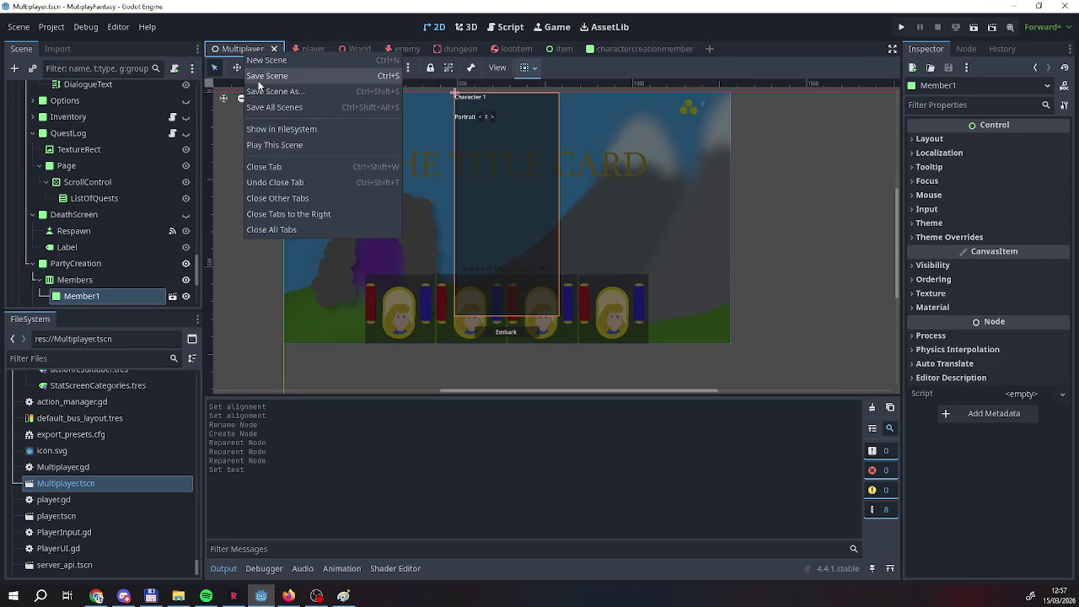
Save the Multiplayer scene and look through the player.gd script.
left_click(258, 78)
left_click(299, 49)
left_click(51, 89)
left_click(505, 27)
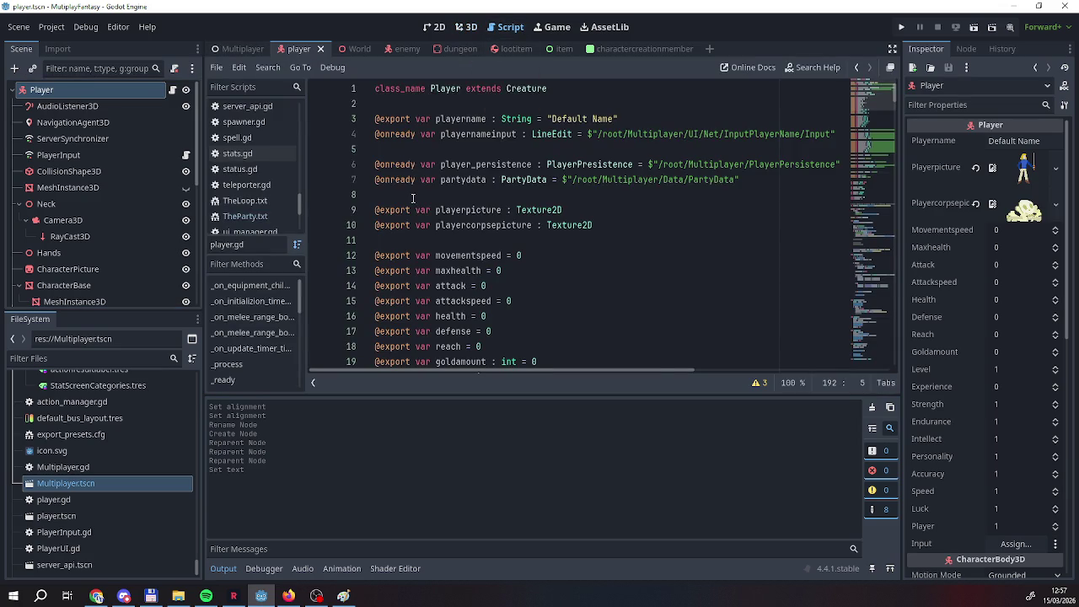
scroll(413, 198, "down", 3)
scroll(523, 255, "up", 2)
scroll(518, 266, "down", 10)
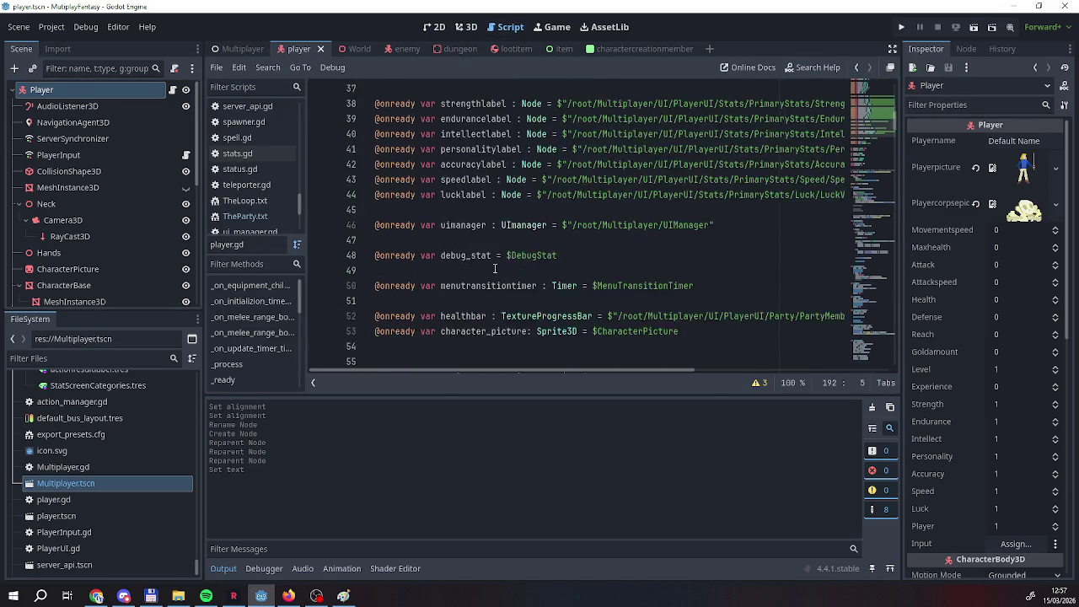
Review partydata.gd's dictionary declarations, then reopen the charactercreationmember scene from Member1.
left_click(226, 48)
scroll(80, 118, "up", 10)
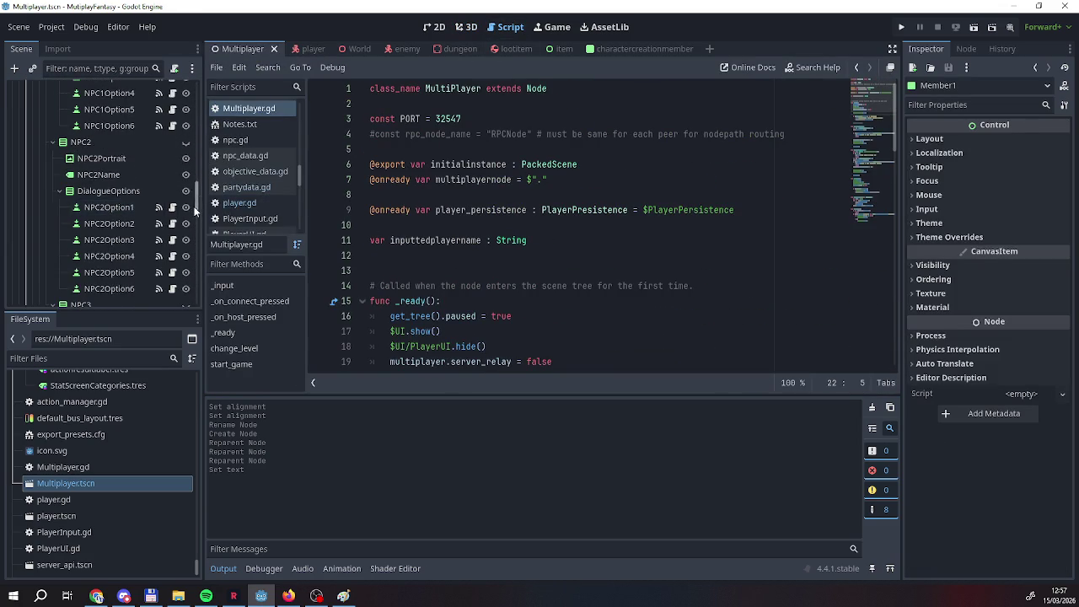
scroll(126, 211, "up", 10)
left_click(62, 285)
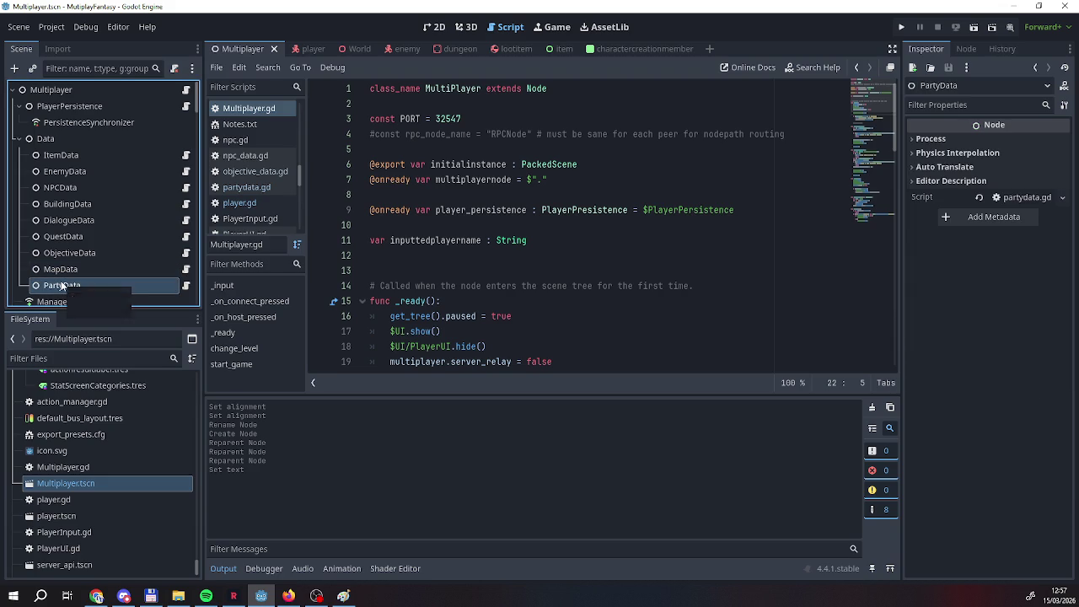
left_click(186, 286)
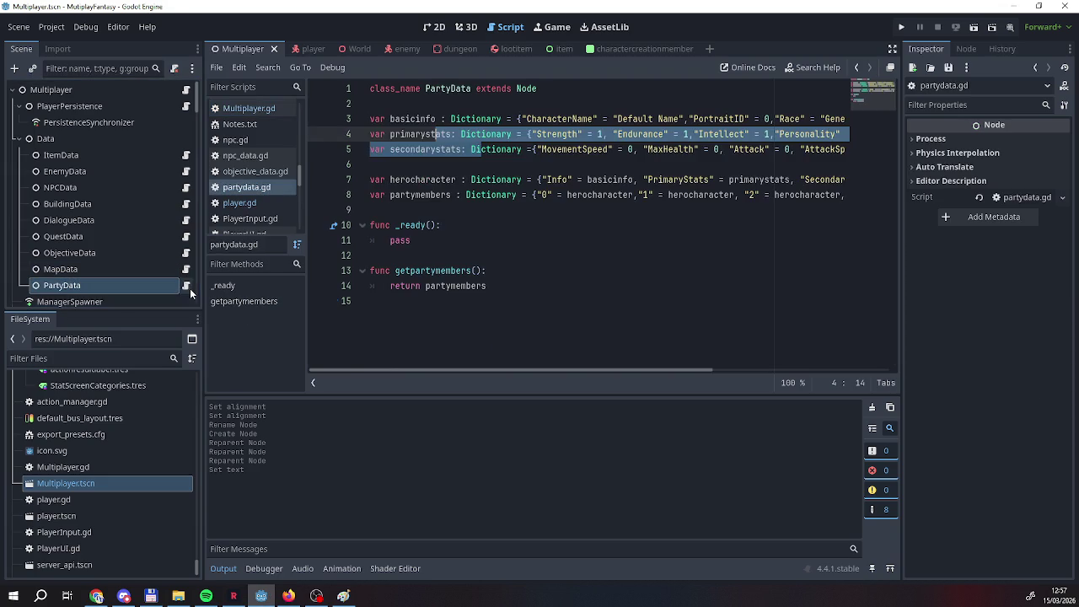
left_click_drag(370, 119, 626, 194)
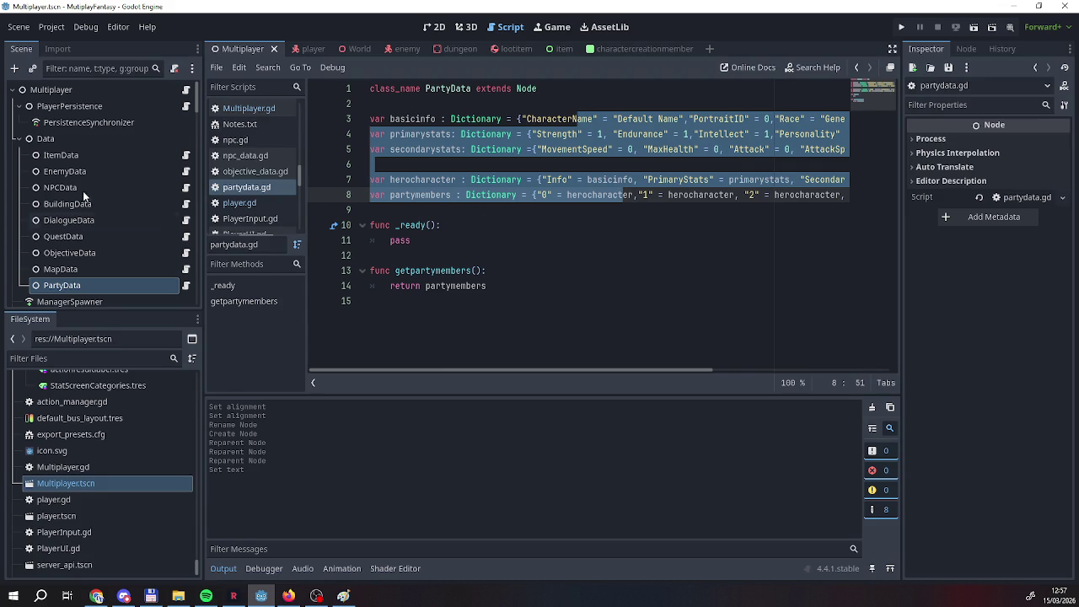
scroll(81, 190, "down", 5)
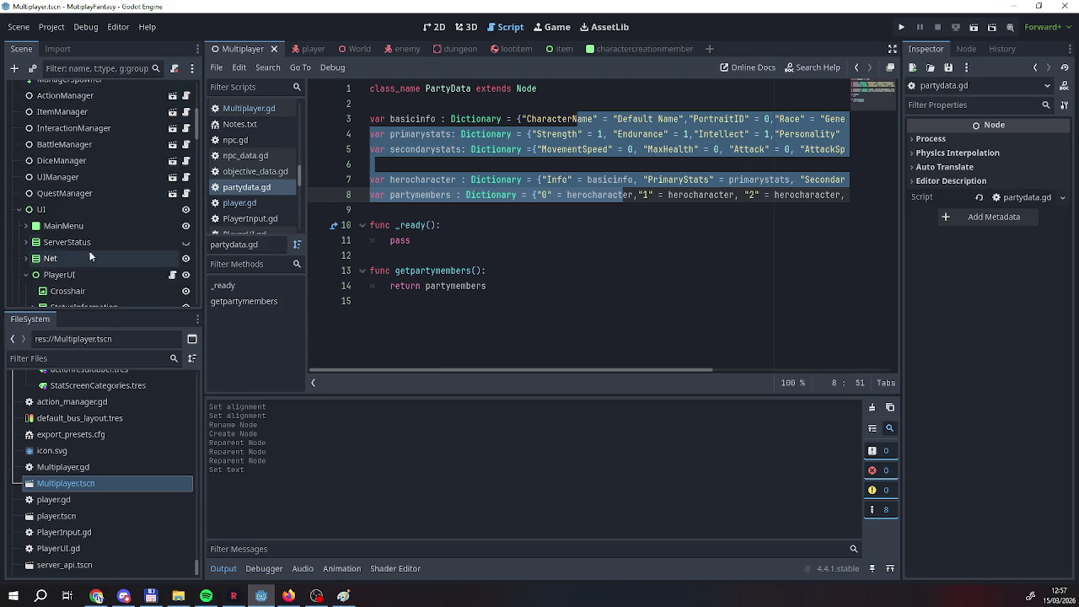
left_click_drag(198, 118, 203, 291)
scroll(74, 228, "up", 5)
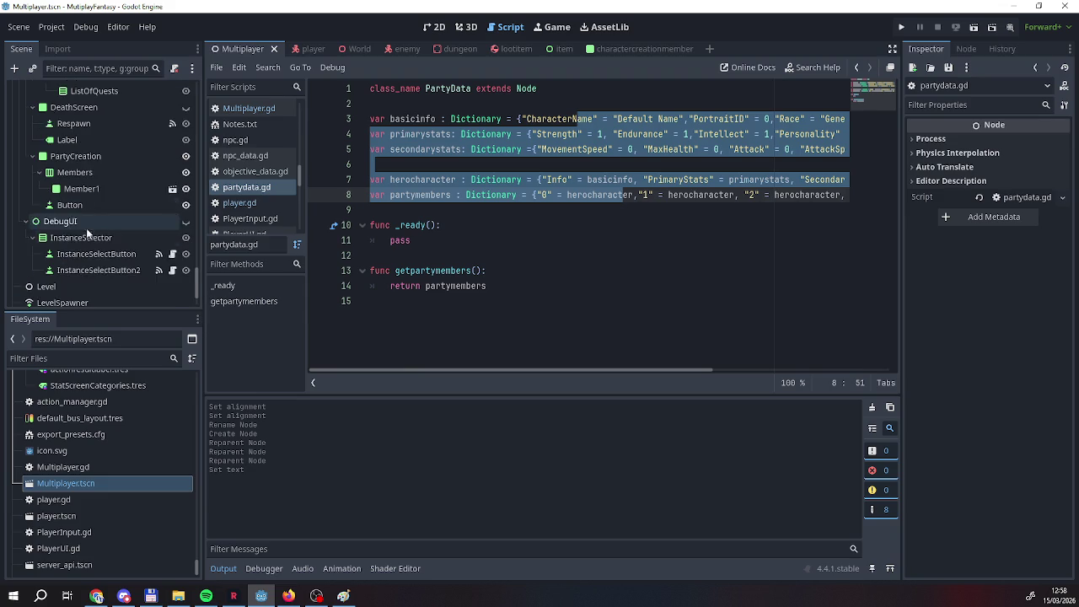
left_click(86, 238)
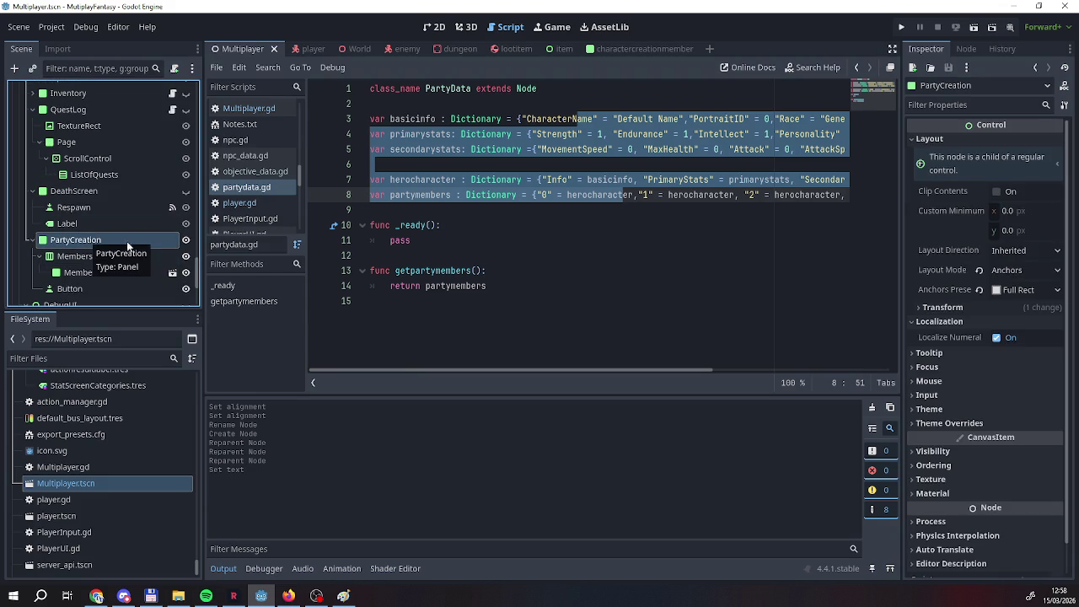
left_click(171, 273)
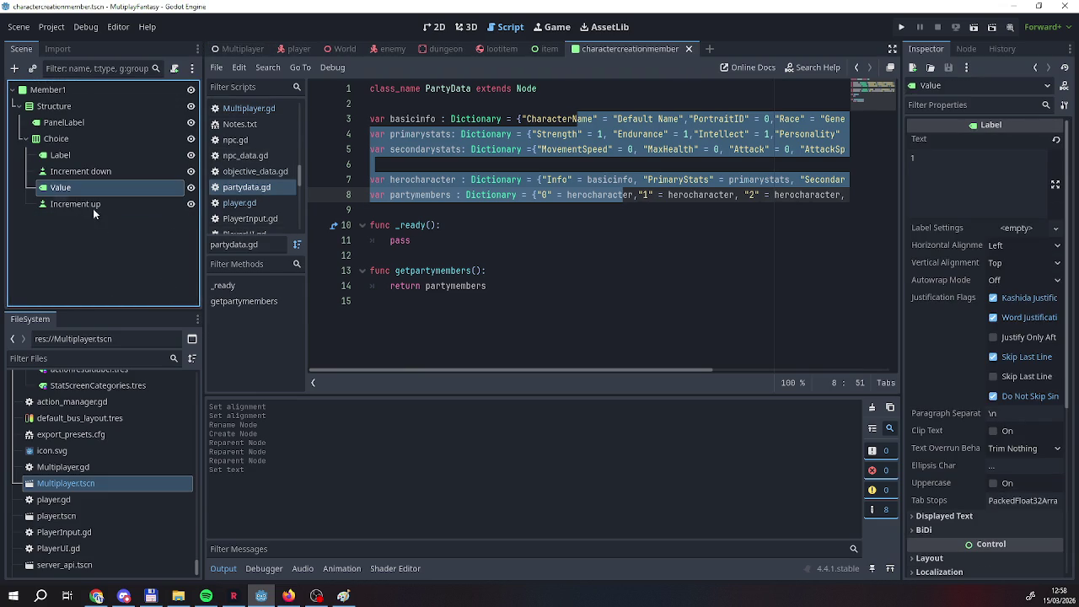
In the 2D view, rename the Portrait label node to Name.
left_click(57, 143)
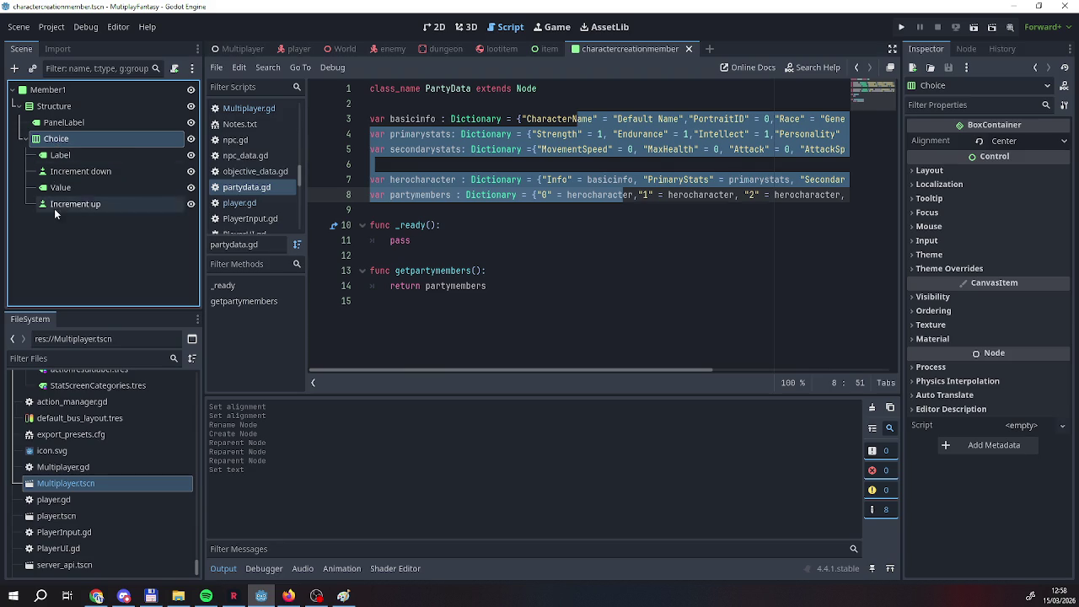
left_click(71, 237)
left_click(63, 187)
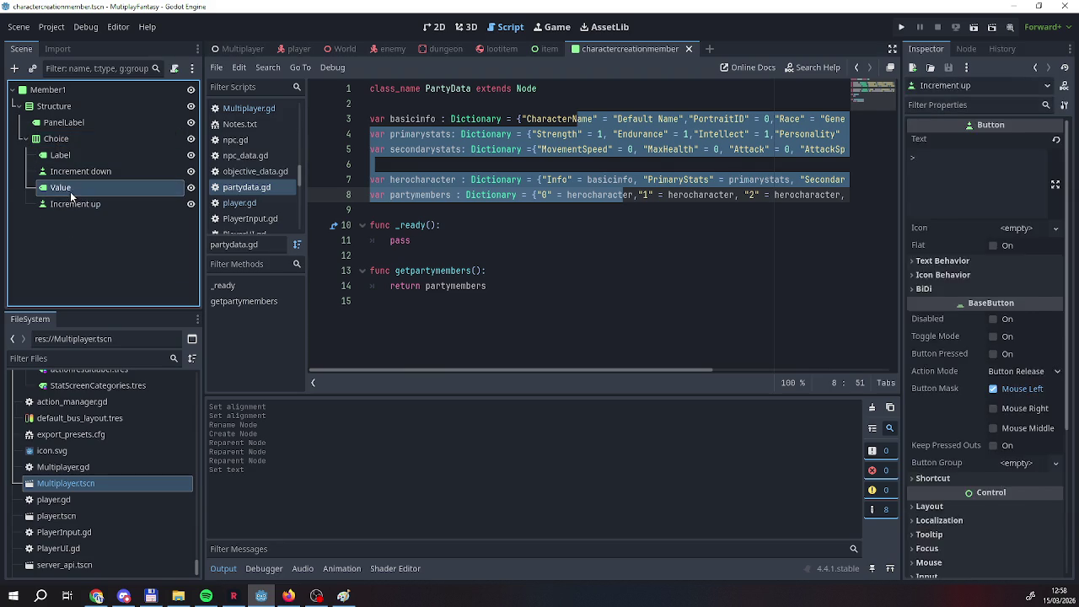
left_click(434, 26)
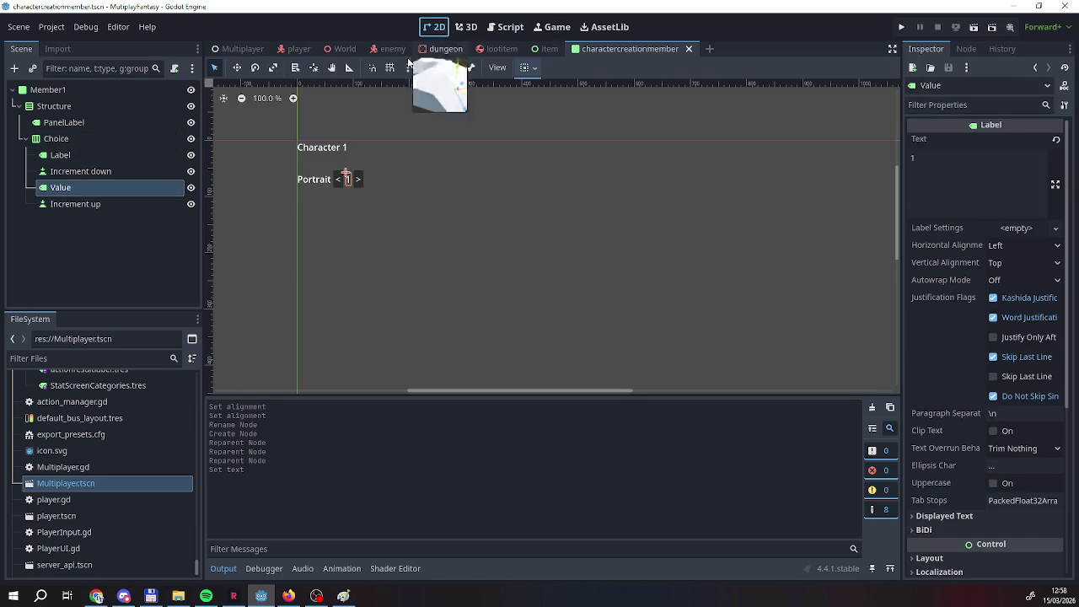
left_click(76, 206)
left_click(79, 150)
left_click(78, 150)
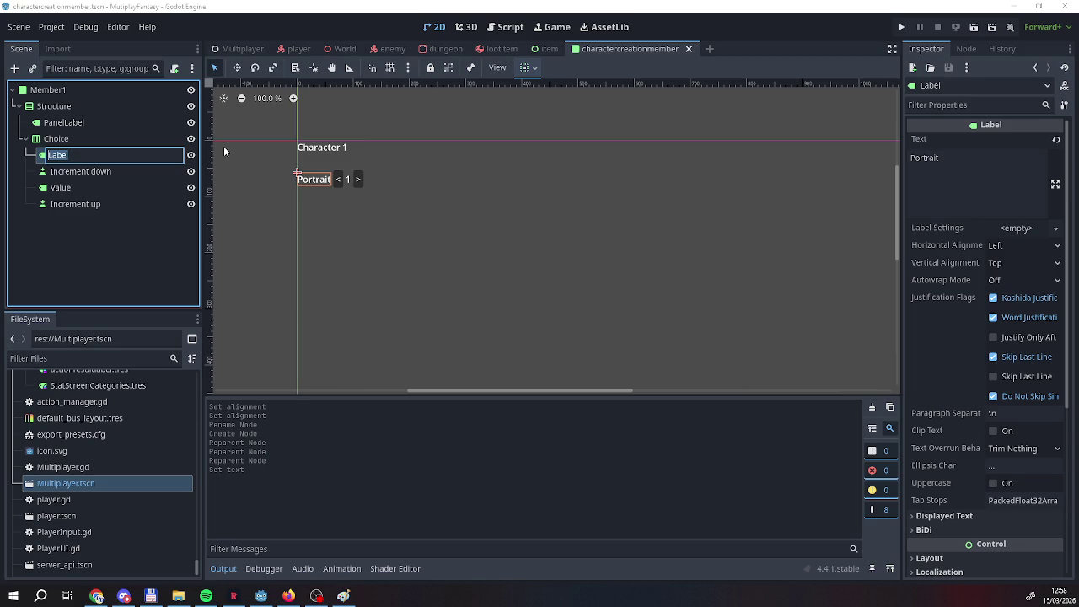
type("Name")
key("Return")
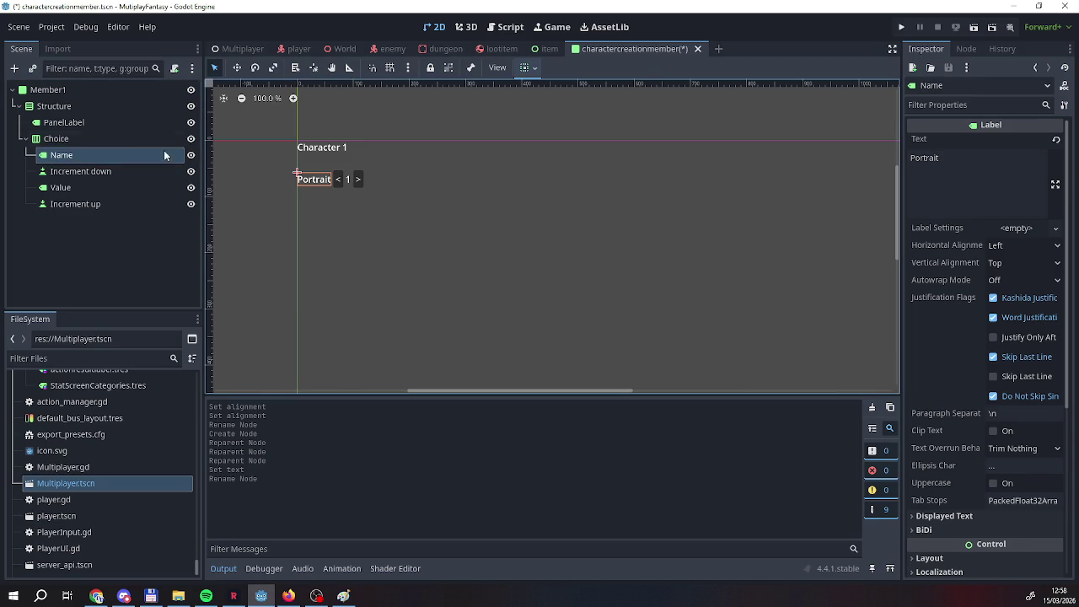
Rename the Choice row container to Choice1.
double_click(125, 141)
type("1")
left_click(78, 243)
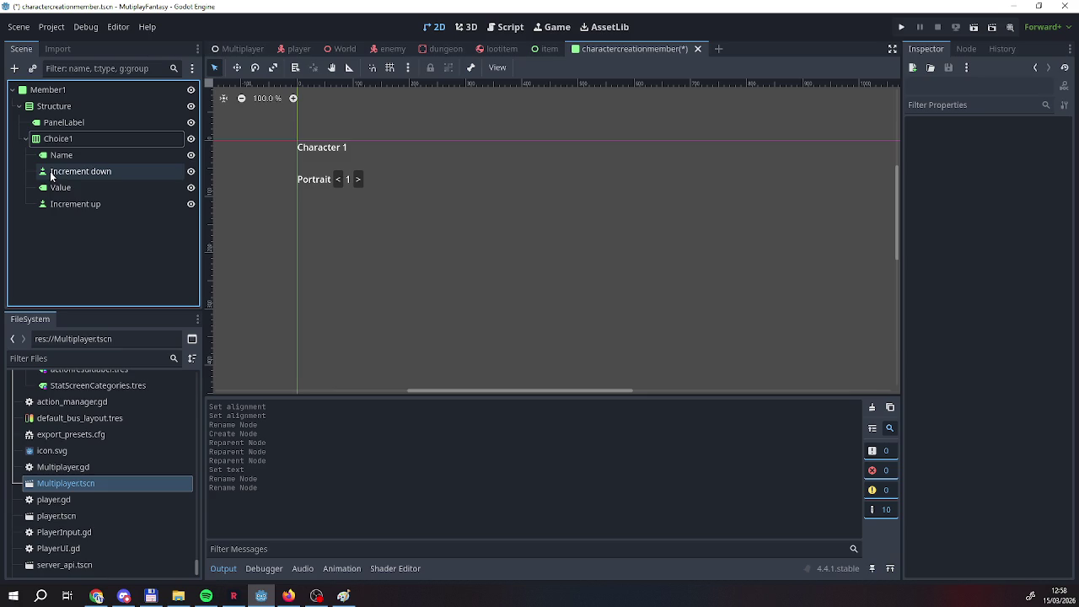
right_click(59, 139)
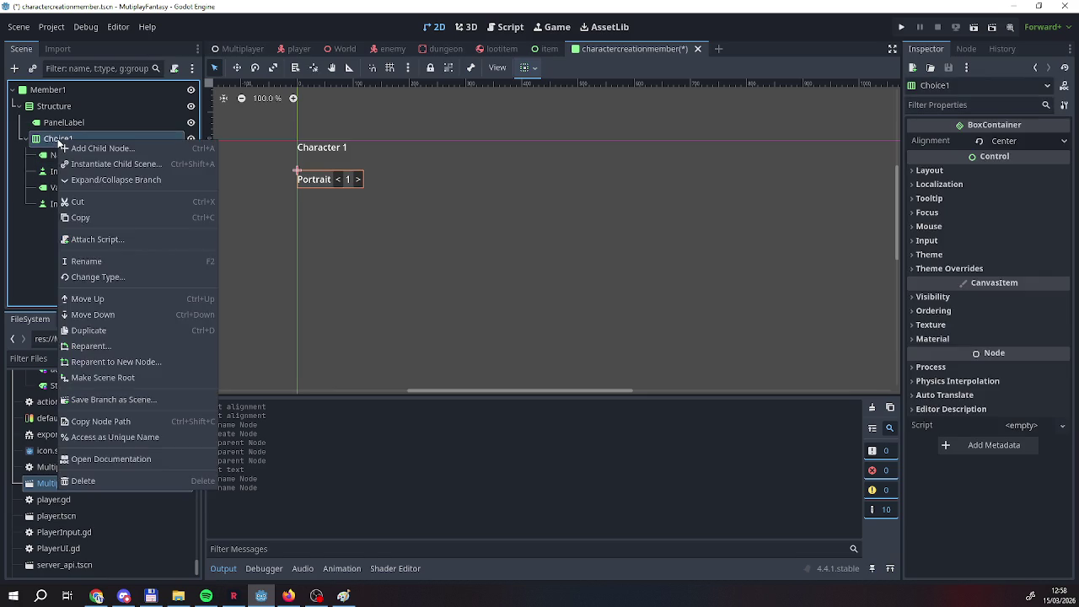
Duplicate Choice1 as Choice2 and replace its label text Portrait with Race.
left_click(91, 331)
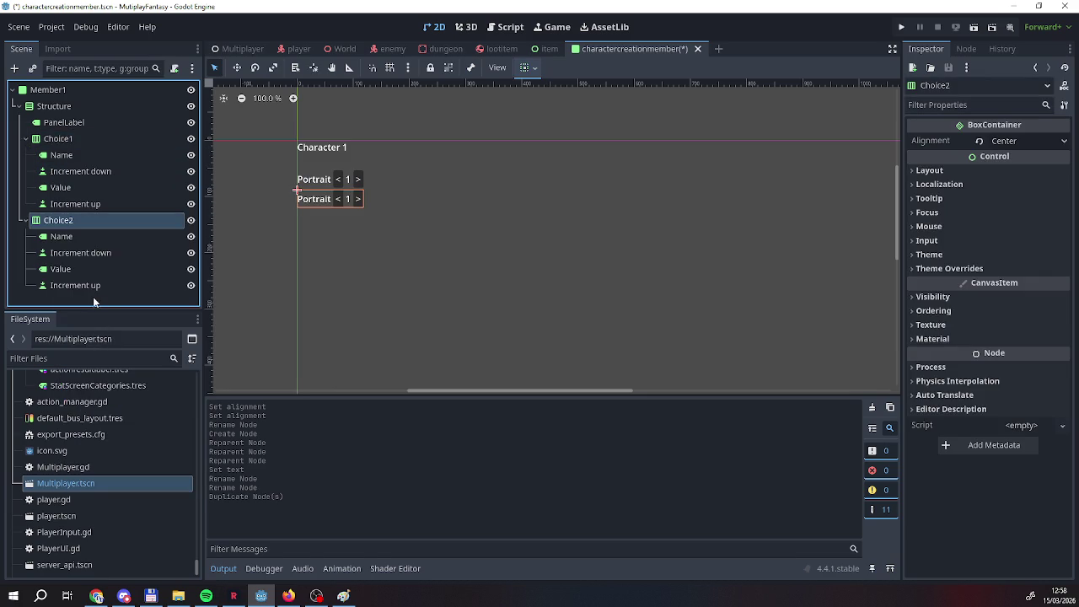
left_click(75, 240)
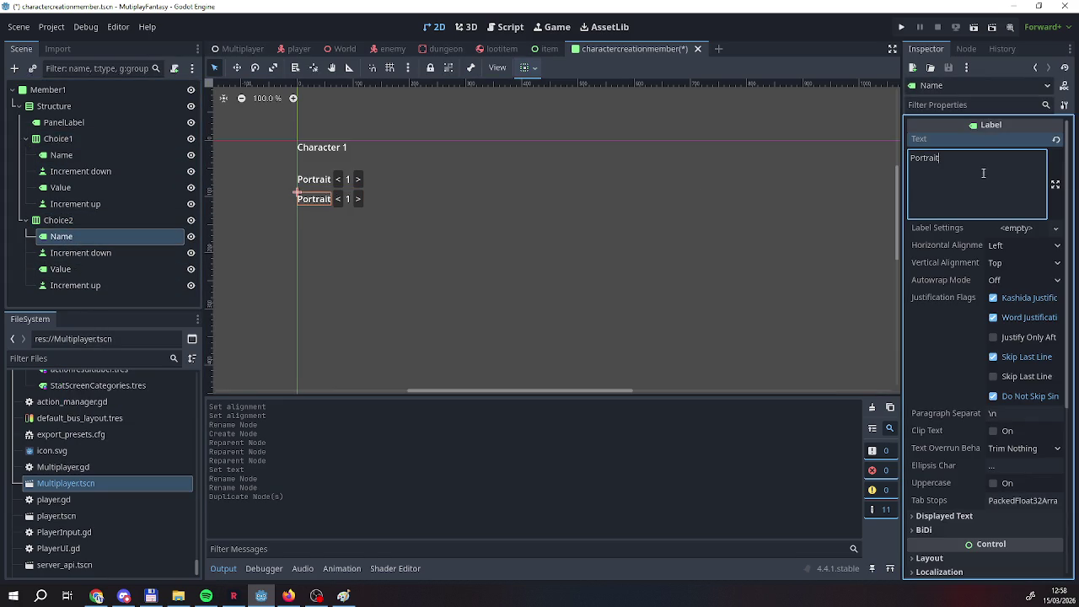
left_click_drag(935, 157, 911, 157)
type("Race")
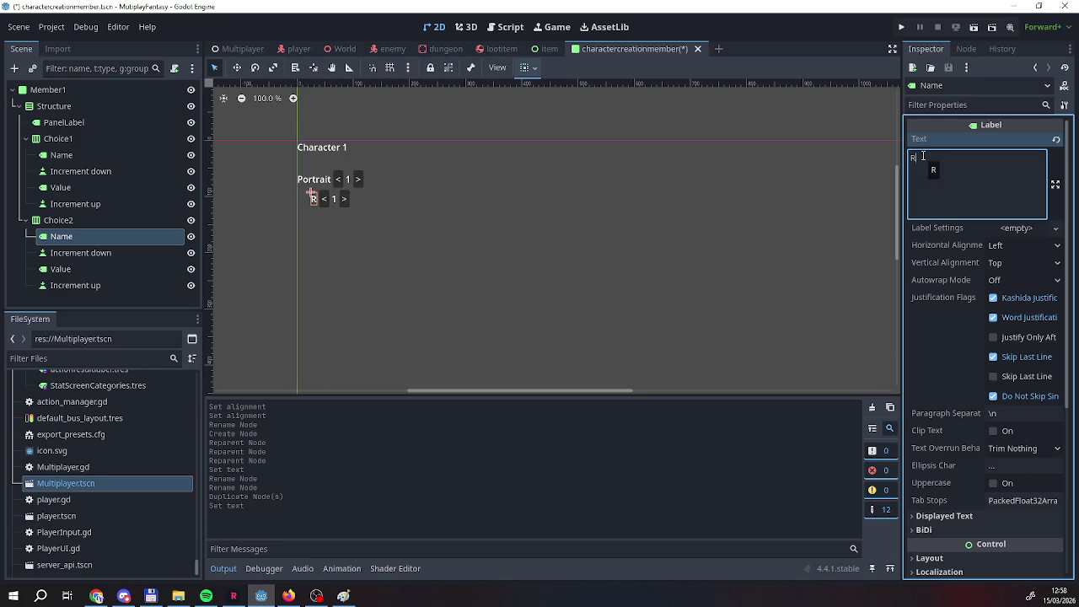
left_click(88, 267)
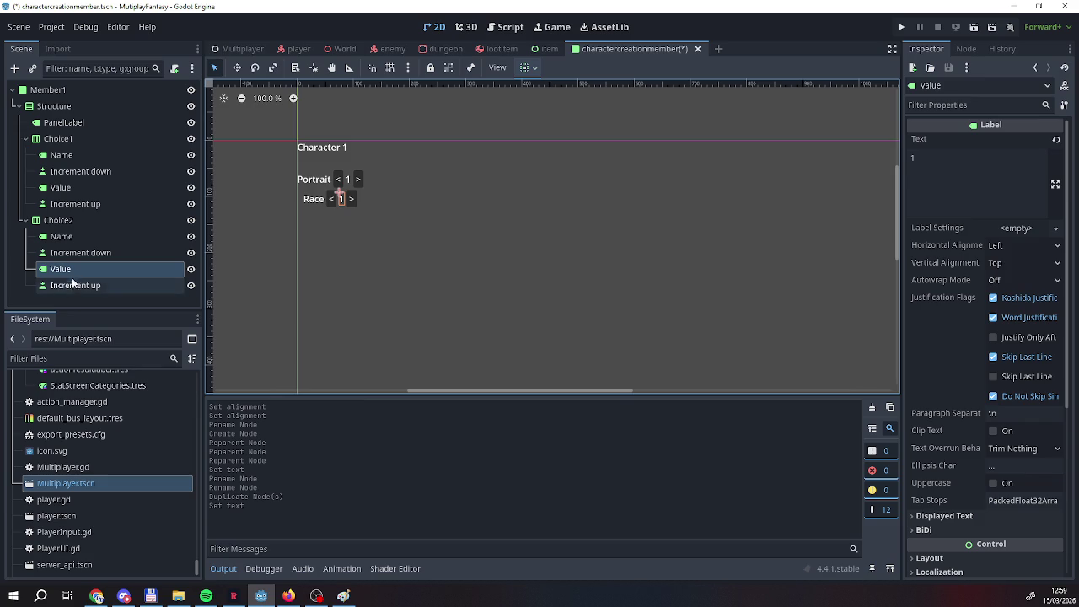
Look over the Choice2 and Choice1 row actions, then reselect the Choice2 Race row.
right_click(70, 220)
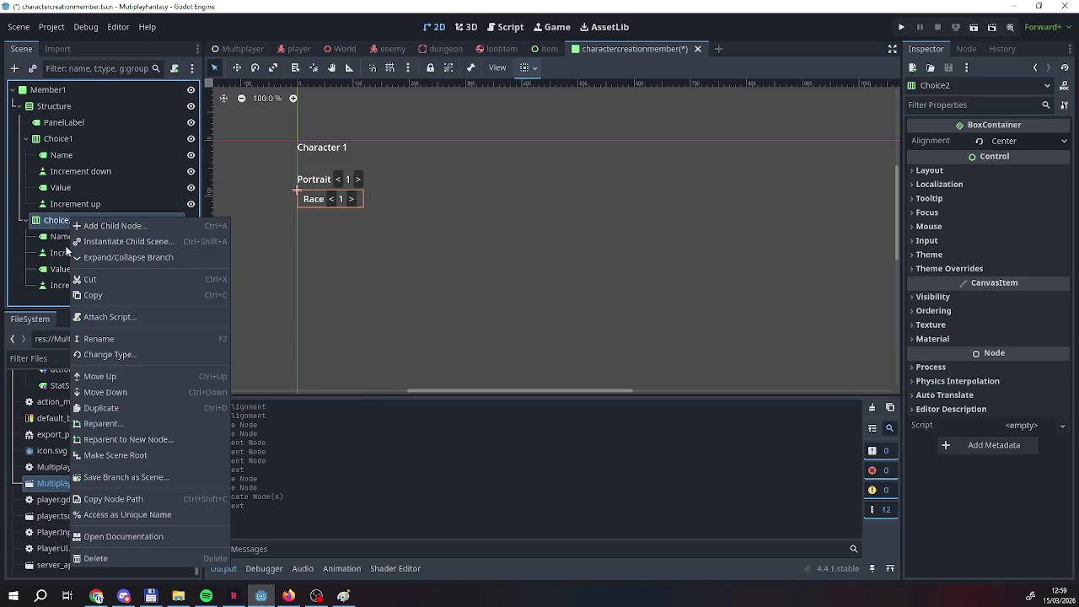
left_click(53, 149)
right_click(54, 140)
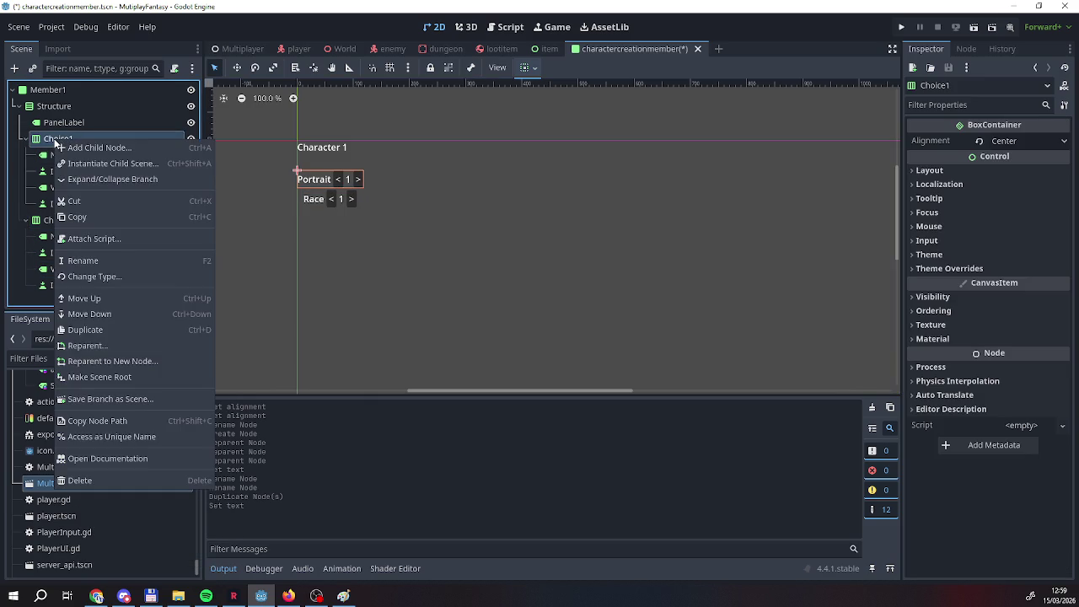
left_click(33, 226)
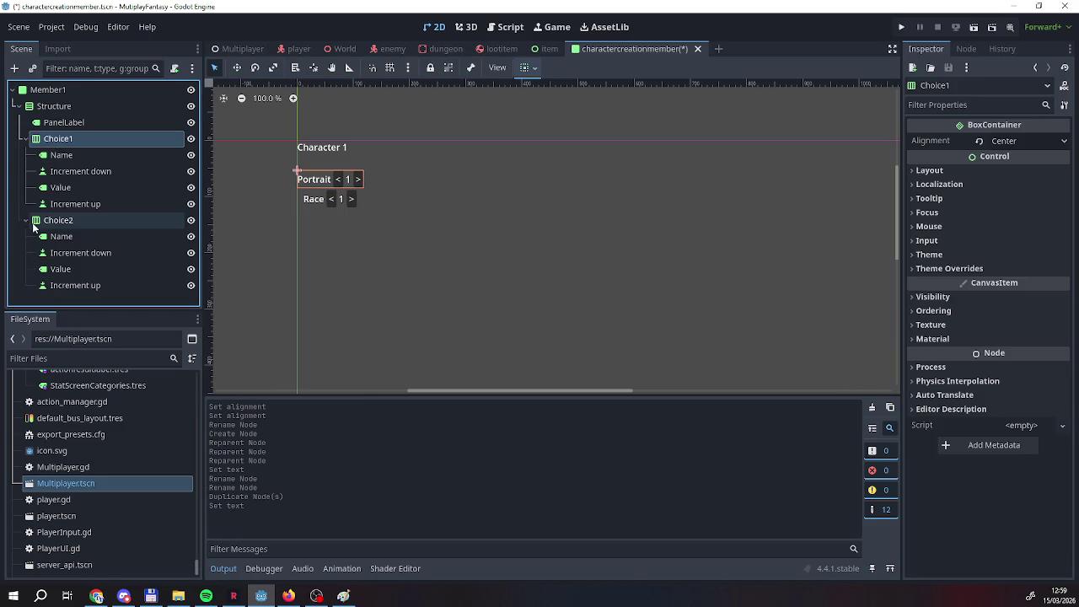
left_click(81, 226)
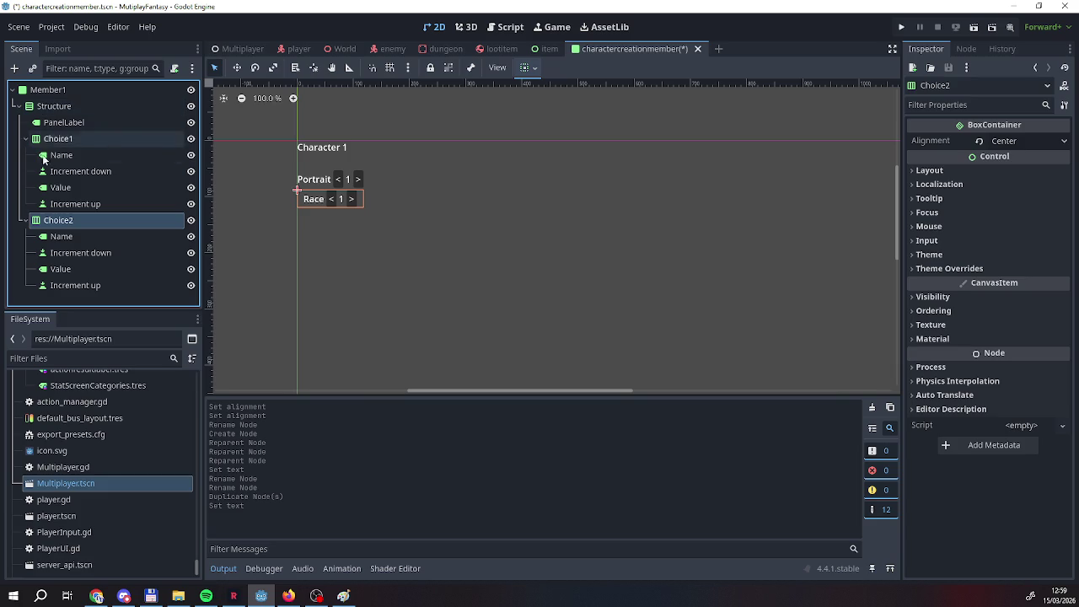
Duplicate the Race row as Choice3 and change its label text to Class.
right_click(56, 223)
left_click(86, 412)
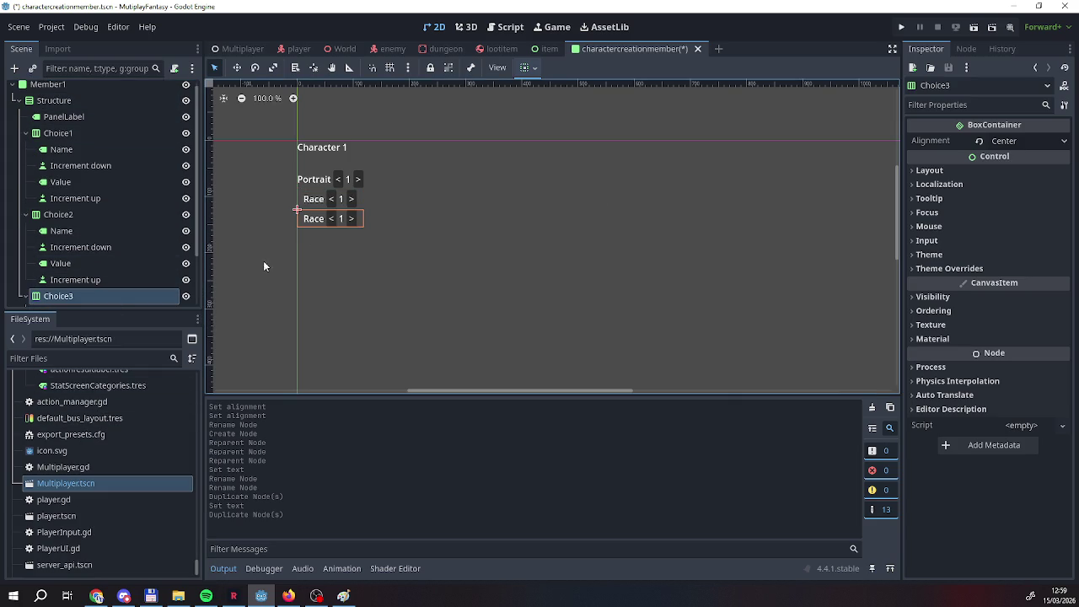
scroll(101, 253, "down", 2)
left_click(93, 256)
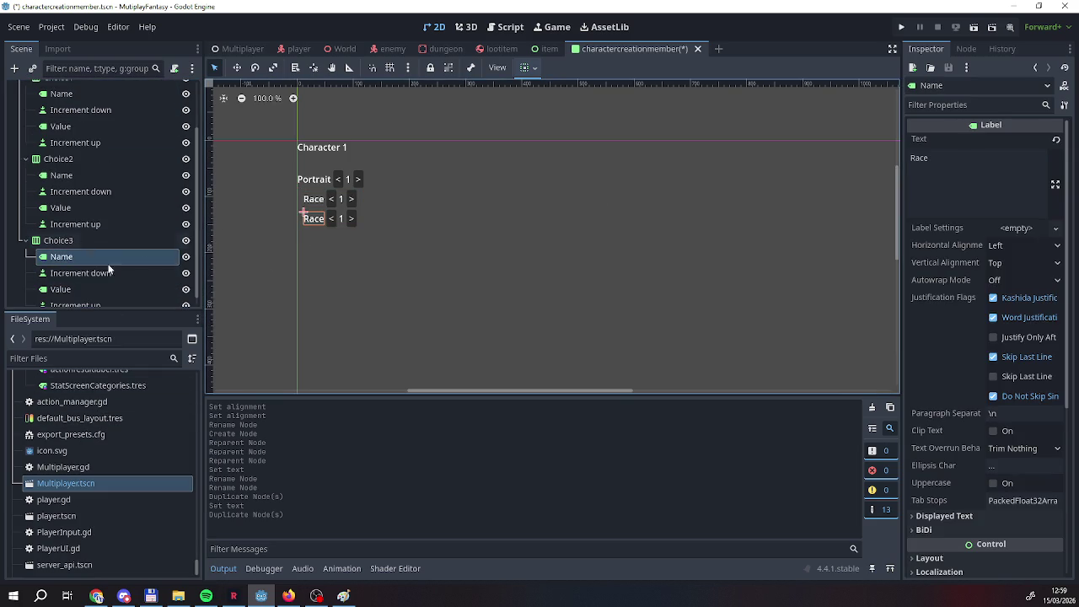
left_click(961, 173)
key("BackSpace")
key("BackSpace")
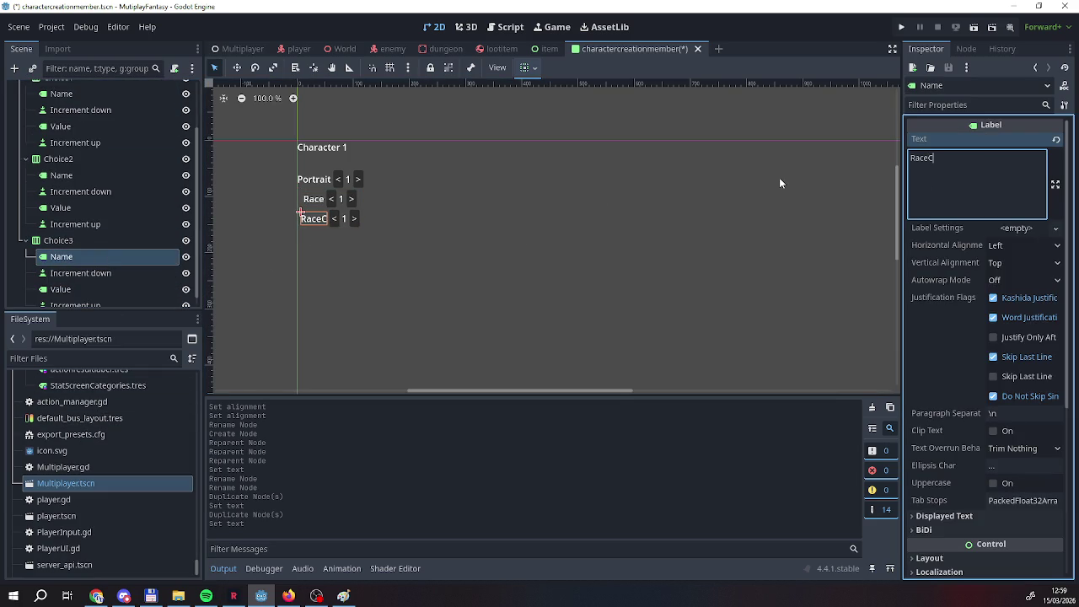
key("BackSpace")
key("BackSpace")
type("Class")
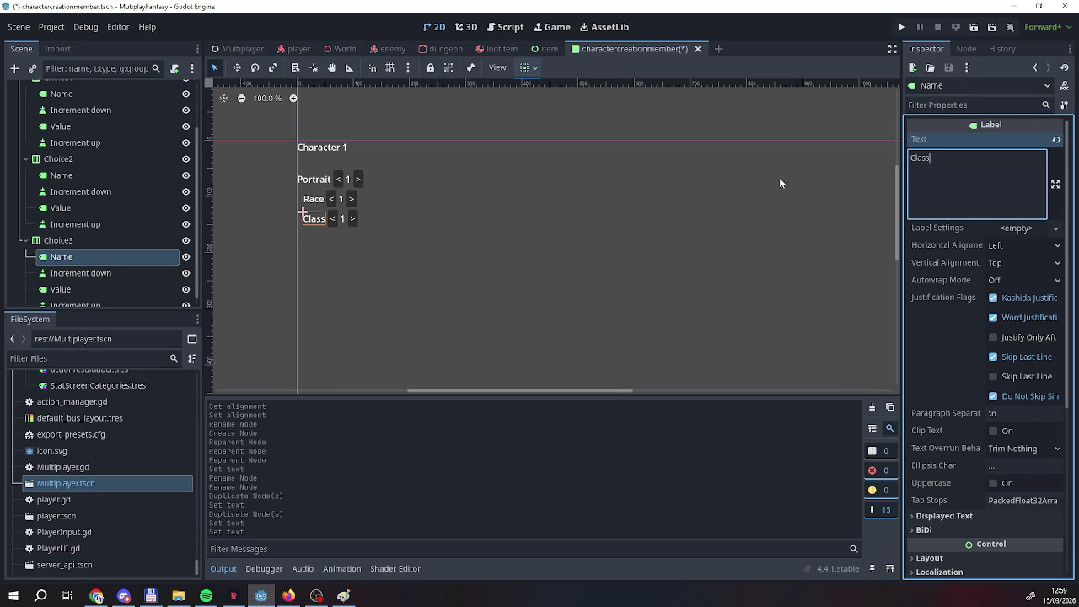
left_click(639, 510)
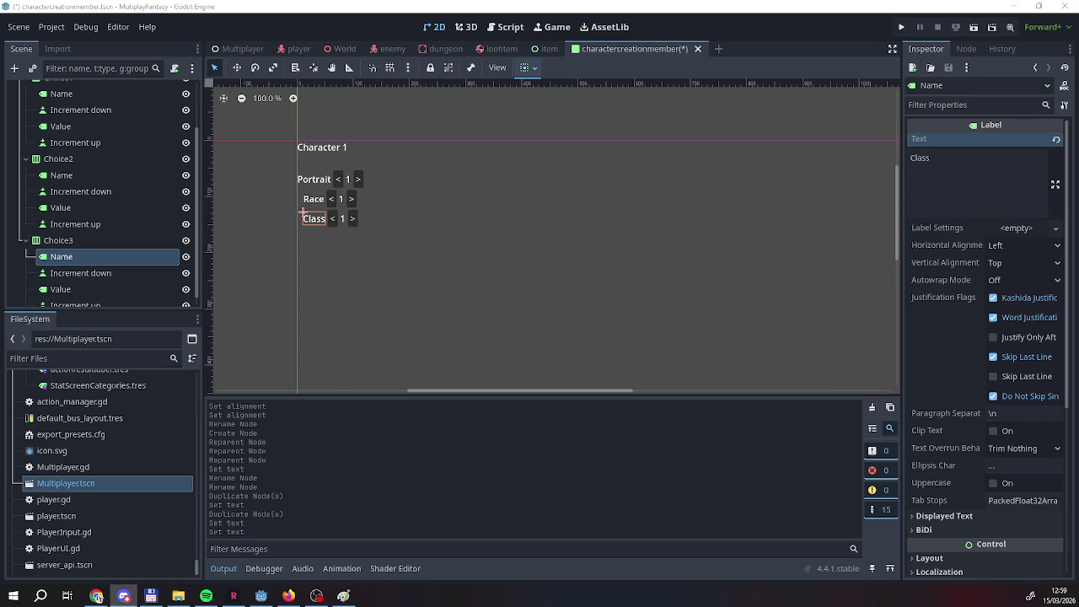
Review the Choice3, Choice2 and Choice1 rows and the Character 1 panel label.
left_click(372, 227)
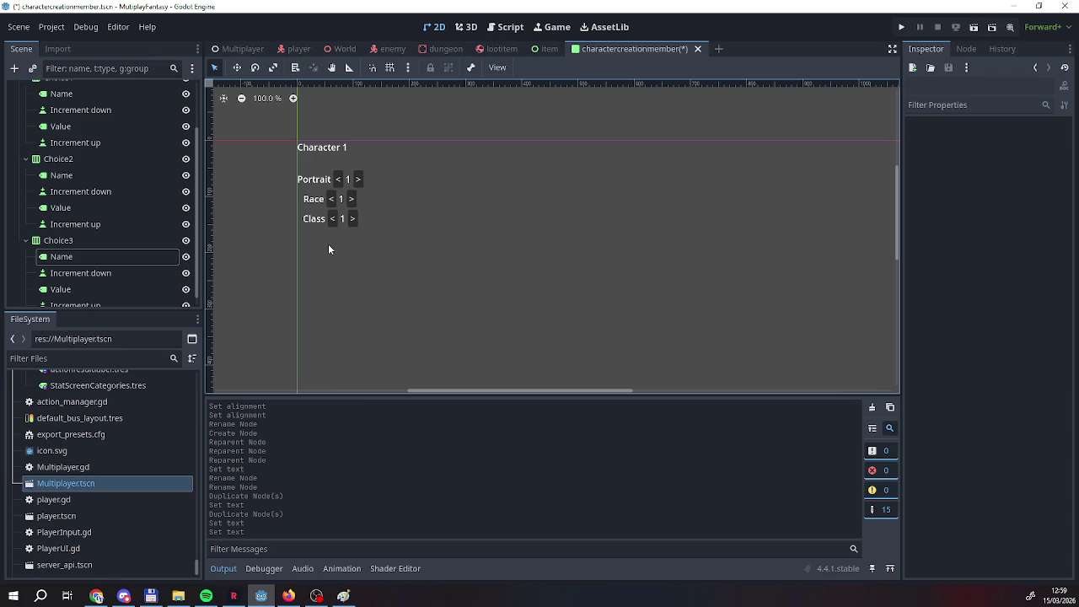
left_click(48, 244)
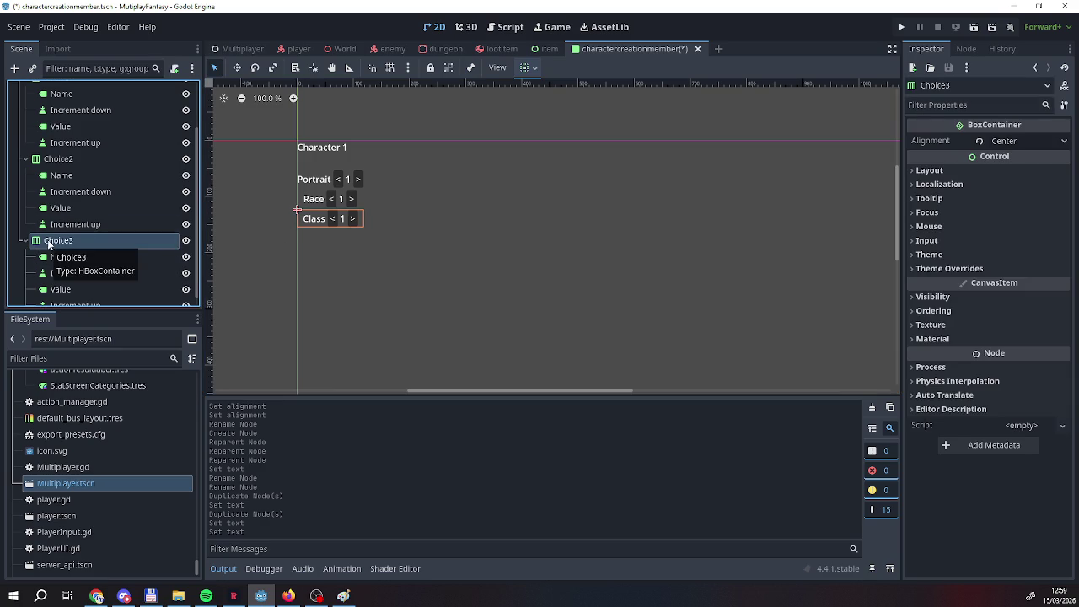
left_click(63, 160)
scroll(75, 218, "up", 3)
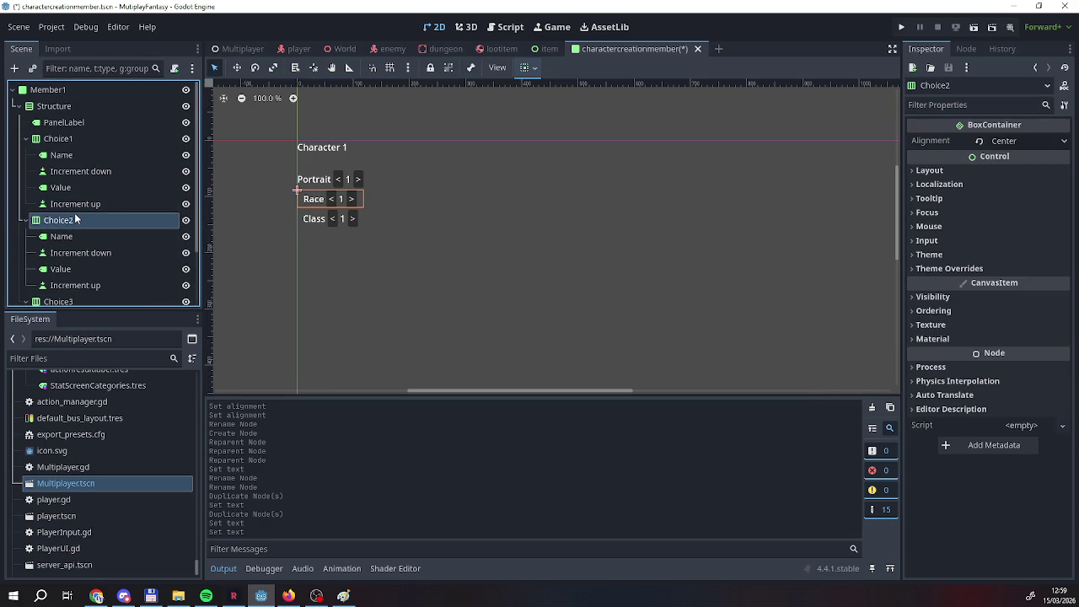
left_click(77, 140)
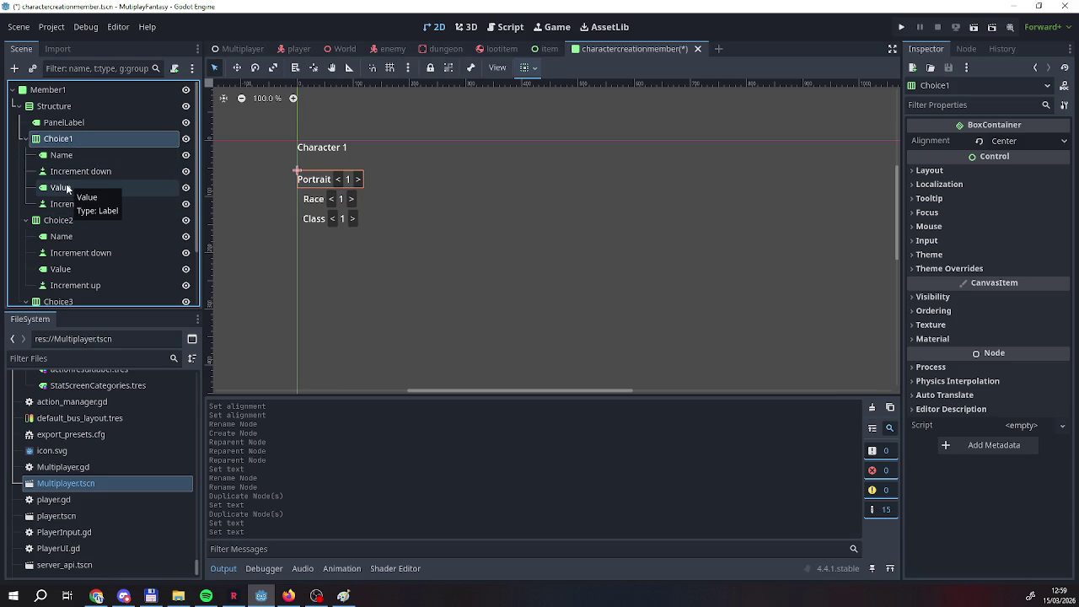
left_click(86, 125)
Set the Choice1 Portrait and Choice2 Race rows' alignment from Center to End.
left_click(75, 140)
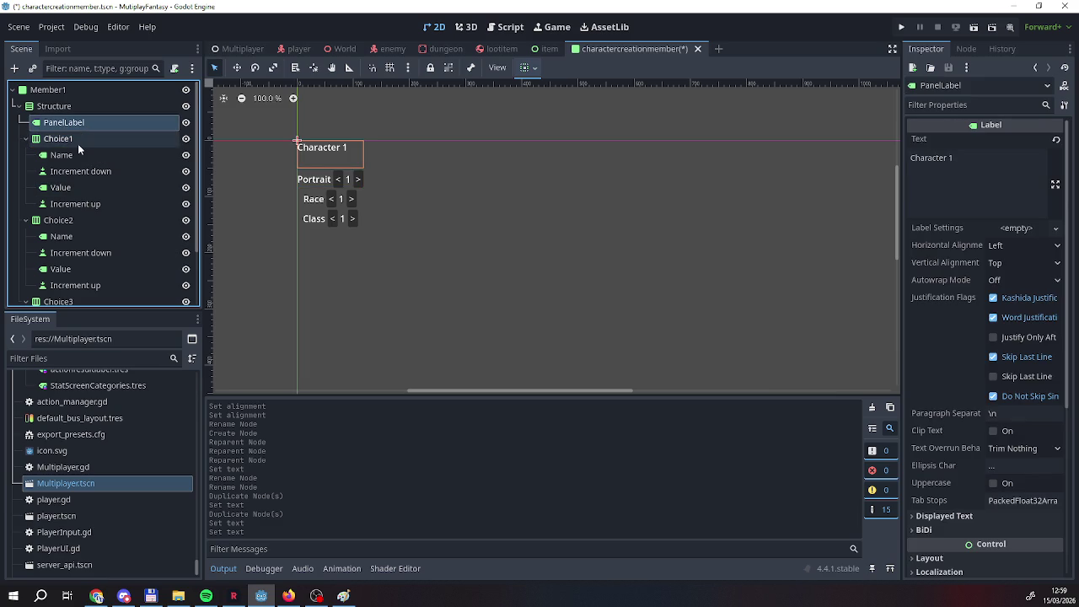
left_click(1003, 141)
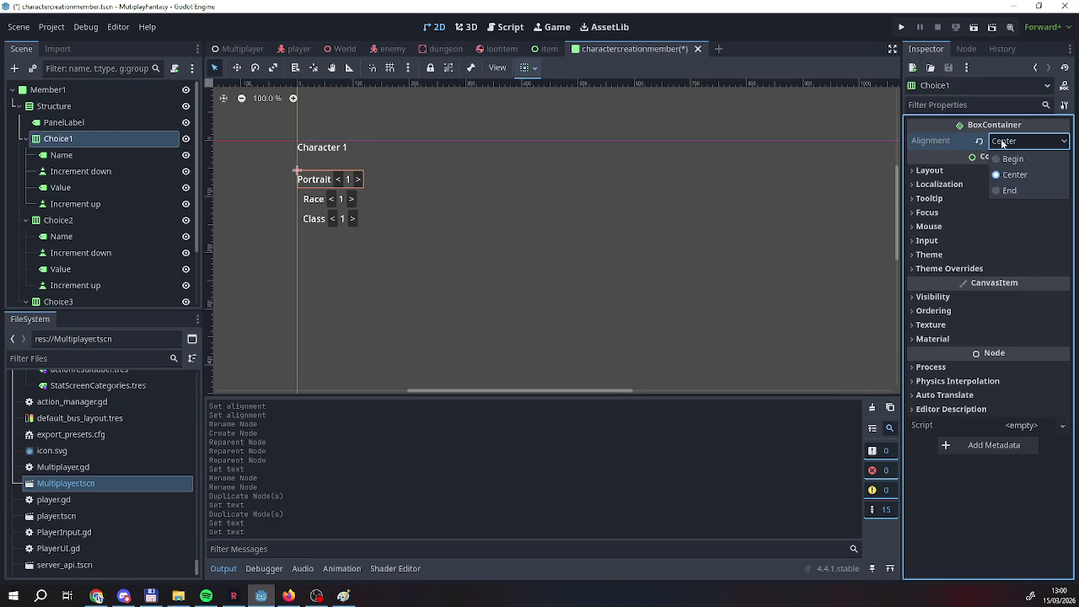
left_click(1011, 190)
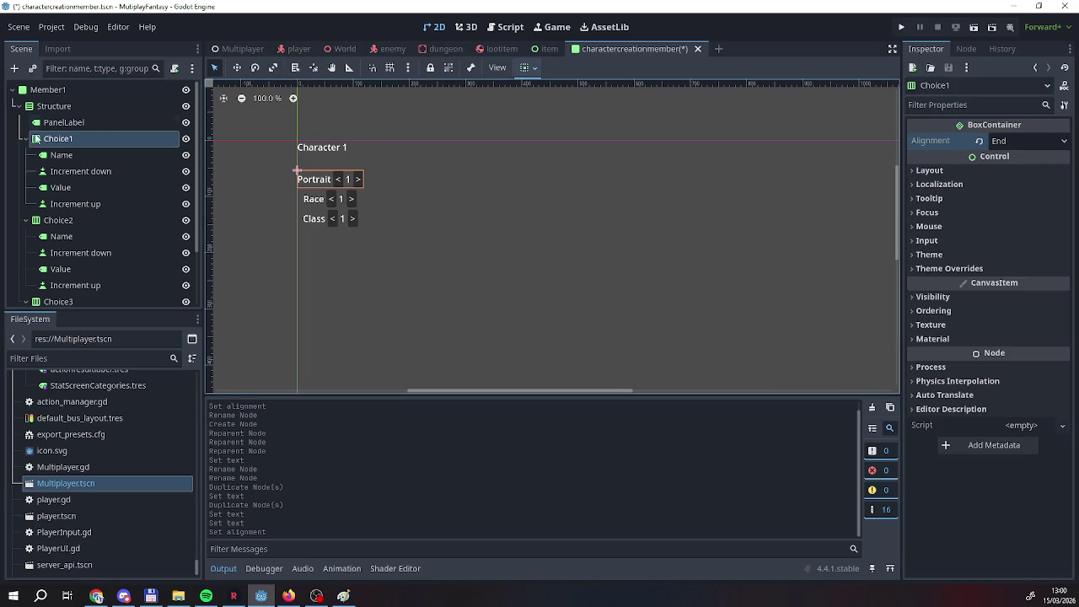
left_click(51, 224)
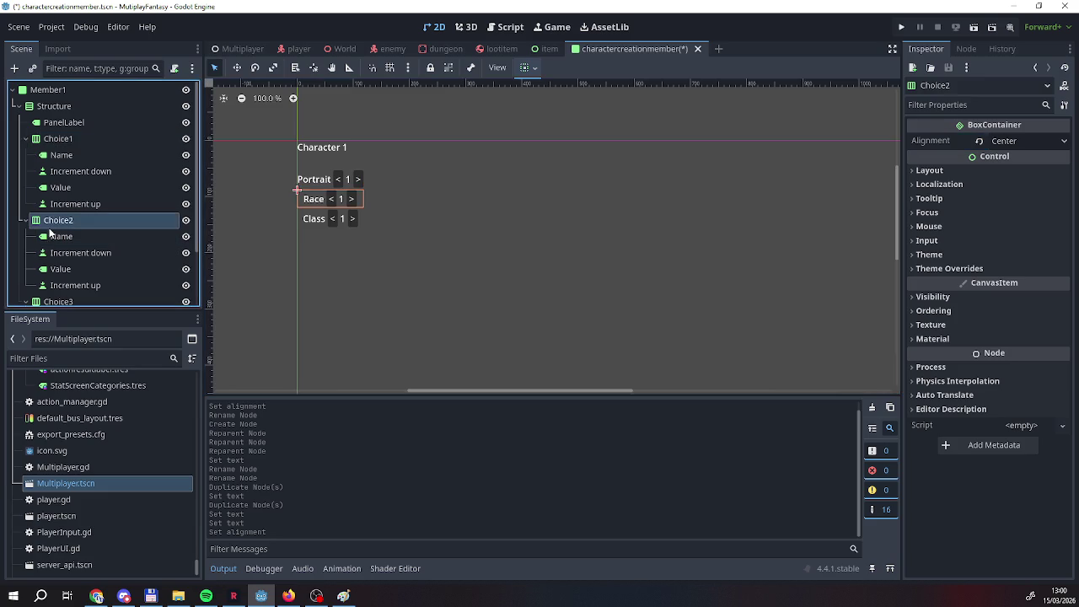
left_click(1012, 145)
left_click(1011, 190)
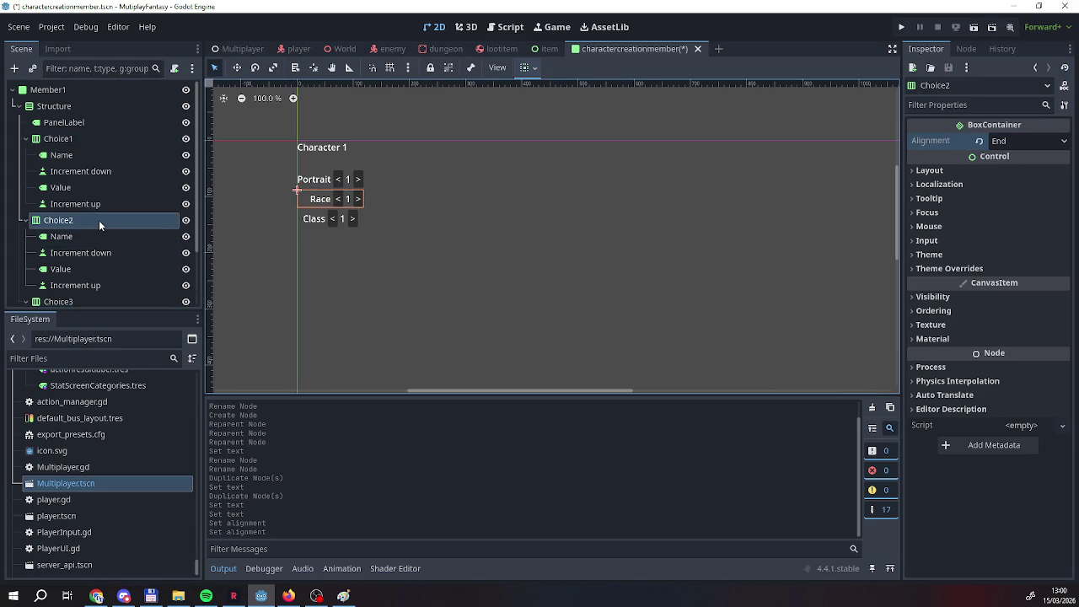
Set the Choice3 Class row's alignment to End as well.
left_click(98, 236)
left_click(64, 302)
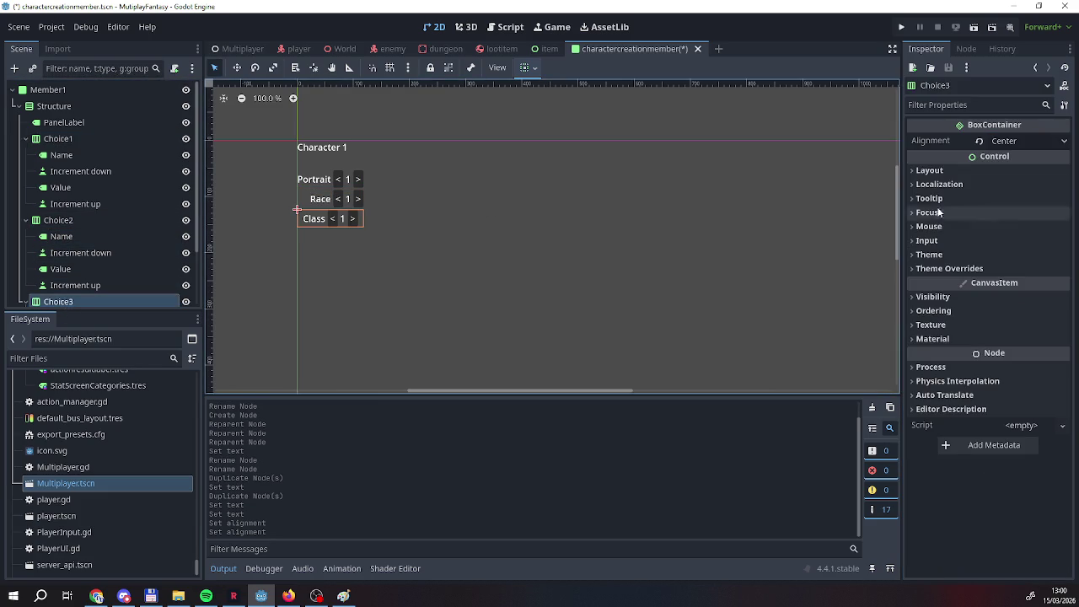
left_click(1002, 143)
left_click(1003, 189)
scroll(133, 185, "down", 2)
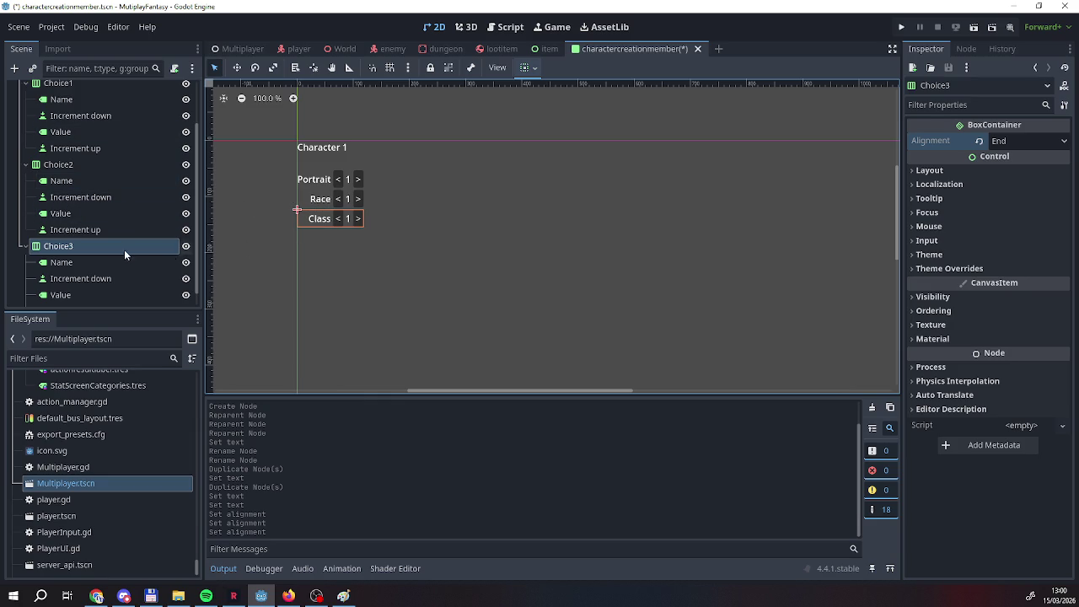
left_click(82, 262)
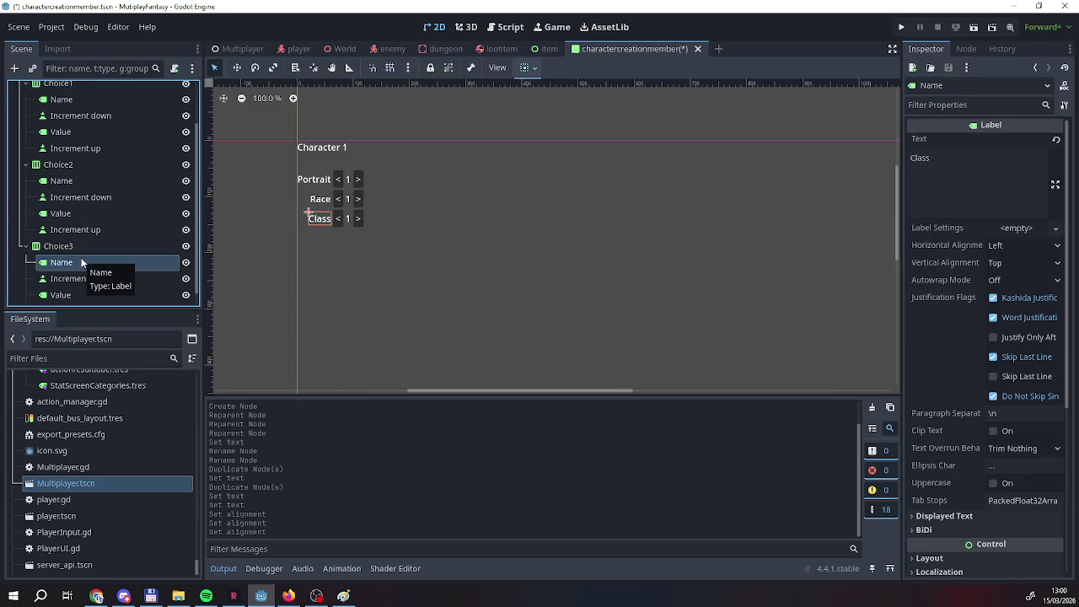
left_click(62, 278)
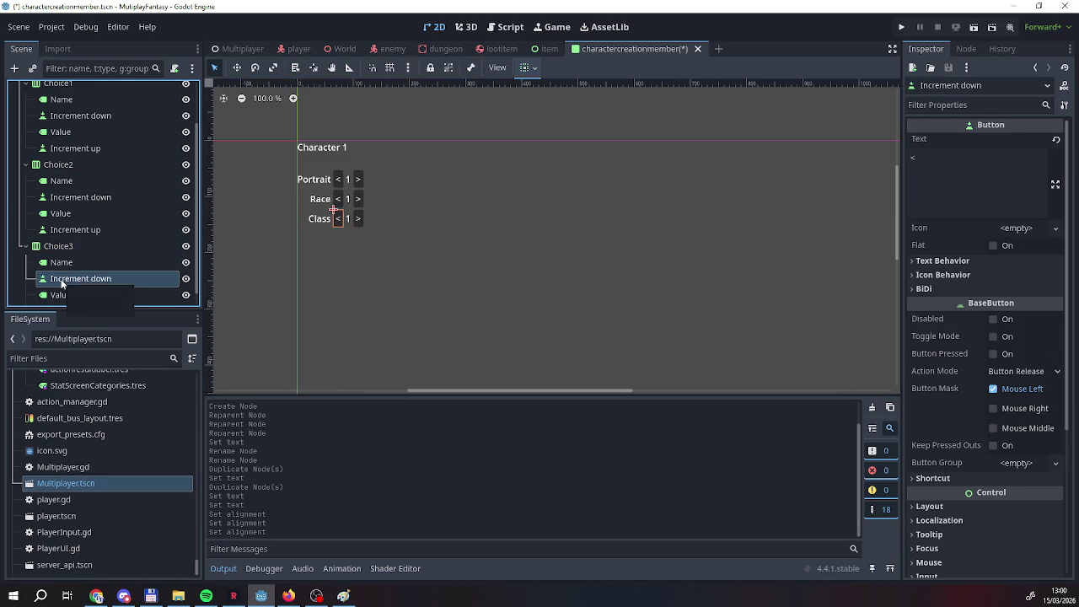
scroll(62, 284, "down", 1)
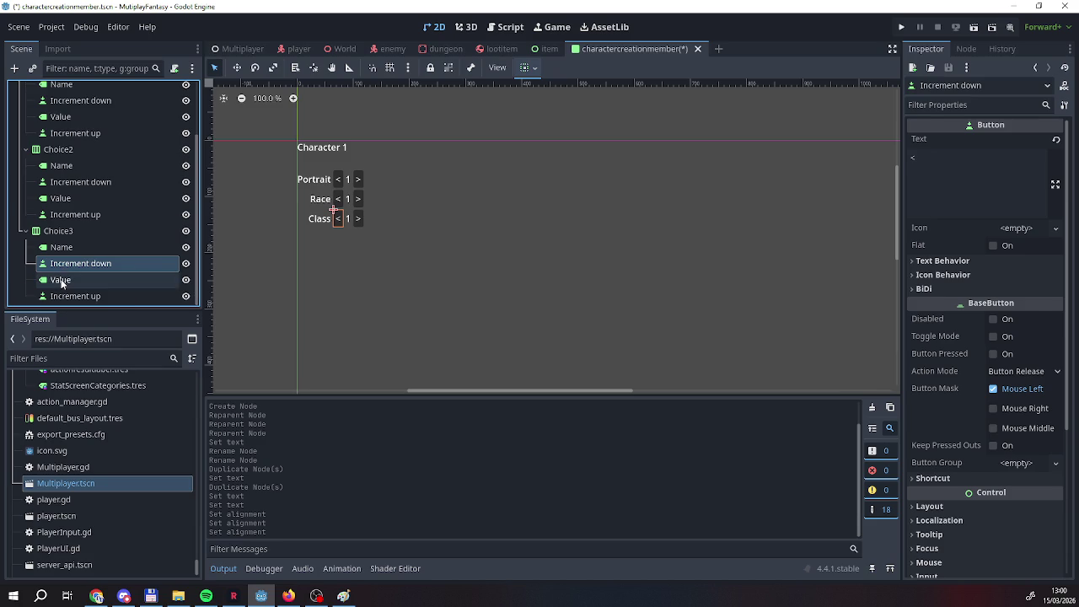
left_click(60, 281)
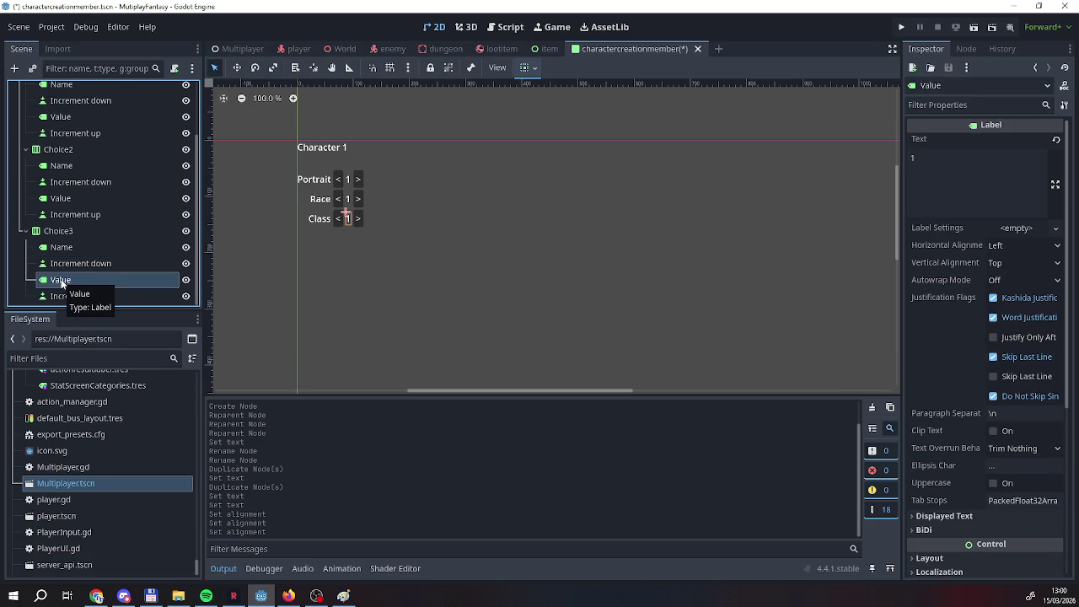
scroll(84, 278, "up", 2)
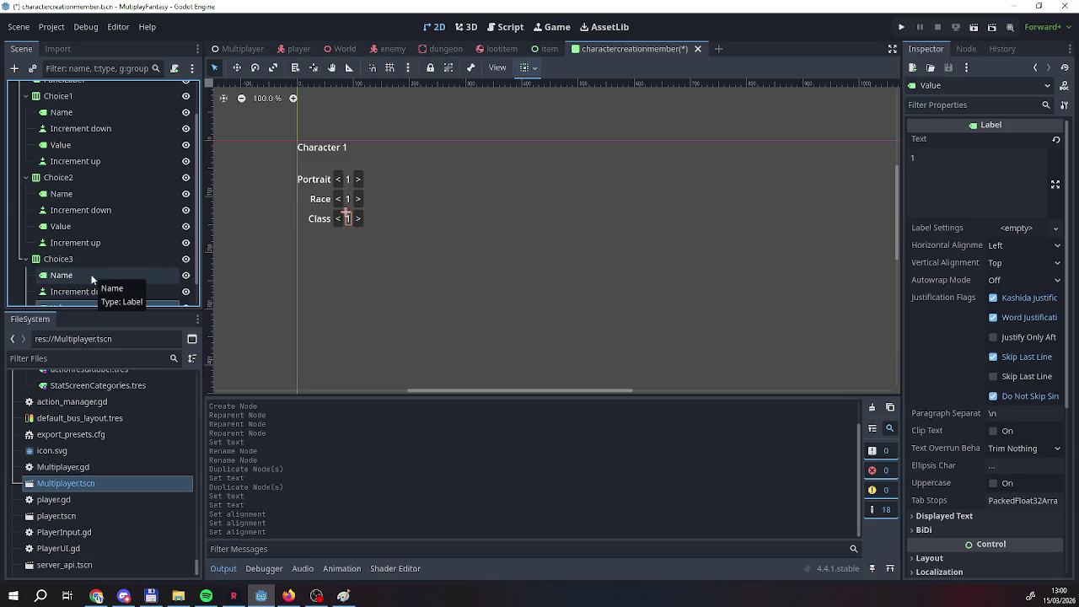
left_click(67, 258)
right_click(67, 257)
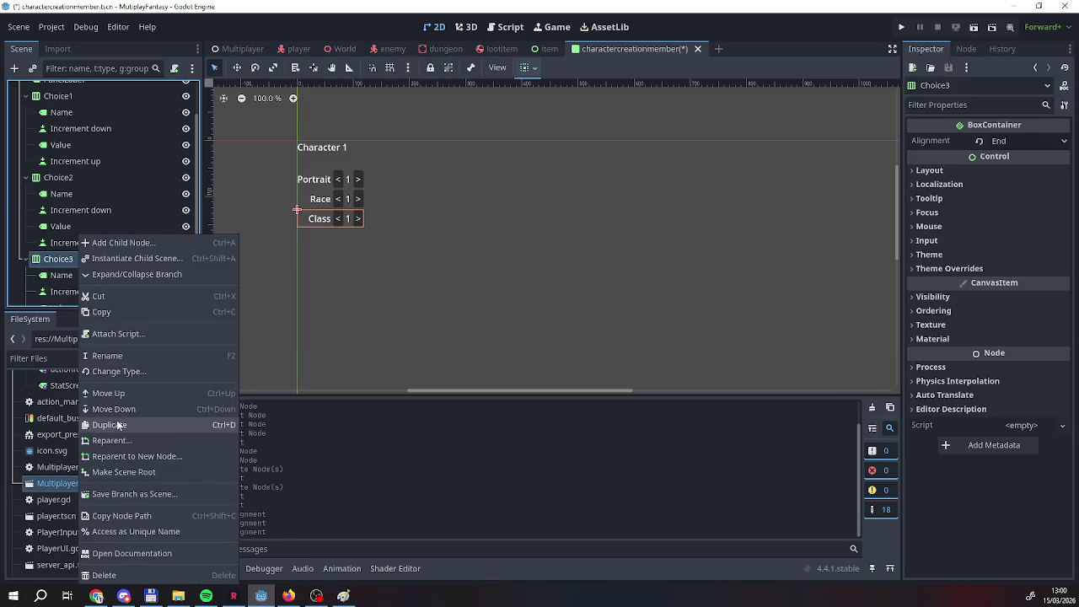
left_click(118, 425)
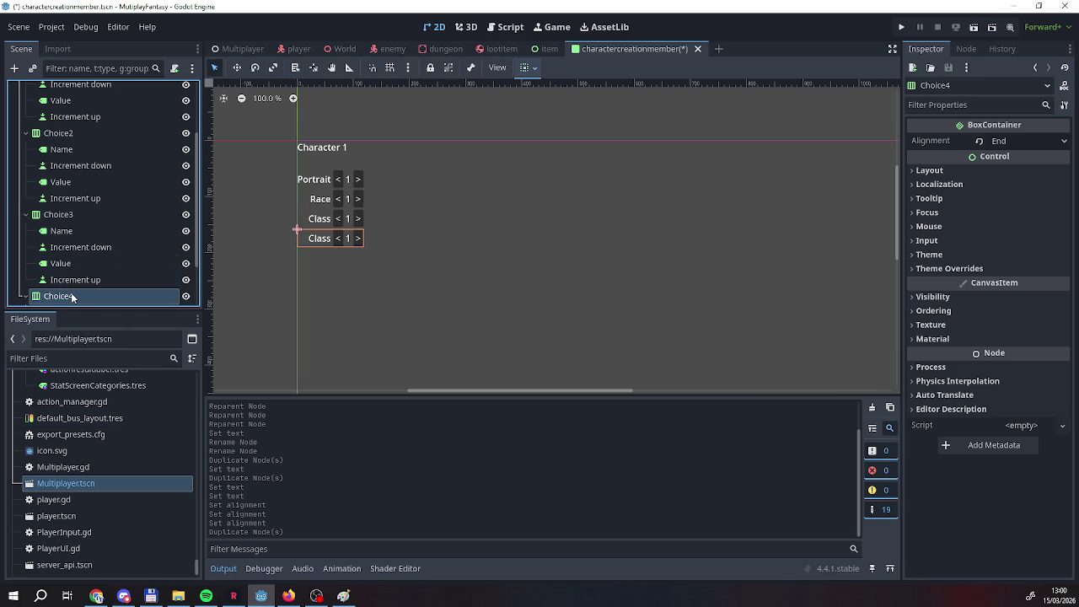
scroll(69, 290, "down", 2)
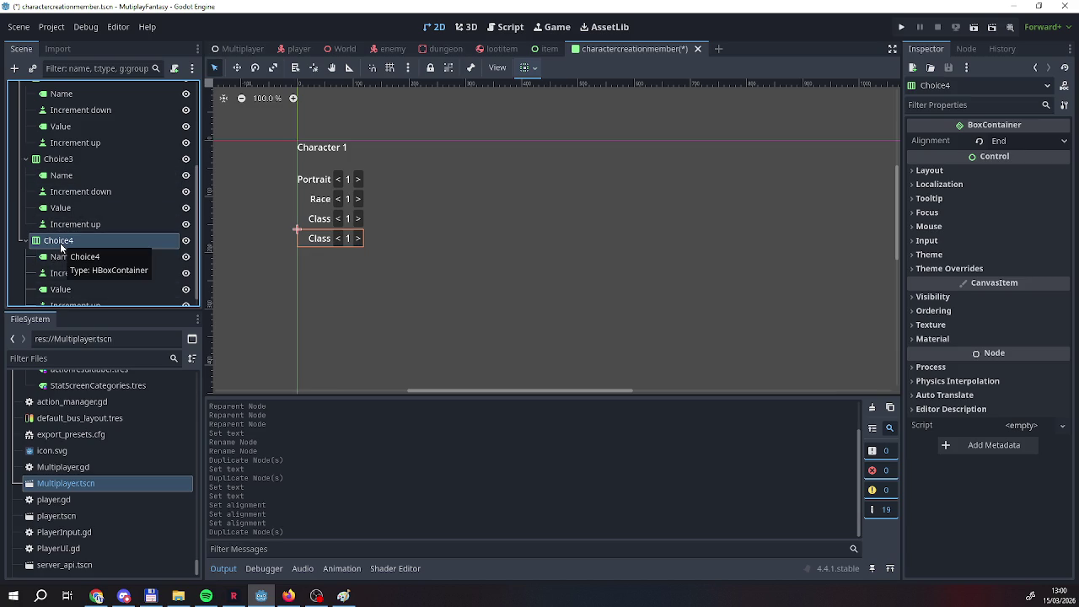
scroll(61, 246, "up", 5)
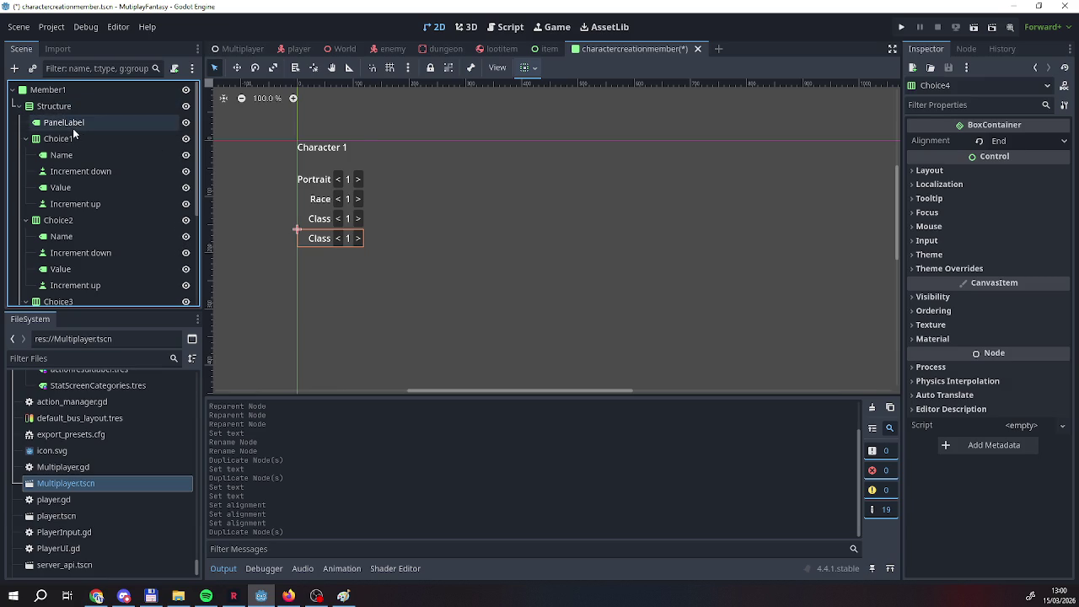
left_click(73, 128)
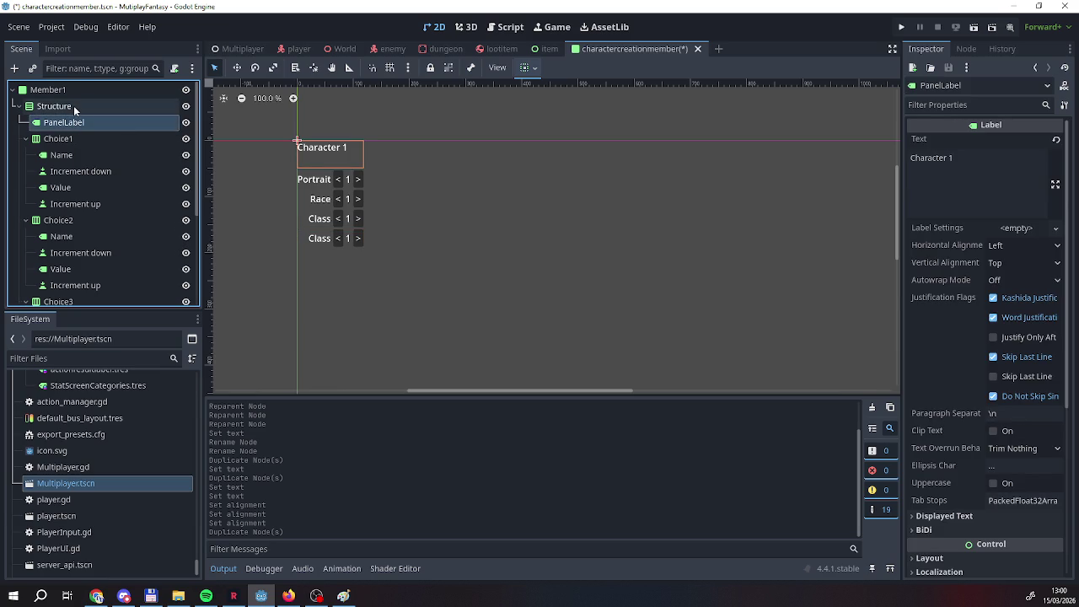
scroll(69, 135, "down", 3)
scroll(94, 237, "up", 3)
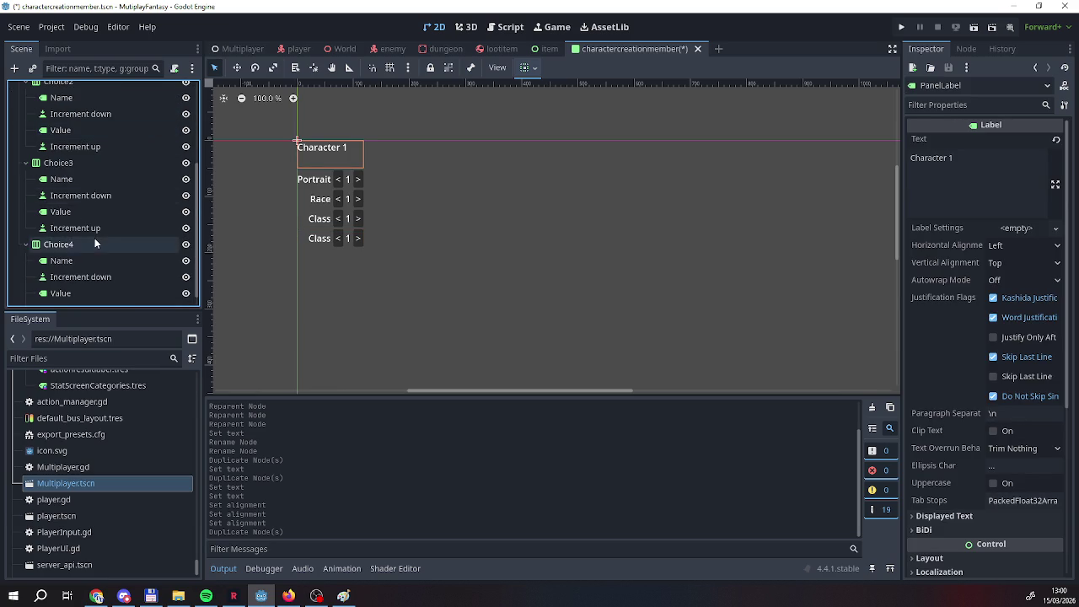
scroll(94, 238, "down", 3)
scroll(92, 238, "up", 3)
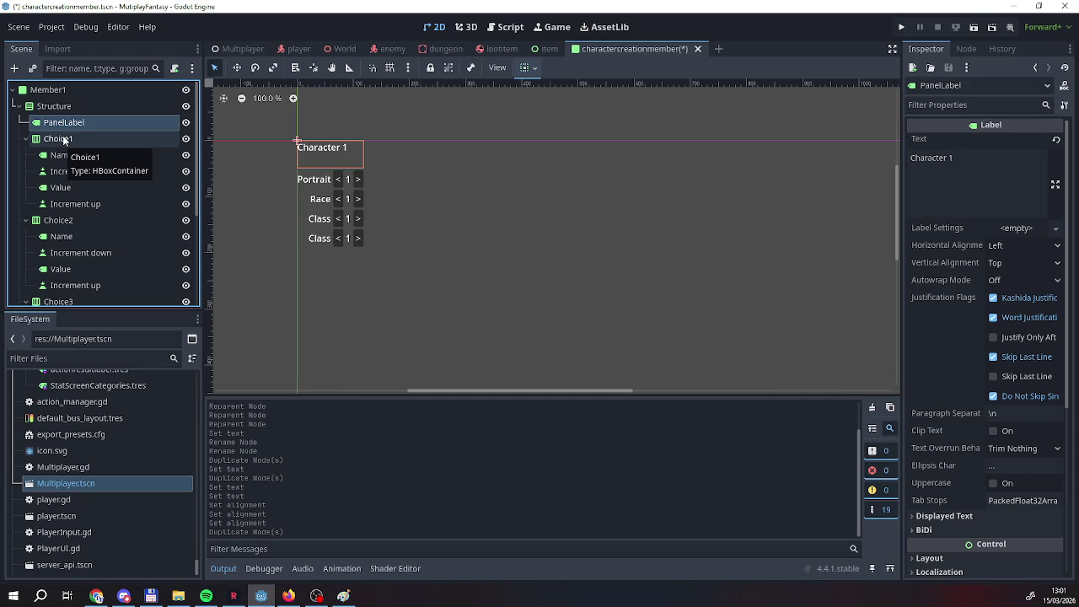
right_click(62, 124)
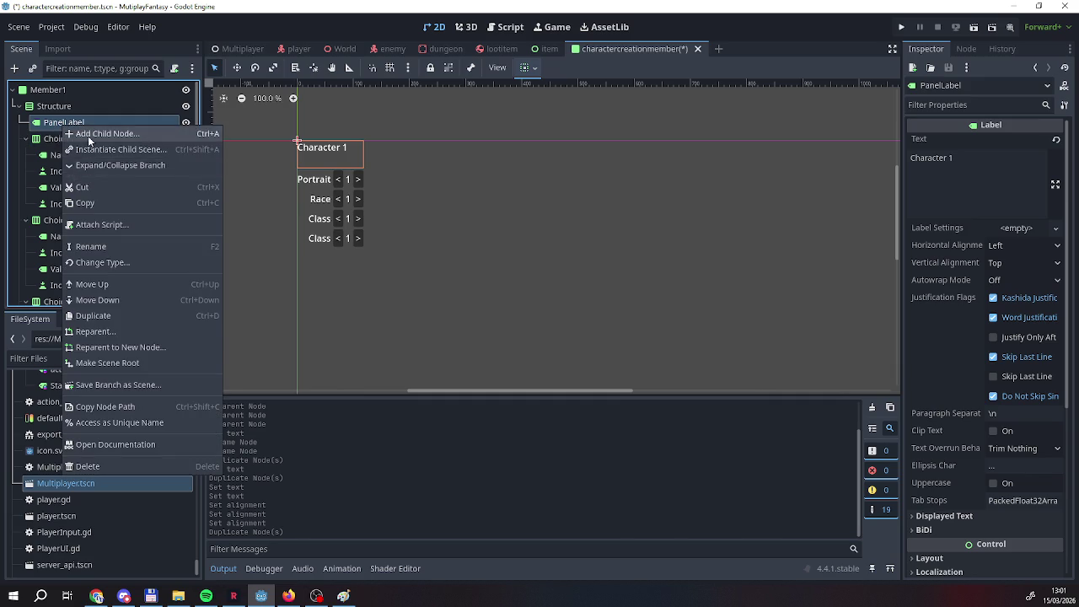
Start adding a child node to the Structure container and search the node types.
left_click(84, 133)
left_click(758, 579)
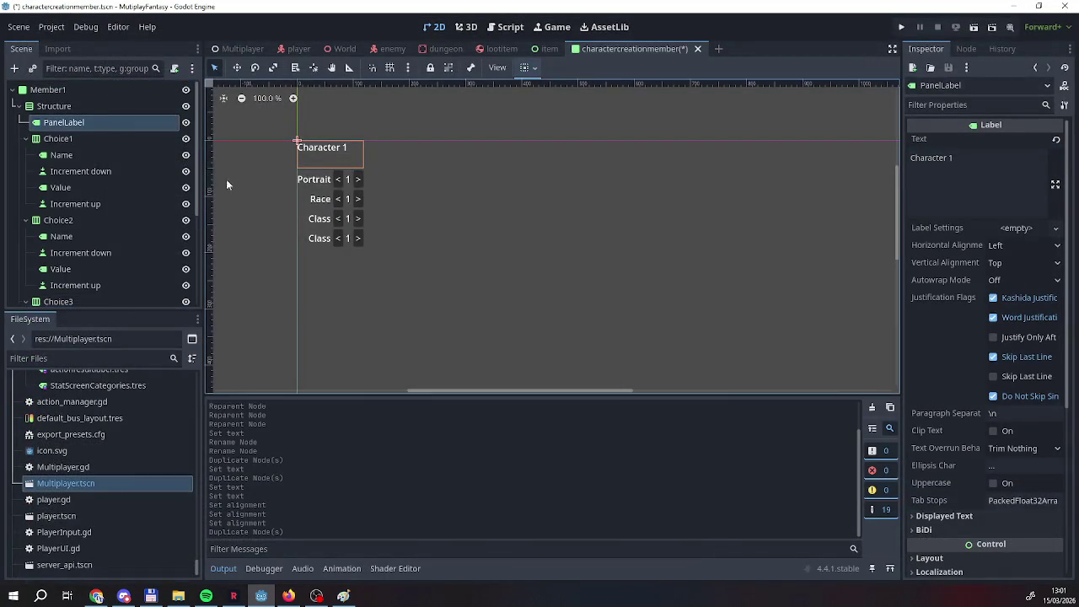
right_click(64, 110)
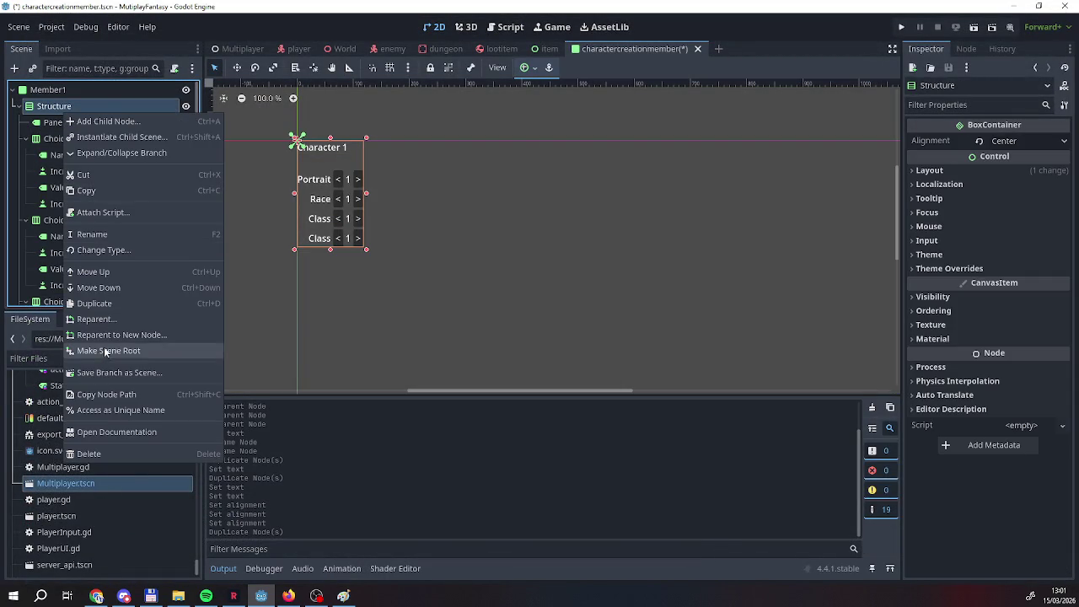
left_click(108, 122)
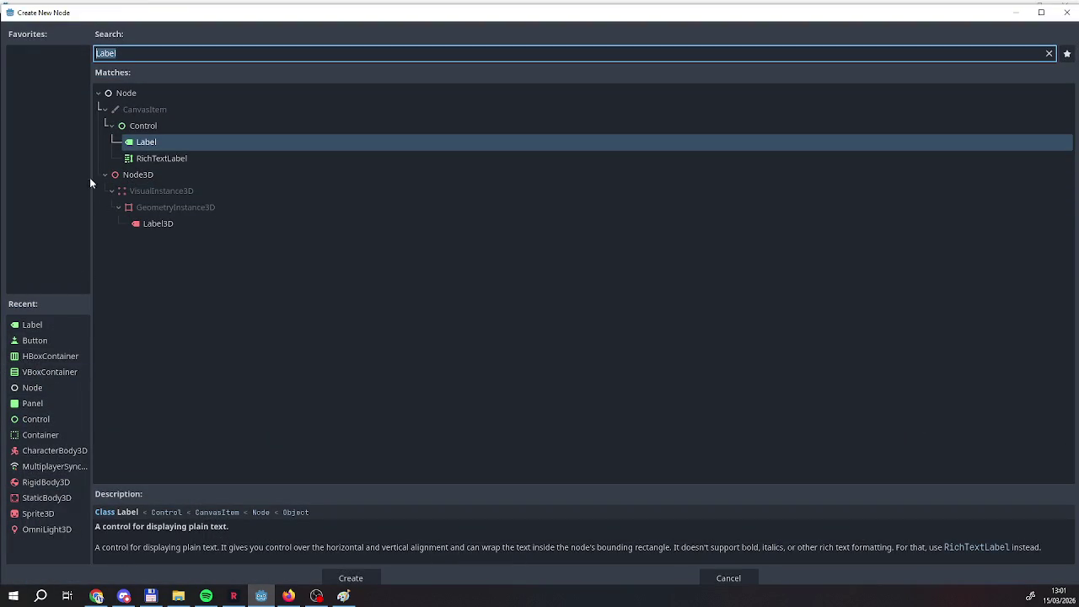
type("inoyt")
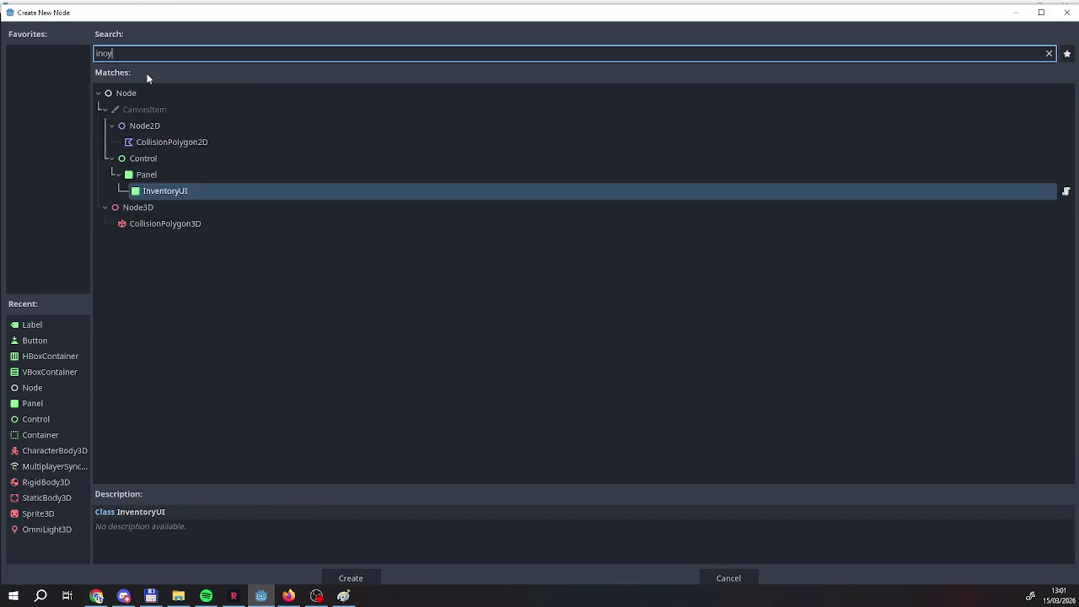
key("BackSpace")
key("BackSpace")
key("BackSpace")
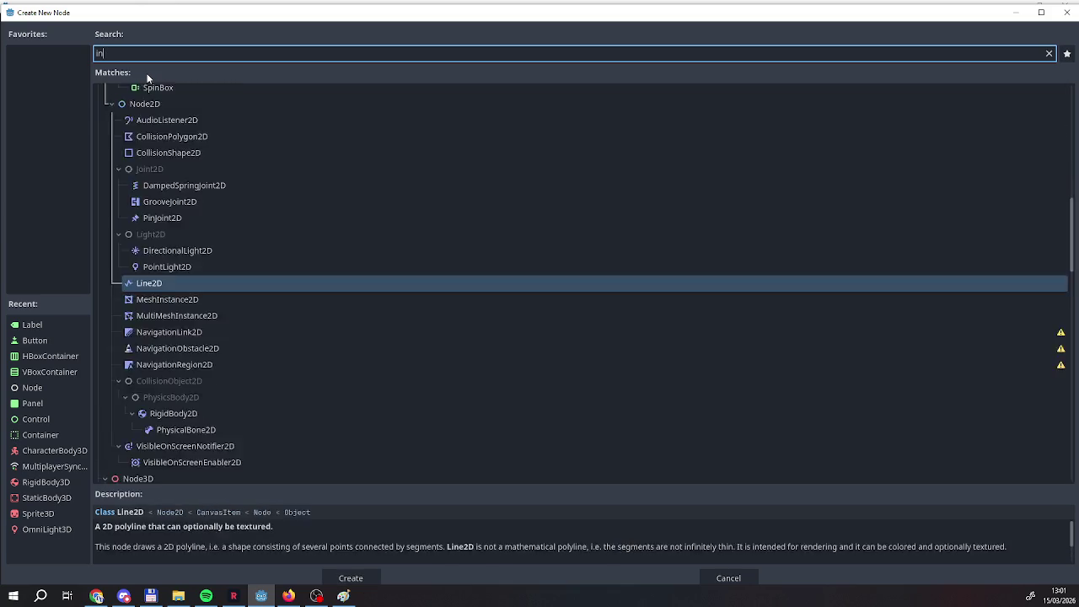
type("put")
key("BackSpace")
key("BackSpace")
key("BackSpace")
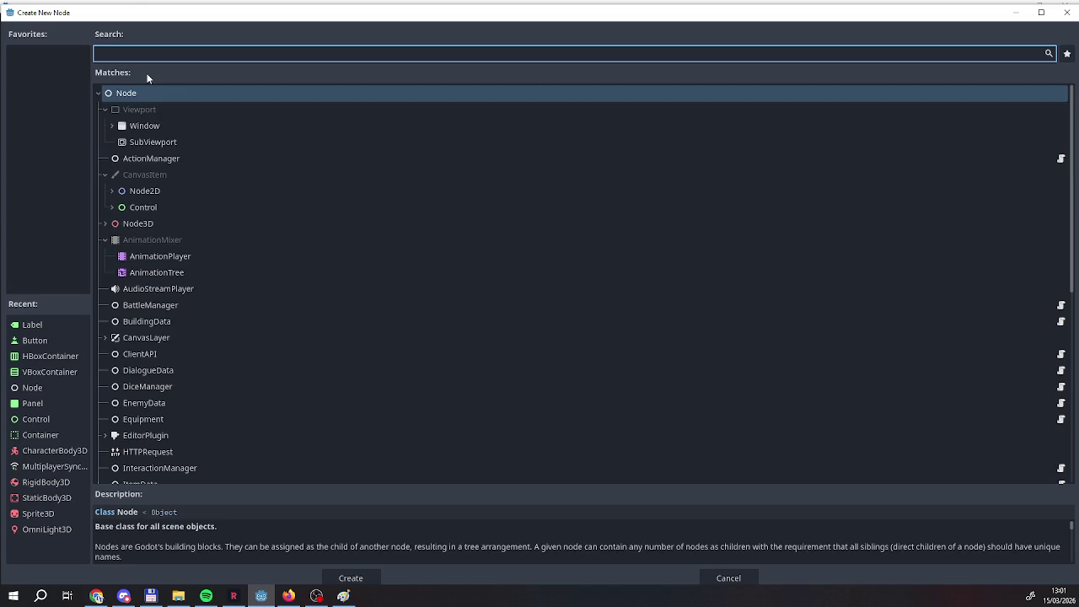
Create a LineEdit node as a child of Structure.
type("i")
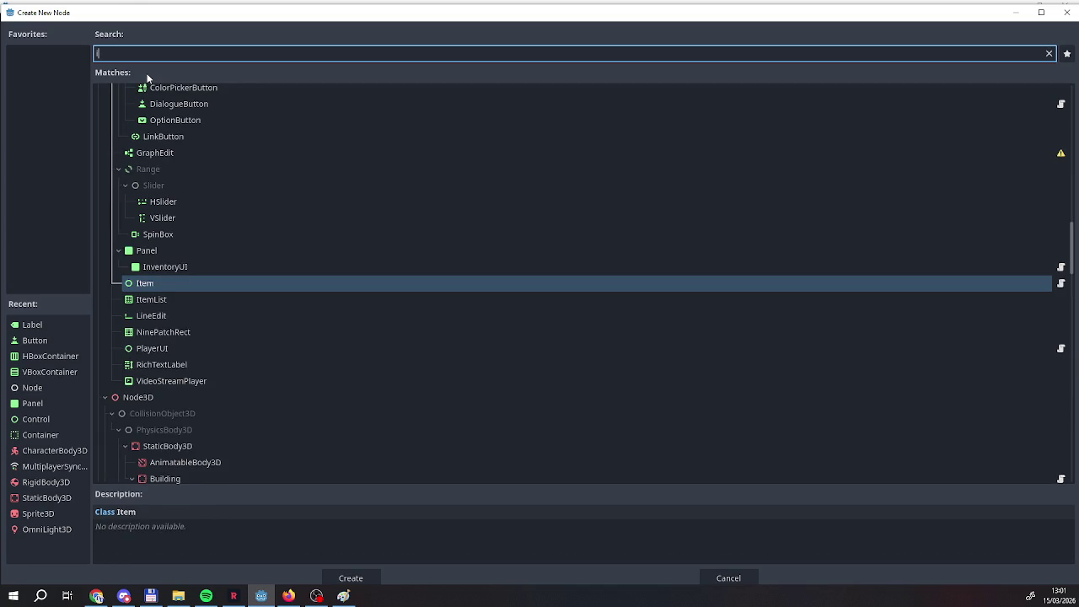
scroll(202, 310, "up", 10)
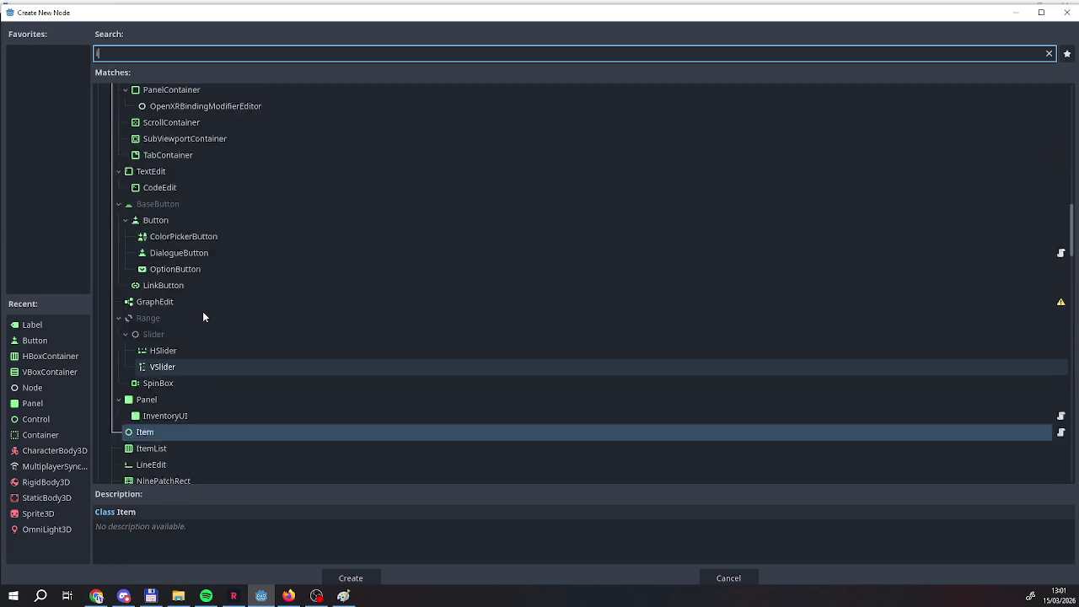
scroll(202, 311, "up", 4)
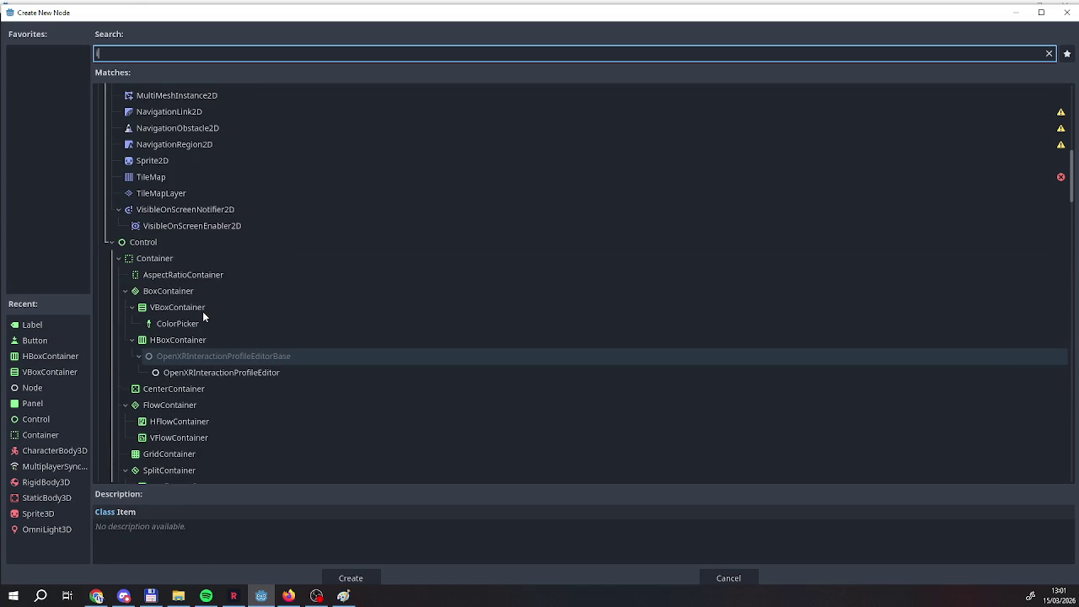
scroll(202, 311, "down", 3)
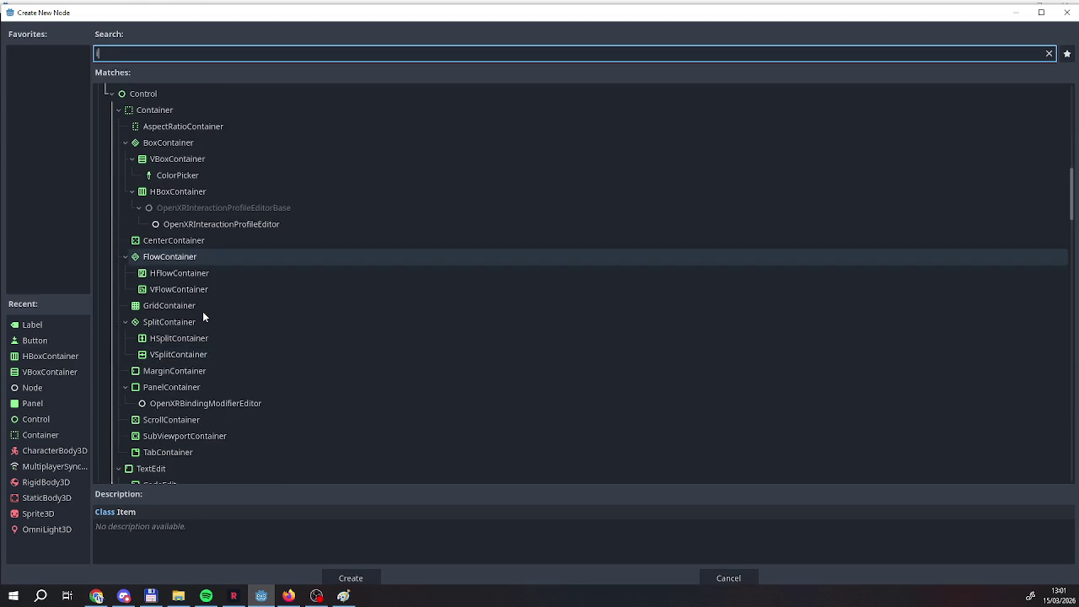
scroll(202, 311, "down", 5)
scroll(164, 329, "down", 5)
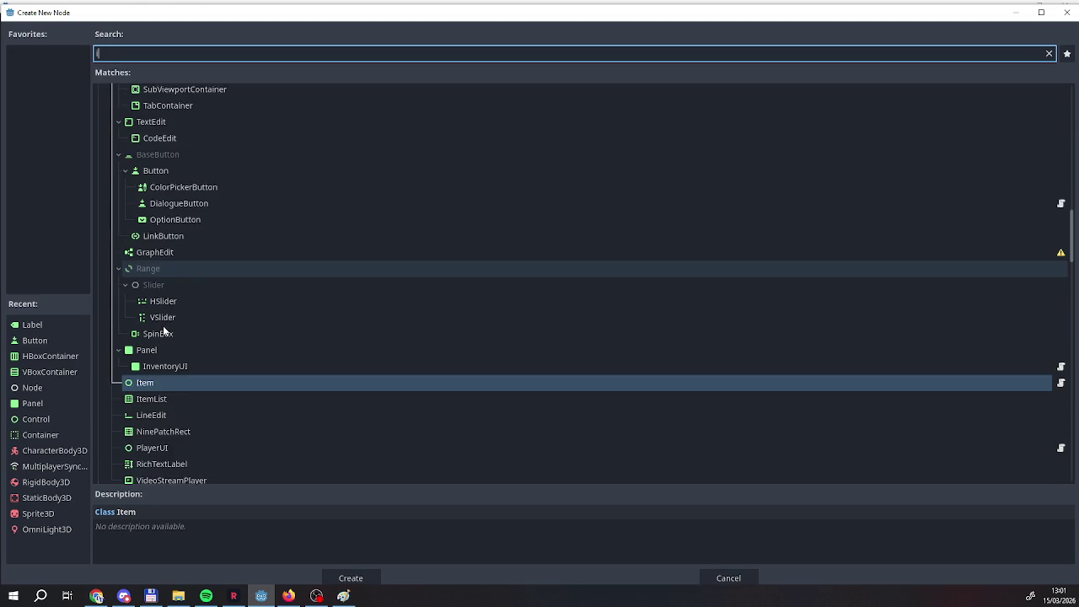
left_click(153, 318)
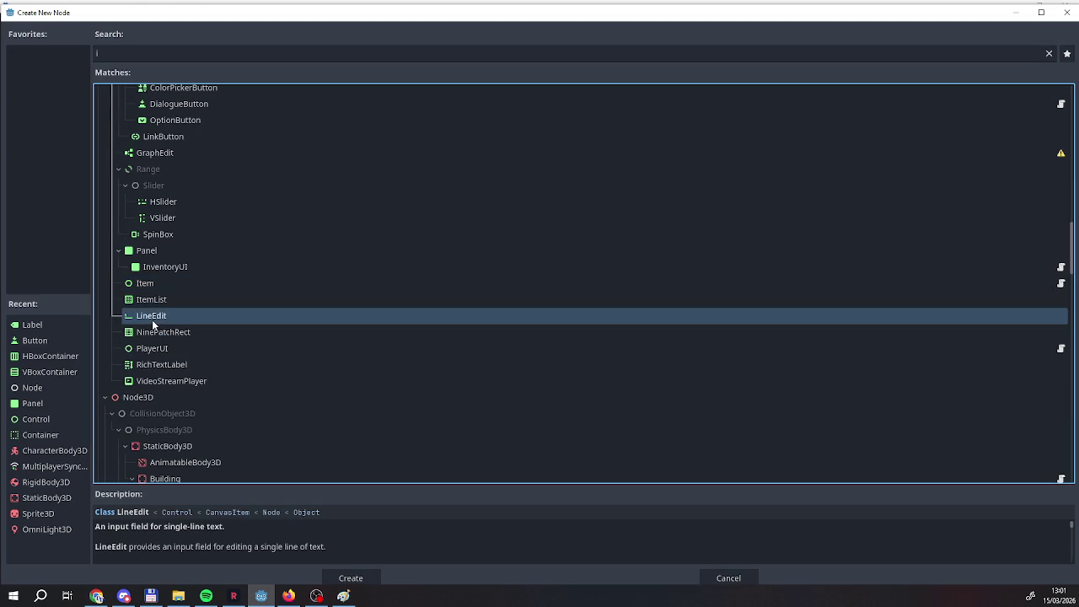
double_click(151, 315)
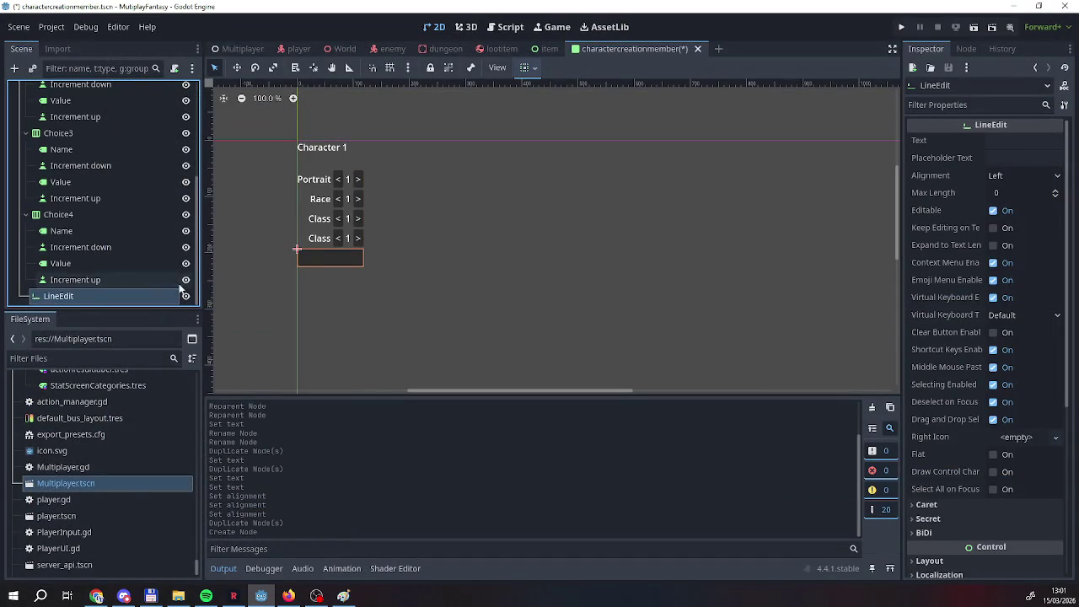
Move the LineEdit up to sit just below PanelLabel in Structure.
left_click_drag(84, 299, 56, 131)
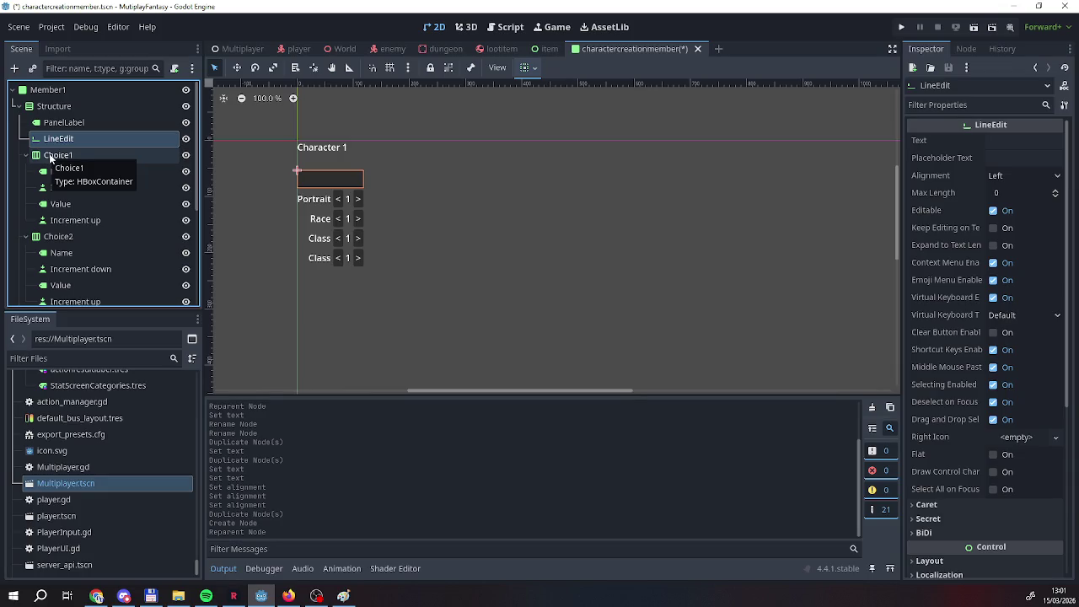
right_click(63, 157)
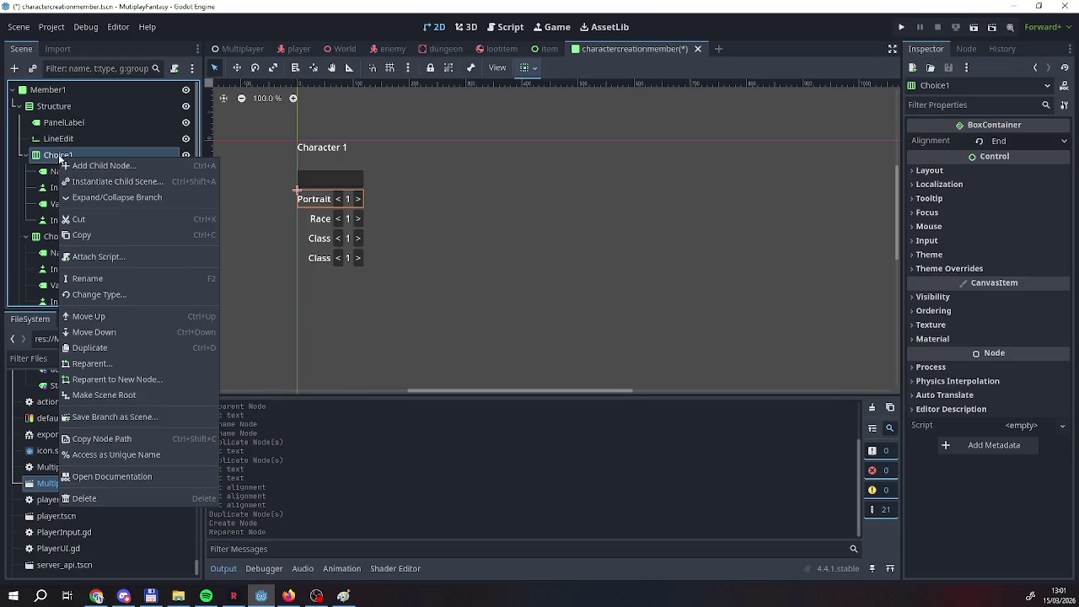
left_click(56, 158)
right_click(56, 159)
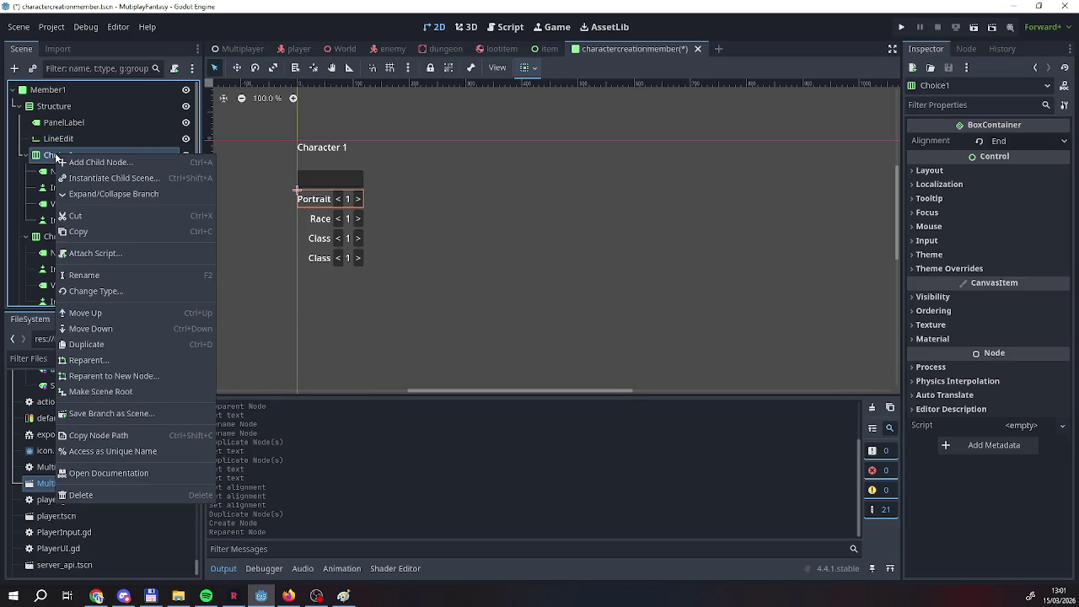
left_click(52, 145)
left_click(50, 107)
right_click(45, 104)
left_click(42, 139)
Add an HBoxContainer for the Name row, keeping its default name.
left_click(46, 139)
right_click(47, 140)
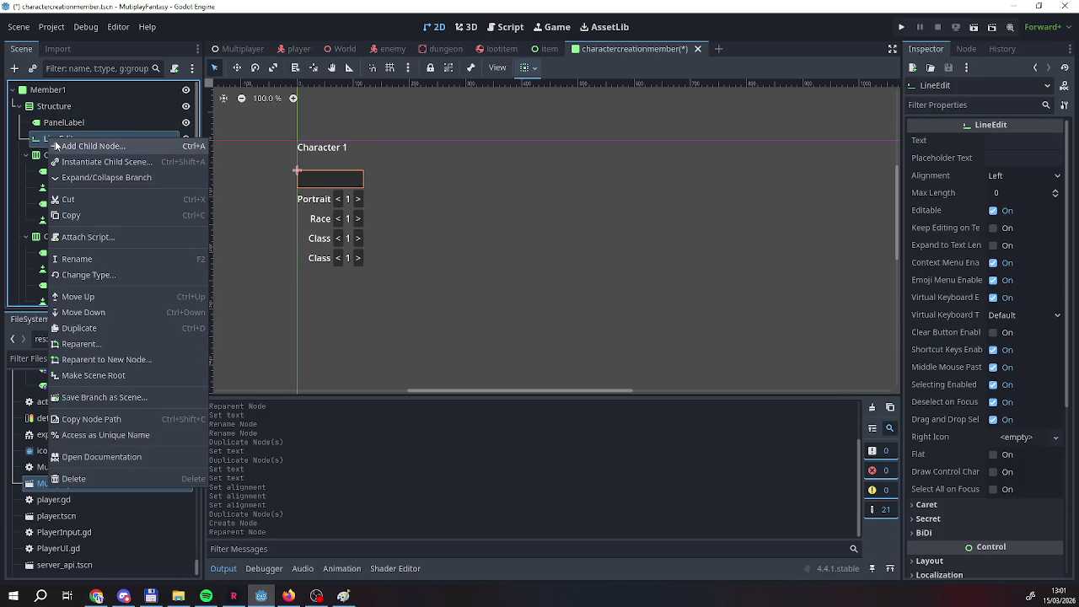
left_click(76, 146)
left_click(62, 371)
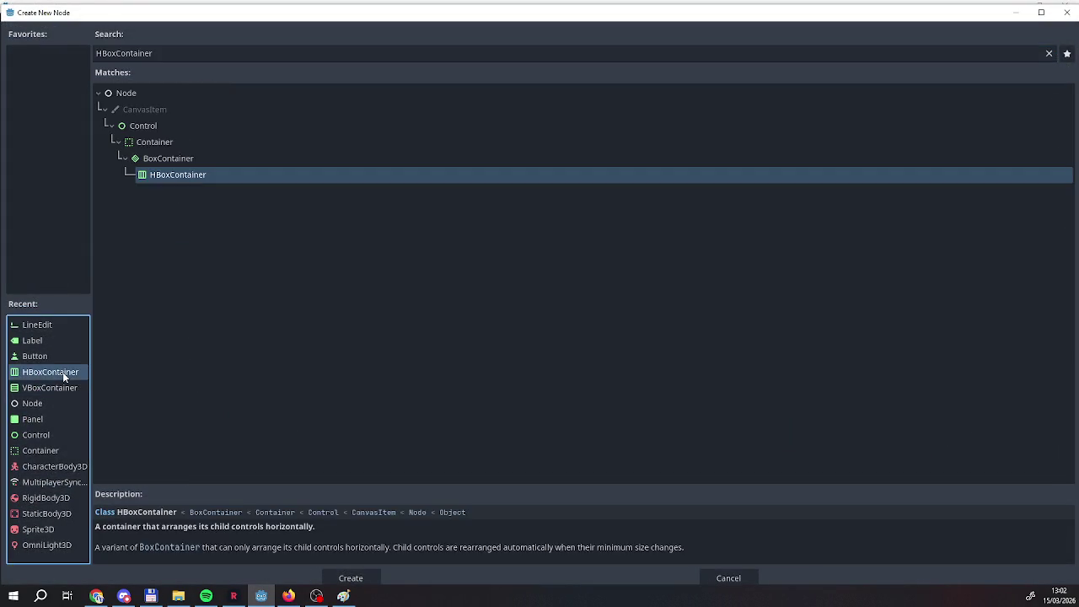
double_click(62, 371)
mouse_move(93, 156)
left_mouse_down()
mouse_move(76, 123)
mouse_move(65, 139)
mouse_move(45, 128)
mouse_move(31, 140)
mouse_move(30, 120)
mouse_move(59, 139)
left_mouse_up()
double_click(55, 141)
key("Return")
Add a Label with text 'Name' before the LineEdit inside the HBoxContainer.
left_click(48, 157)
right_click(64, 140)
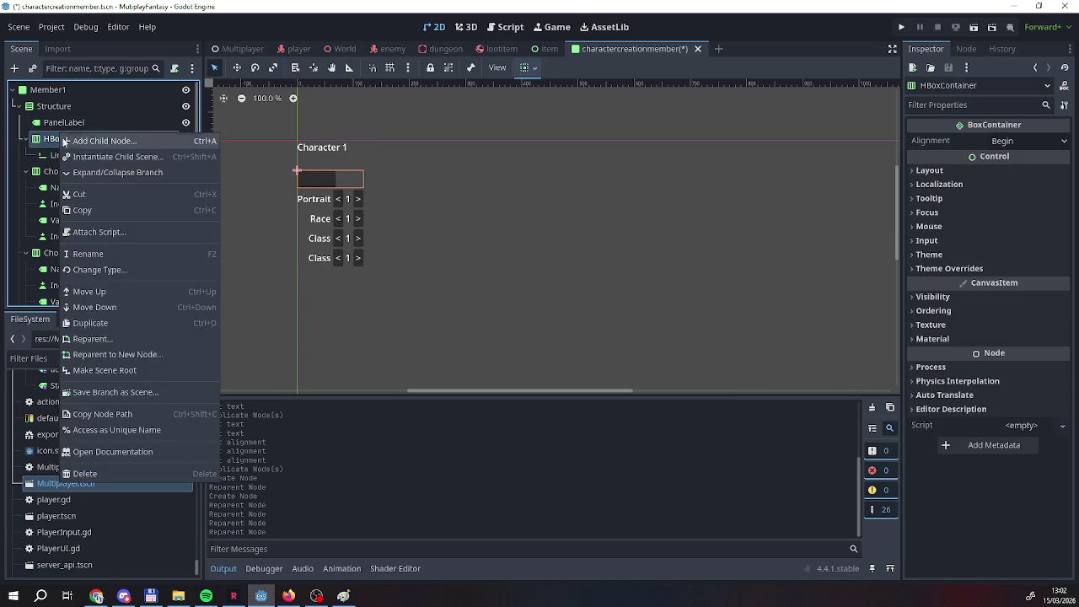
left_click(67, 141)
left_click(20, 357)
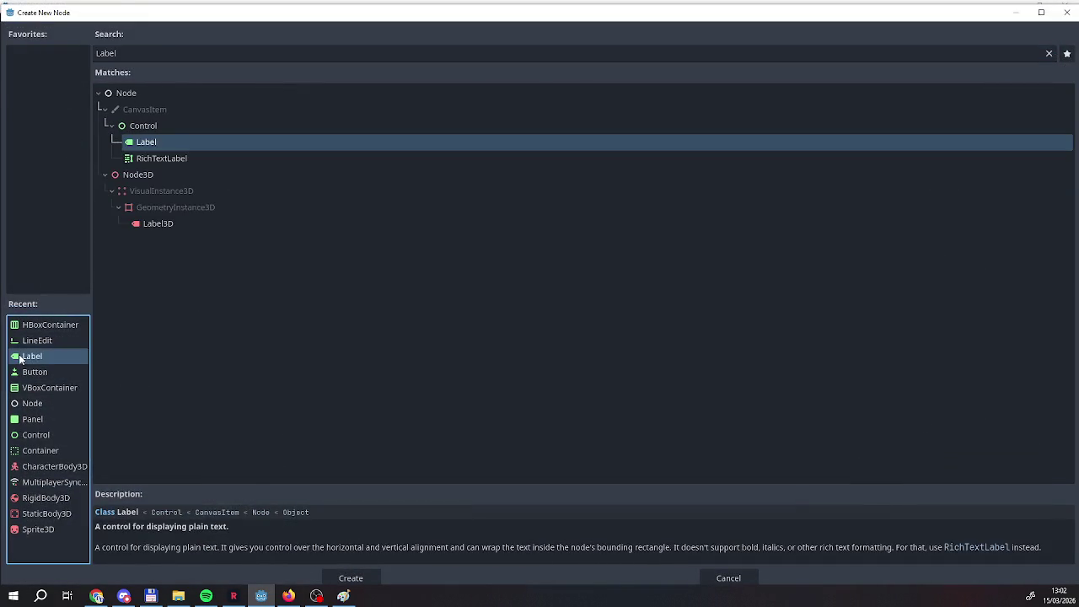
double_click(20, 357)
left_click_drag(61, 175, 42, 149)
left_click(1021, 181)
type("Name")
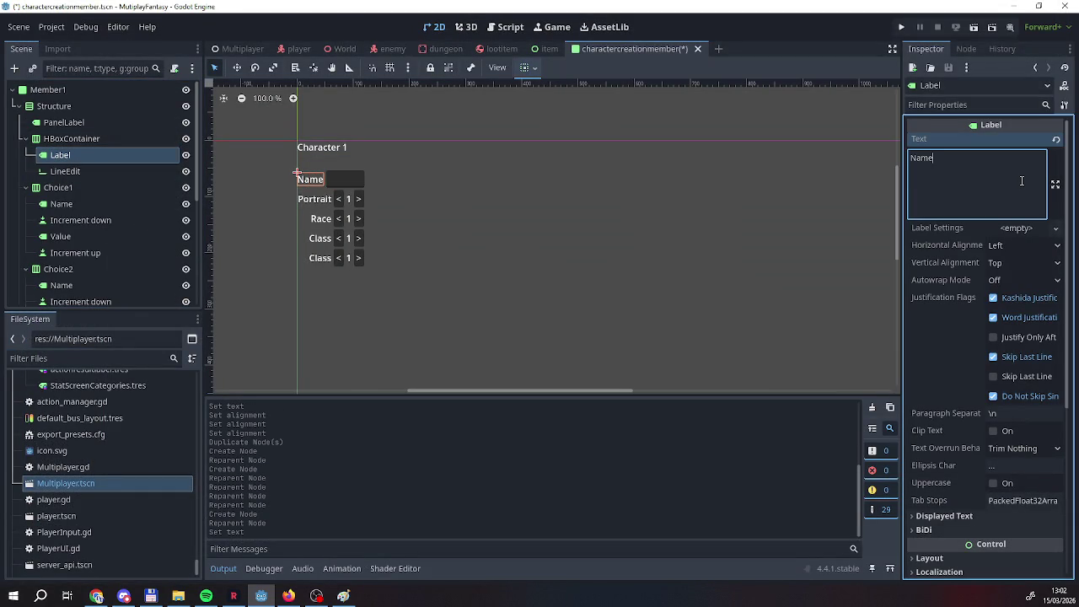
left_click(66, 168)
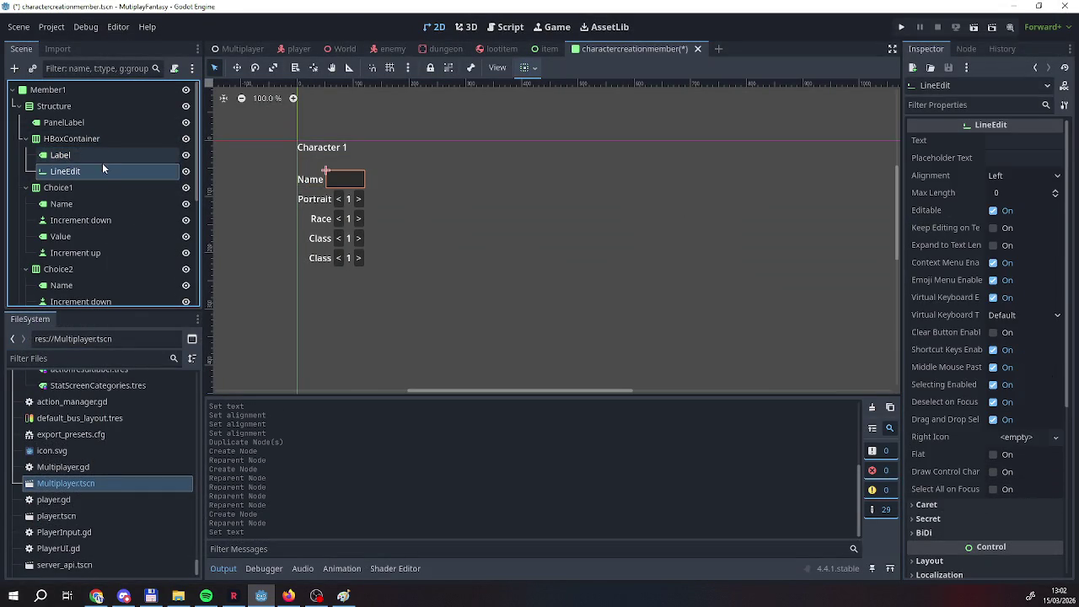
Widen the Structure container by dragging its right edge outward.
left_click(52, 107)
left_click_drag(367, 206, 390, 203)
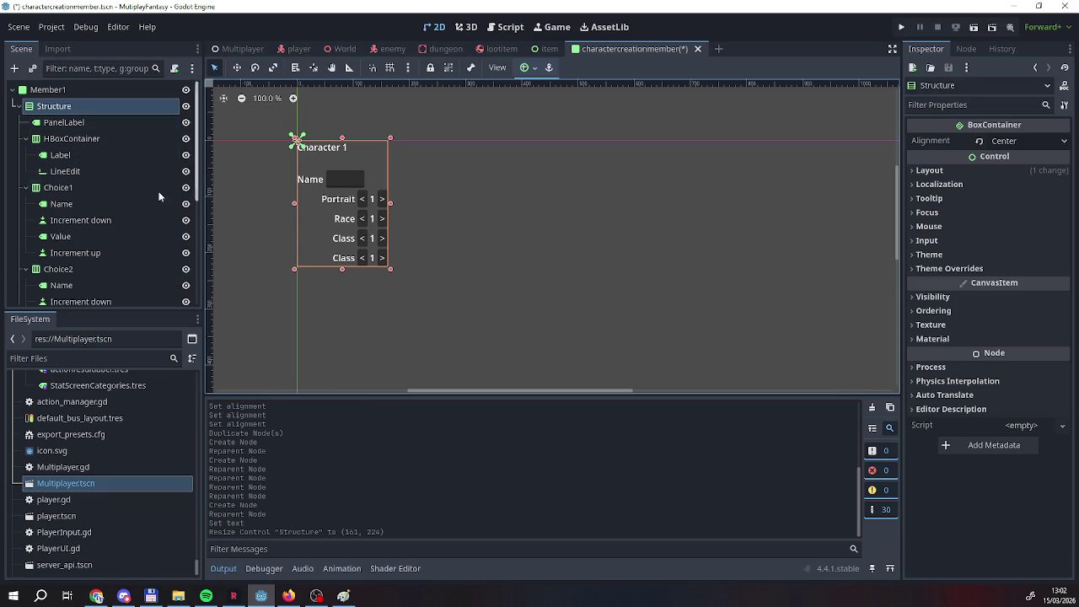
left_click(67, 301)
left_click(59, 187)
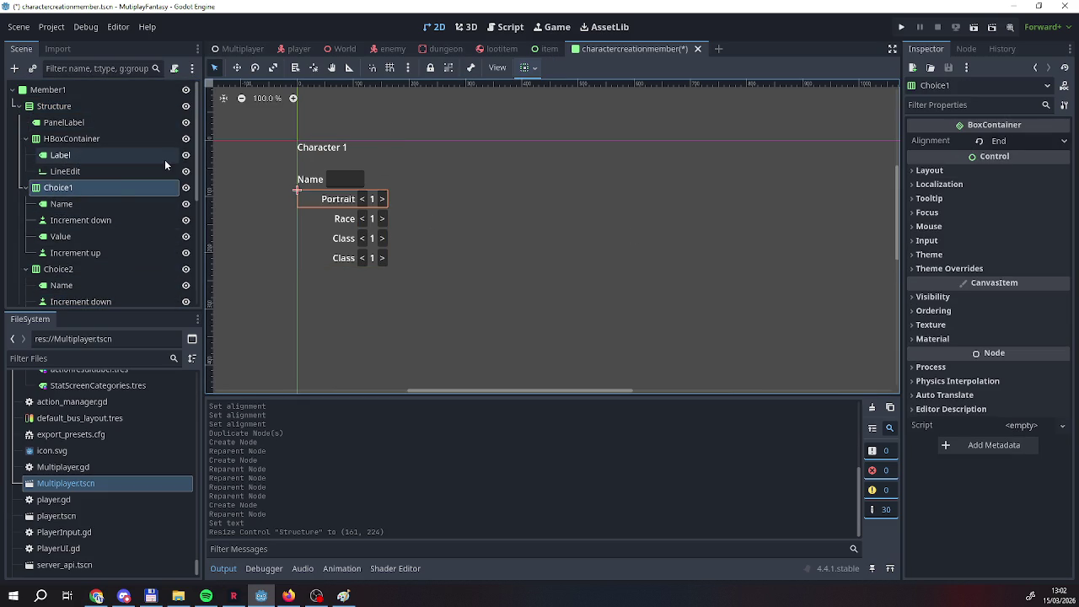
Check the Choice1 Portrait label's alignment, keeping horizontal Left and vertical Top.
left_click(92, 205)
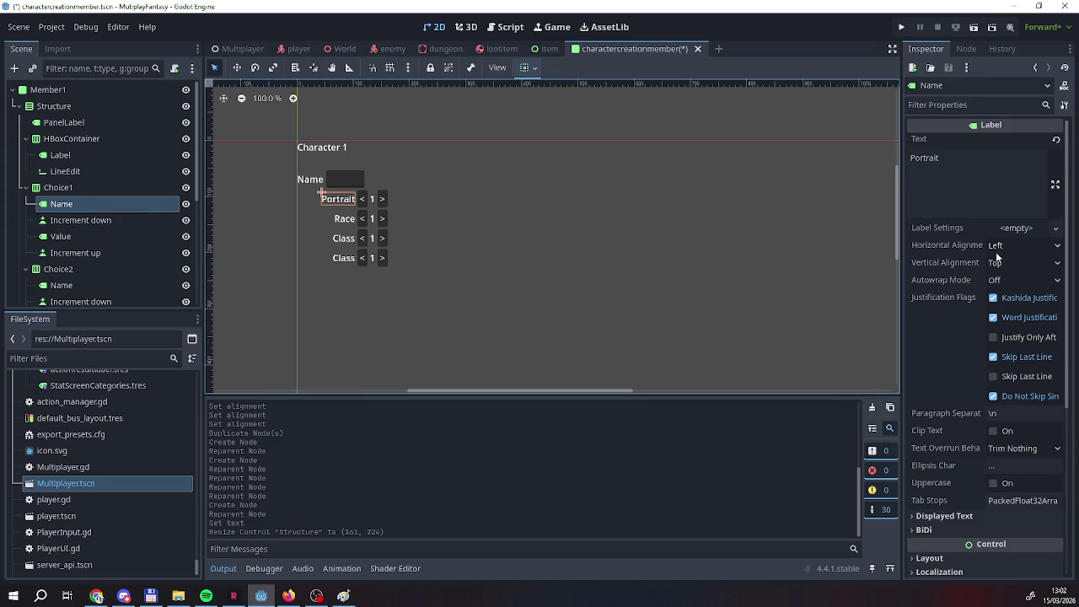
left_click(1050, 246)
left_click(1044, 264)
left_click(1043, 265)
left_click(1037, 252)
left_click(1035, 261)
scroll(936, 308, "down", 5)
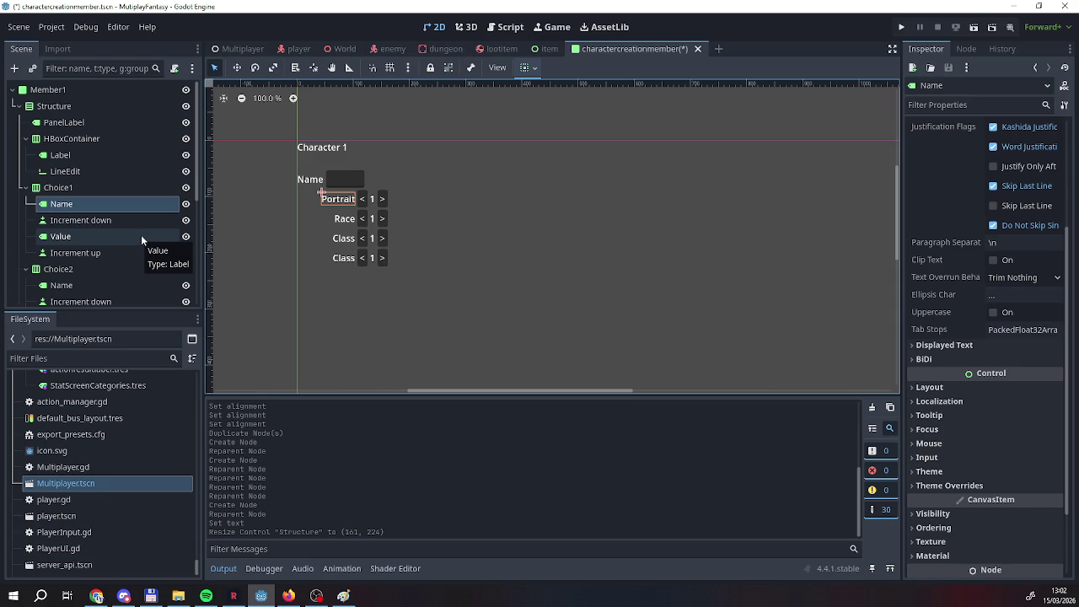
left_click(101, 223)
left_click(98, 211)
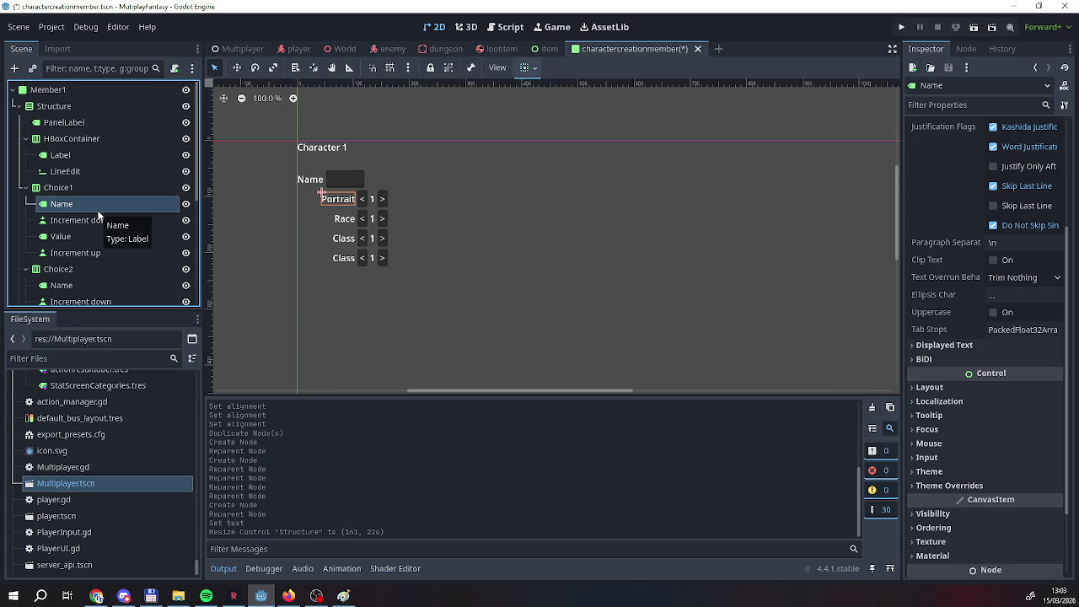
Add a new HBoxContainer child node inside Choice1.
right_click(131, 189)
left_click(160, 194)
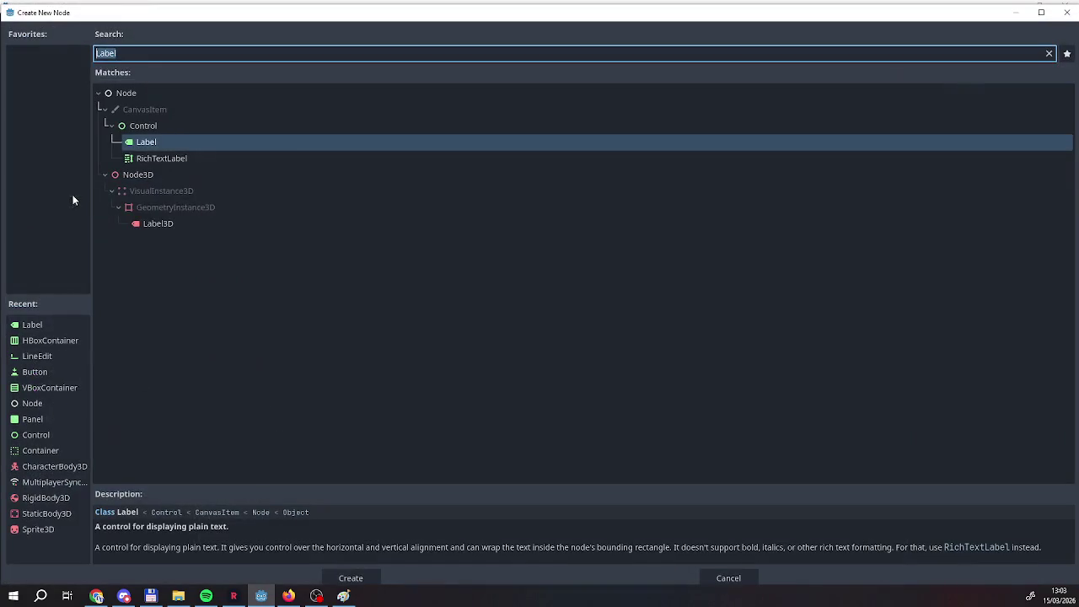
left_click(49, 343)
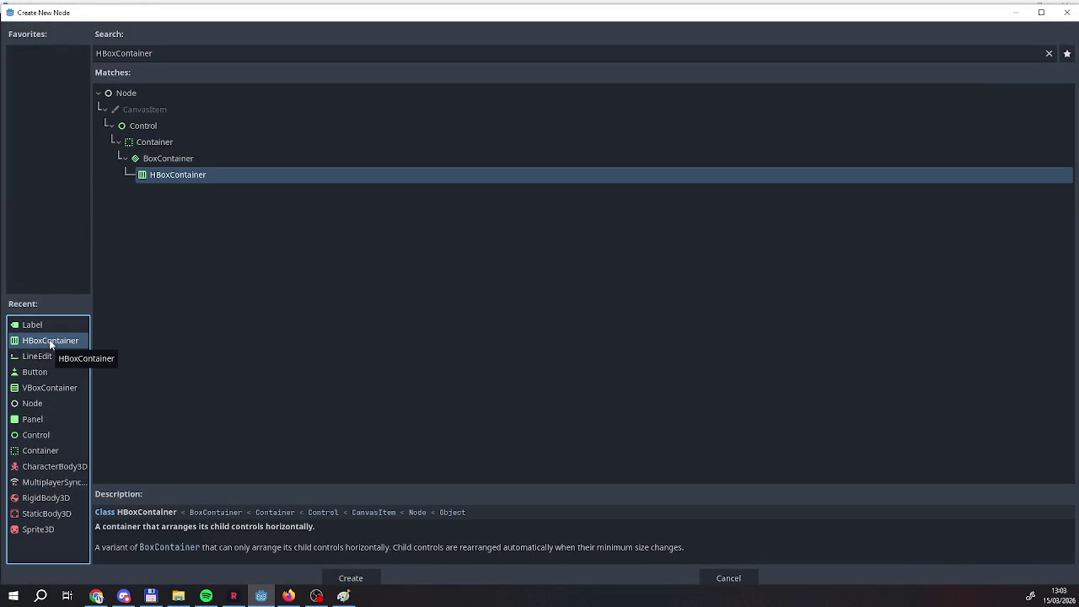
double_click(49, 339)
mouse_move(70, 269)
left_mouse_down()
mouse_move(61, 185)
mouse_move(65, 270)
mouse_move(63, 208)
mouse_move(75, 207)
left_mouse_up()
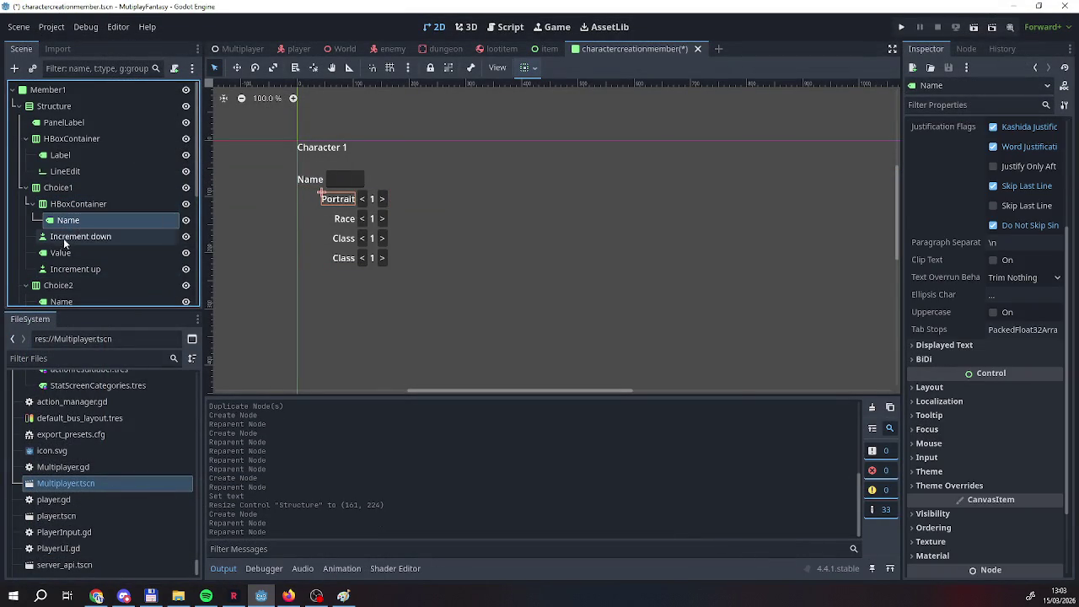
Move the Portrait decrement button, value and increment button into the HBoxContainer, placed after Name.
left_click(61, 238)
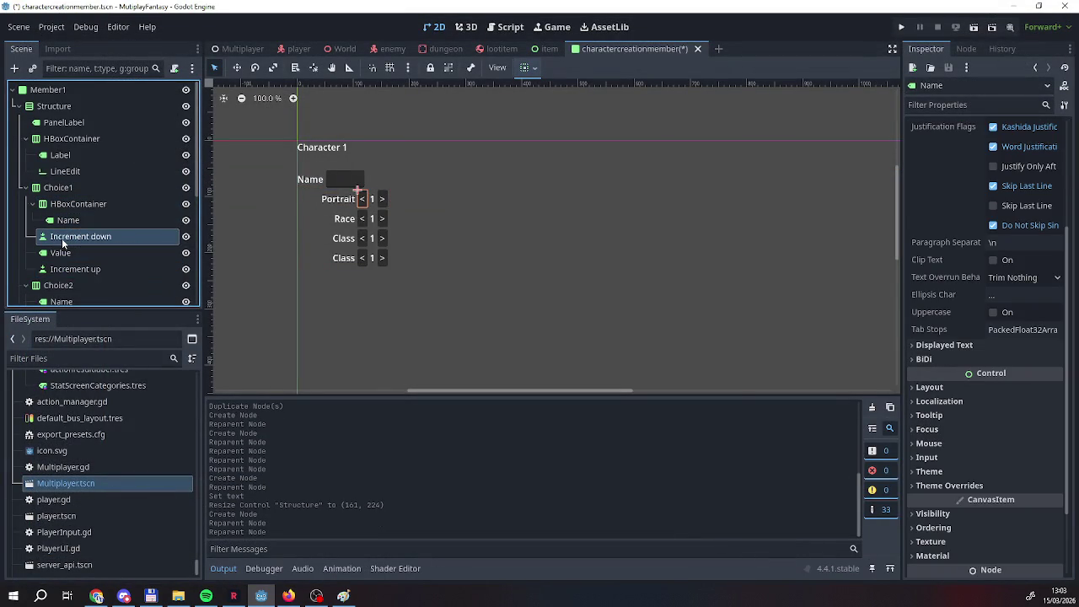
left_click(70, 218)
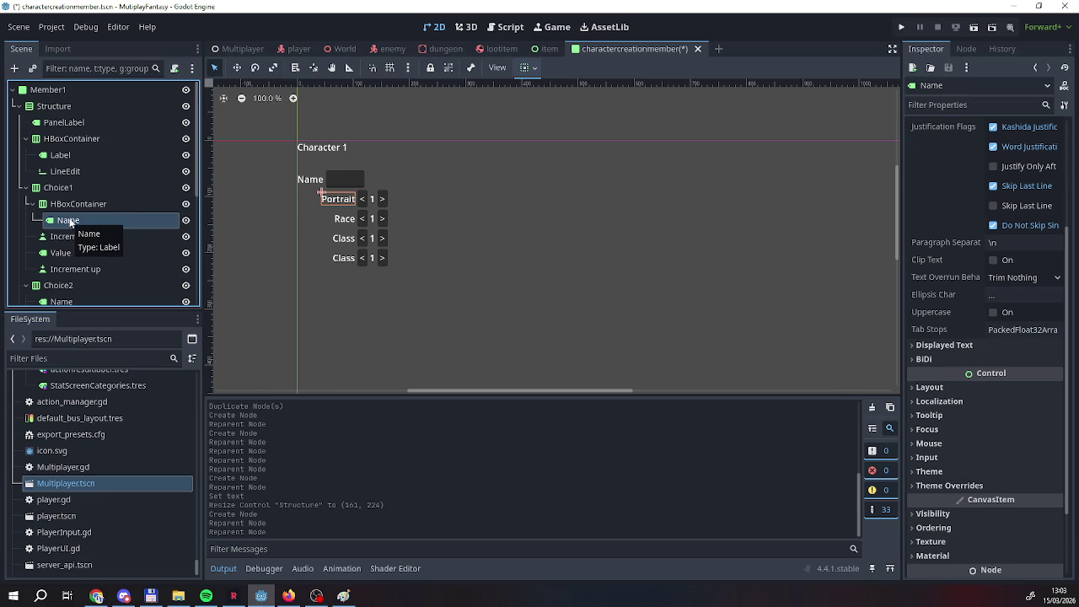
mouse_move(62, 221)
left_mouse_down()
mouse_move(60, 193)
mouse_move(61, 271)
mouse_move(61, 198)
mouse_move(76, 233)
left_mouse_up()
left_click(72, 269)
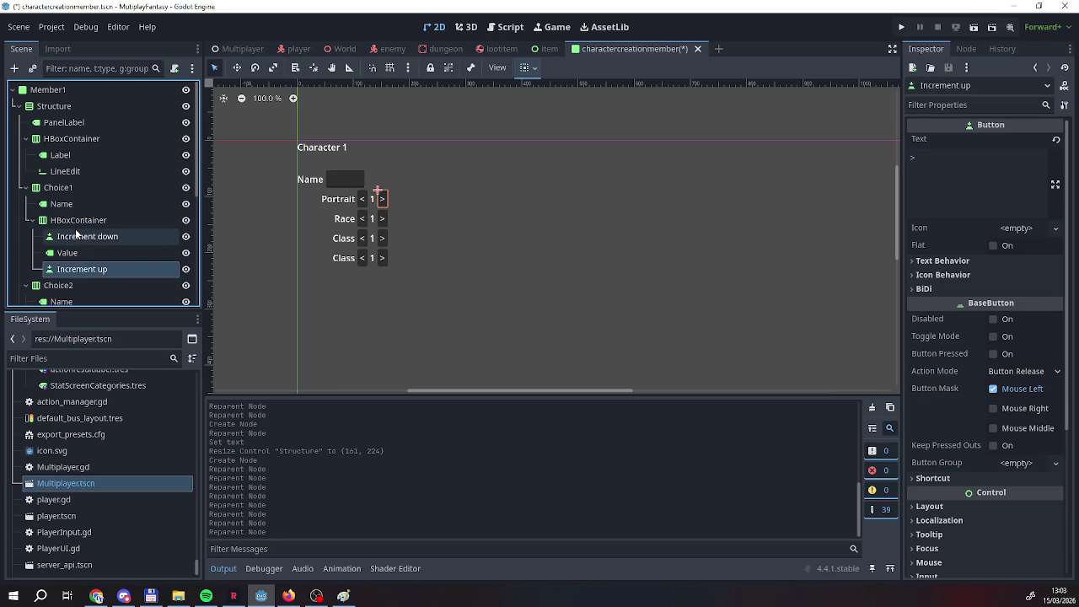
left_click(73, 220)
left_click(63, 205)
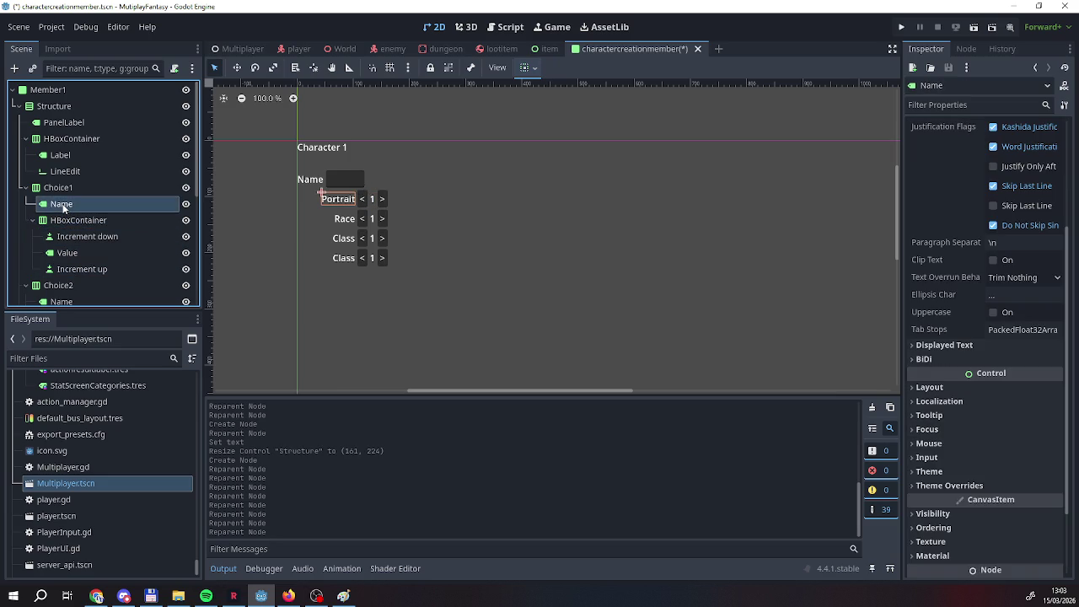
left_click(62, 189)
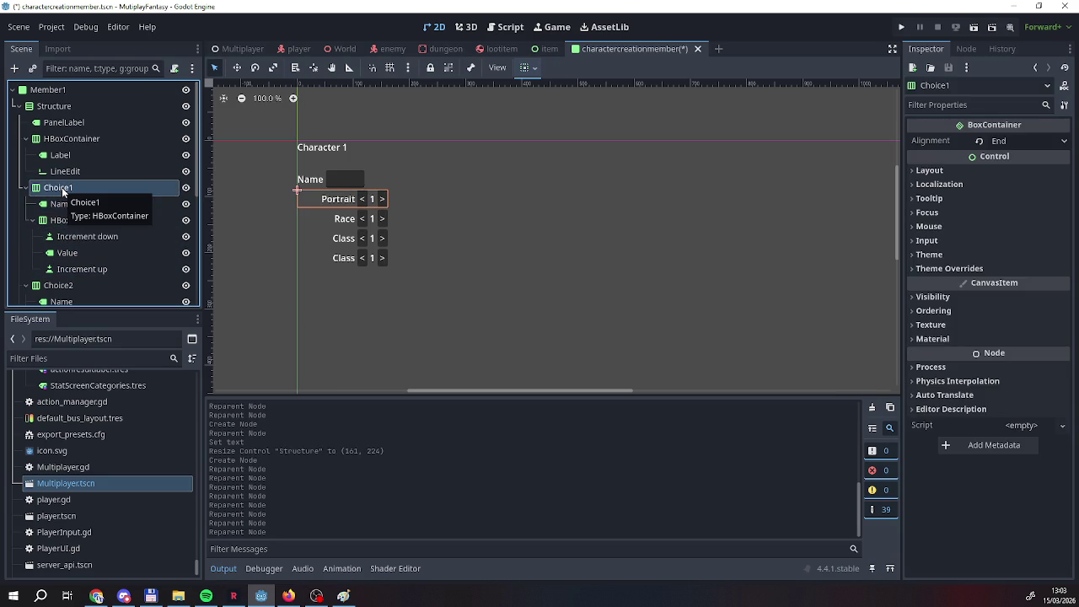
left_click(59, 205)
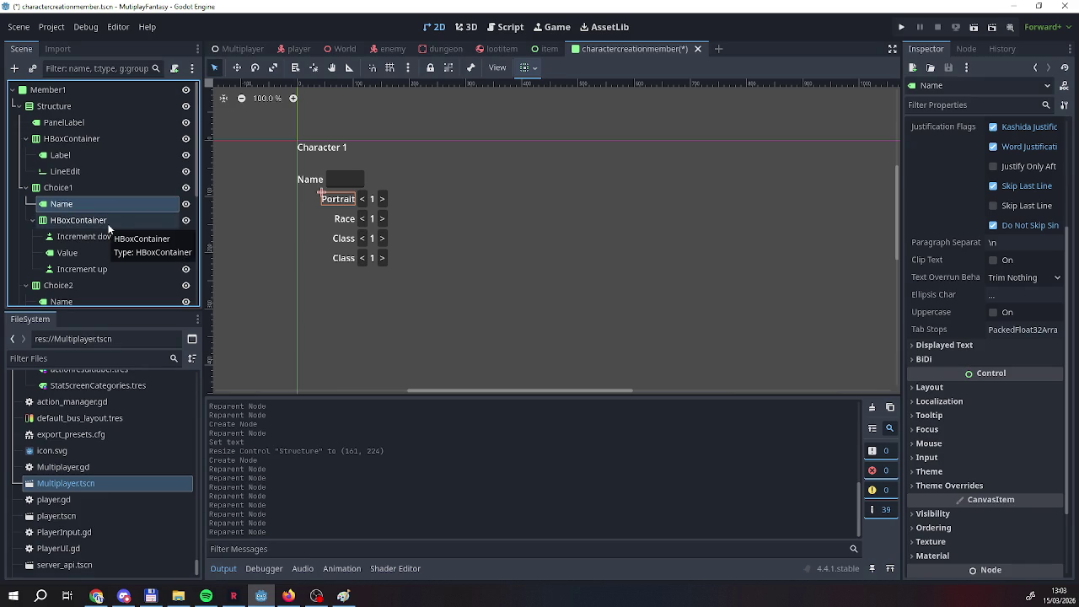
left_click(94, 220)
left_click(89, 205)
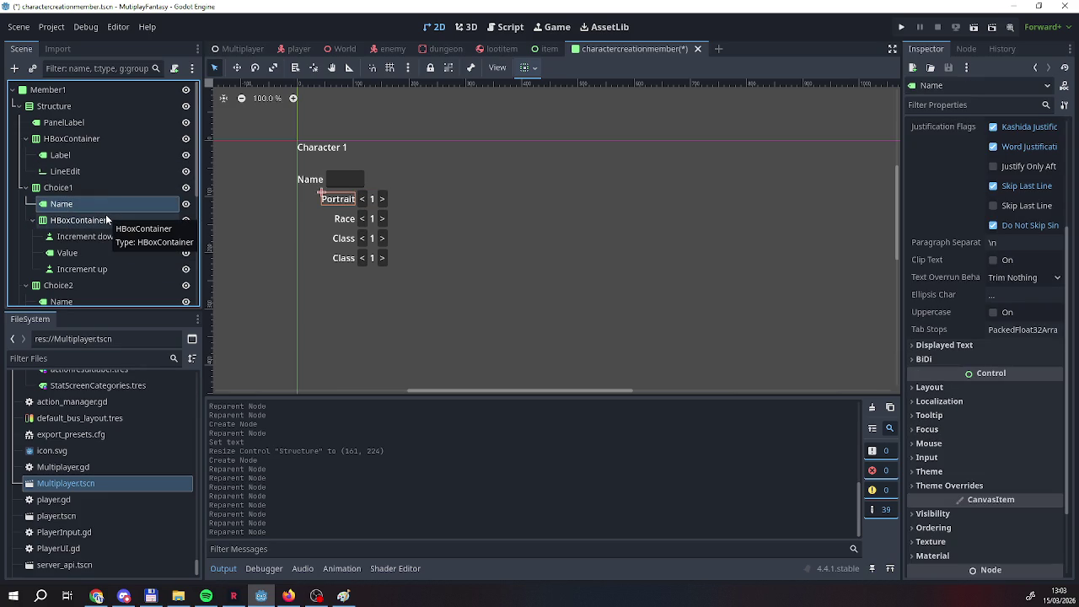
Rename HBoxContainer to ValueEdit, LineEdit to NameInput and Label to NameLabel in the Scene dock.
double_click(107, 220)
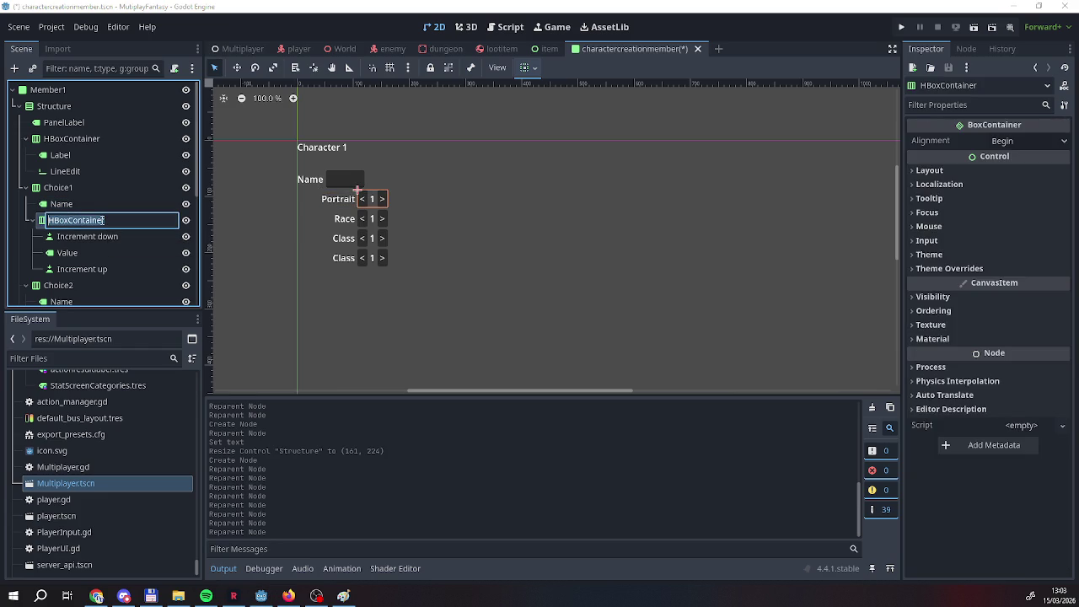
type("Value")
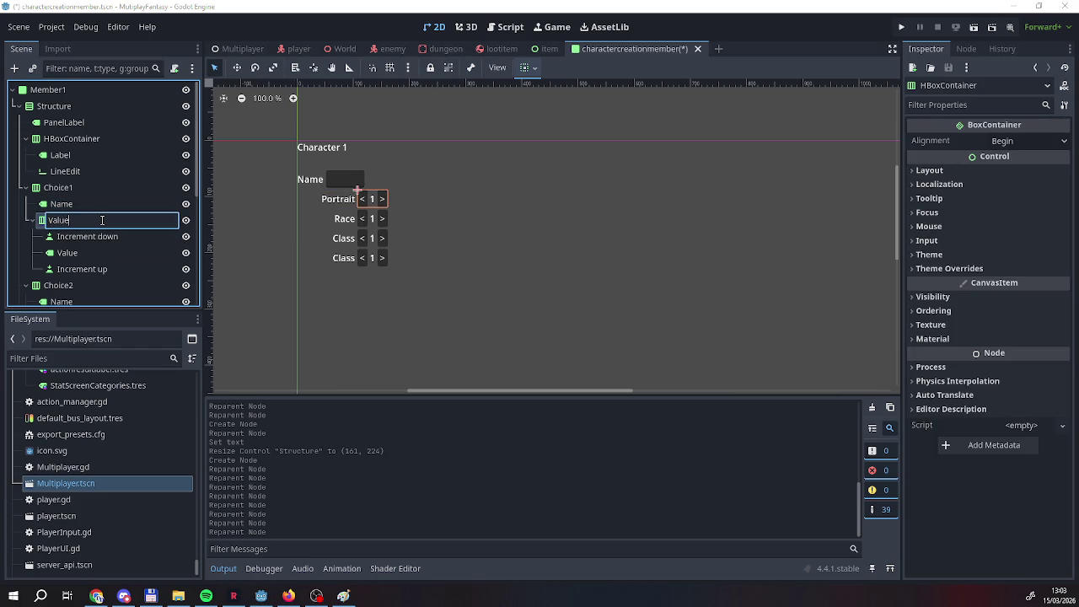
type("it")
key("Return")
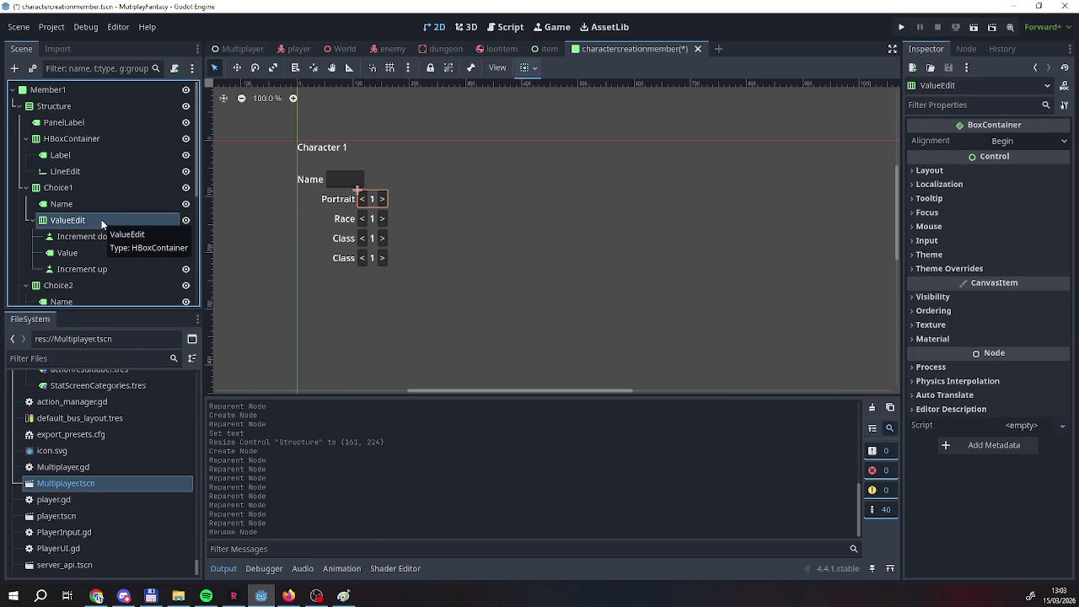
double_click(115, 174)
type("Inpu")
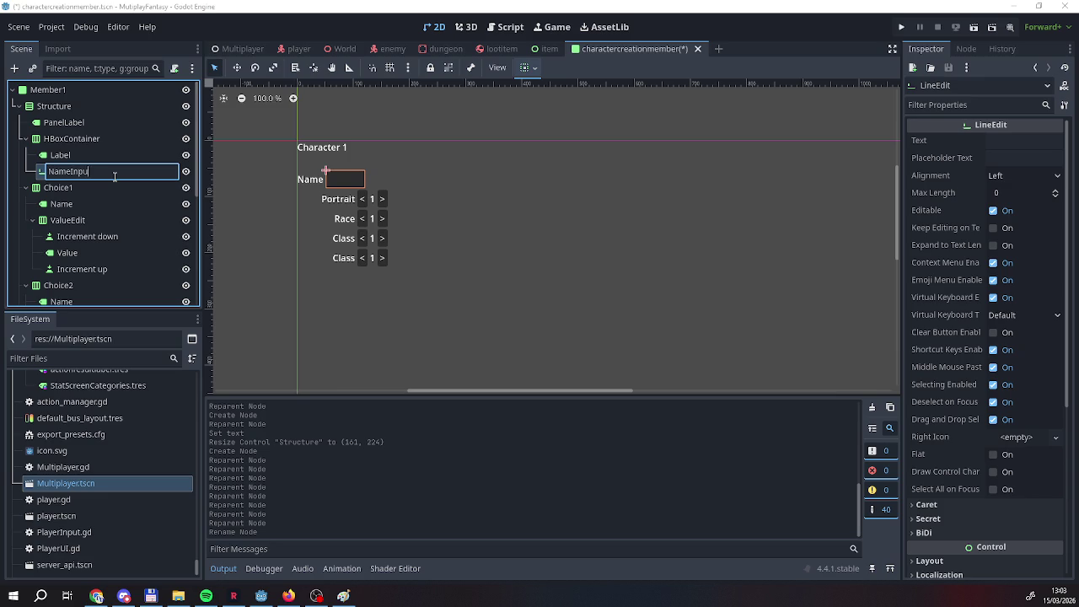
type("t")
key("Return")
double_click(113, 154)
type("Nam")
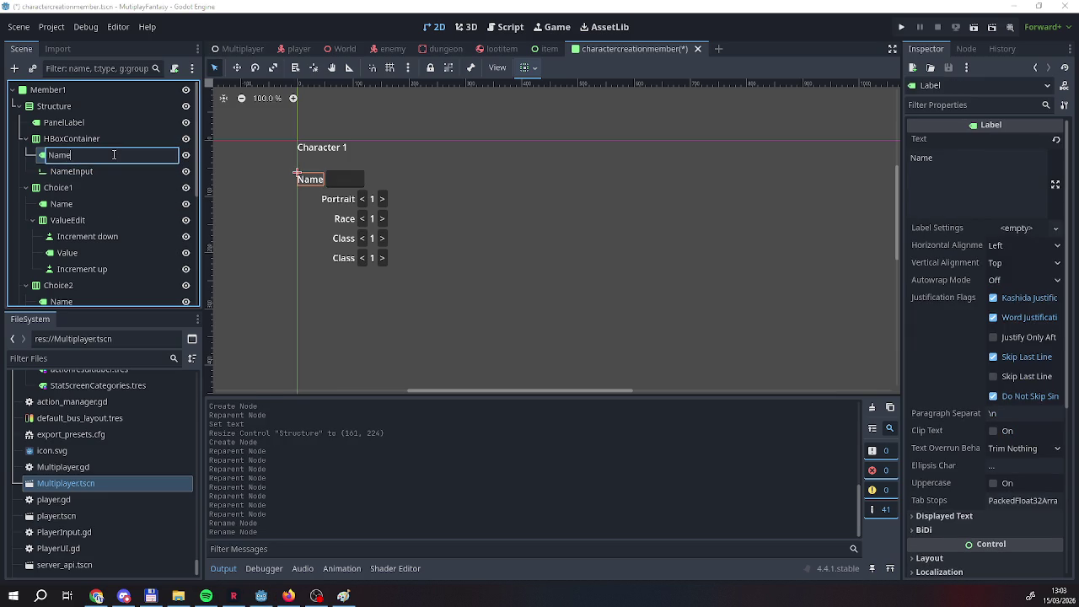
type("el")
key("Return")
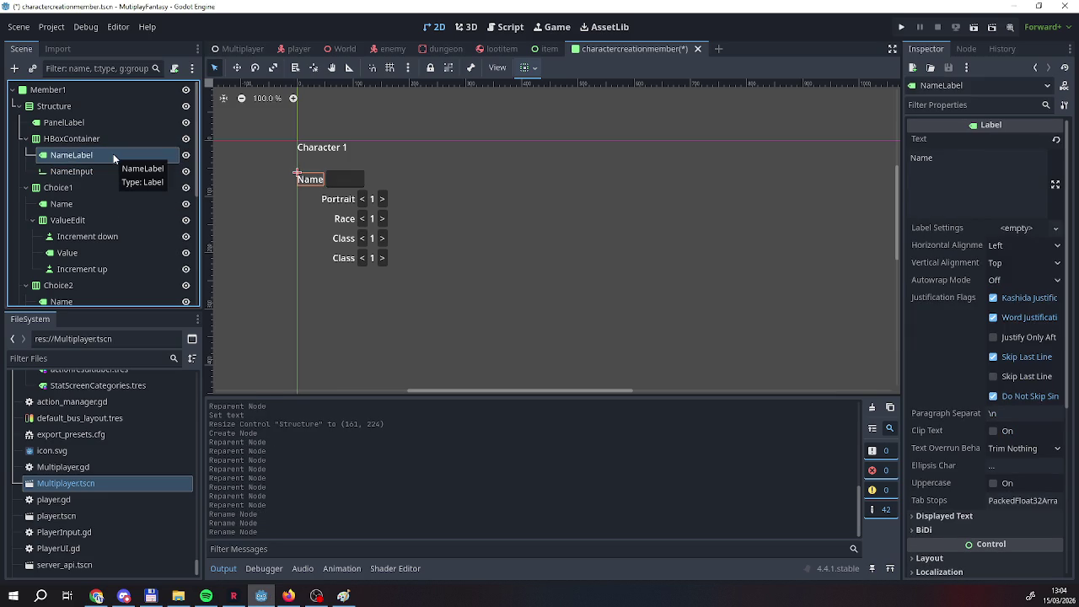
left_click(91, 187)
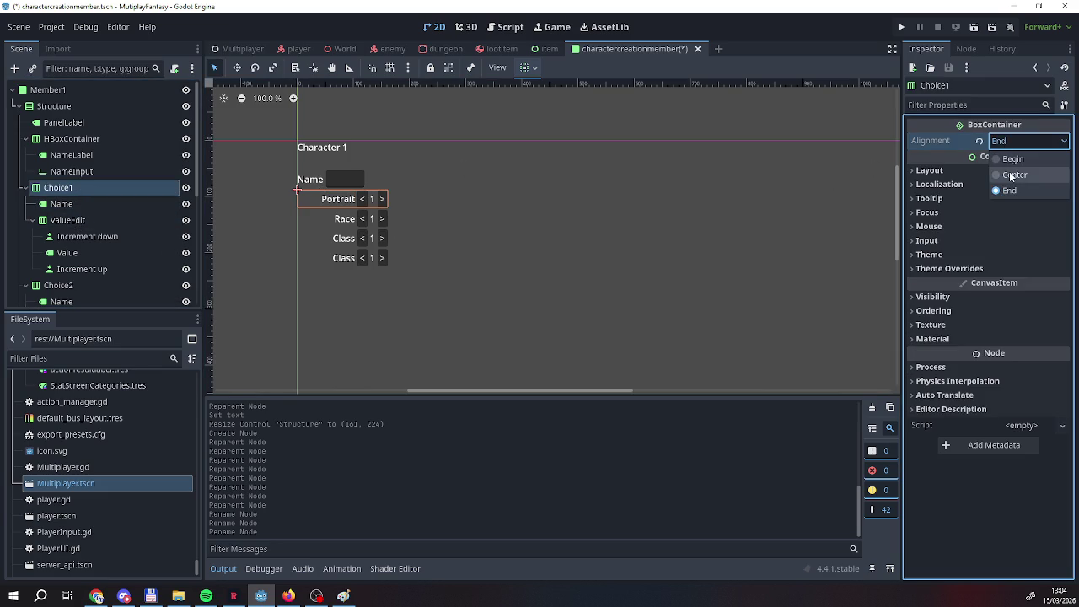
Try Center alignment for Choice1, restore End, and compare the Name and ValueEdit nodes.
left_click(1011, 174)
left_click(1007, 143)
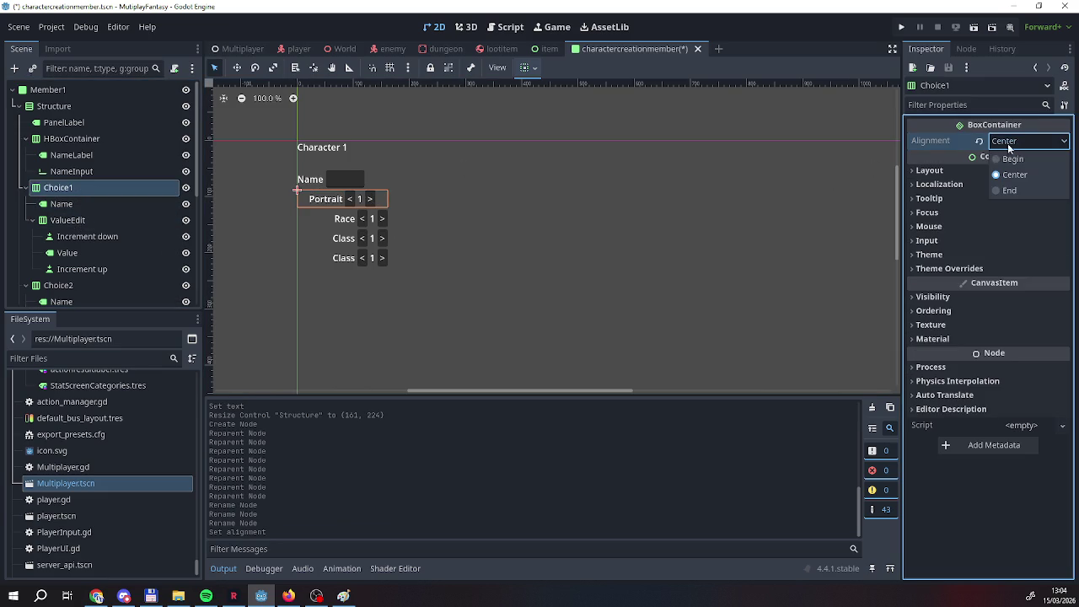
left_click(1004, 191)
left_click(85, 219)
left_click(84, 205)
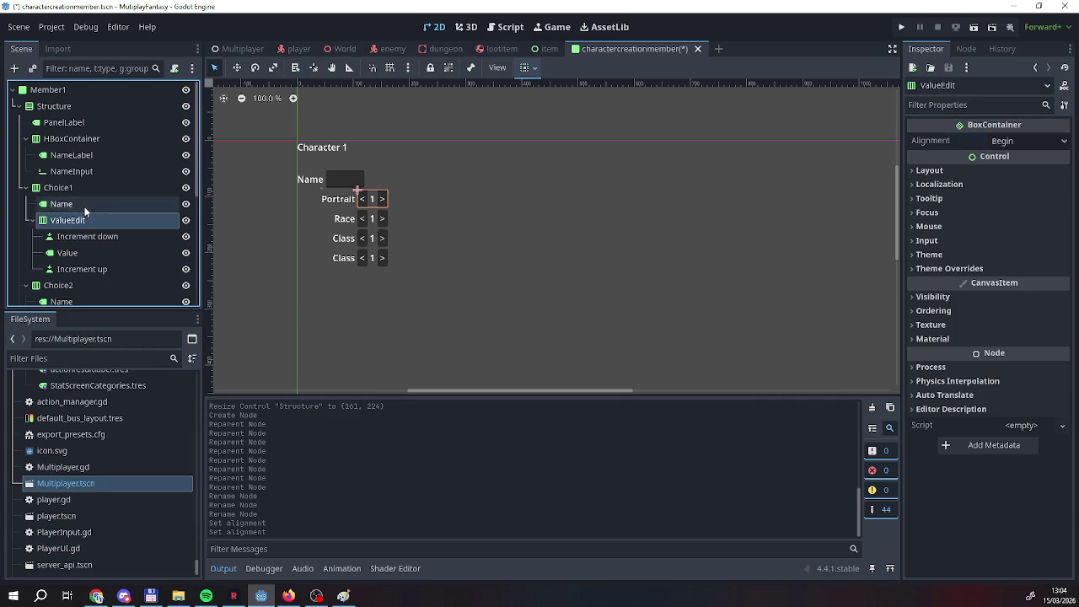
left_click(85, 190)
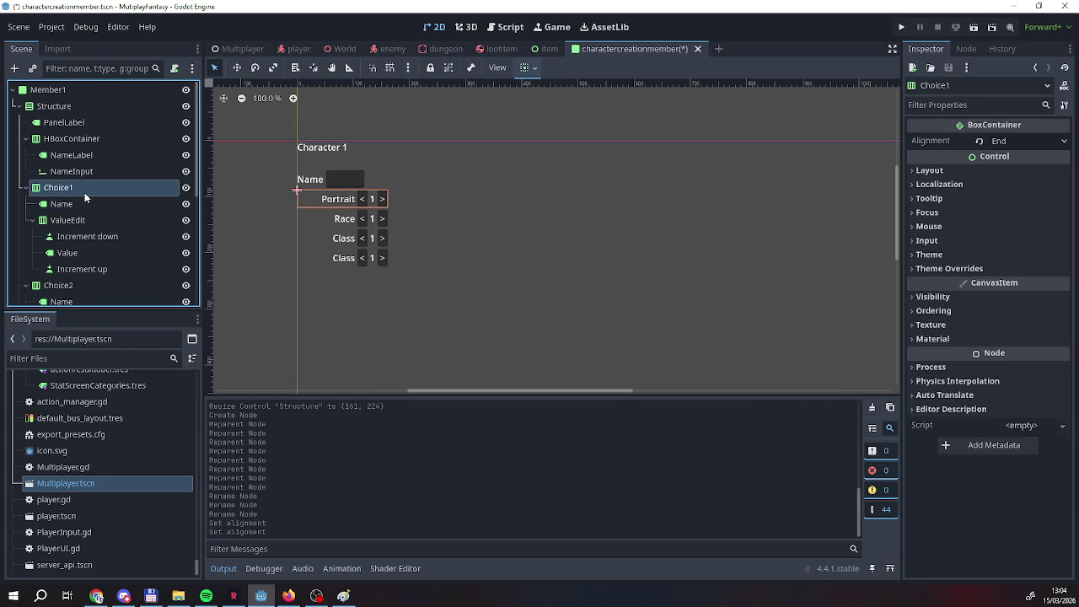
left_click(83, 206)
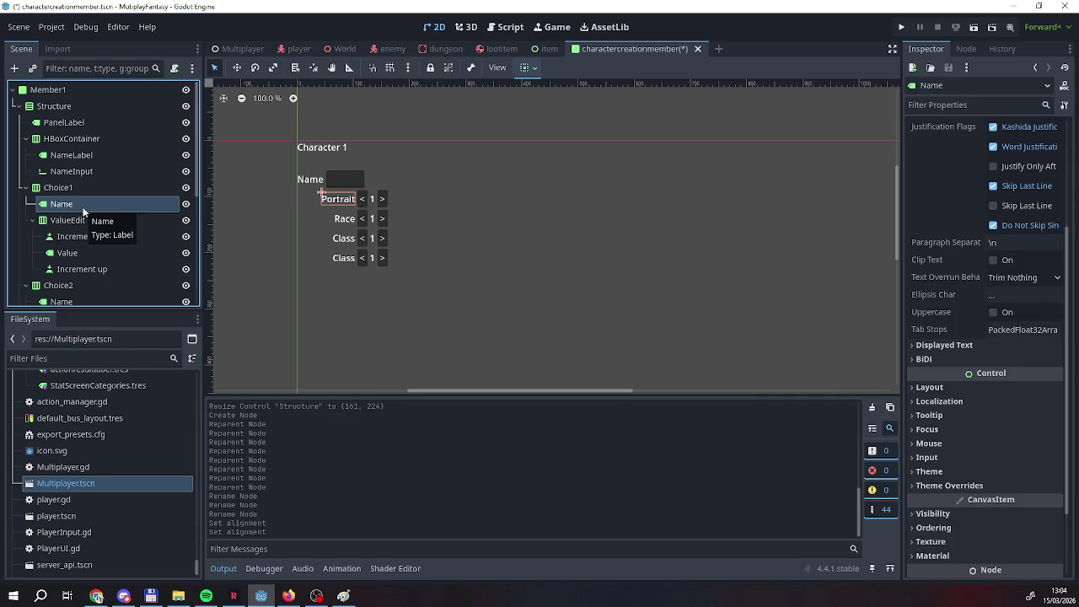
left_click(84, 220)
left_click(81, 205)
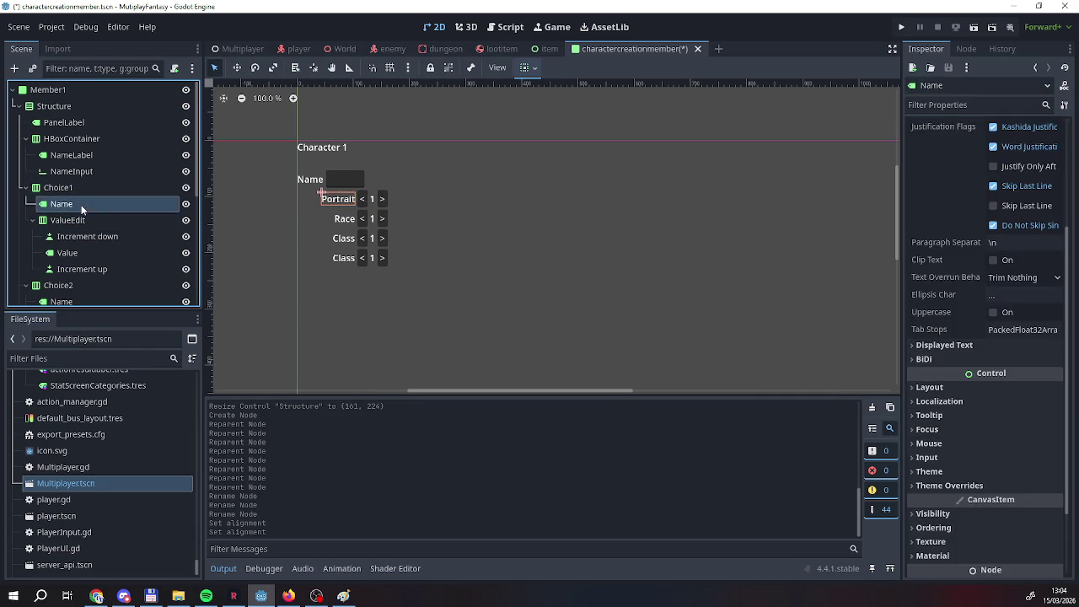
left_click(81, 189)
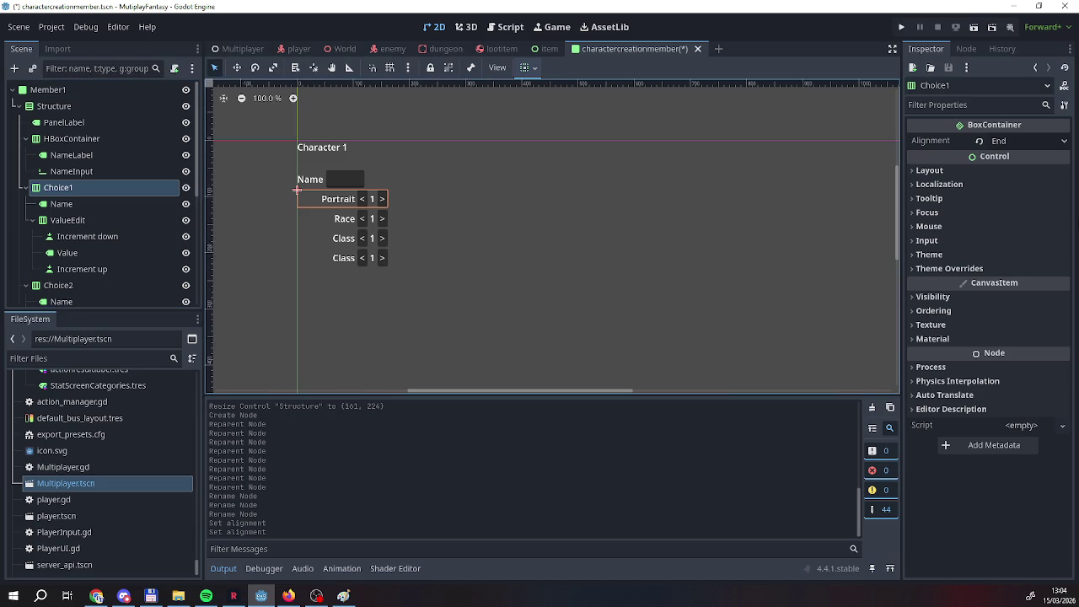
Inspect Choice1's layout, transform and container sizing settings, including its stretch ratio.
left_click(959, 171)
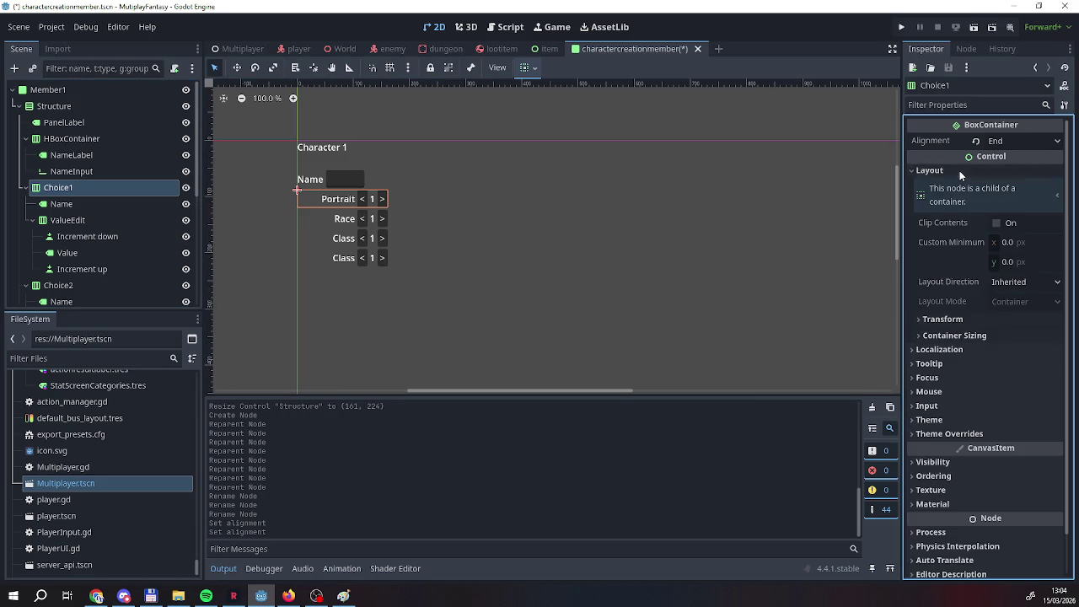
left_click(944, 320)
left_click(944, 320)
left_click(938, 336)
left_click(937, 336)
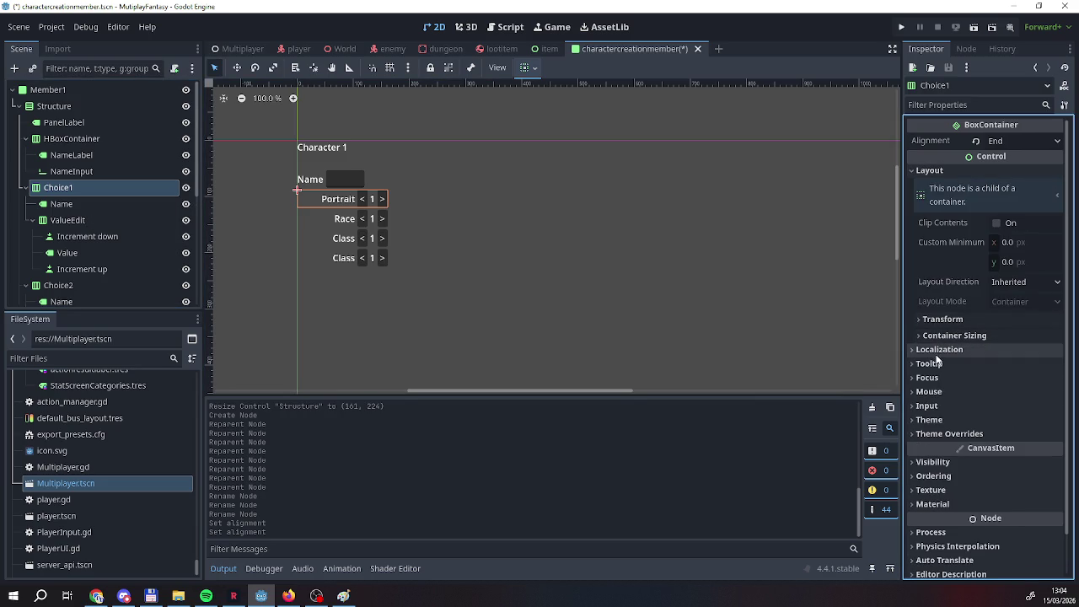
left_click(950, 170)
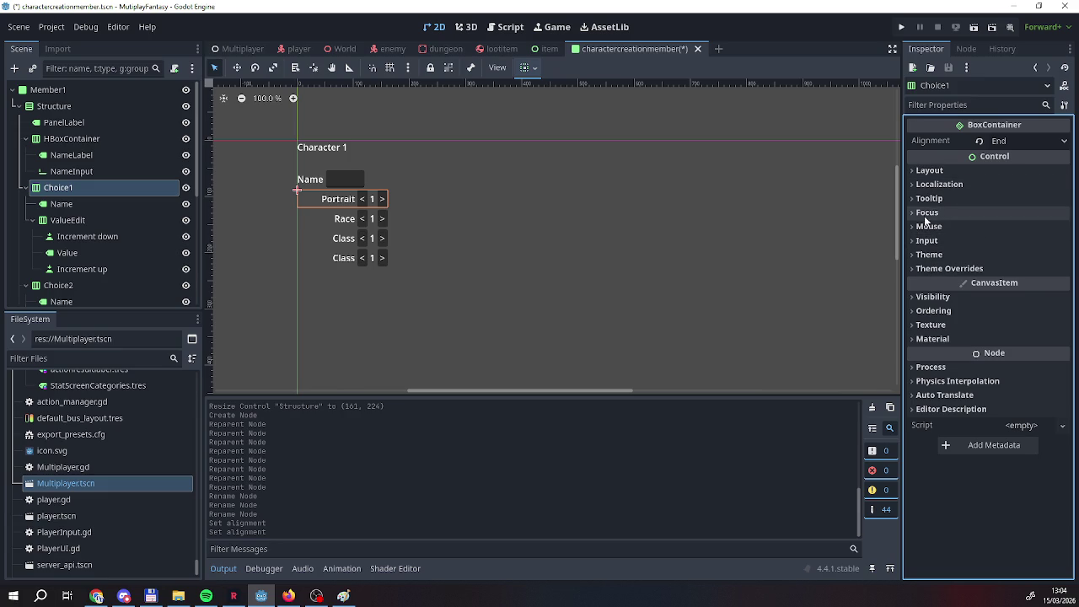
left_click(935, 170)
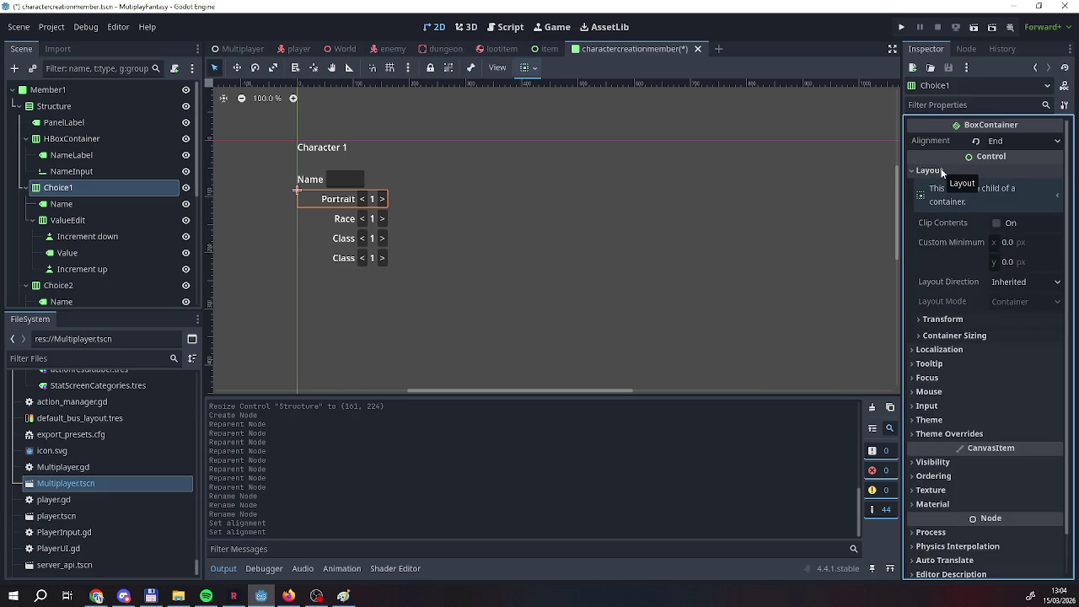
left_click(936, 320)
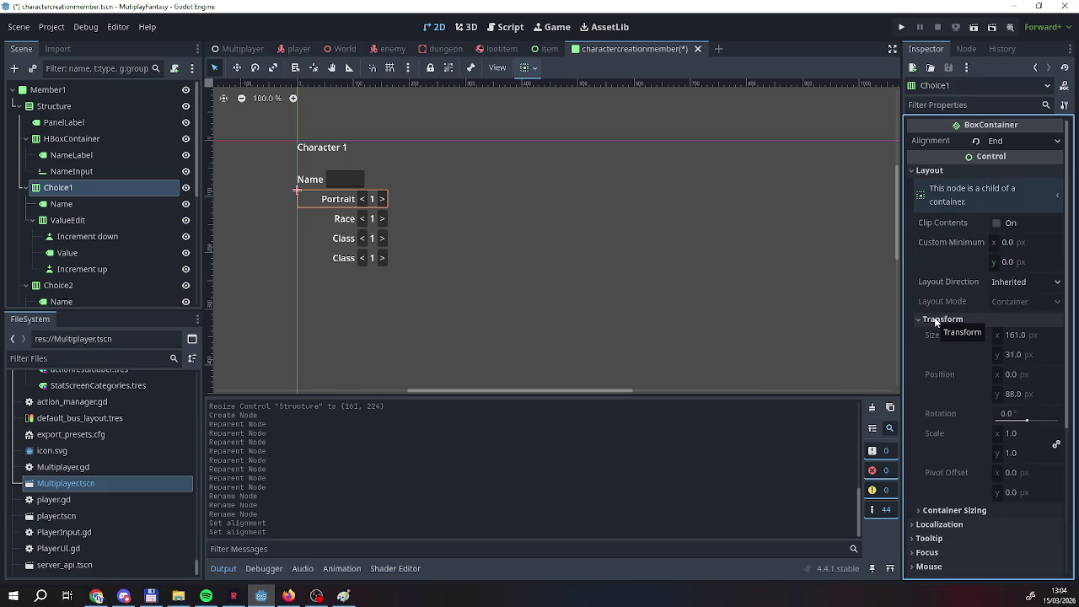
left_click(936, 319)
left_click(933, 335)
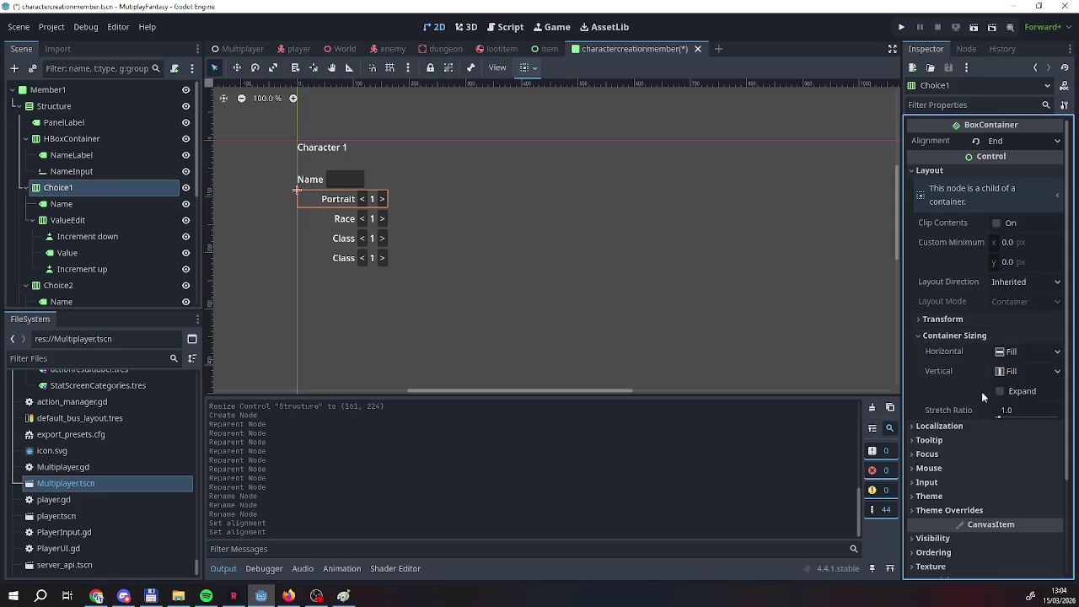
left_click(1005, 417)
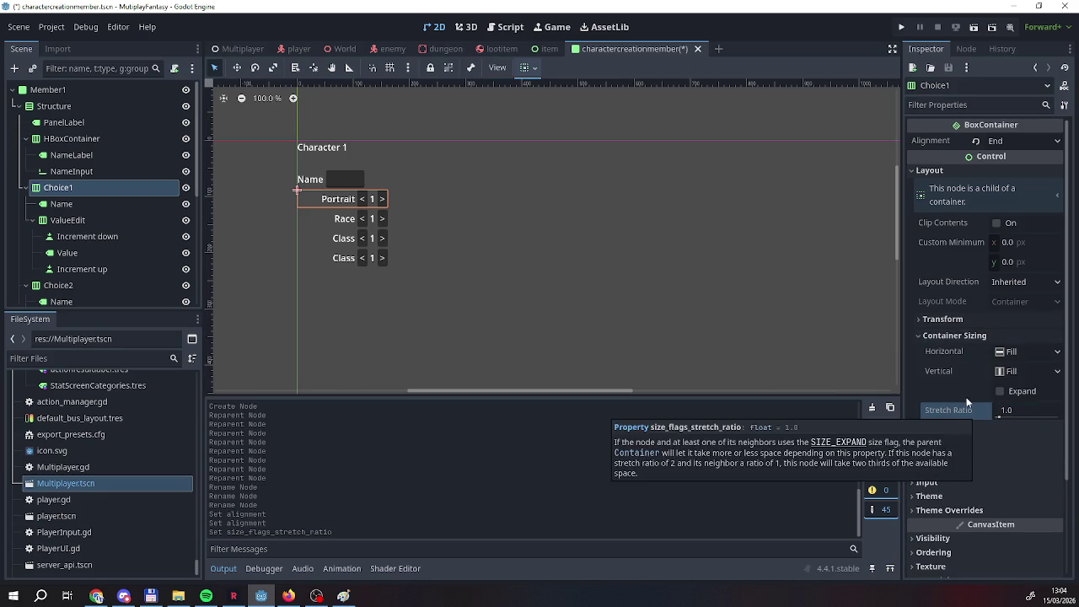
left_click(967, 337)
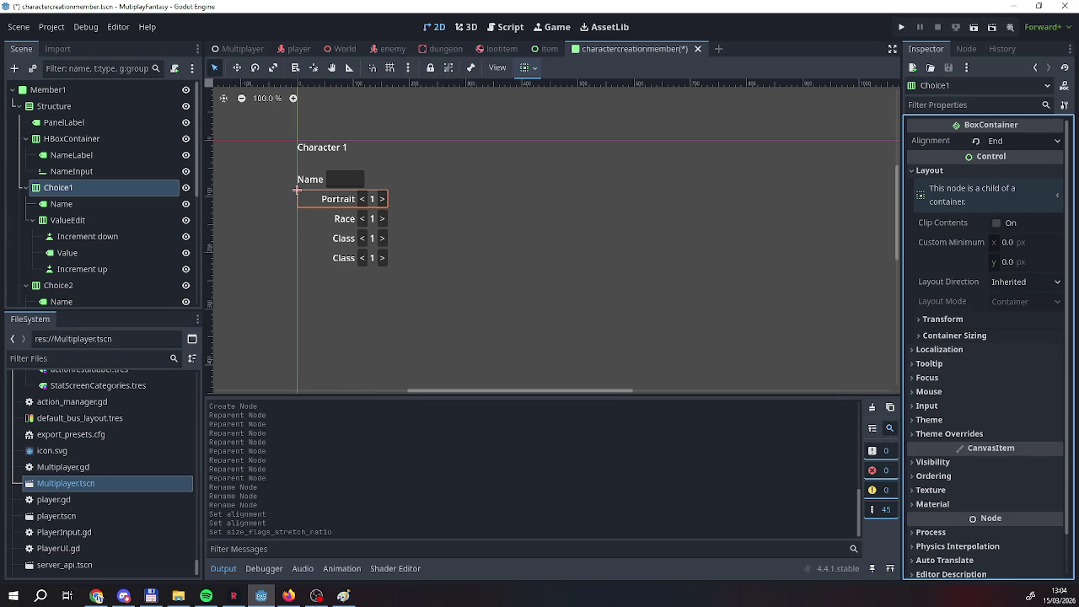
left_click(61, 205)
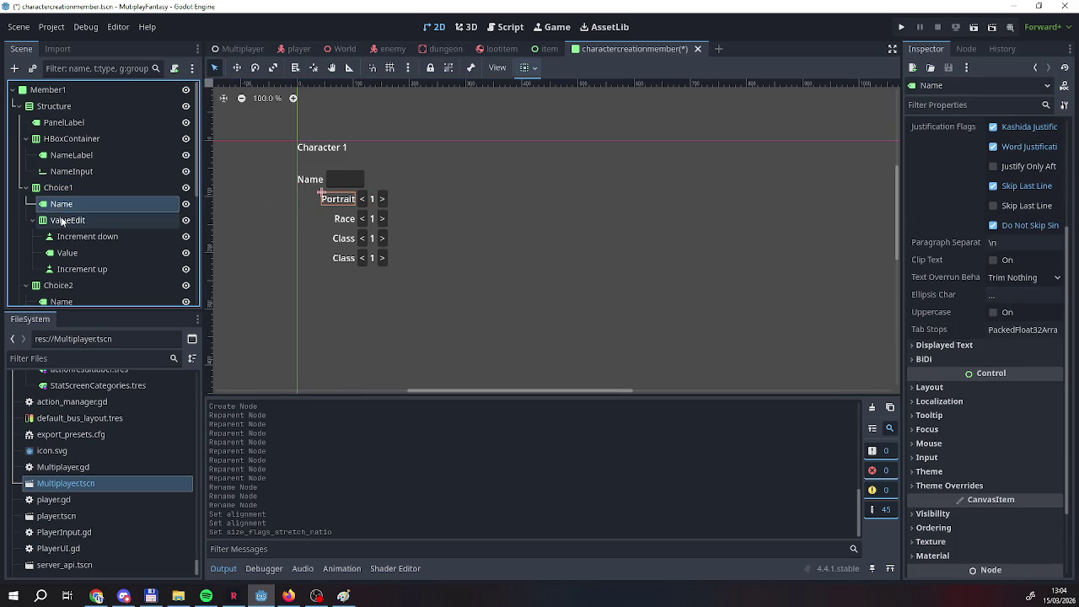
left_click(63, 220)
left_click(61, 189)
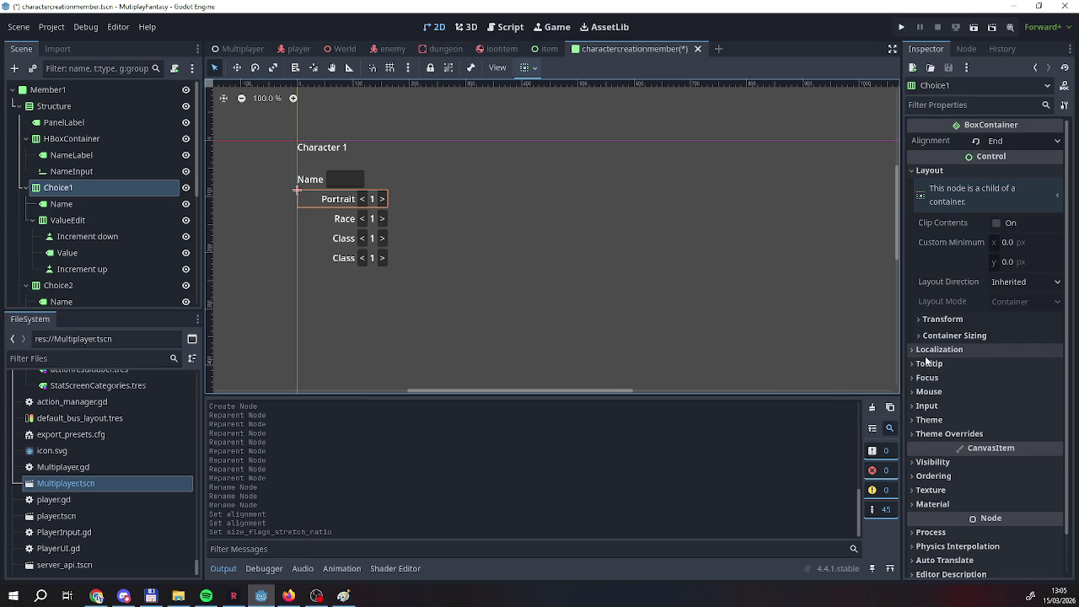
Browse Choice1's Inspector property groups down to Container Sizing.
double_click(932, 433)
left_click(931, 419)
left_click(930, 419)
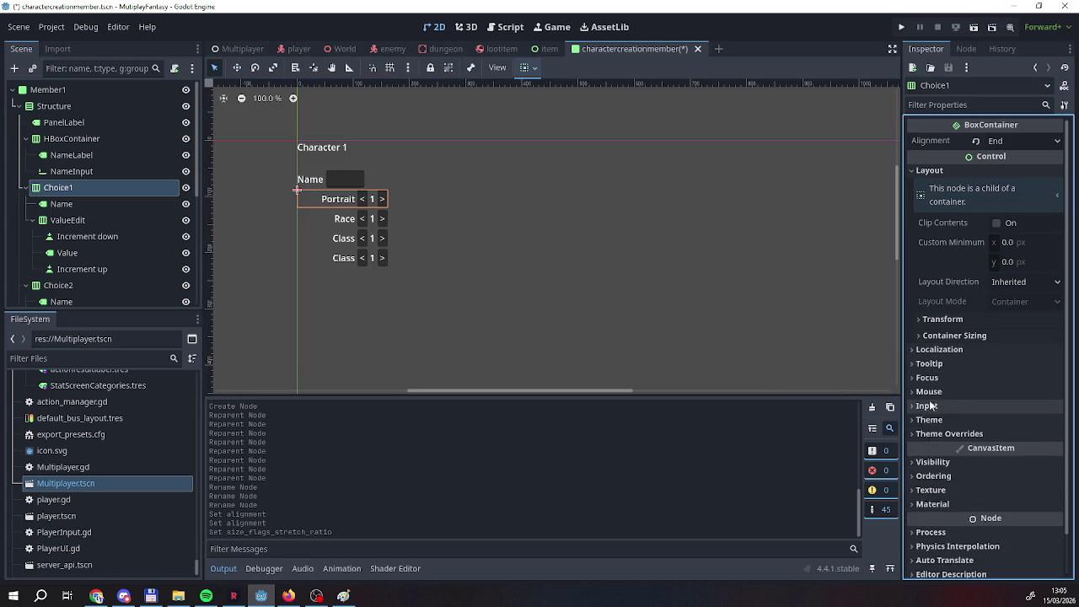
left_click(928, 391)
left_click(928, 391)
left_click(929, 378)
left_click(929, 378)
left_click(928, 364)
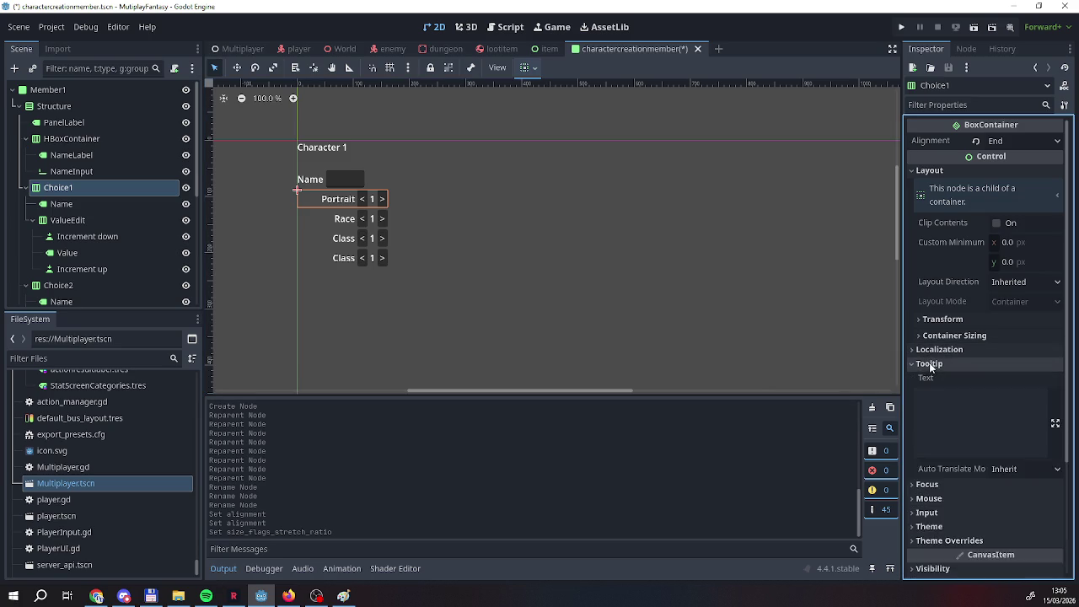
left_click(929, 363)
left_click(930, 350)
left_click(930, 350)
left_click(930, 338)
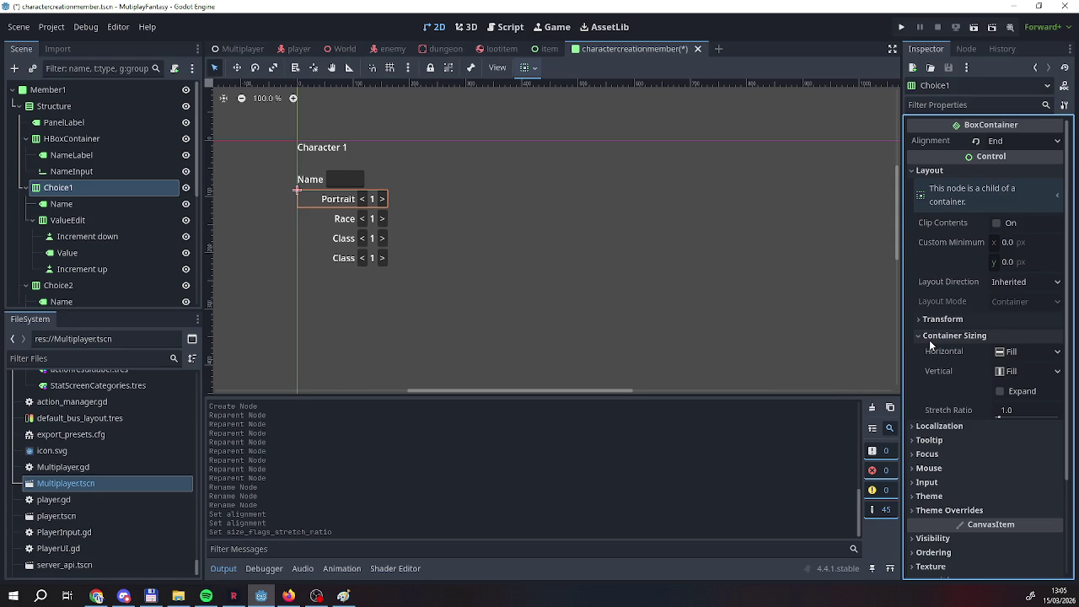
left_click(930, 339)
Try Center, Shrink End and Shrink Begin for Choice1's horizontal sizing, then return it to Fill.
left_click(930, 337)
left_click(1003, 352)
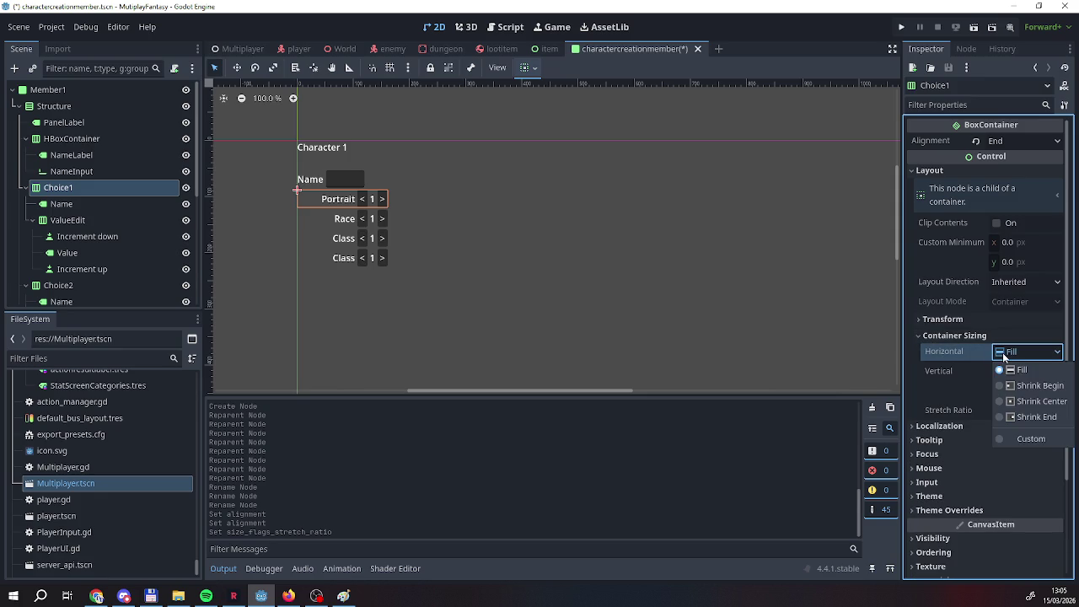
left_click(1003, 369)
left_click(1007, 352)
left_click(1008, 401)
left_click(1008, 353)
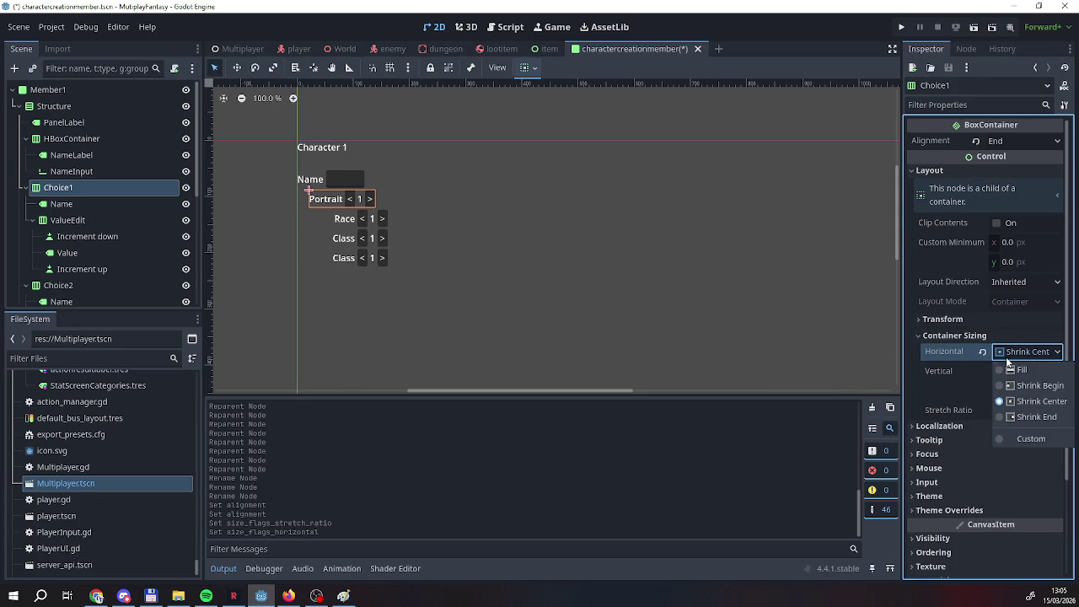
left_click(1010, 418)
left_click(1008, 352)
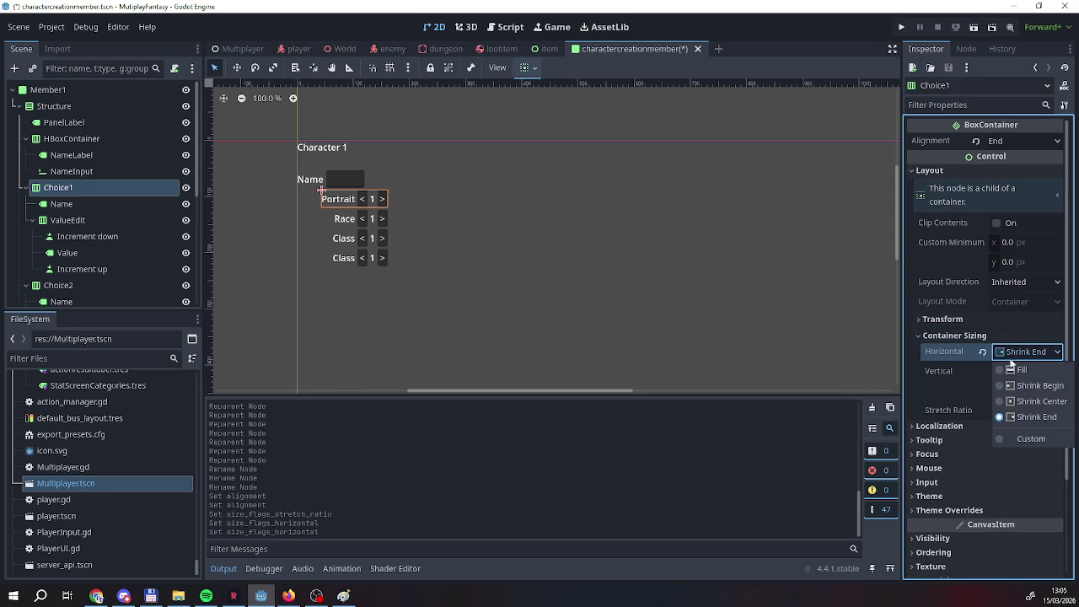
left_click(1010, 386)
left_click(1003, 352)
left_click(1003, 369)
Keep Choice1's layout direction Inherited and its alignment End.
left_click(928, 321)
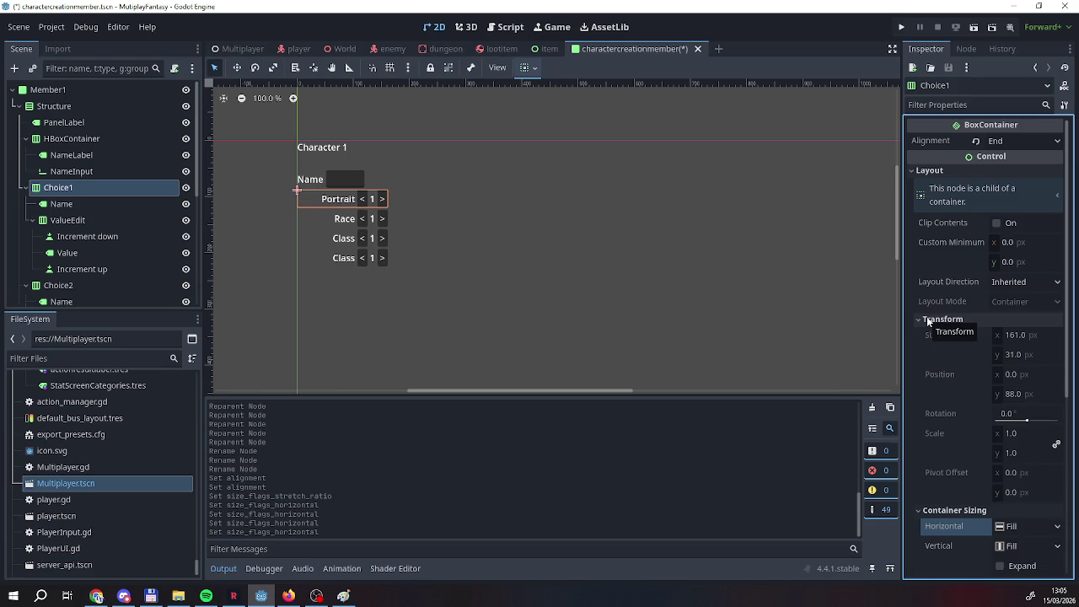
left_click(1013, 285)
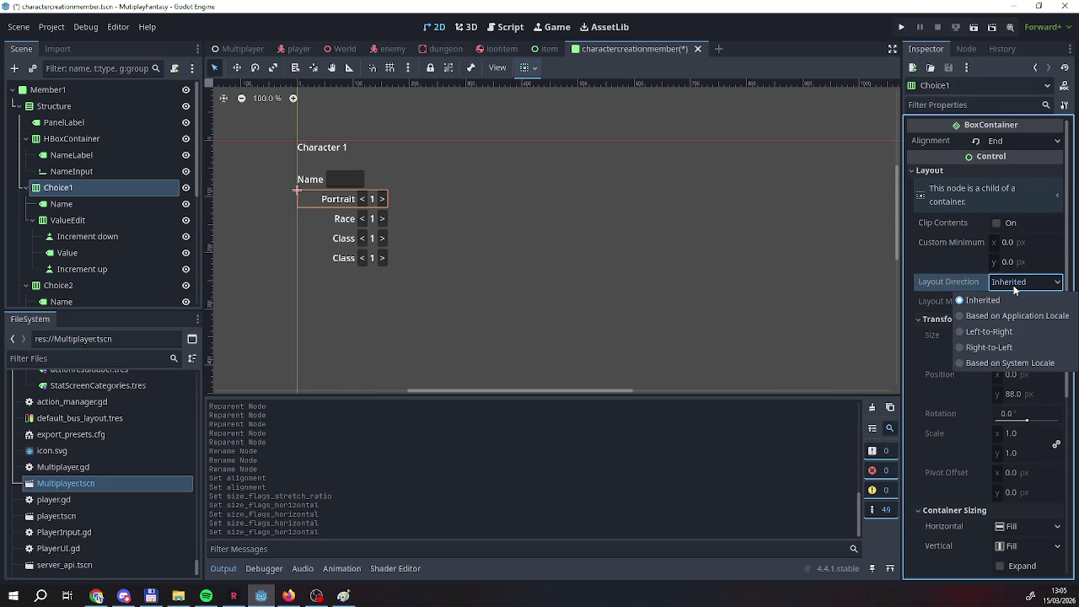
left_click(1015, 290)
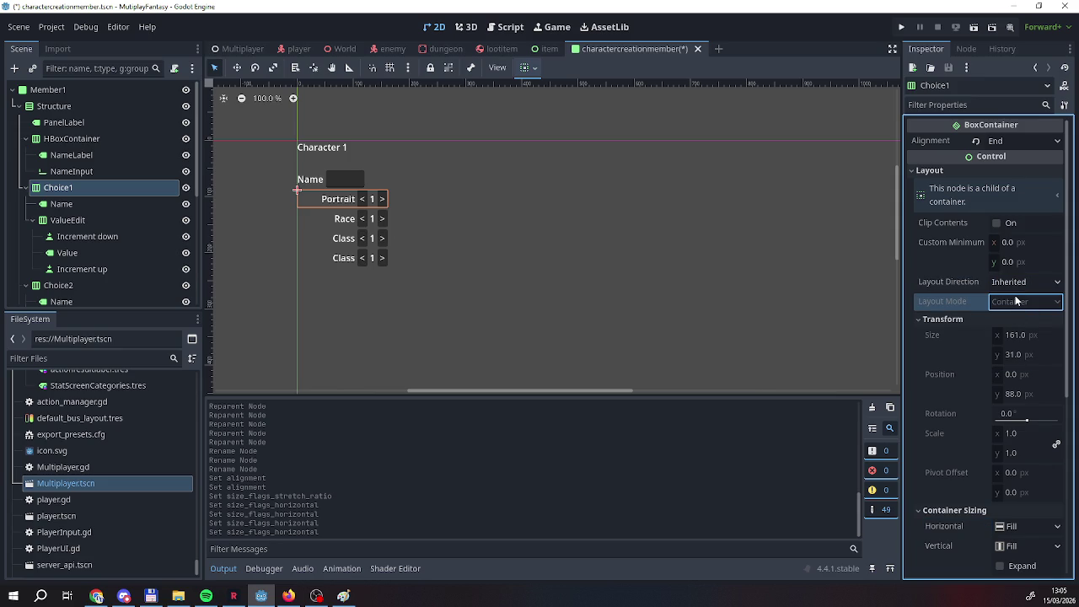
left_click(932, 169)
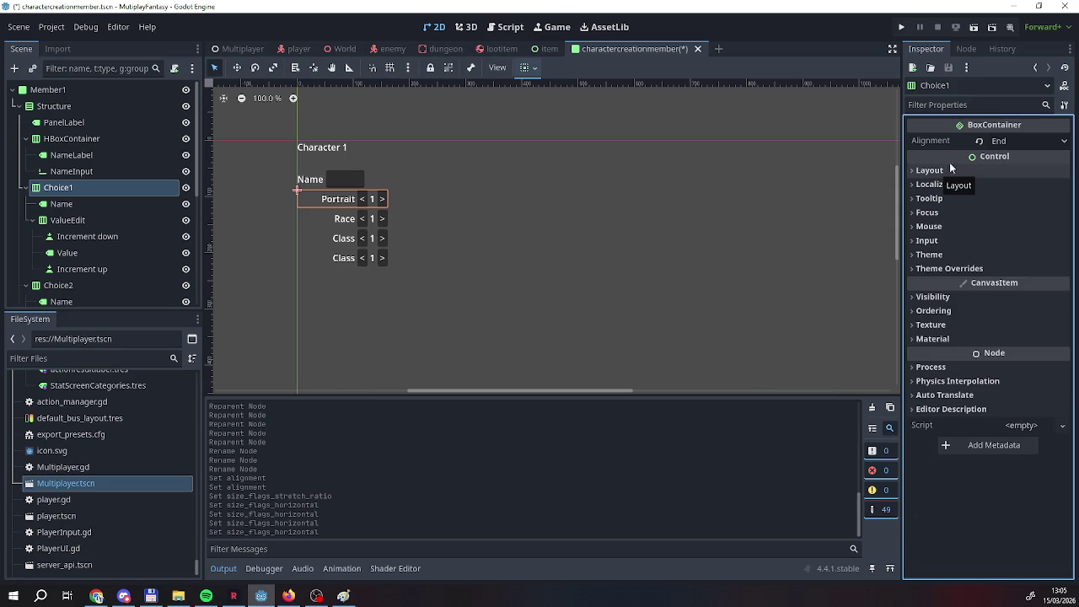
left_click(999, 142)
left_click(1011, 145)
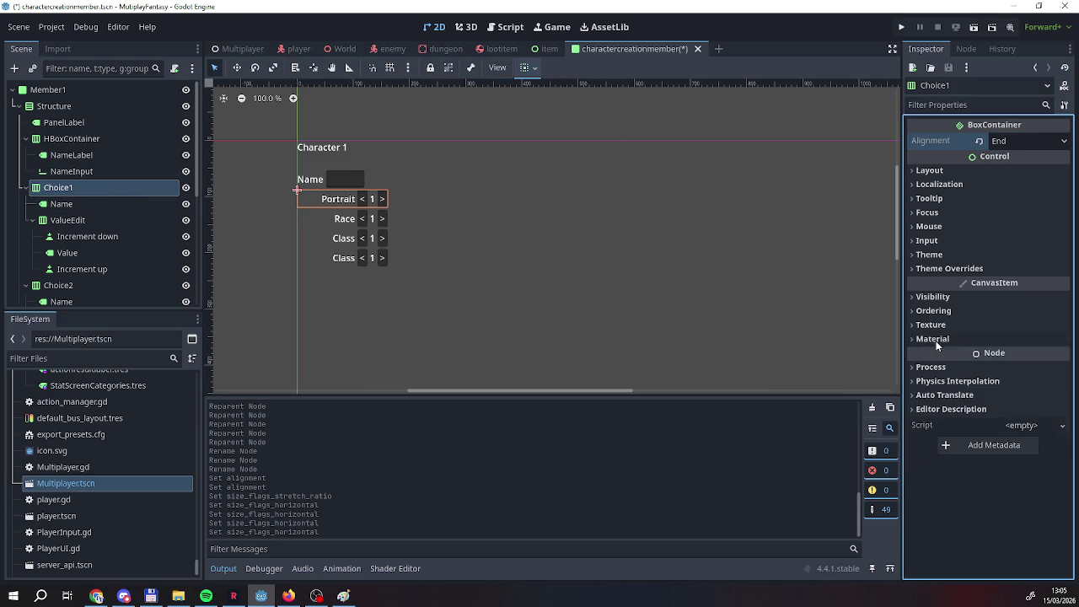
Review Choice1's ordering, visibility, focus and layout property groups.
left_click(934, 310)
left_click(934, 310)
left_click(934, 295)
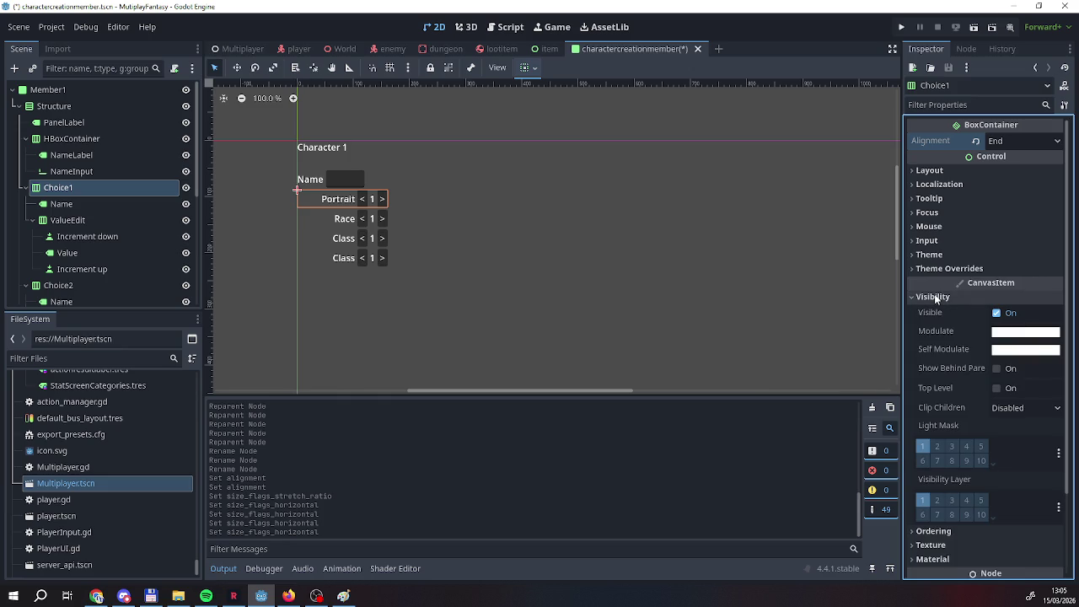
left_click(933, 295)
left_click(927, 213)
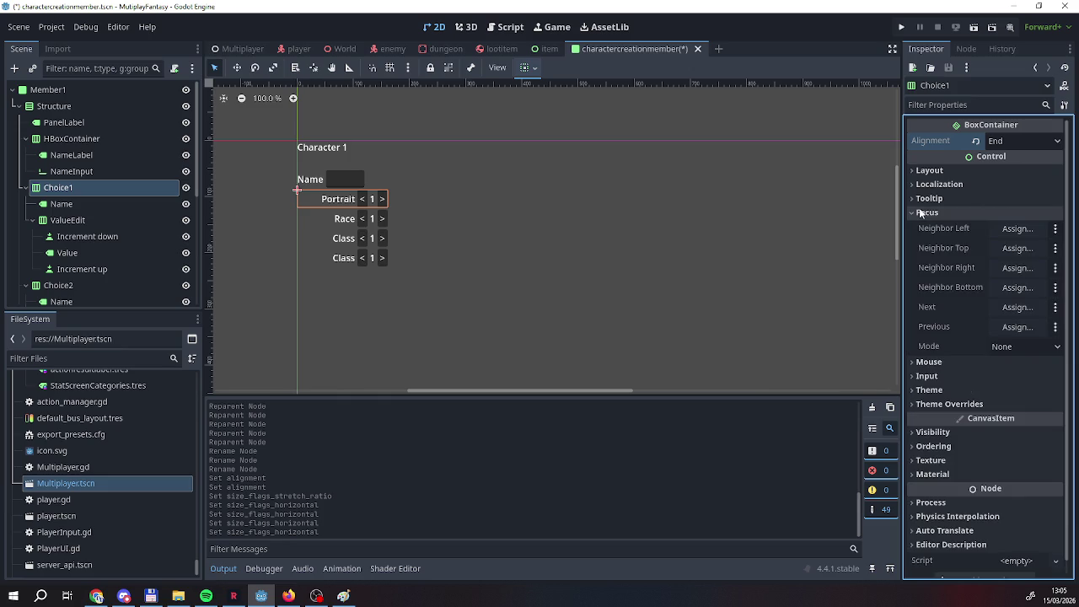
left_click(927, 212)
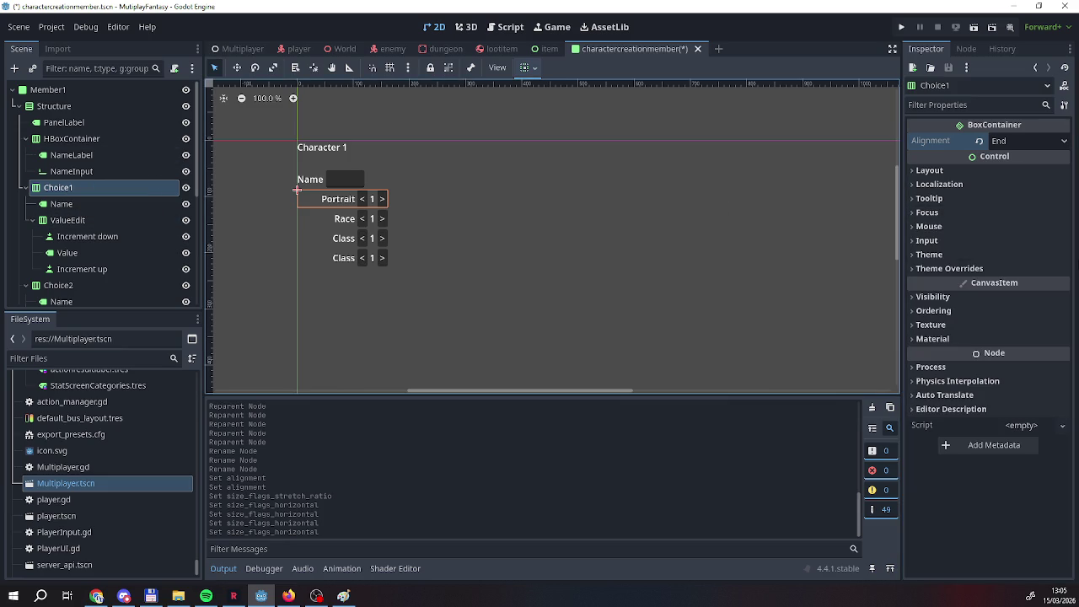
left_click(953, 166)
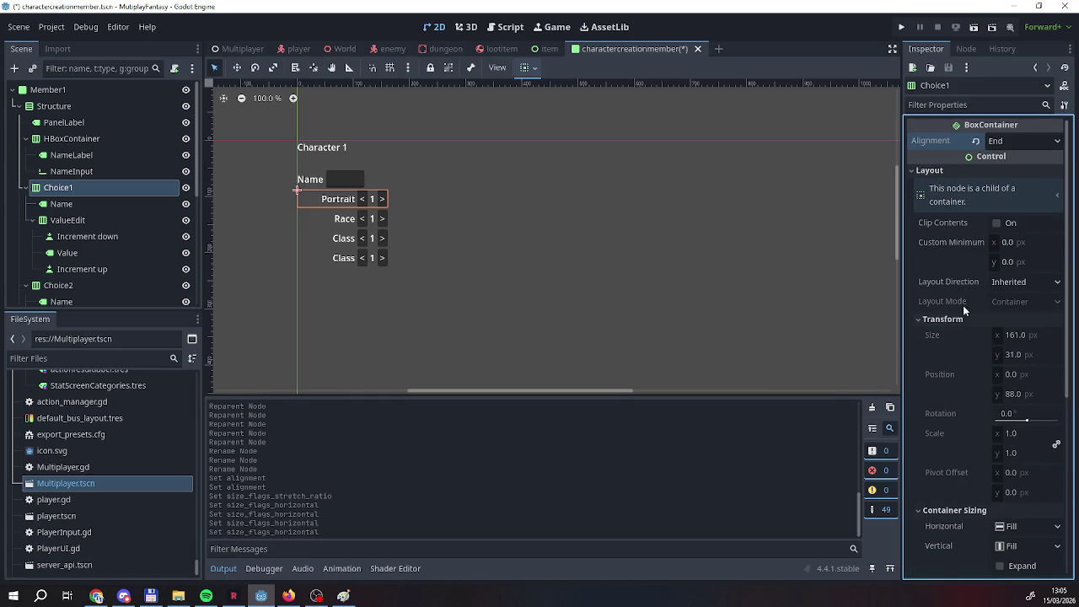
left_click(943, 318)
left_click(947, 337)
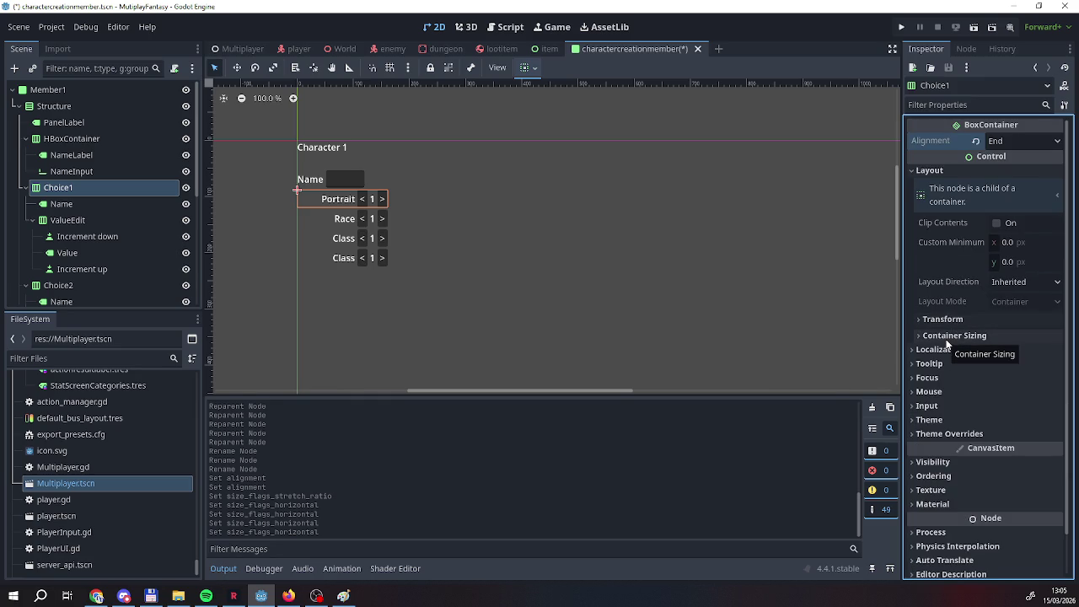
left_click(965, 169)
left_click(967, 169)
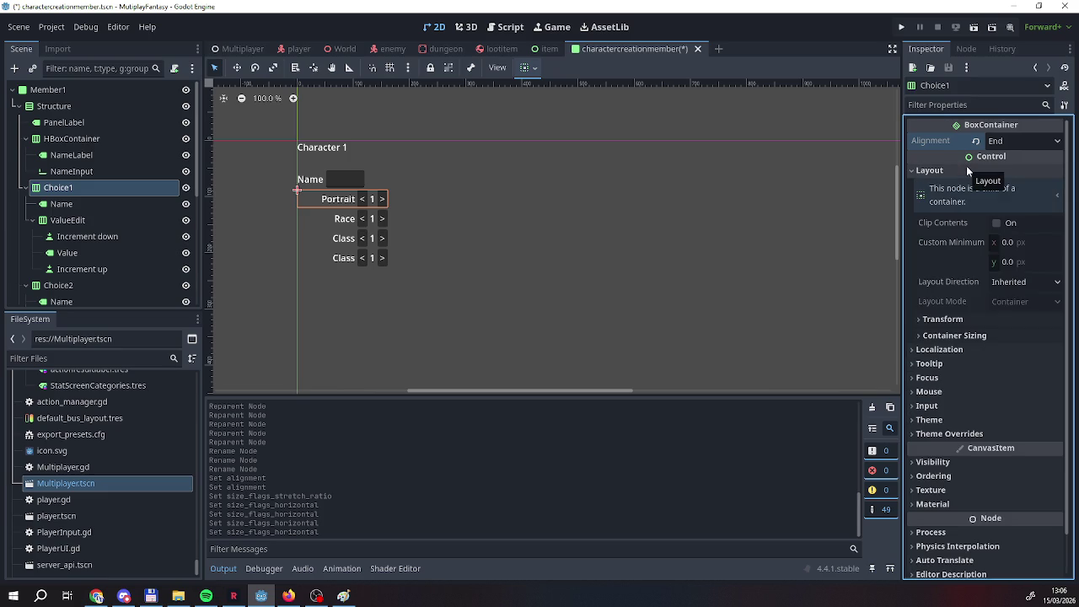
Expand Theme Overrides > Constants to reveal Choice1's separation value of 0.
left_click(918, 349)
left_click(918, 395)
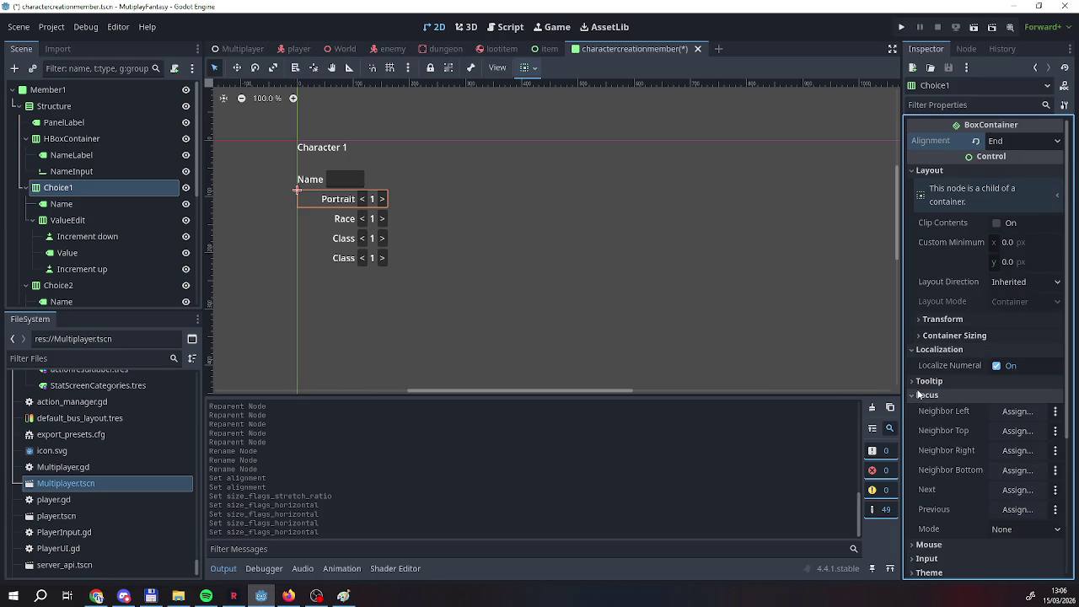
left_click(919, 382)
left_click(919, 382)
left_click(919, 395)
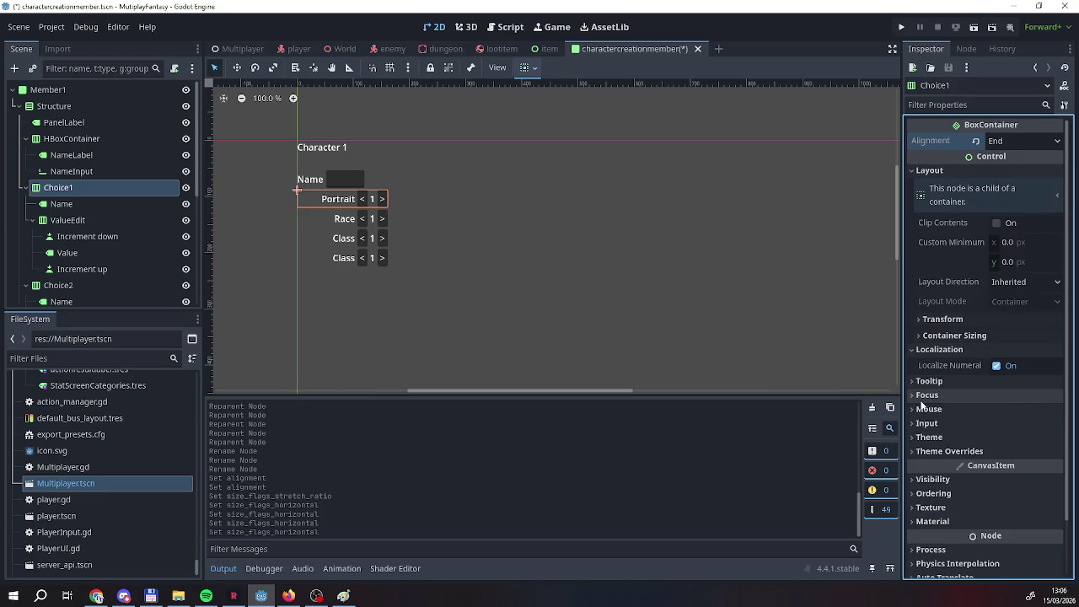
left_click(927, 436)
left_click(927, 436)
left_click(925, 451)
left_click(923, 453)
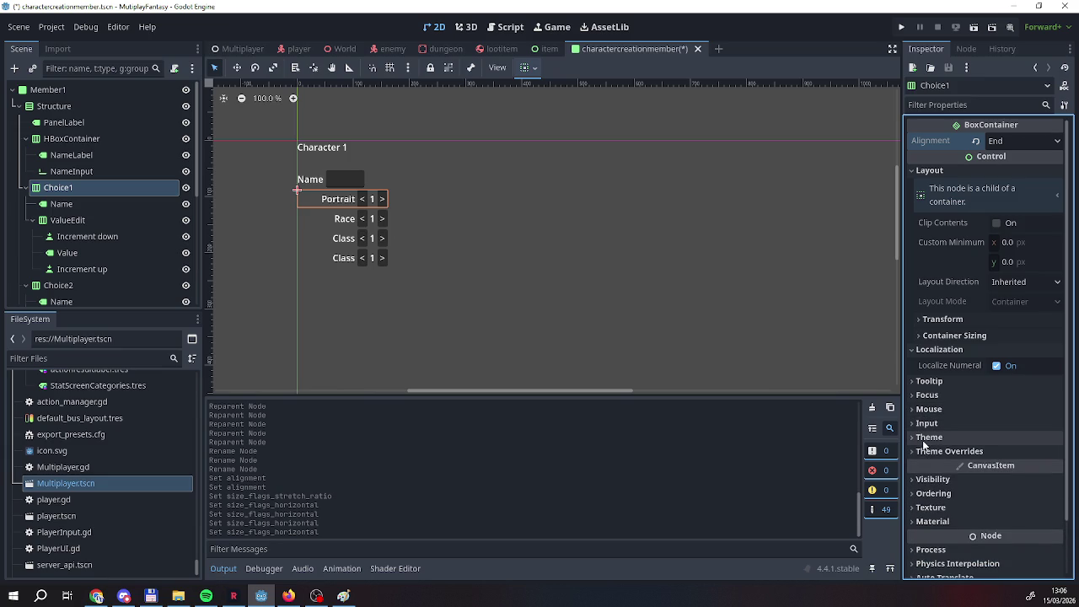
left_click(924, 454)
left_click(921, 468)
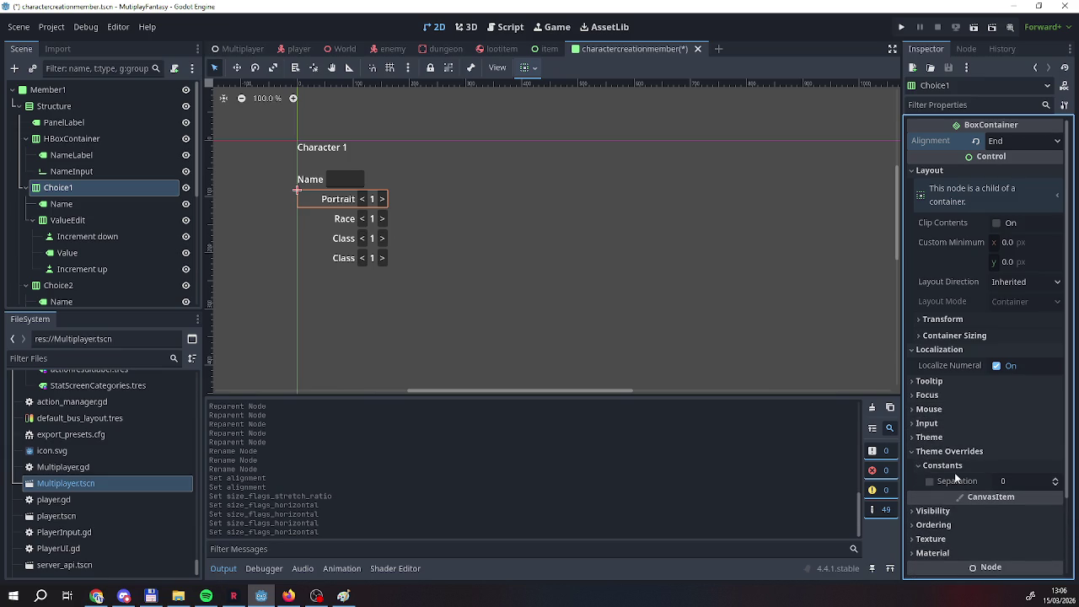
Enable Choice1's Separation override and raise its value to 40.
left_click(930, 481)
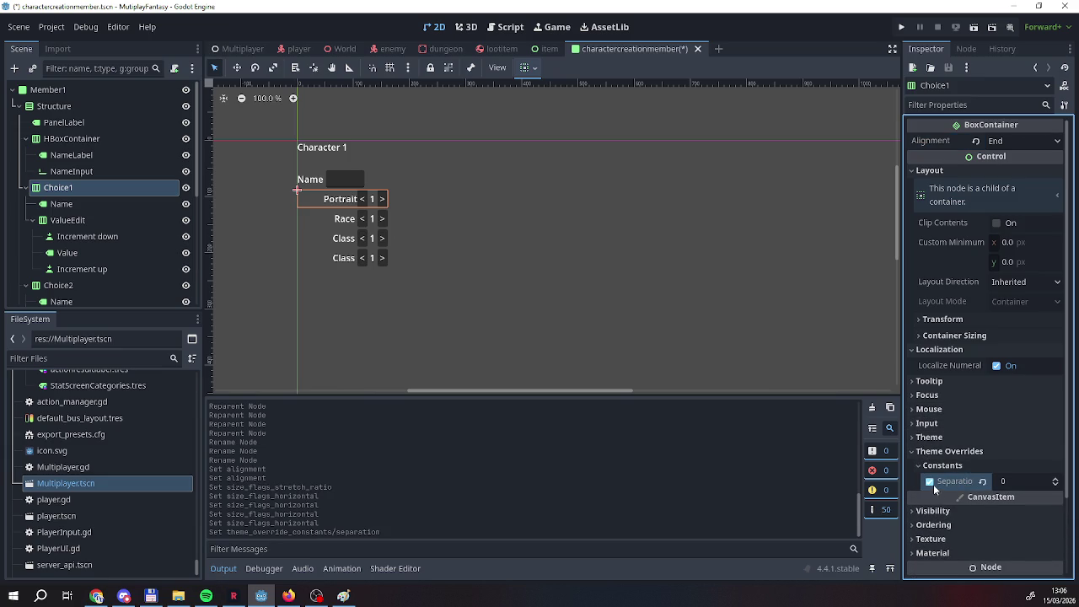
left_click(1055, 478)
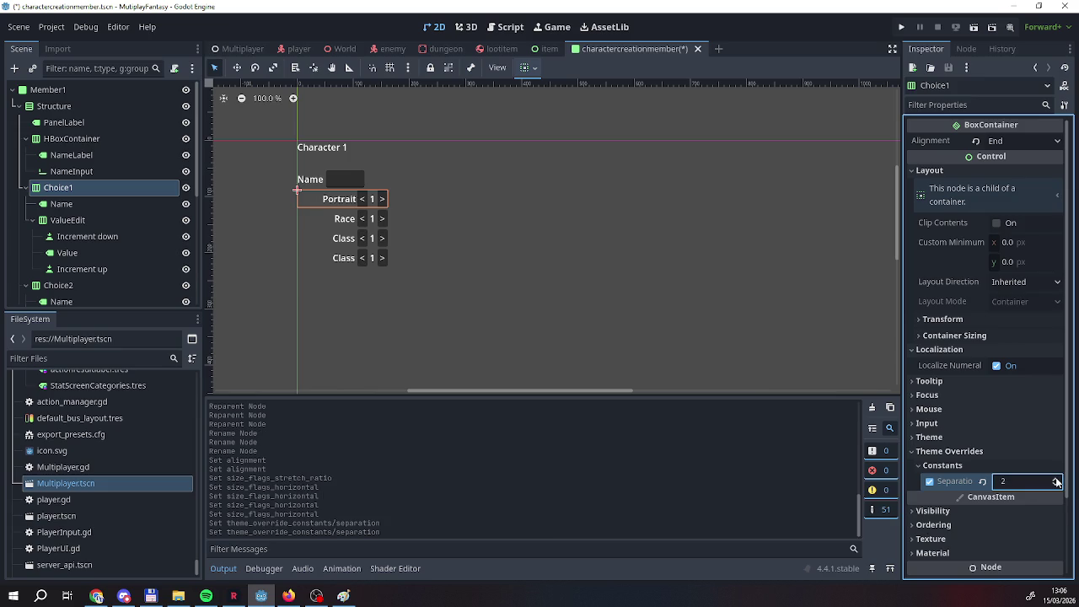
left_click(1056, 479)
left_click(1056, 480)
left_click(1056, 479)
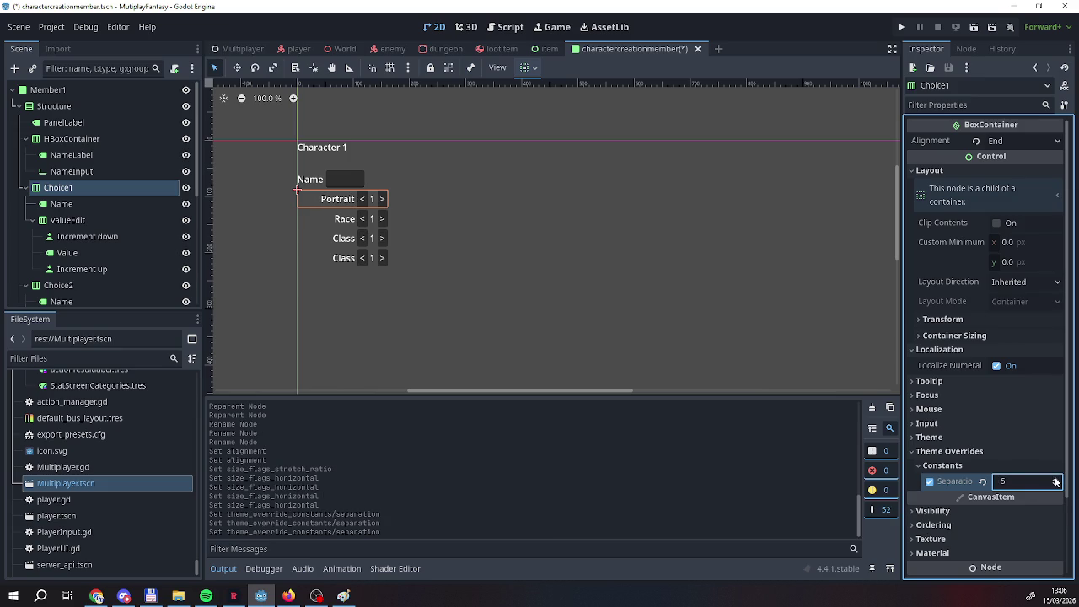
left_click(1028, 481)
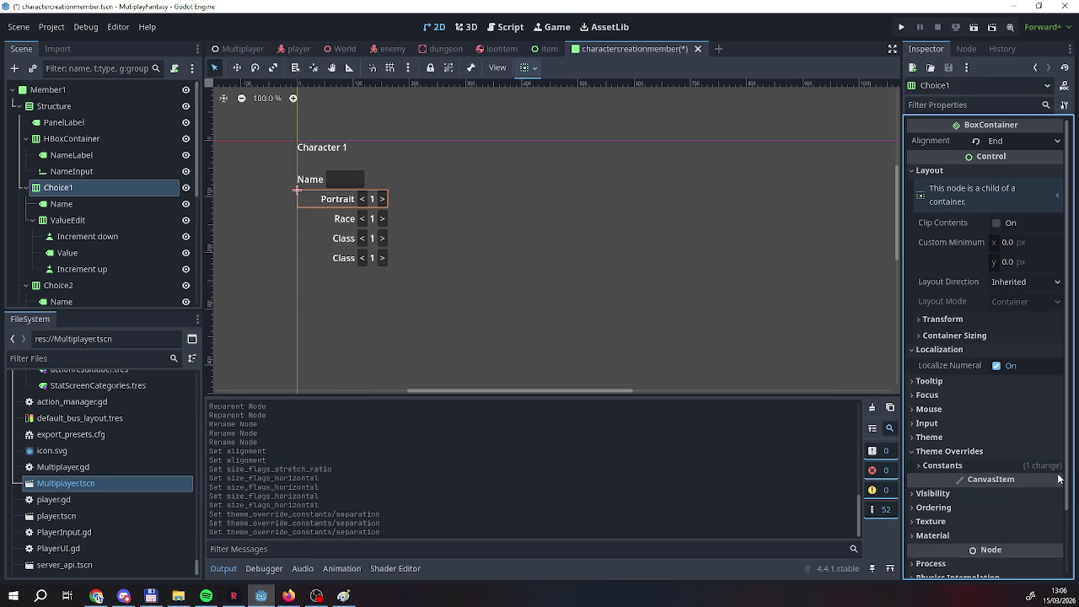
left_click(1054, 478)
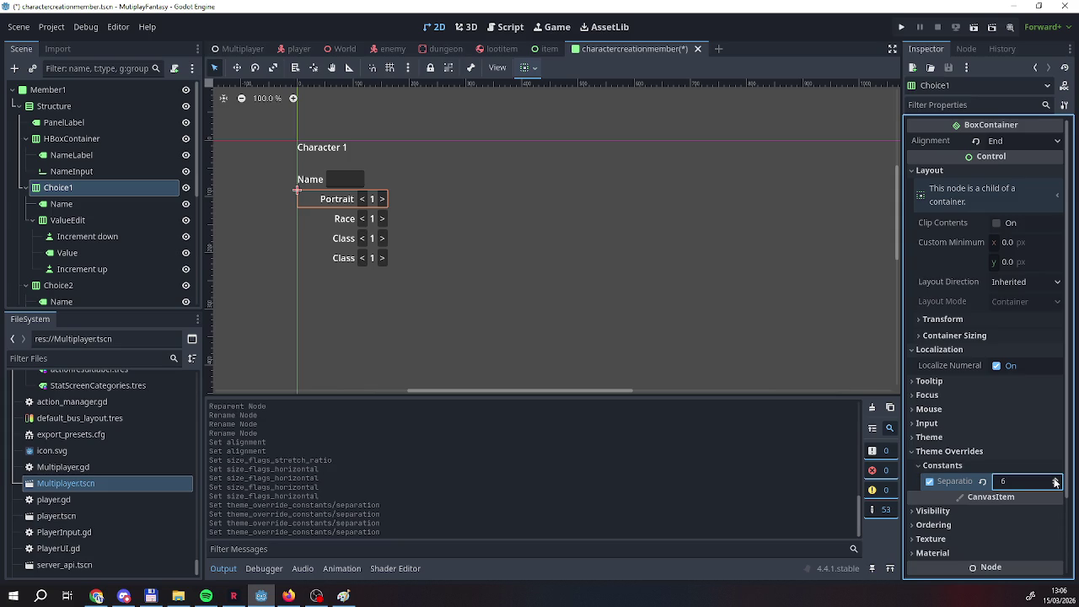
scroll(1054, 481, "up", 9)
scroll(1054, 481, "up", 2)
scroll(1055, 481, "up", 11)
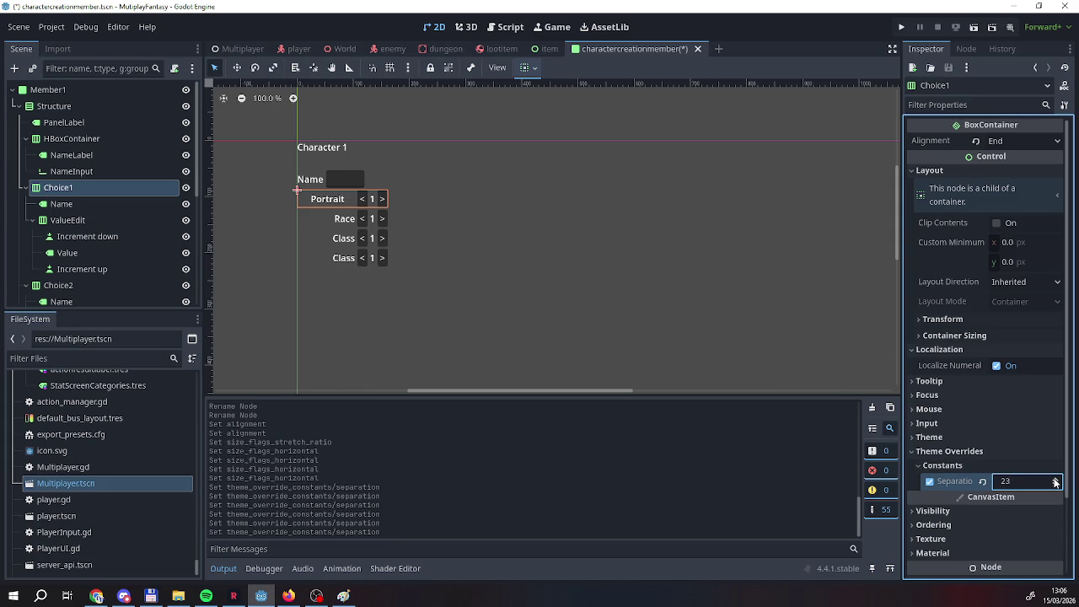
scroll(1054, 481, "up", 2)
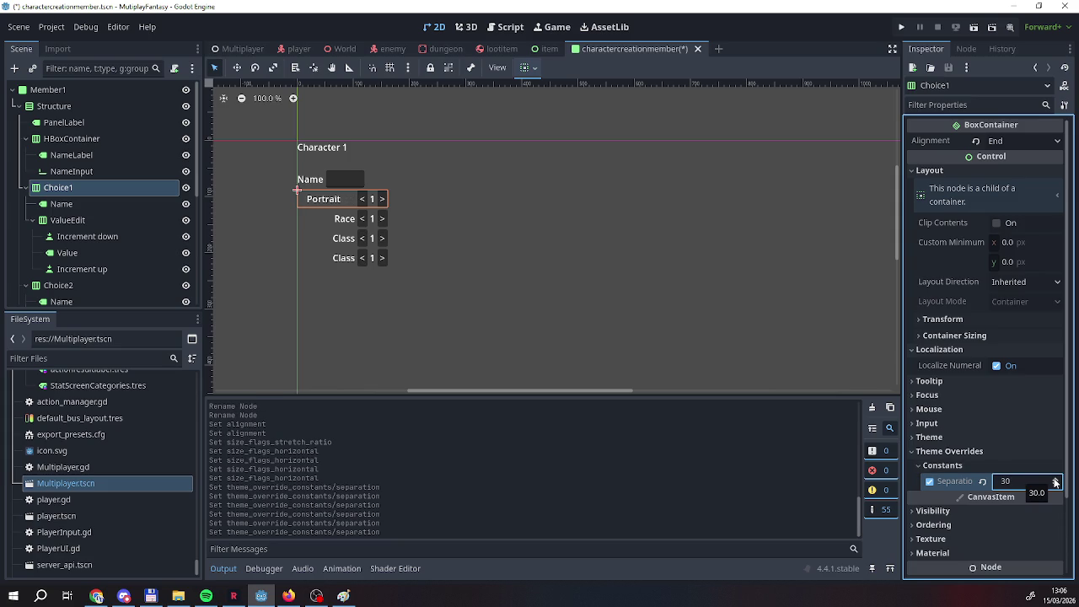
scroll(1054, 481, "up", 9)
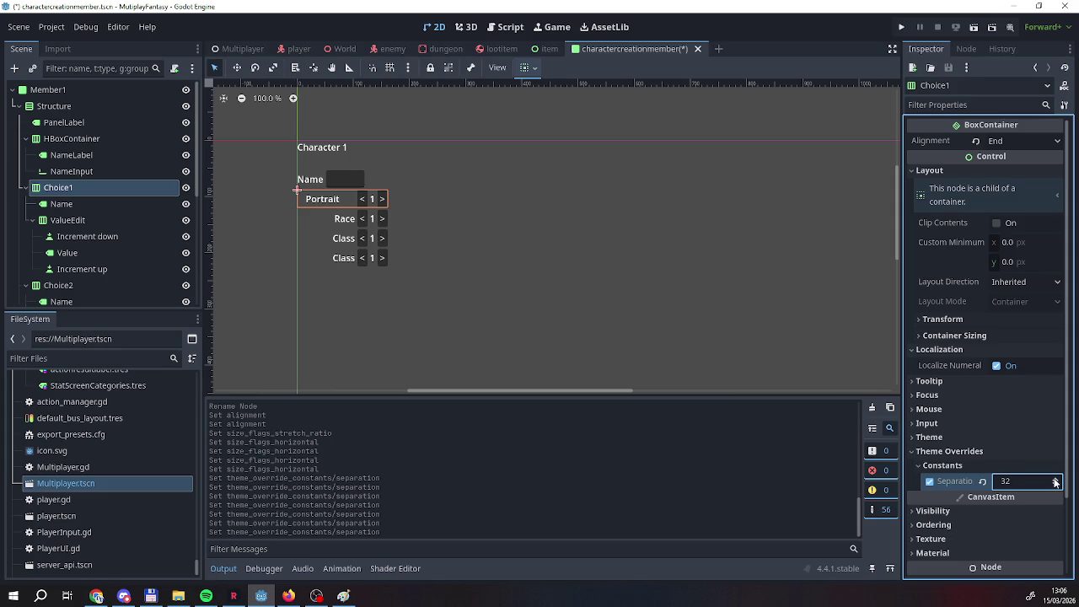
scroll(1054, 481, "up", 1)
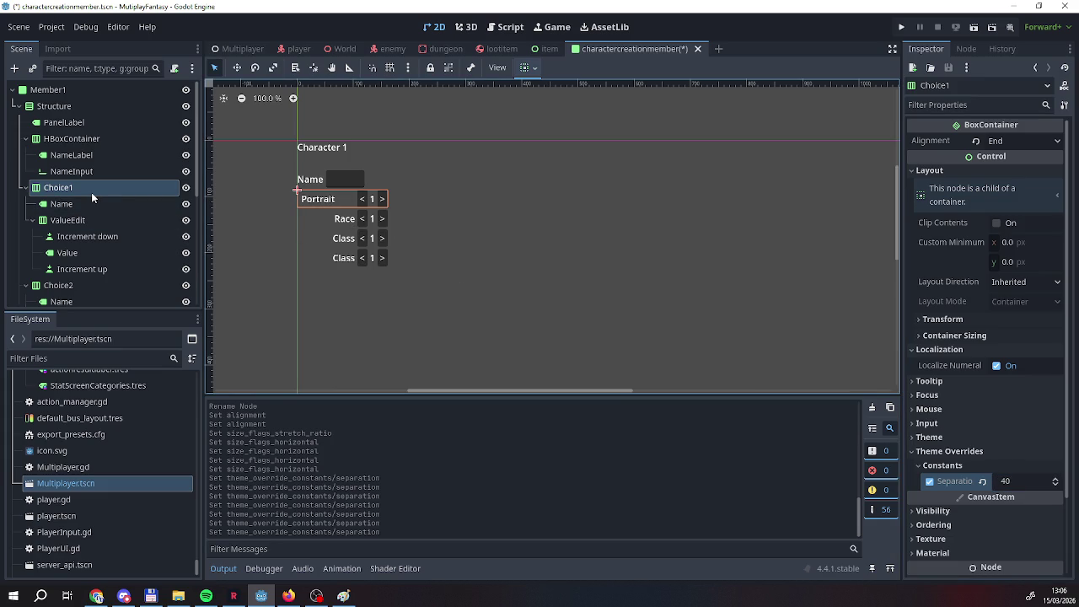
right_click(934, 481)
left_click(942, 489)
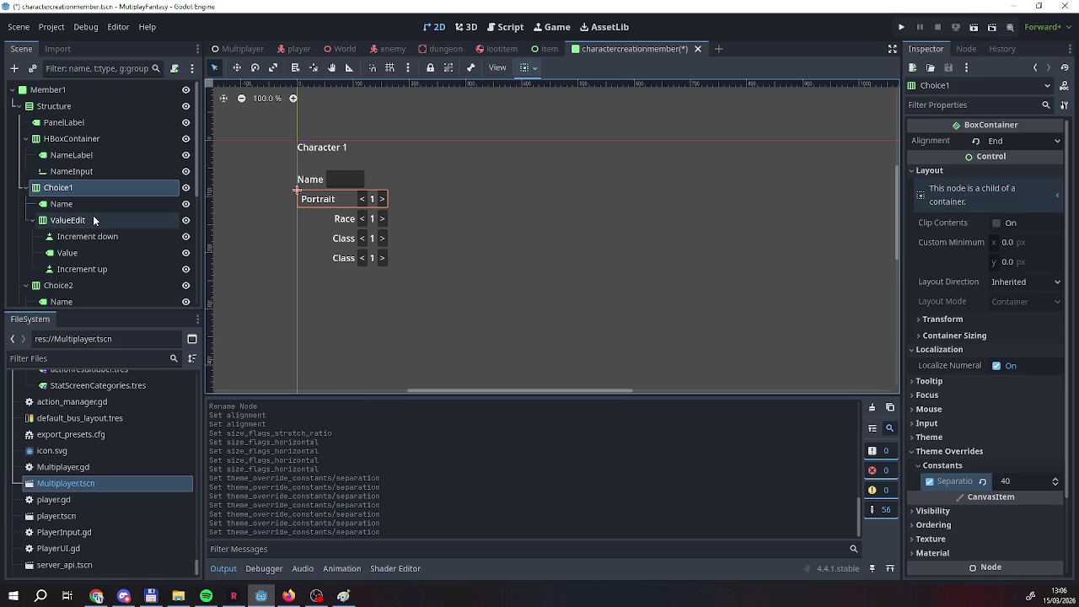
scroll(68, 206, "down", 2)
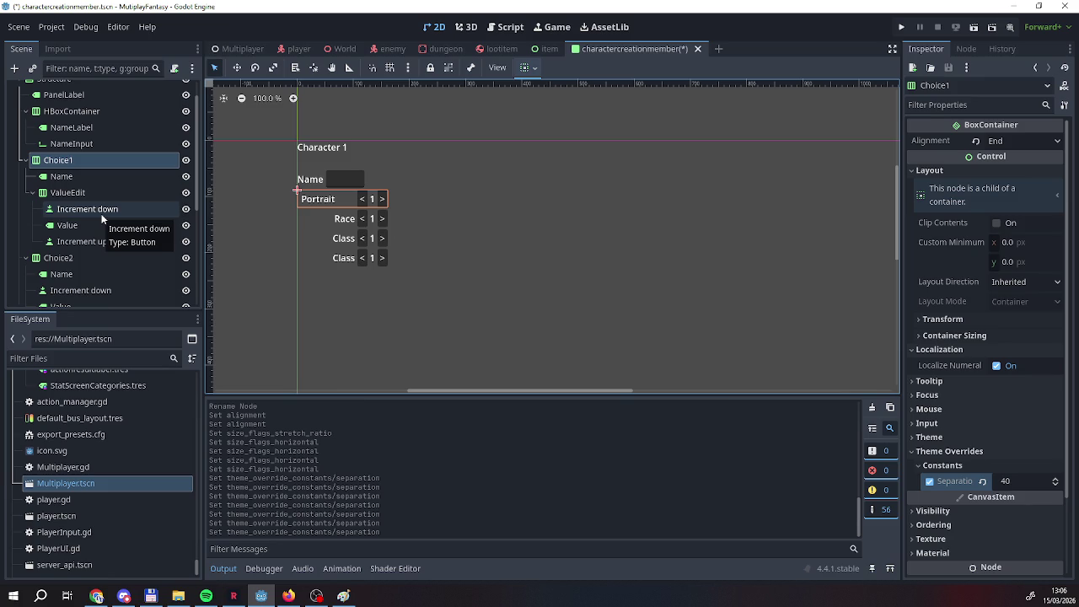
scroll(101, 219, "down", 2)
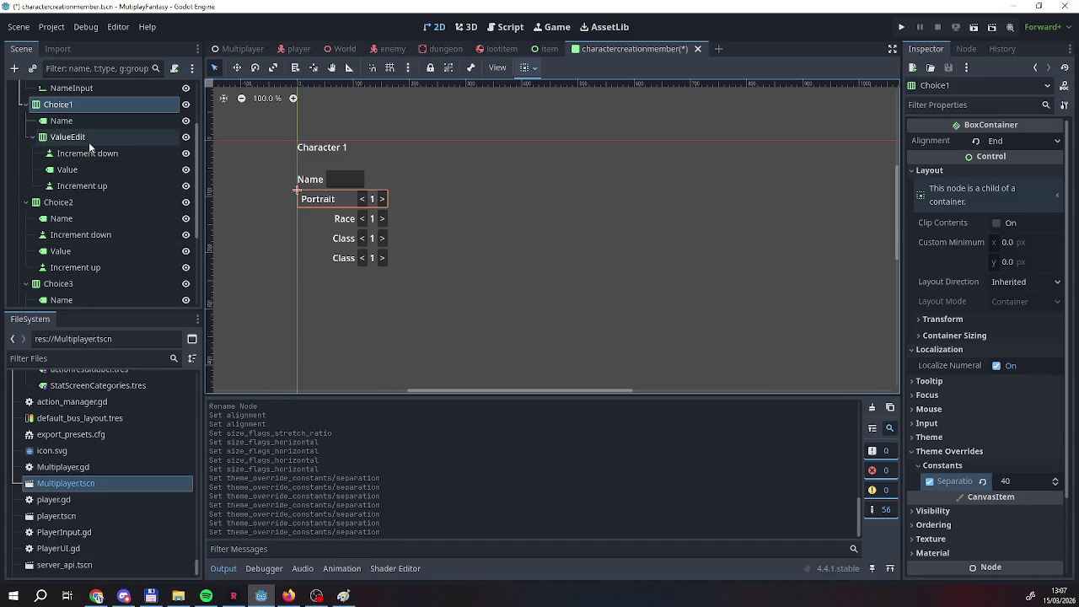
right_click(88, 107)
key("Escape")
left_click(60, 203)
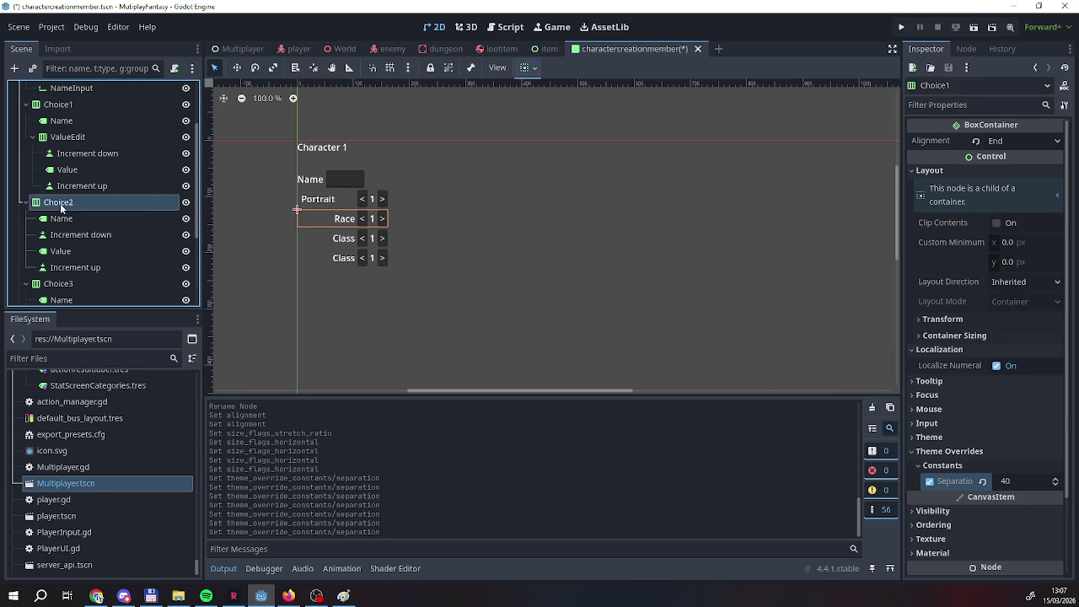
left_click(62, 107)
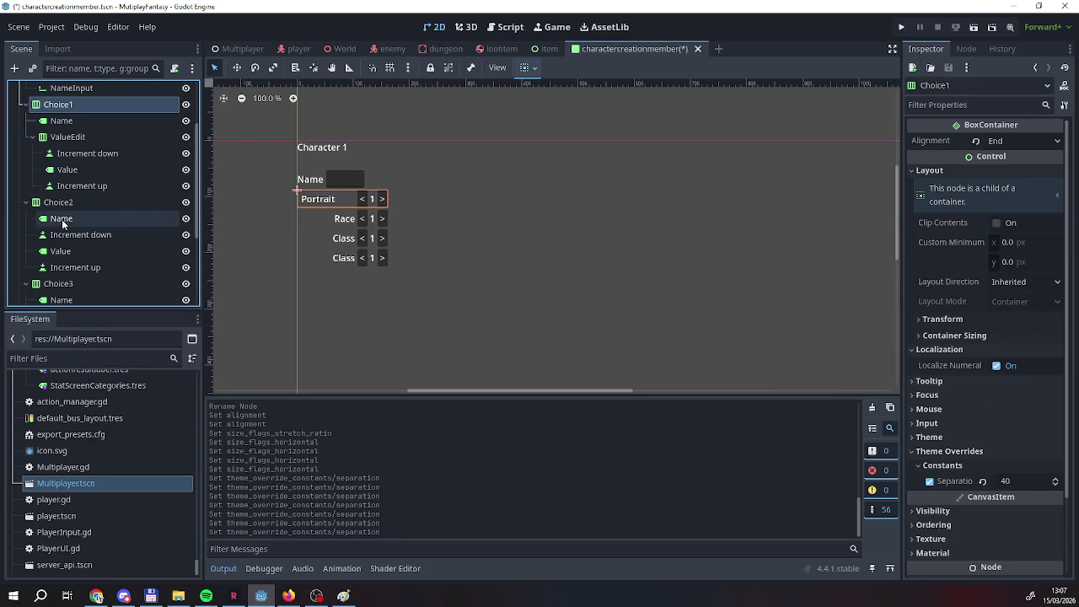
scroll(64, 156, "up", 3)
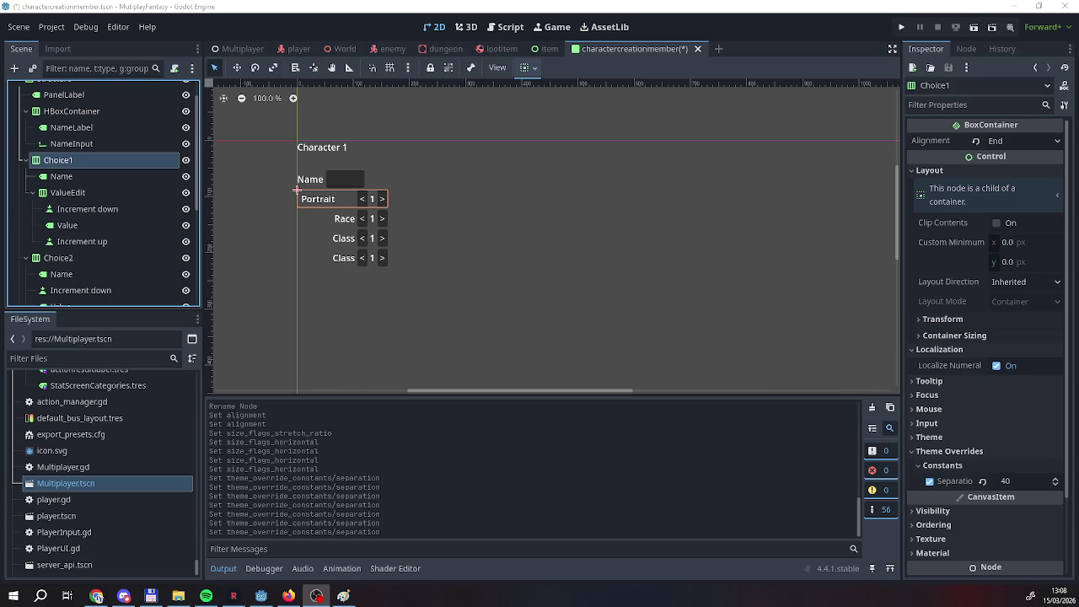
left_click(366, 387)
Revert Choice1's Separation override so it returns to the default 0.
left_click(369, 221)
left_click(331, 217)
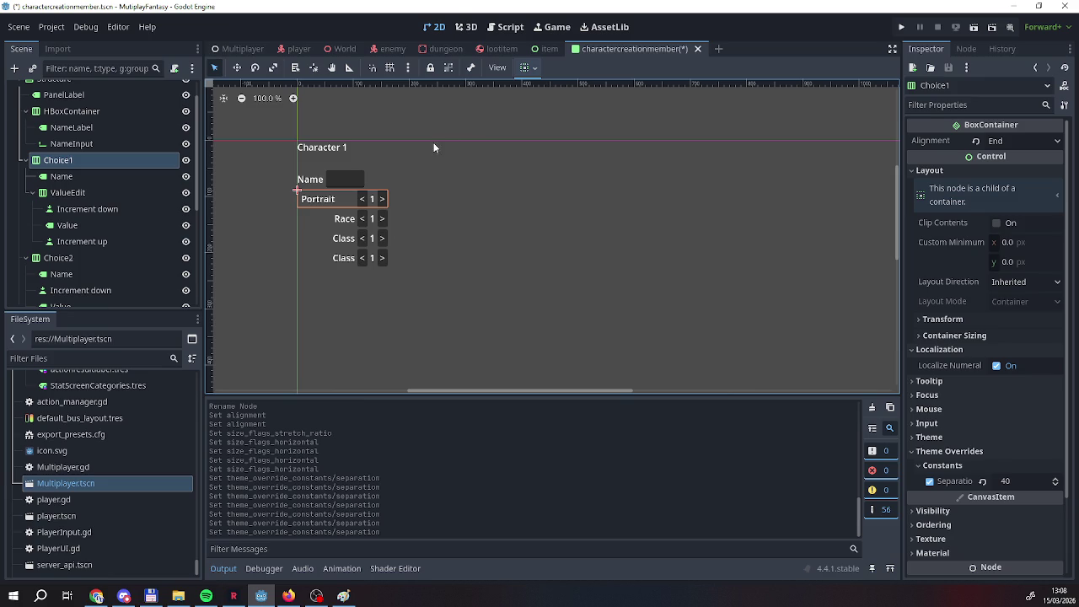
left_click(982, 481)
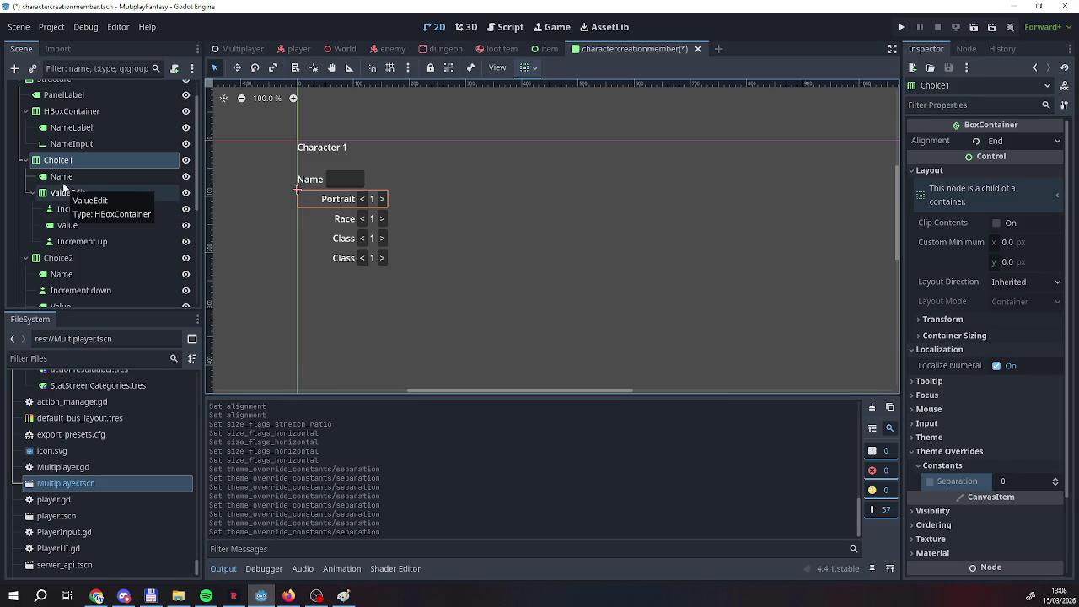
right_click(60, 255)
left_click(62, 190)
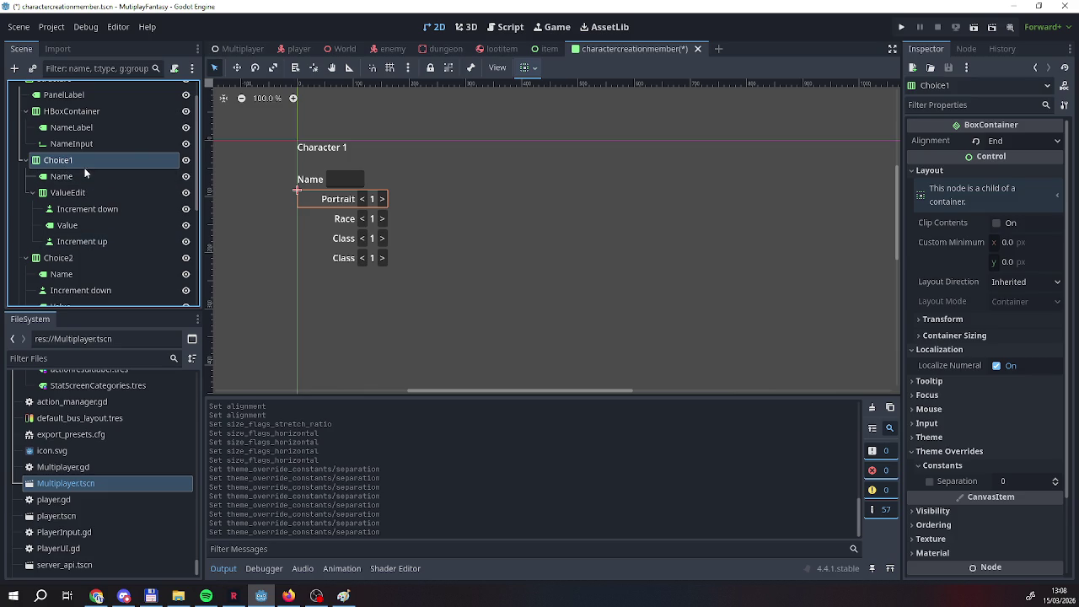
right_click(82, 166)
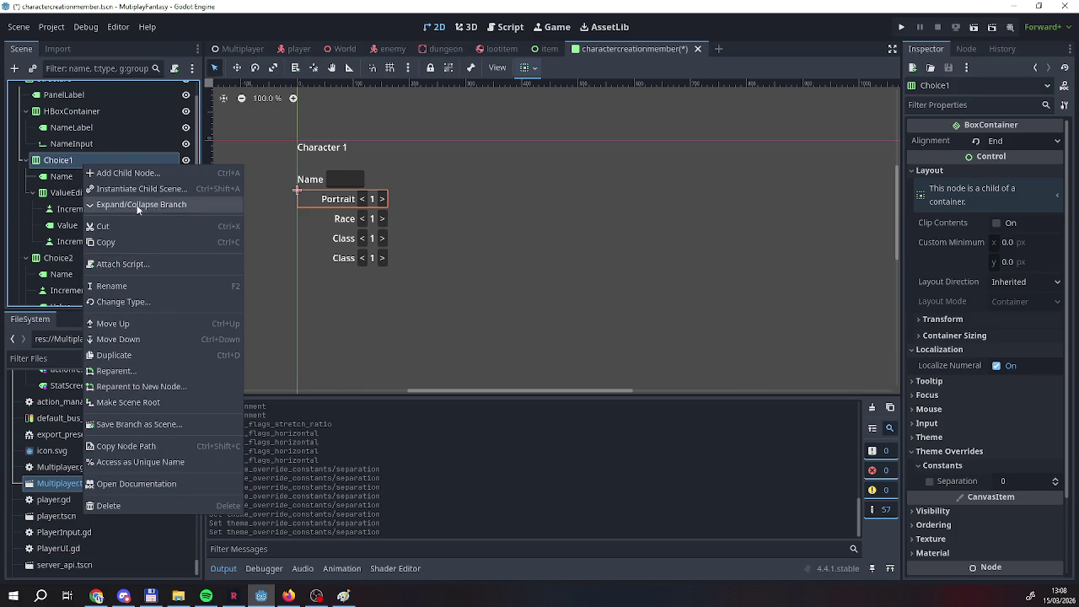
Start saving the Choice1 branch as a scene named stats.tscn.
left_click(129, 425)
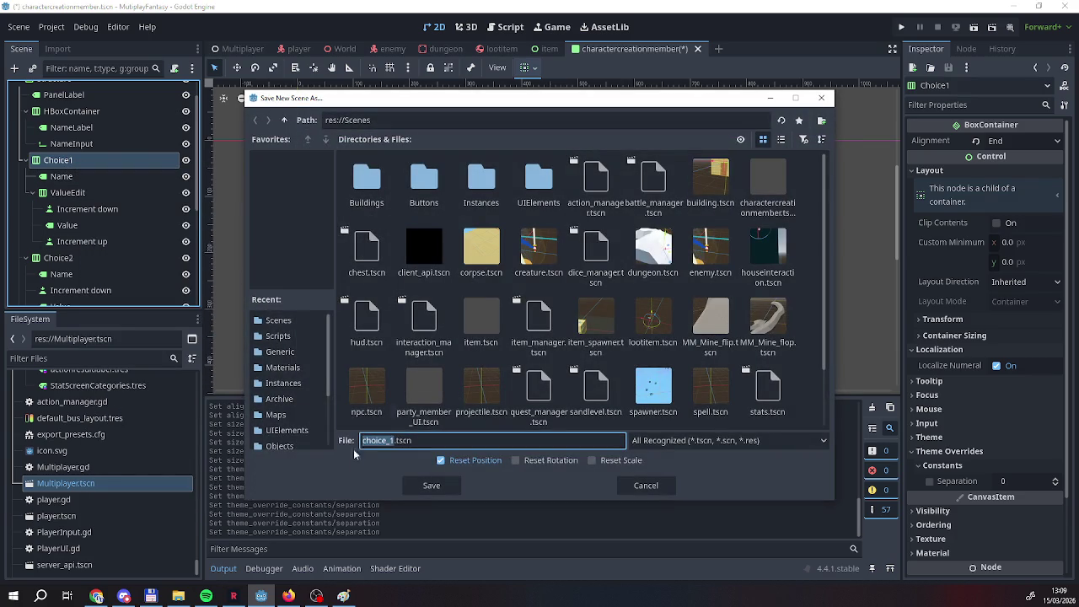
scroll(300, 411, "down", 3)
scroll(299, 411, "up", 3)
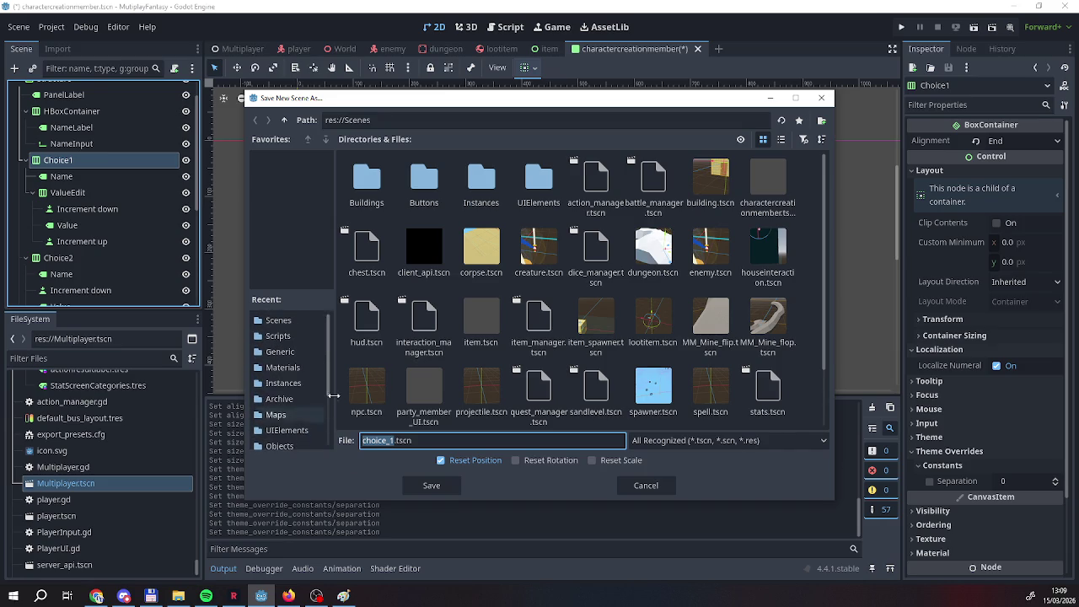
right_click(801, 424)
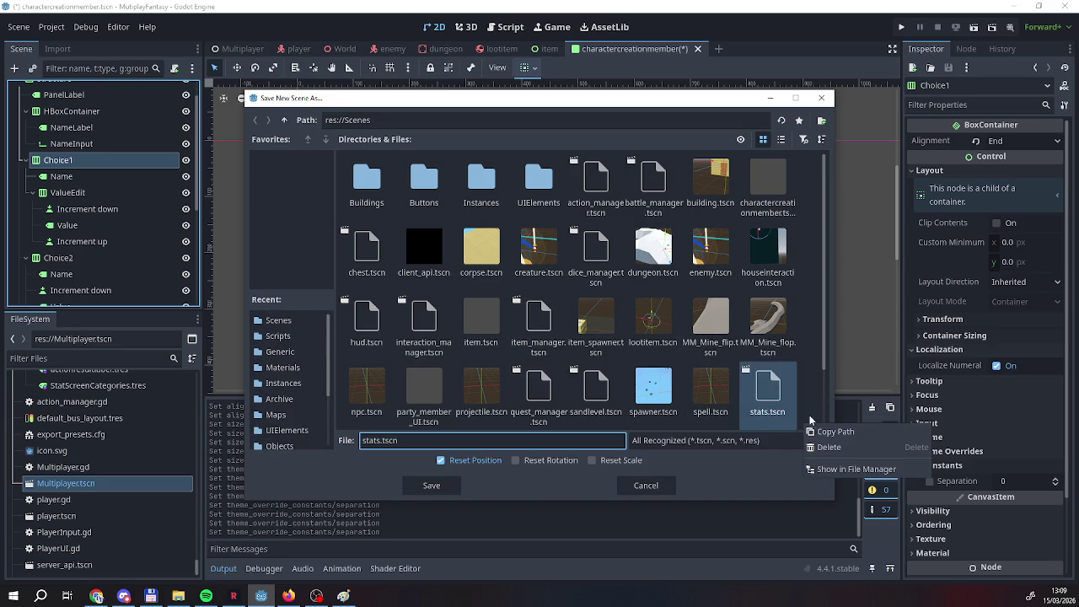
left_click(812, 412)
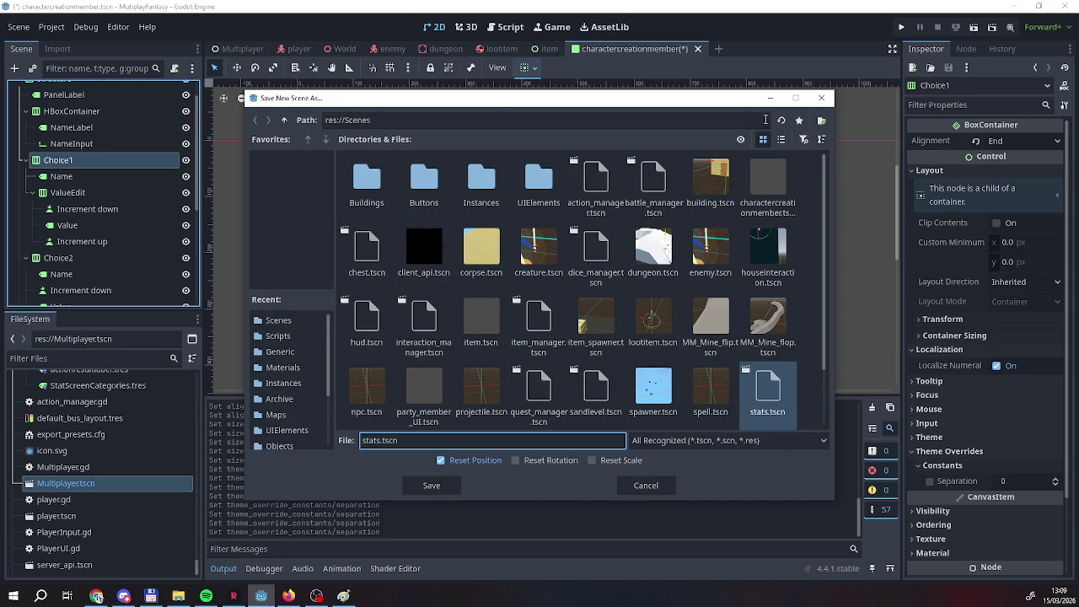
Create an Experiments folder and save stats.tscn inside it.
scroll(383, 320, "down", 1)
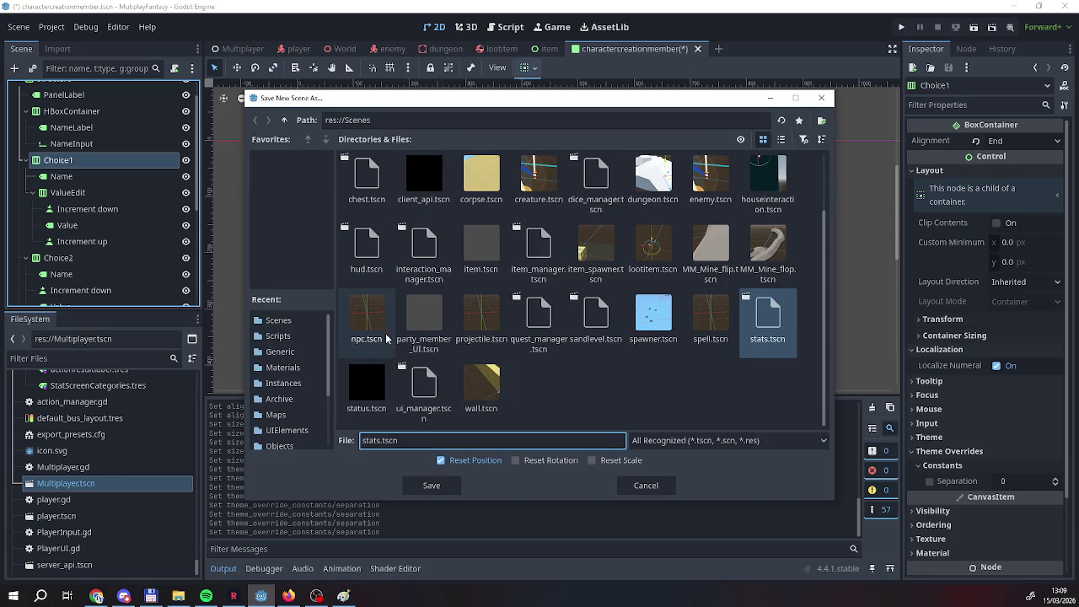
right_click(585, 392)
left_click(615, 401)
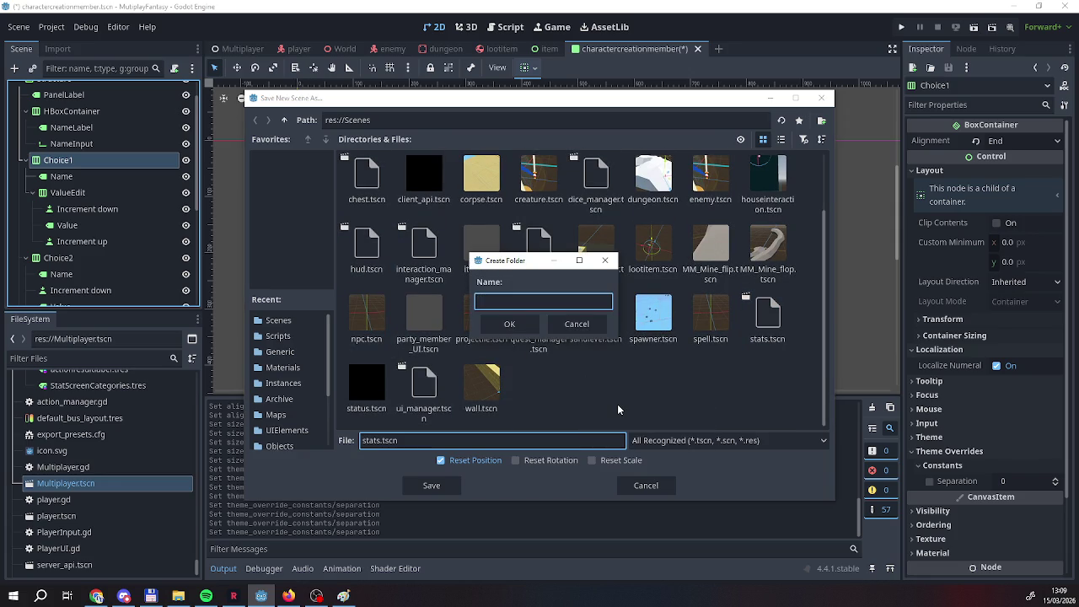
type("Experiem")
key("BackSpace")
key("BackSpace")
type("ments")
key("Return")
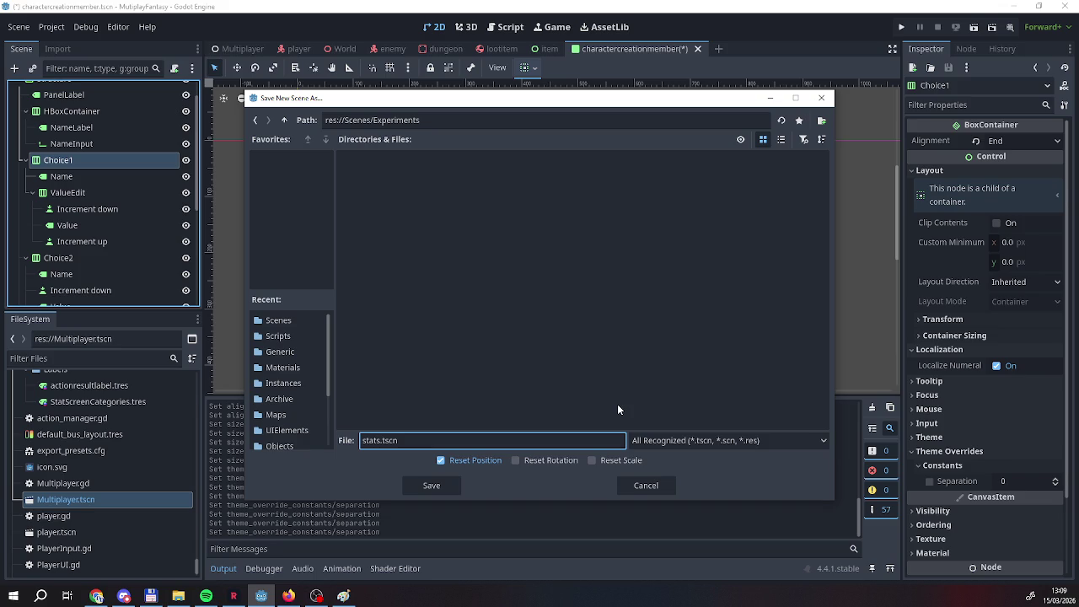
left_click(438, 487)
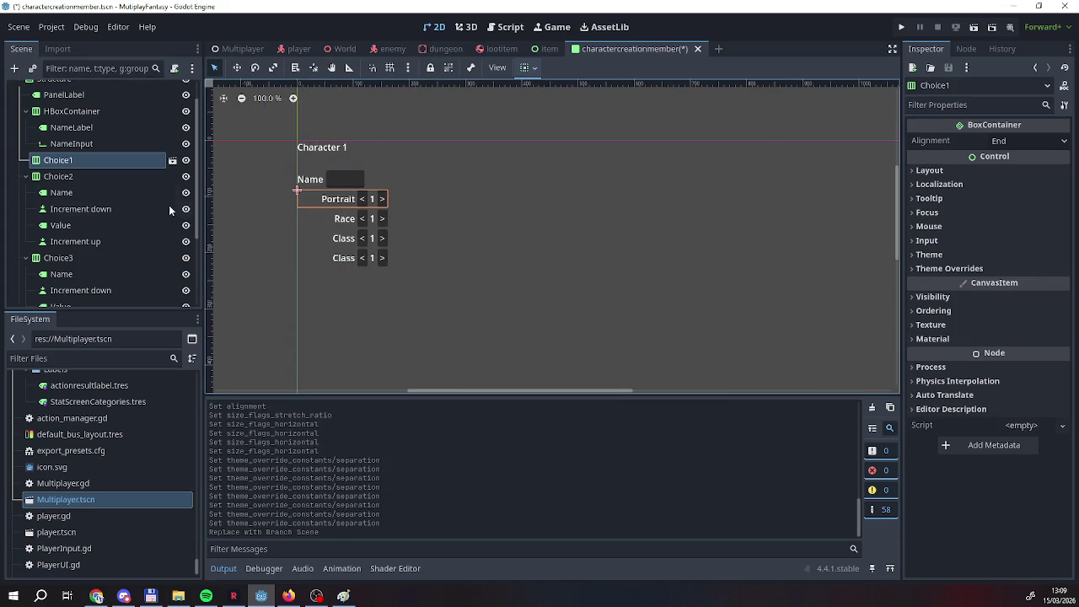
Delete the Choice1 Portrait row from the Scene tree.
right_click(66, 164)
left_click(103, 578)
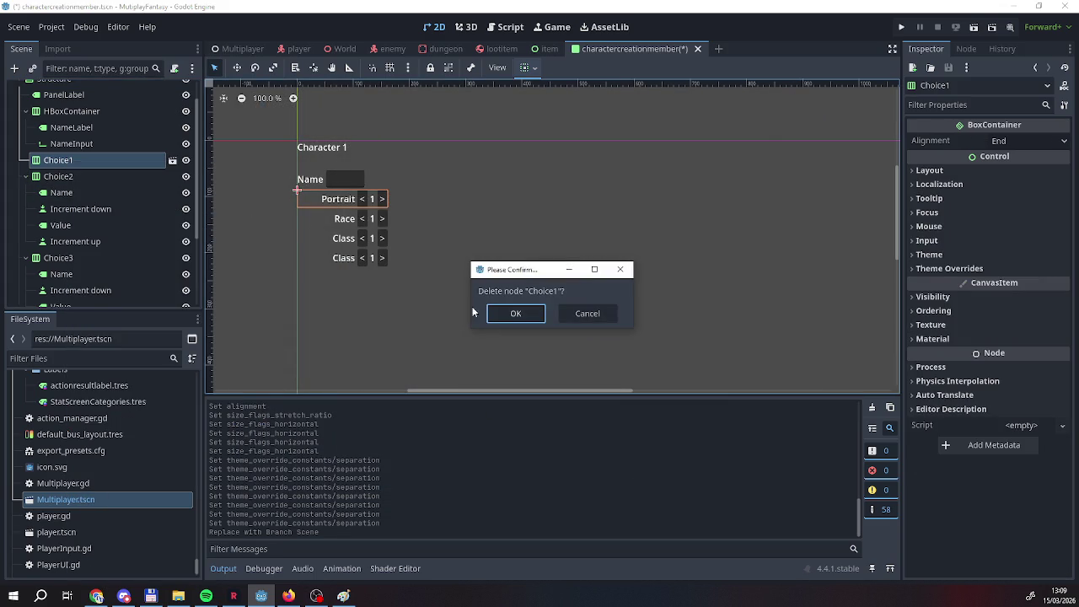
left_click(501, 312)
Duplicate the Choice2 Race row, rename the copy Choice1, and move it above Choice2.
right_click(50, 162)
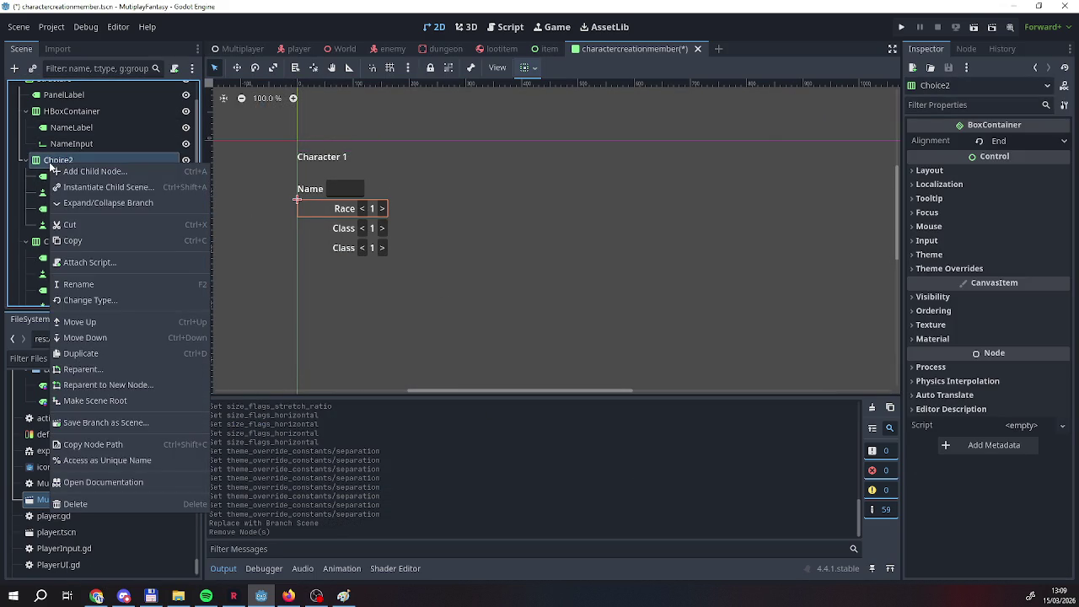
left_click(80, 354)
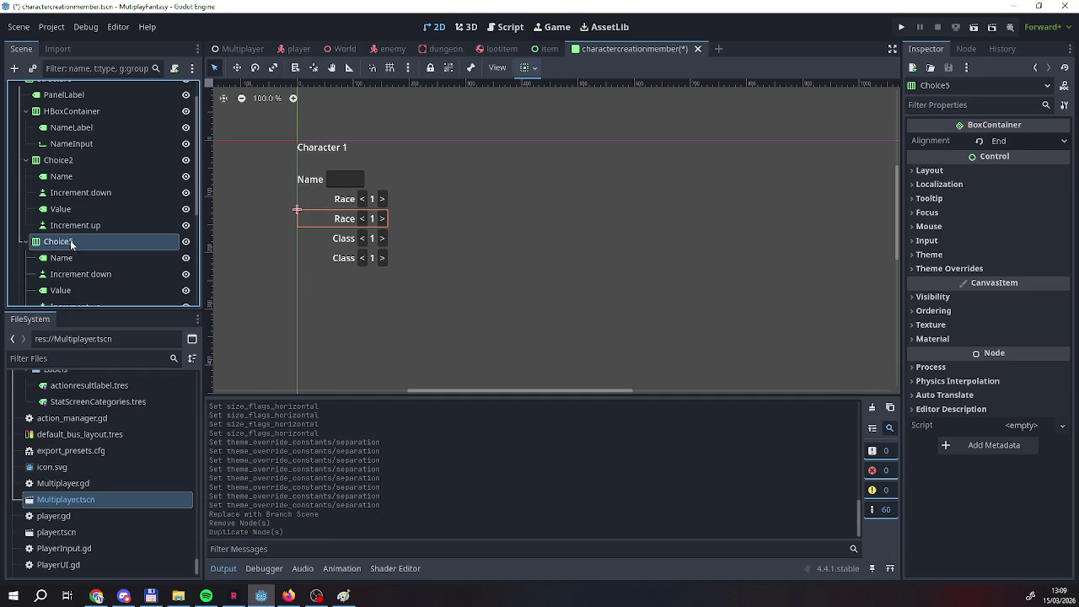
double_click(80, 242)
left_click(79, 241)
key("BackSpace")
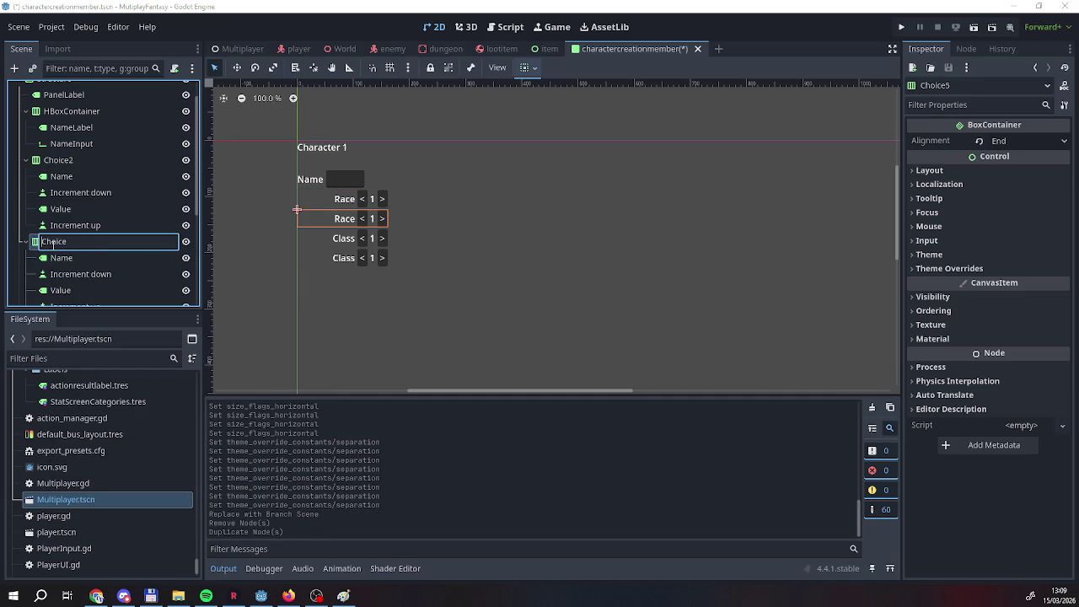
type("1")
key("Return")
left_click(54, 245)
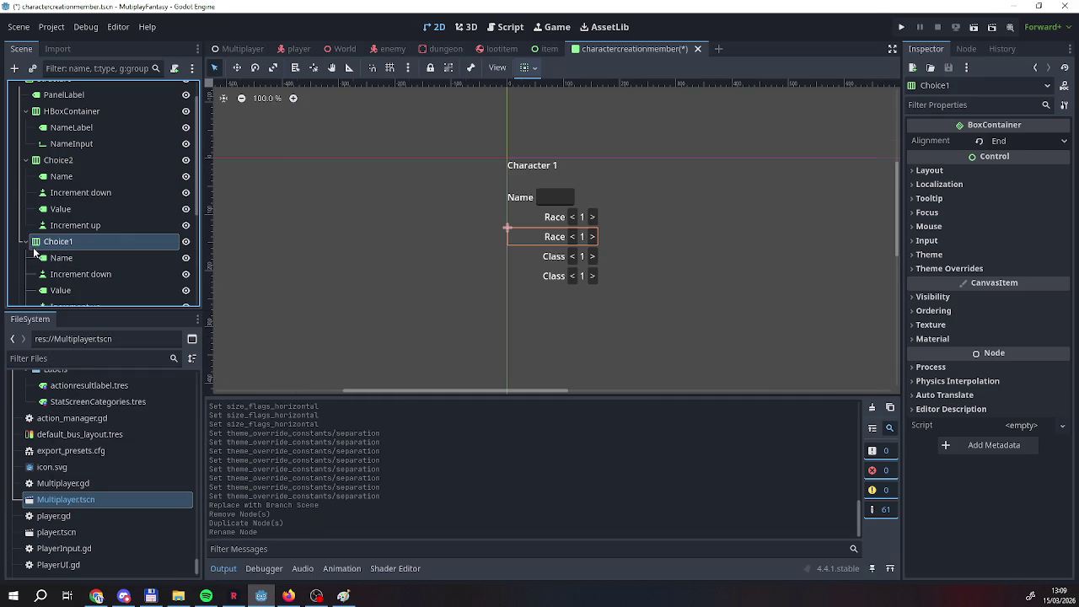
left_click_drag(38, 249, 66, 160)
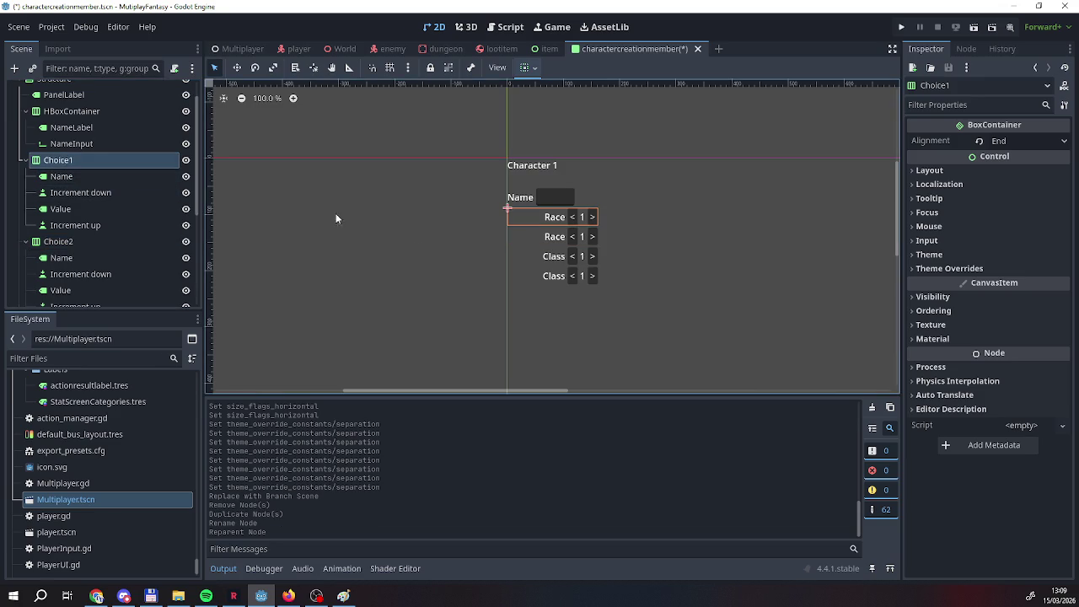
left_click(553, 217)
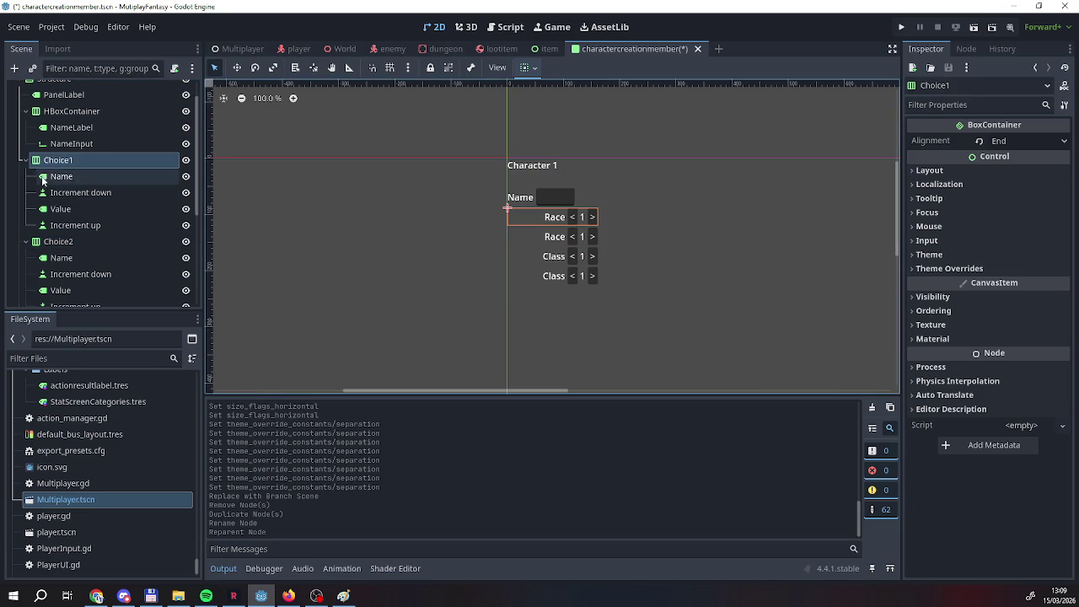
Change the first row's label text back to Portrait.
key("BackSpace")
key("BackSpace")
key("BackSpace")
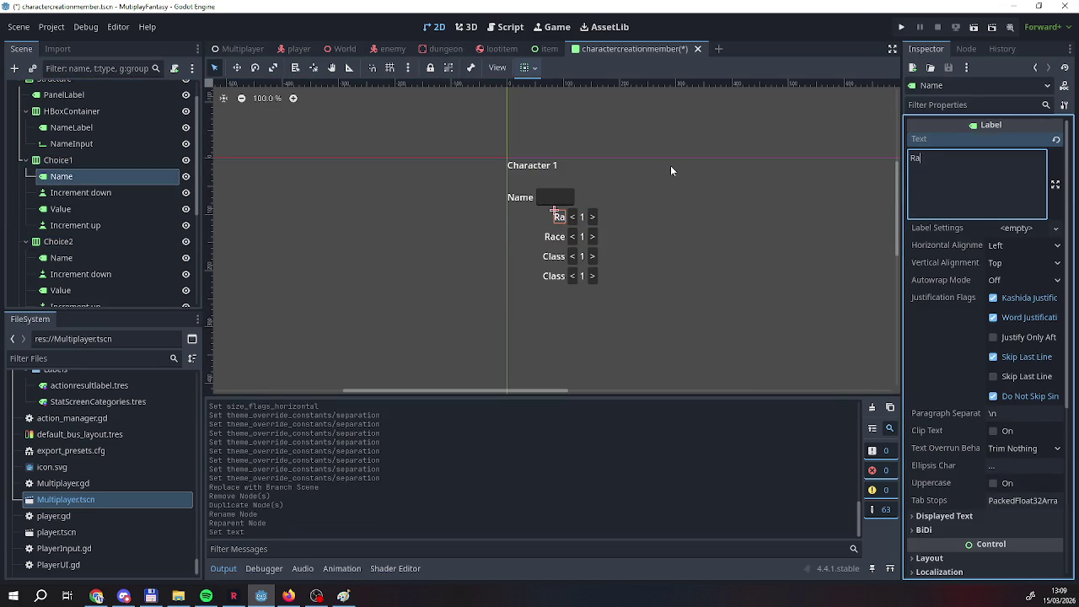
type("Portrait")
scroll(101, 194, "down", 5)
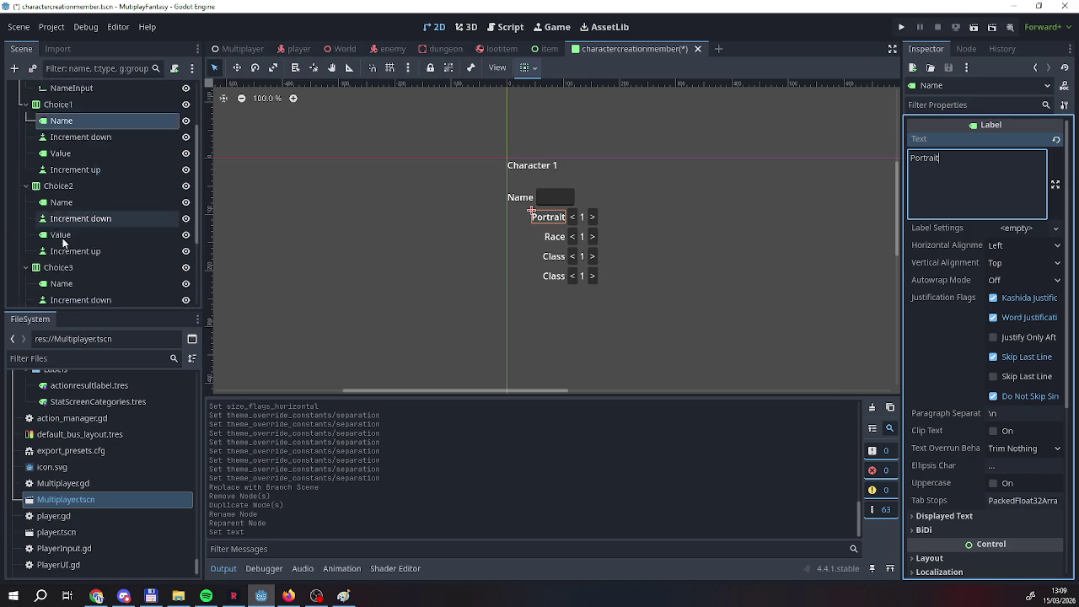
Rename the HBoxContainer holding the name label and input to NameSelection.
left_click(65, 215)
left_click(63, 293)
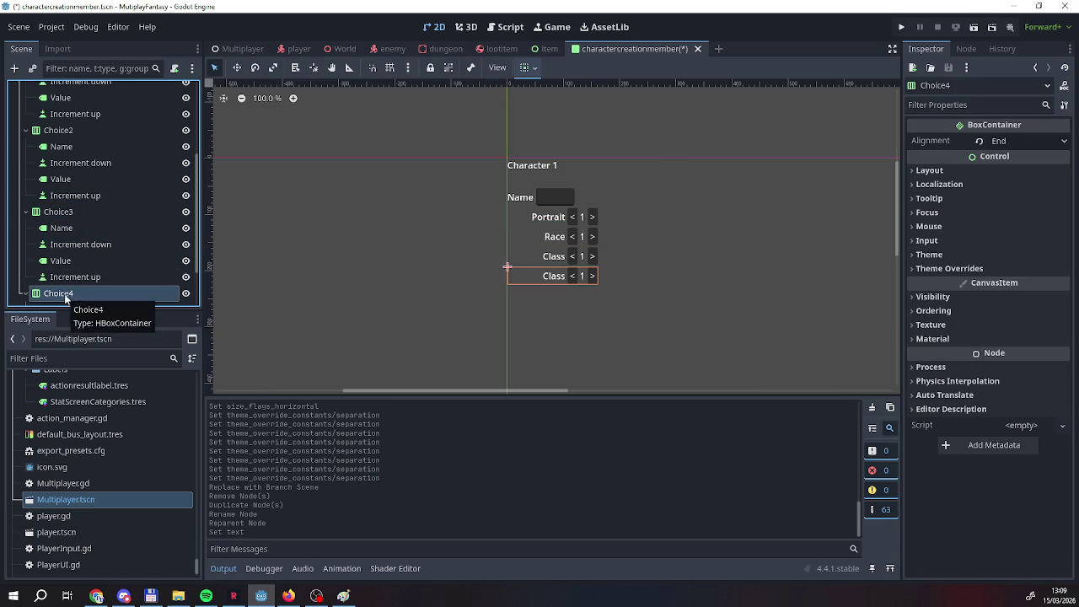
scroll(67, 286, "down", 1)
scroll(68, 252, "up", 6)
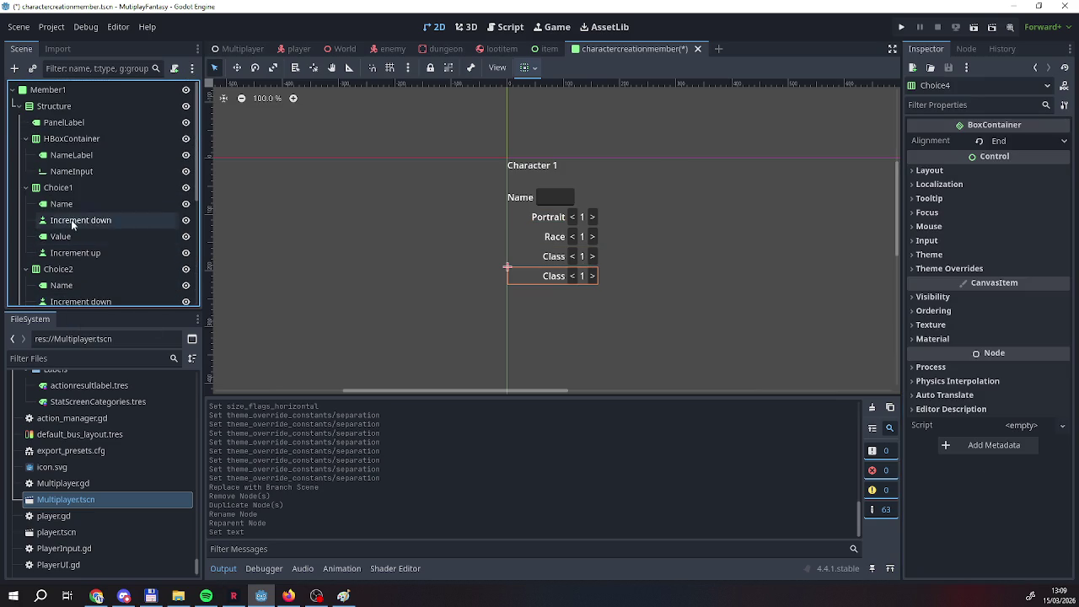
left_click(57, 106)
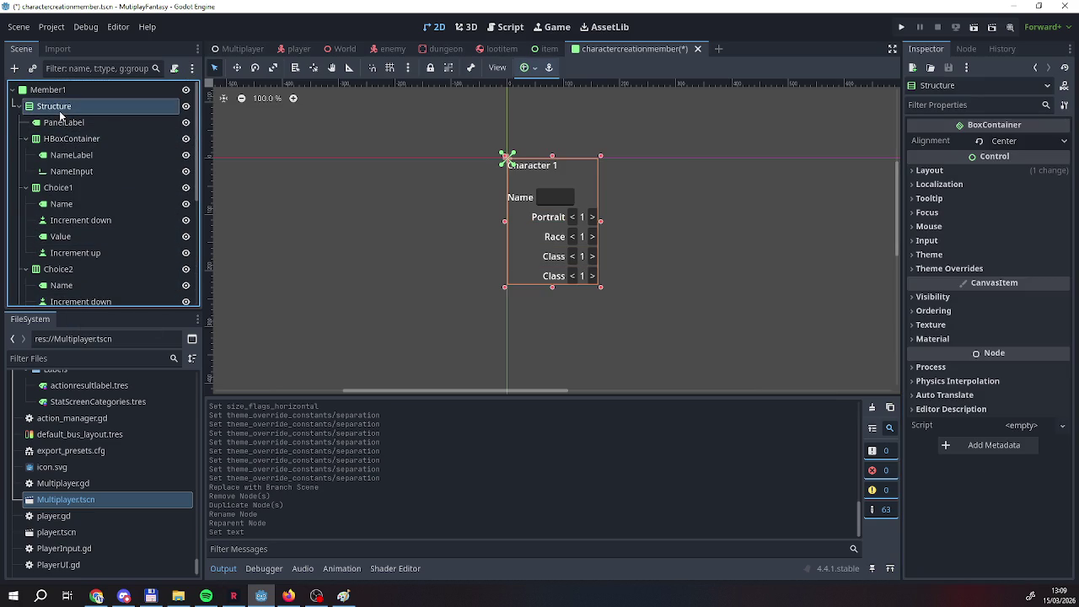
double_click(86, 141)
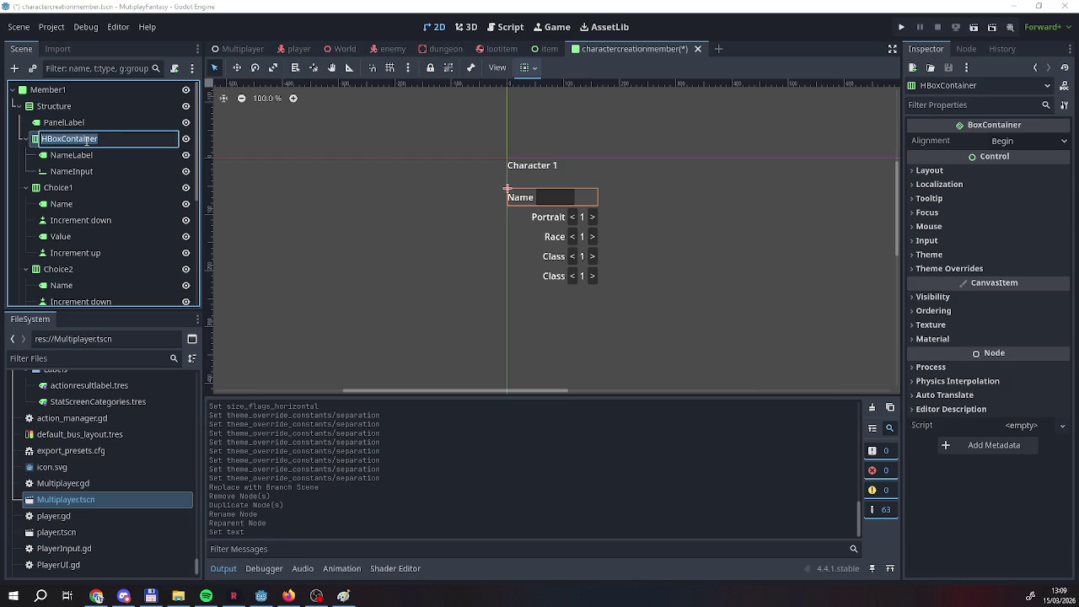
type("NameSelection")
key("Return")
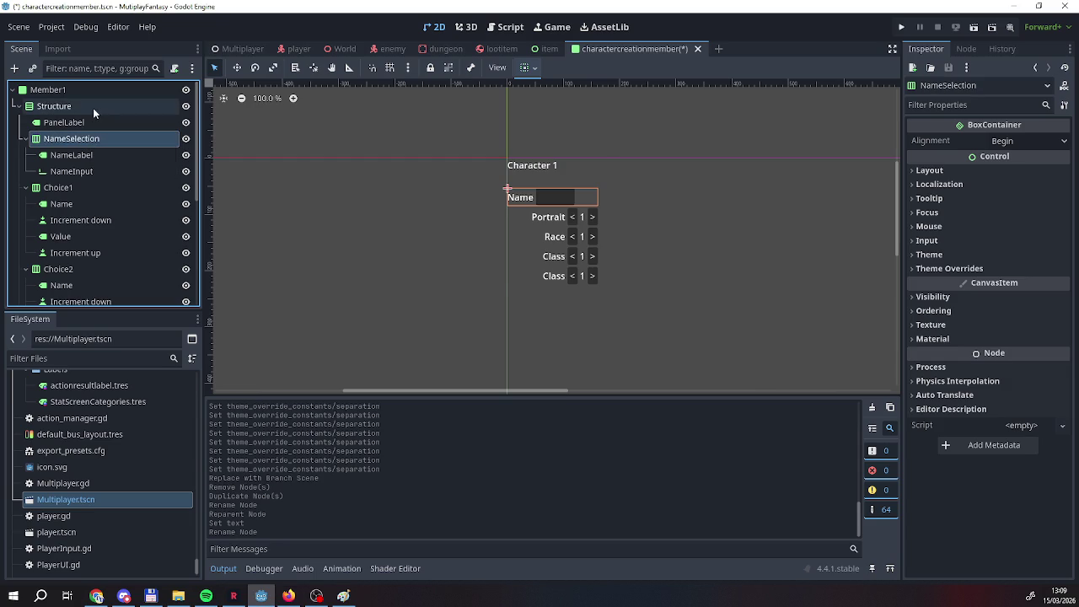
Add a Label under Structure reading 'Character Essentials' and move it just below PanelLabel.
right_click(93, 108)
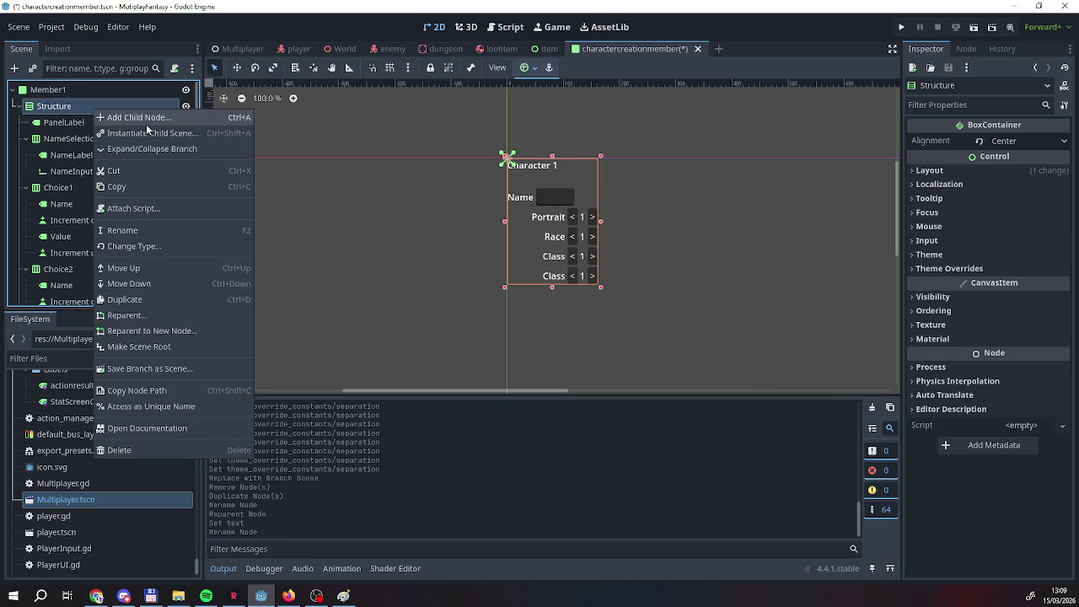
left_click(146, 121)
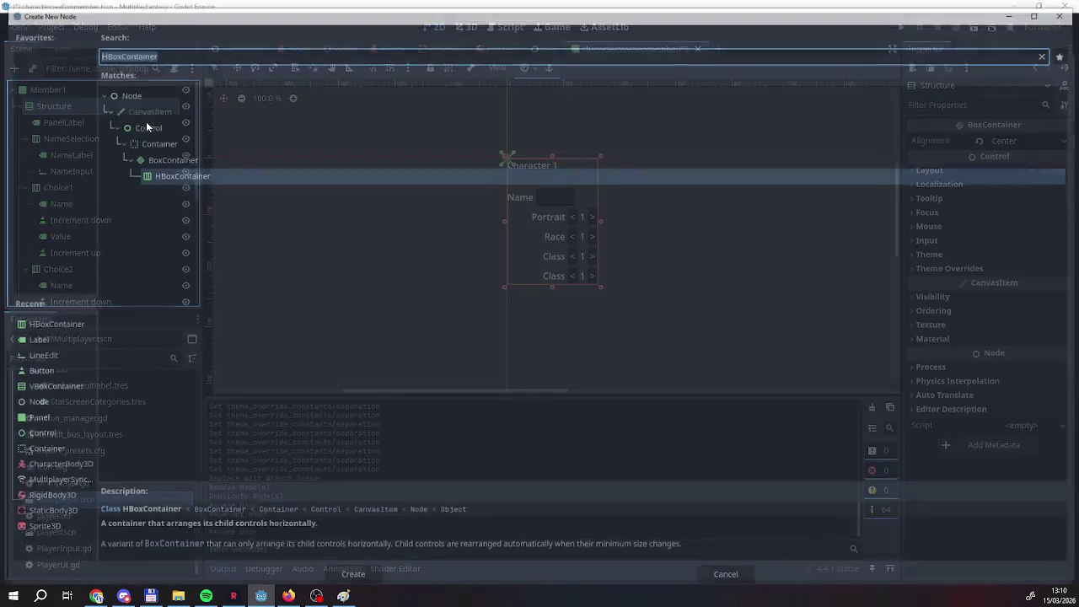
double_click(37, 342)
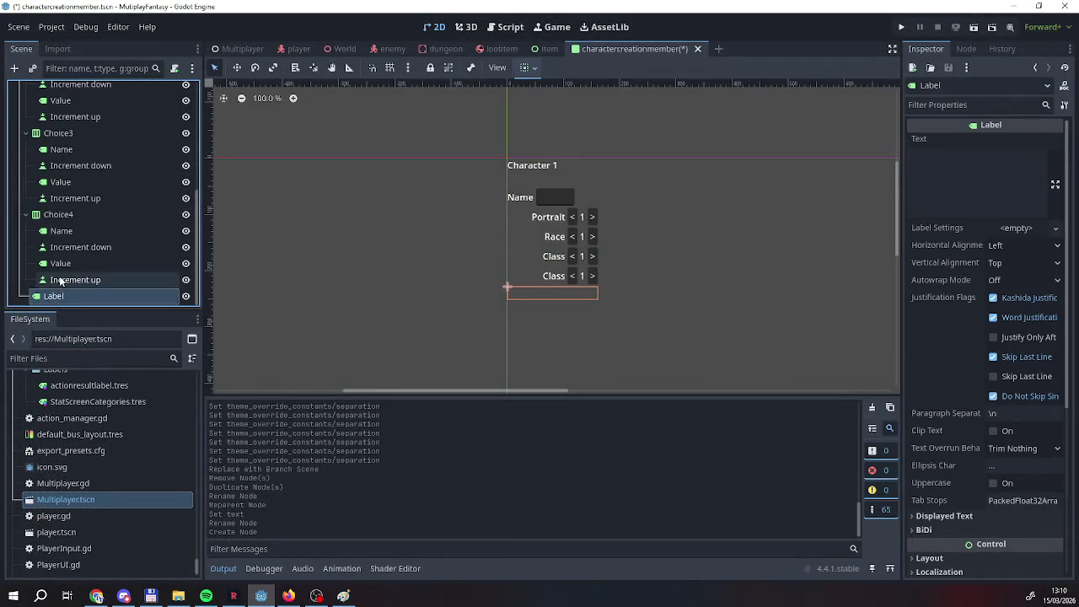
left_click(952, 188)
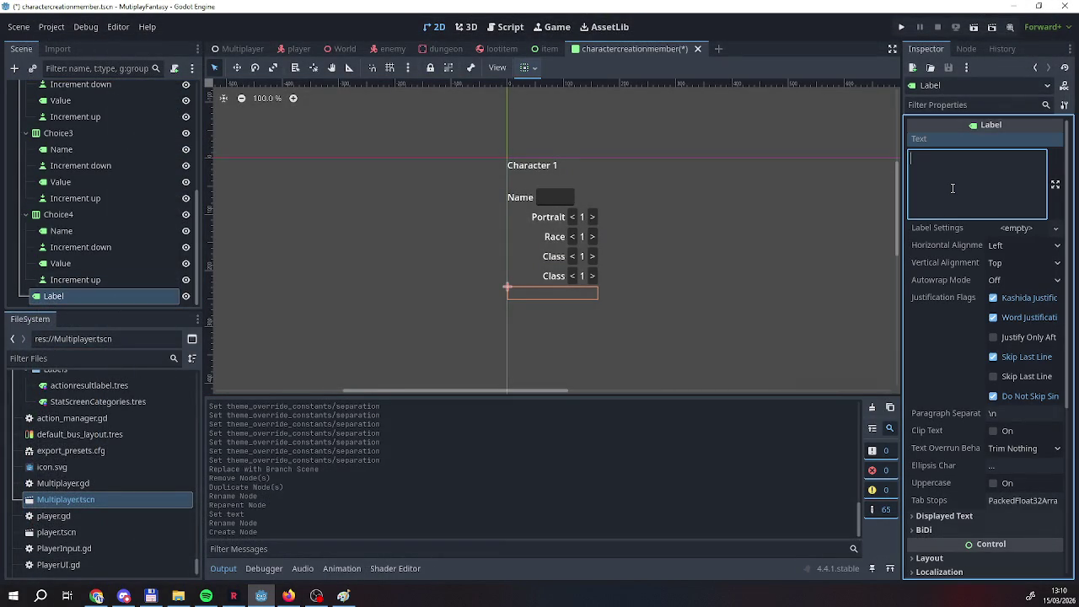
type("Basic info")
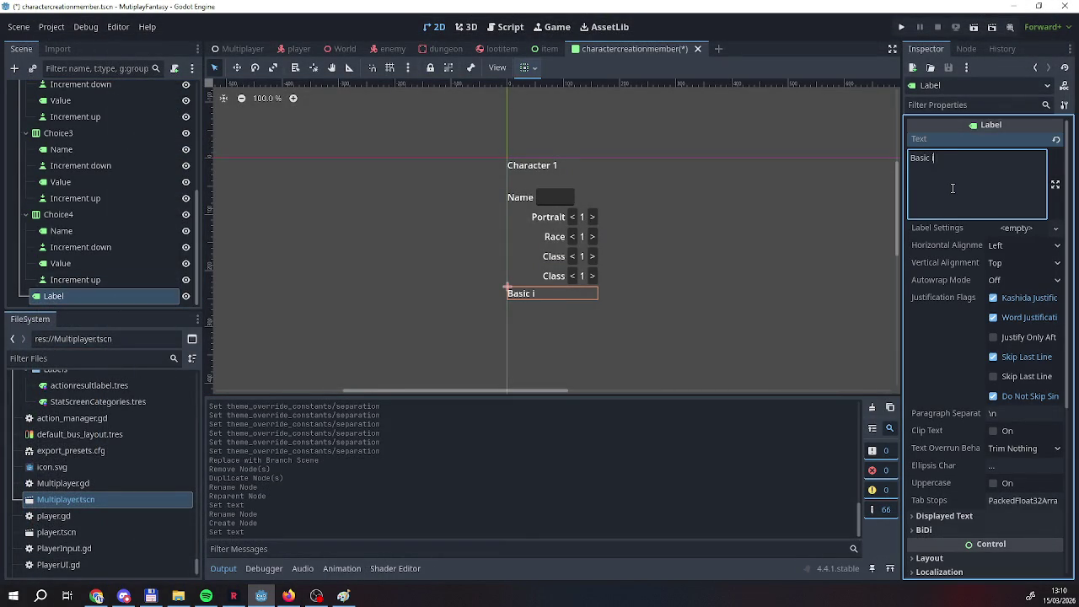
key("BackSpace")
key("BackSpace")
key("BackSpace")
type("Inform")
type("ation")
key("BackSpace")
key("BackSpace")
key("BackSpace")
key("BackSpace")
key("BackSpace")
key("BackSpace")
type("Character ")
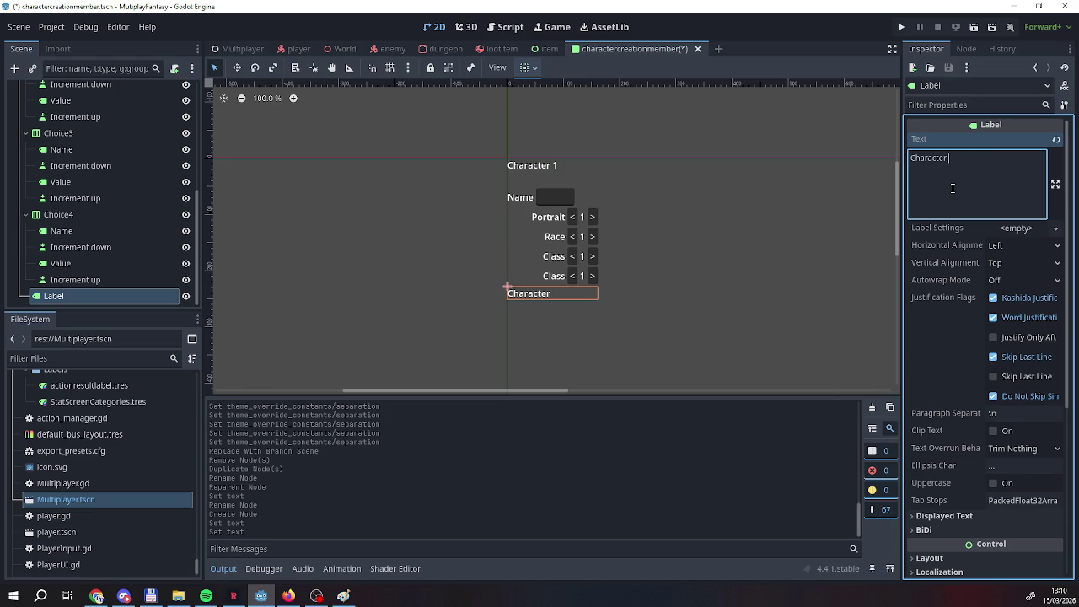
type("Essentiala")
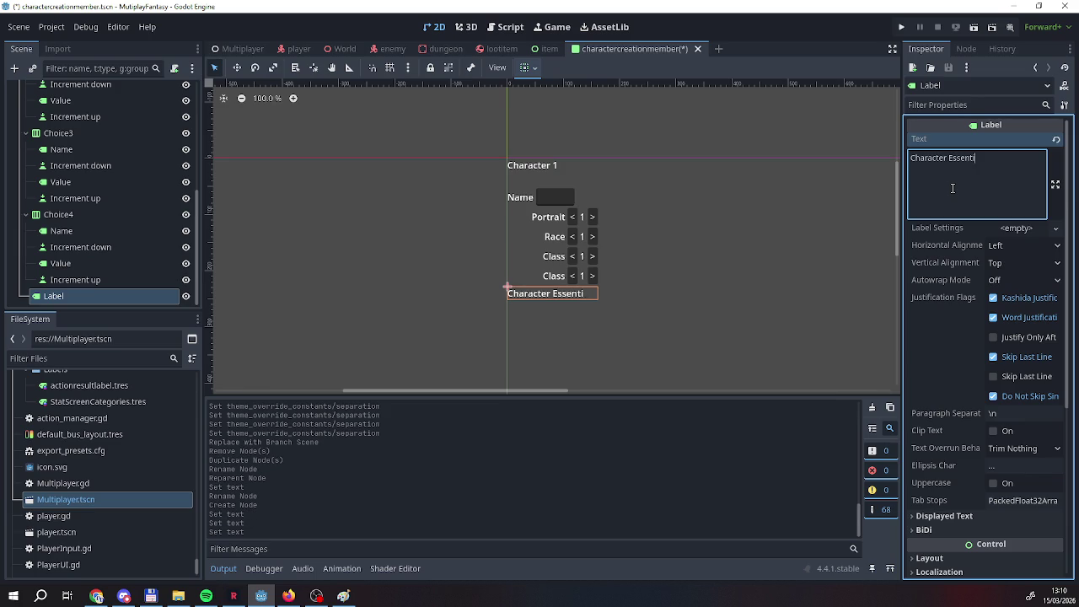
key("BackSpace")
type("s")
mouse_move(47, 296)
left_mouse_down()
mouse_move(74, 214)
mouse_move(63, 97)
mouse_move(52, 168)
mouse_move(44, 138)
left_mouse_up()
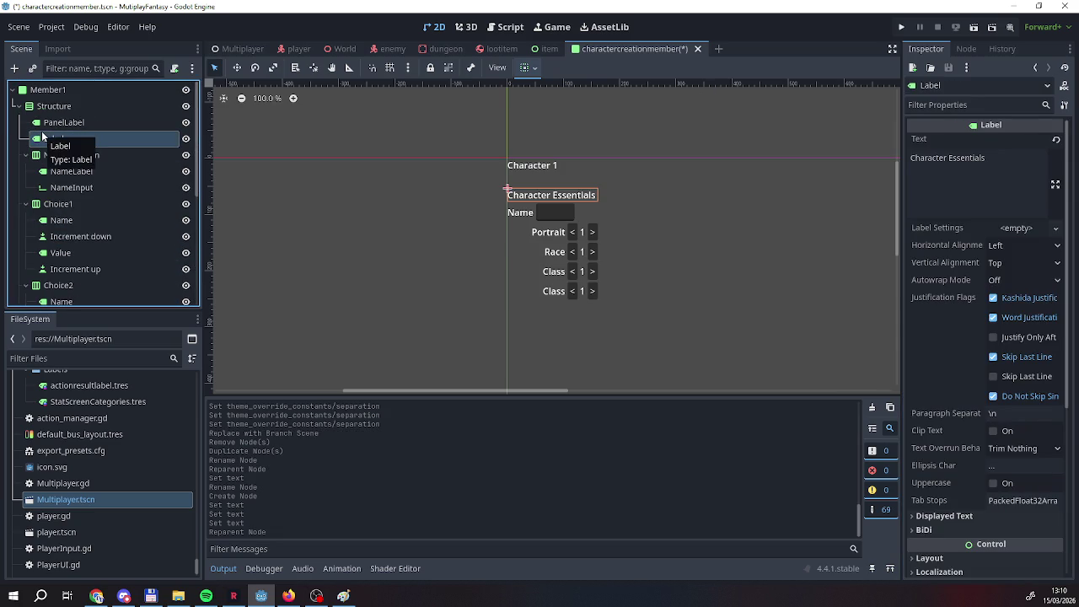
Rename the new heading label to Separator1.
left_click(61, 140)
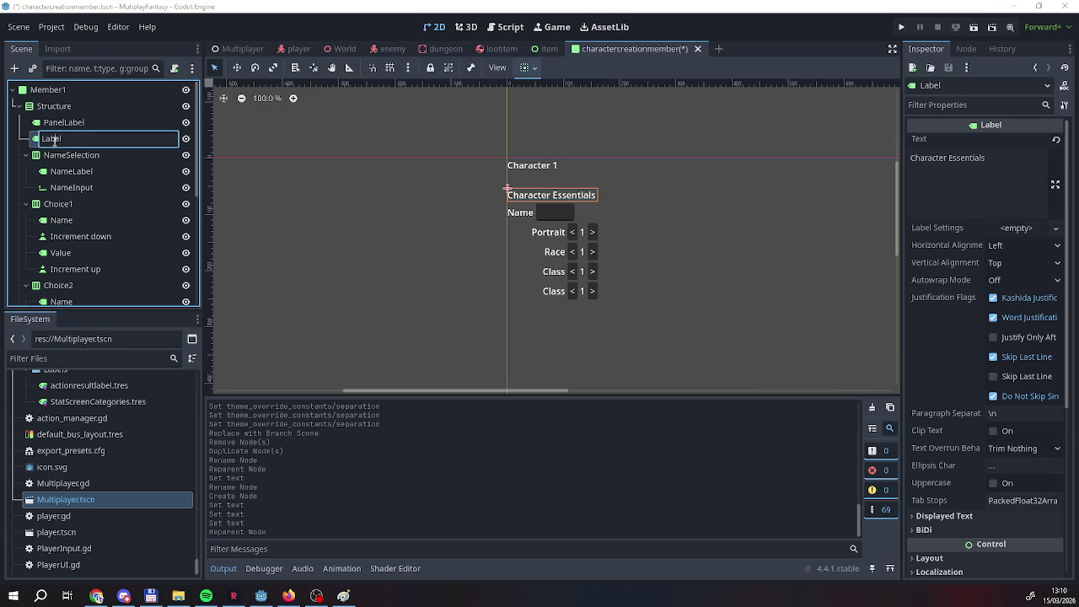
key("ctrl+a")
key("BackSpace")
type("Sec")
key("BackSpace")
key("BackSpace")
type("eparatr")
key("BackSpace")
type("or 1")
key("Return")
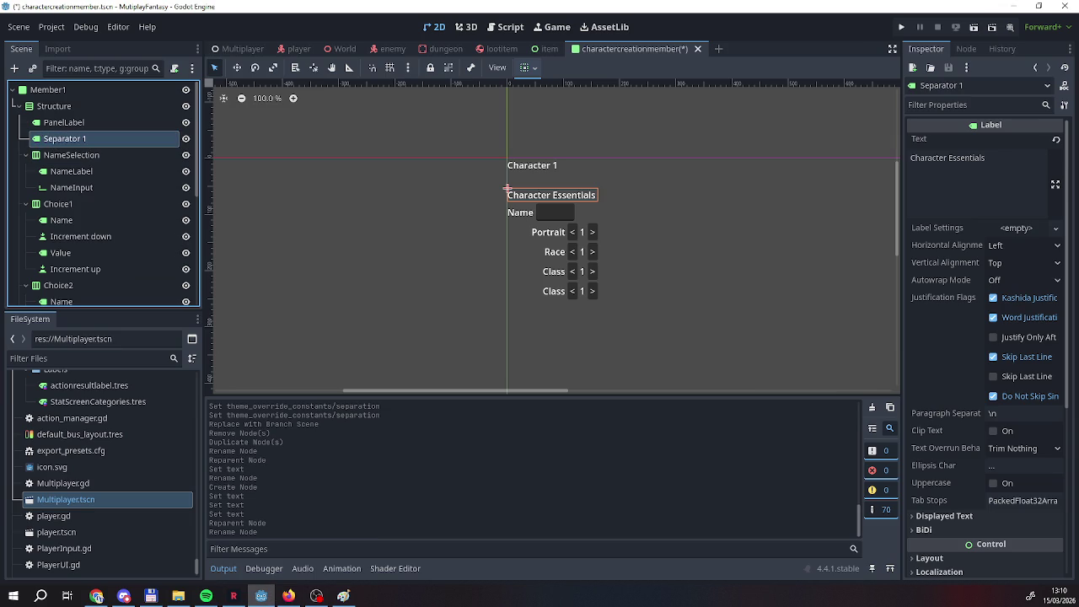
double_click(88, 140)
left_click(85, 140)
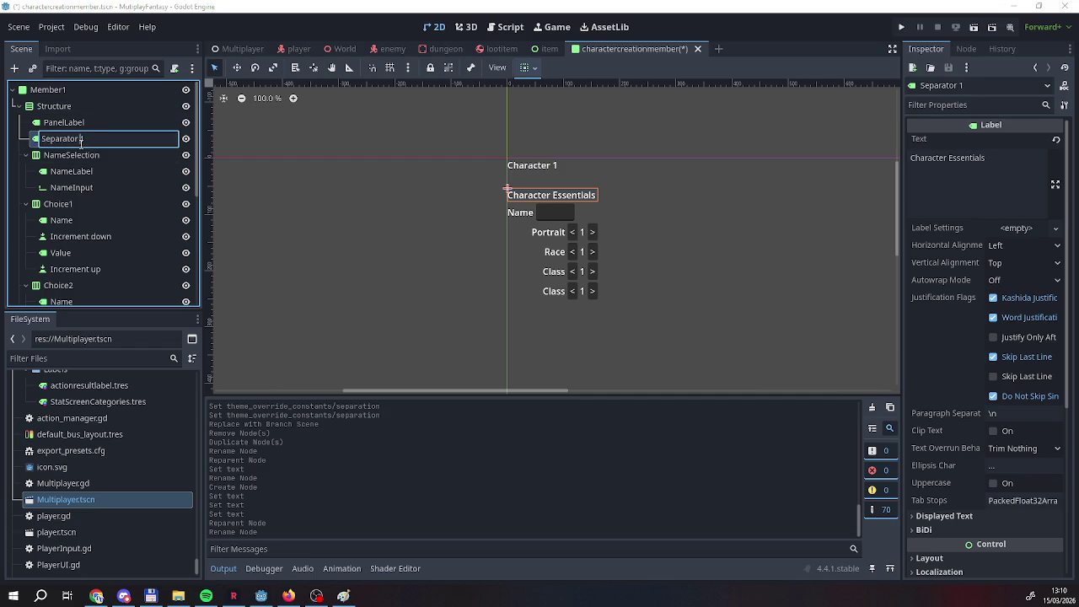
key("BackSpace")
key("Return")
Duplicate Separator1, move Separator2 above Choice4, and set its text to 'Character Stats'.
right_click(88, 142)
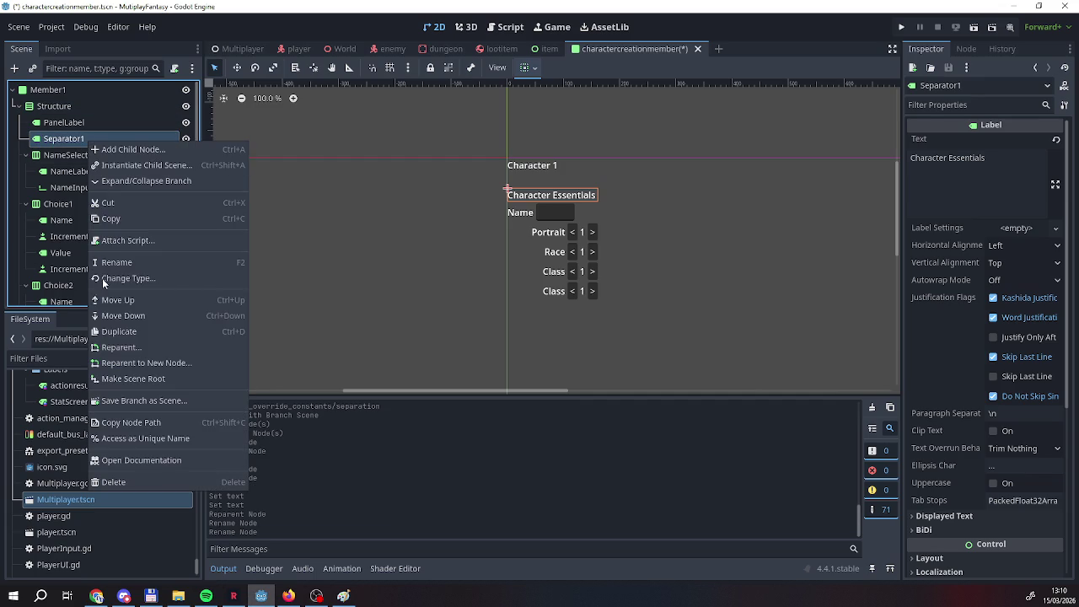
left_click(108, 331)
mouse_move(63, 155)
left_mouse_down()
mouse_move(75, 184)
mouse_move(73, 258)
mouse_move(68, 222)
left_mouse_up()
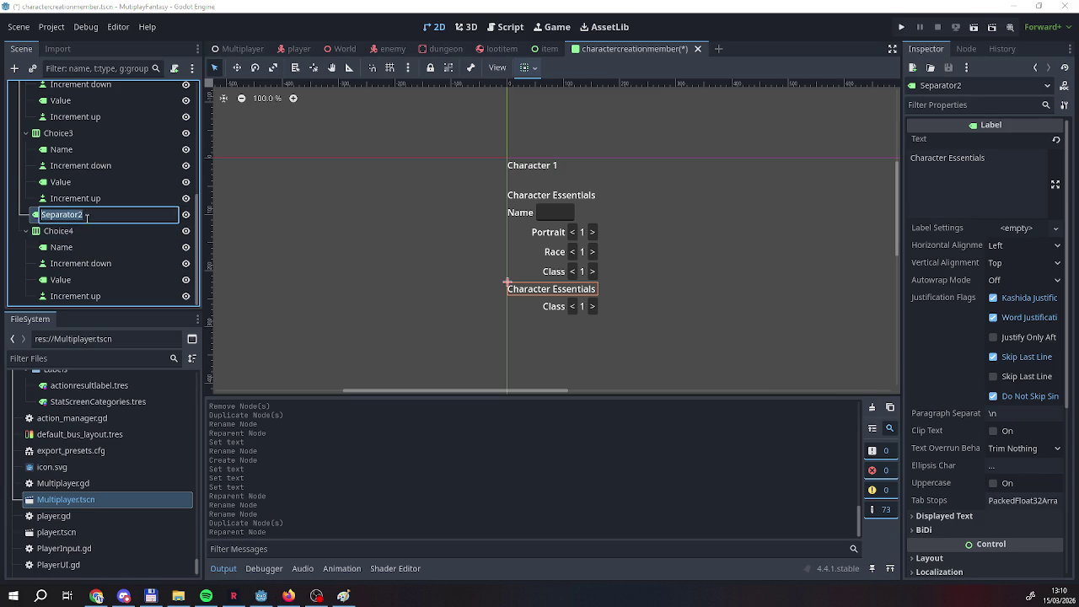
key("Return")
triple_click(947, 157)
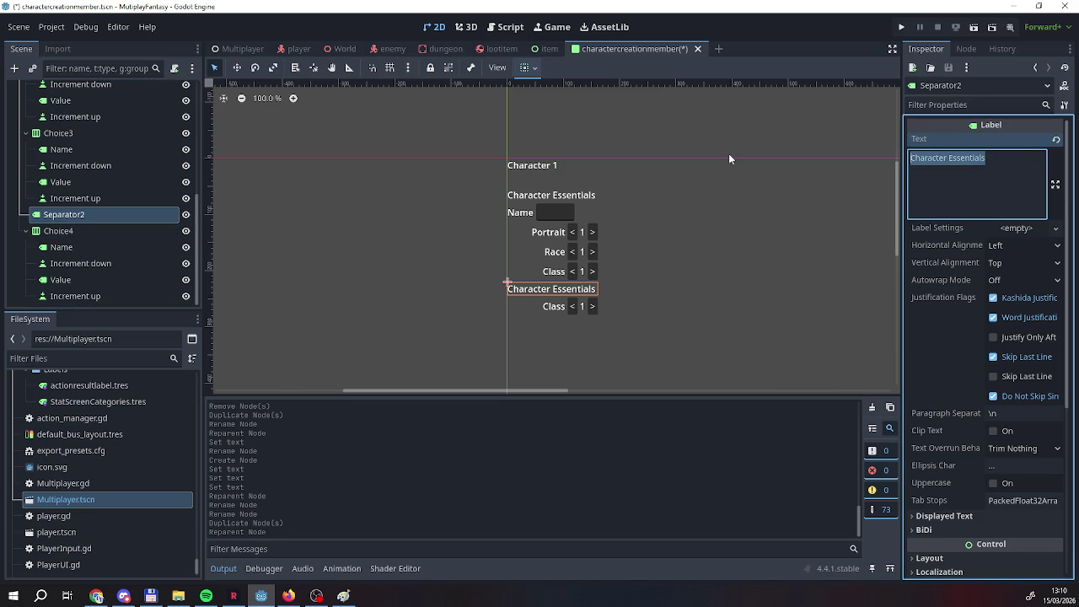
type("Character Statistics")
key("BackSpace")
key("BackSpace")
key("BackSpace")
key("BackSpace")
type("s")
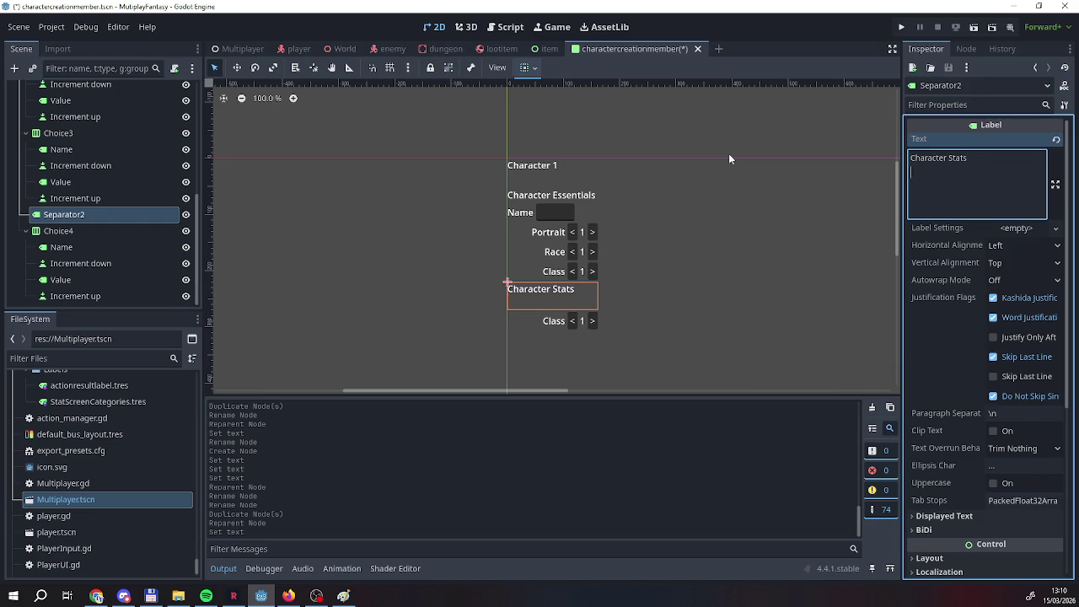
left_click(85, 230)
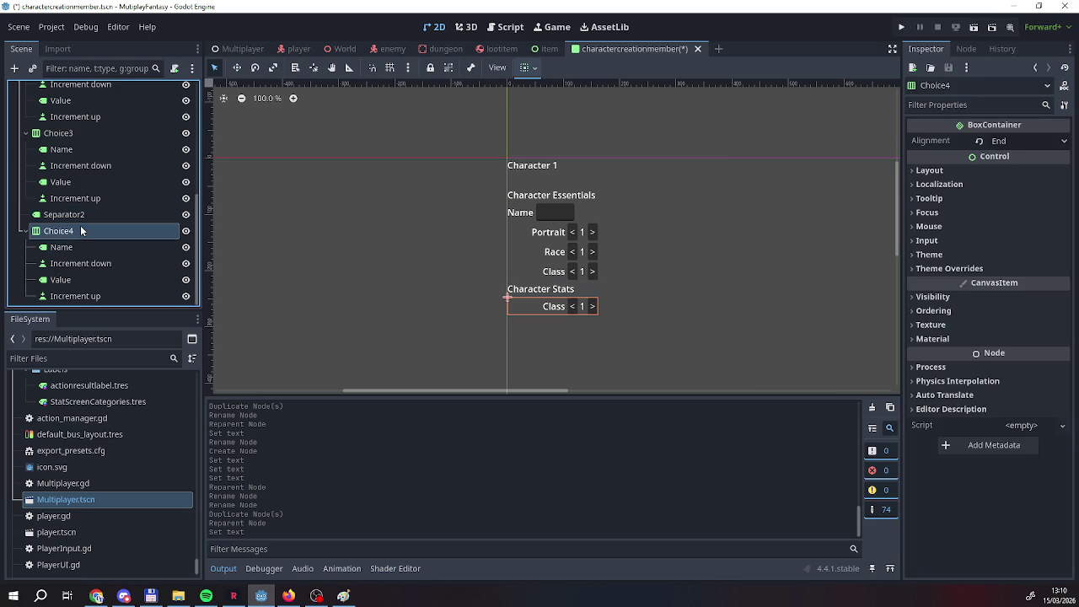
Duplicate the Choice4 Class row in turn to create Choice5 through Choice8.
right_click(70, 232)
left_click(100, 421)
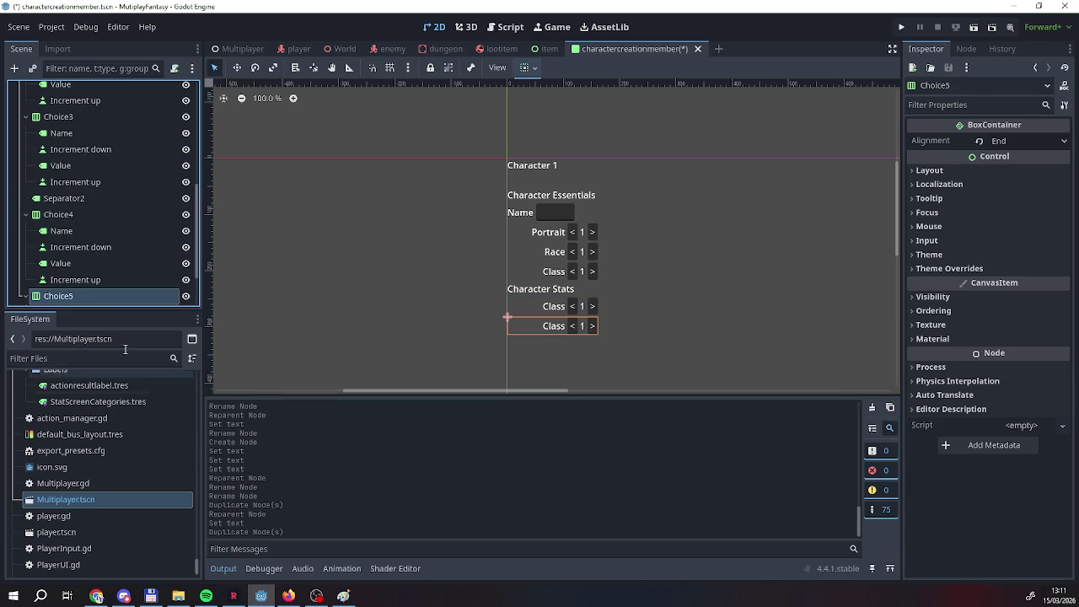
right_click(64, 299)
left_click(88, 423)
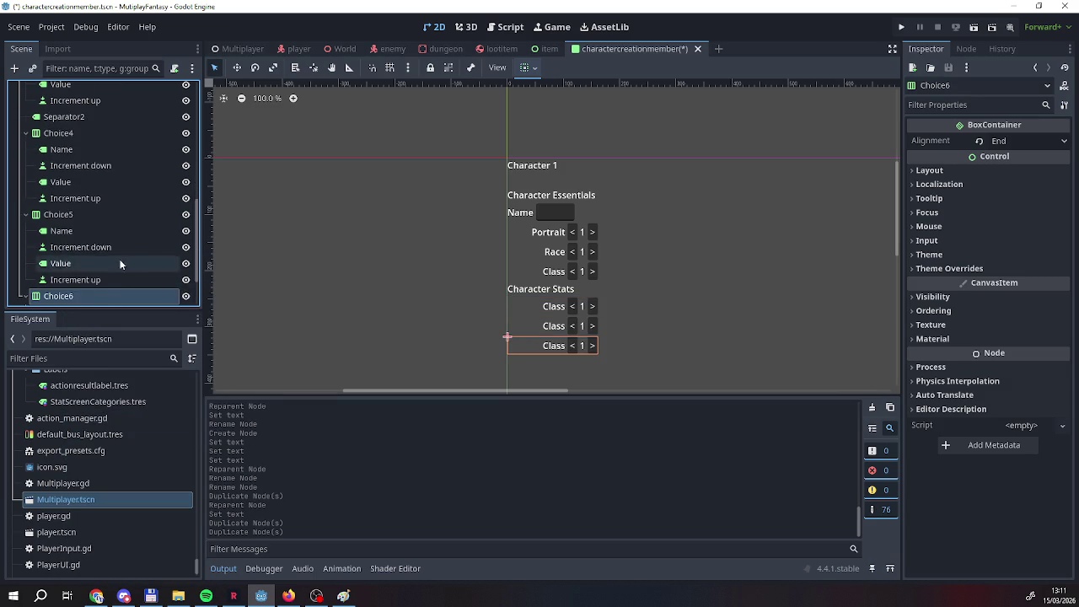
right_click(80, 240)
left_click(93, 424)
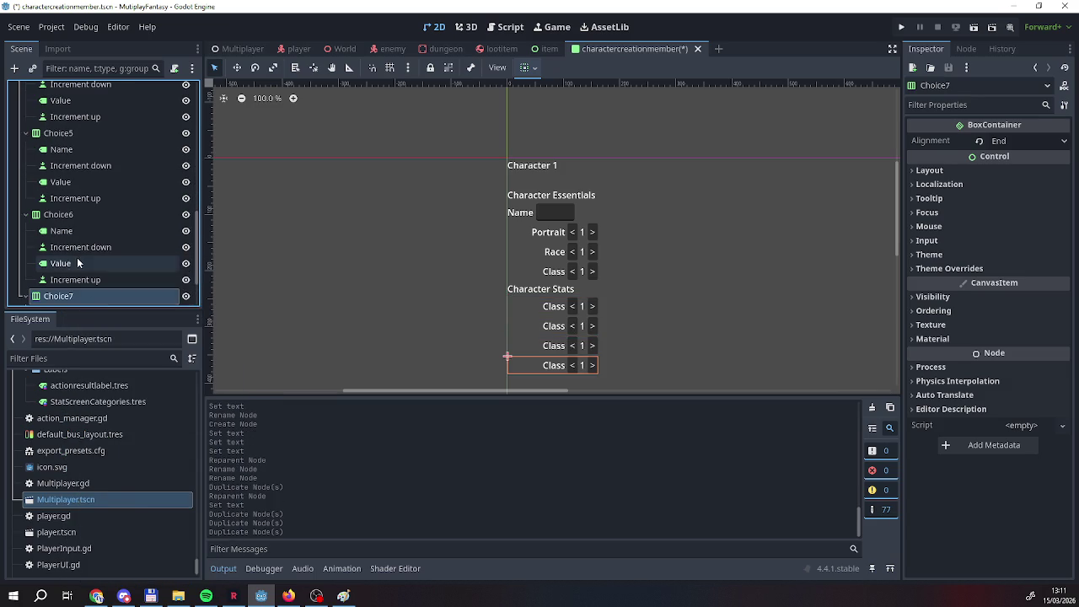
right_click(69, 297)
left_click(100, 424)
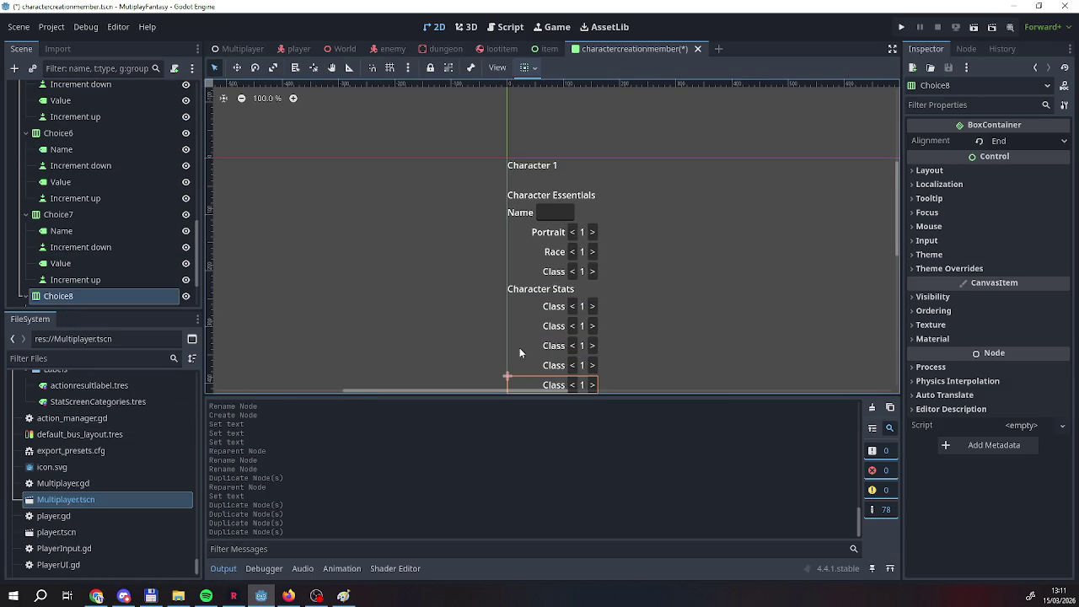
Duplicate the last rows again to add Choice9 and Choice10.
left_click(432, 327)
right_click(432, 321)
left_click(416, 328)
mouse_move(416, 328)
left_mouse_down()
mouse_move(350, 185)
mouse_move(305, 233)
left_mouse_up()
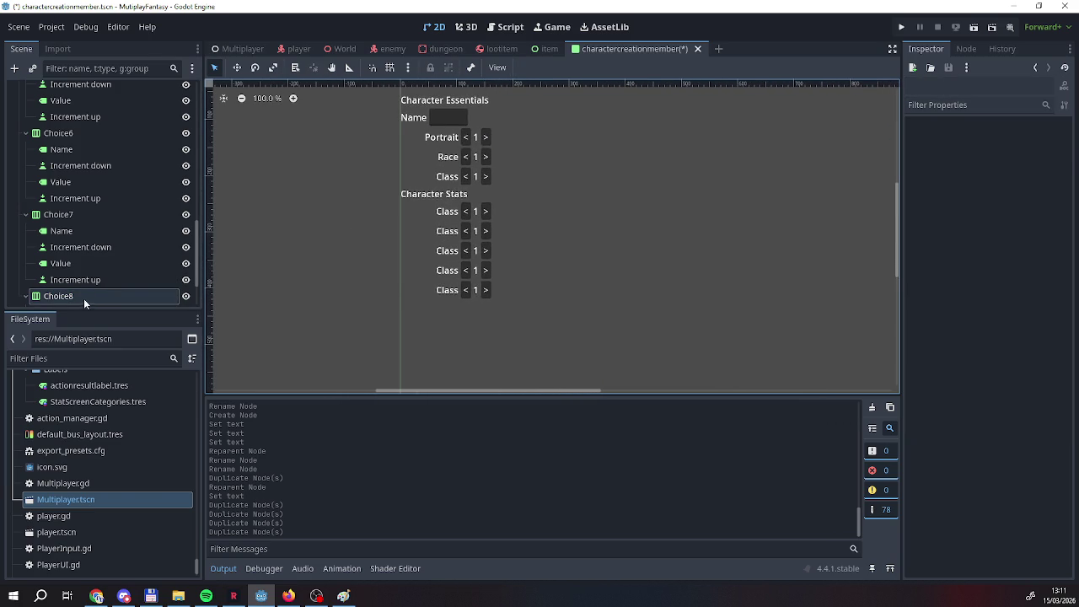
right_click(83, 299)
left_click(118, 424)
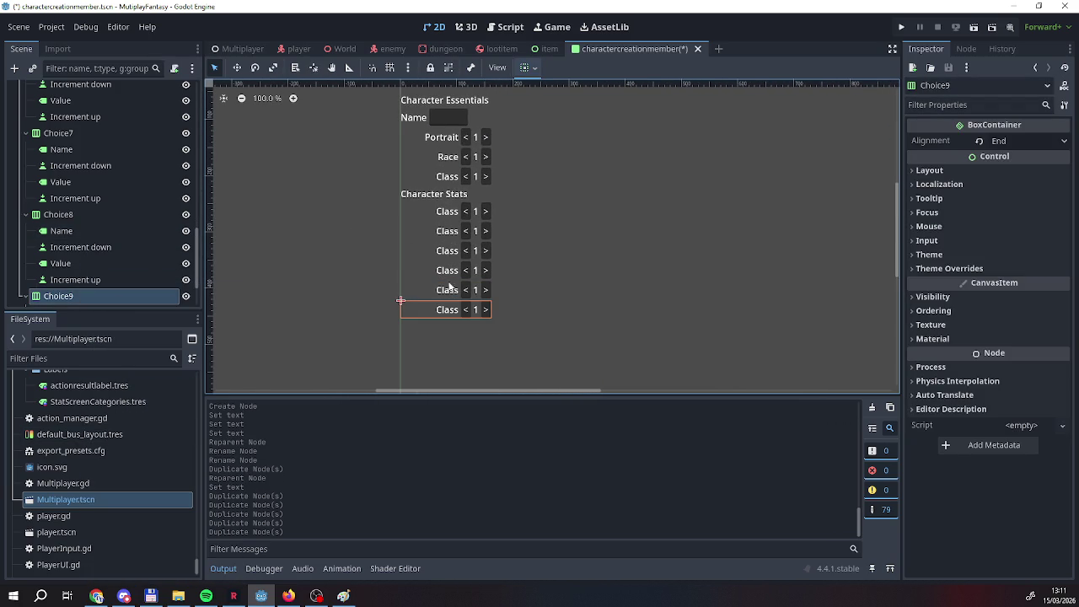
right_click(79, 298)
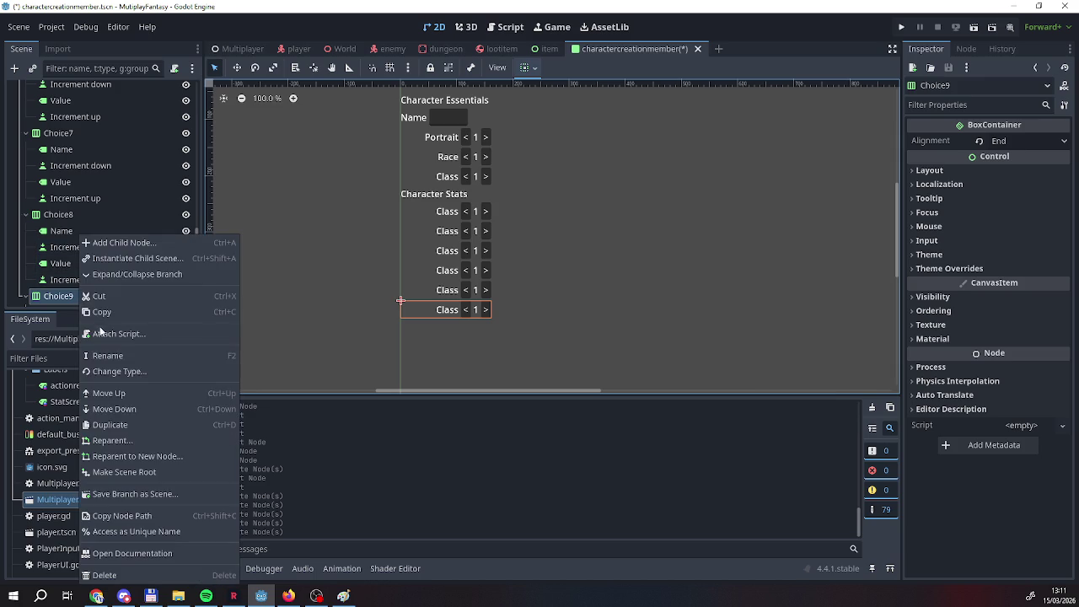
left_click(103, 427)
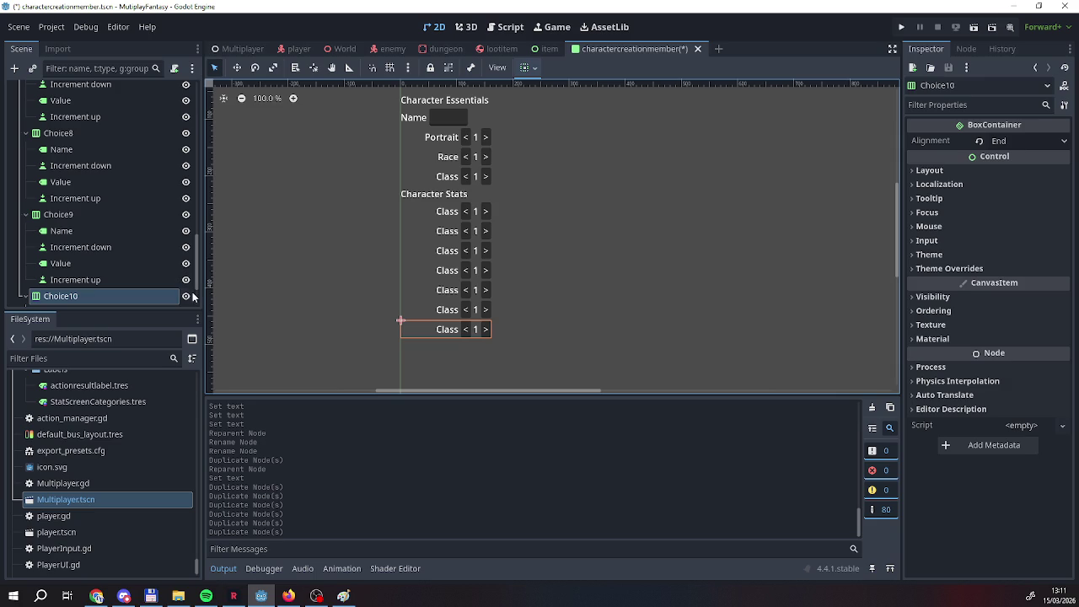
Relabel the first two stat rows as Strength and Endurance.
left_click(425, 218)
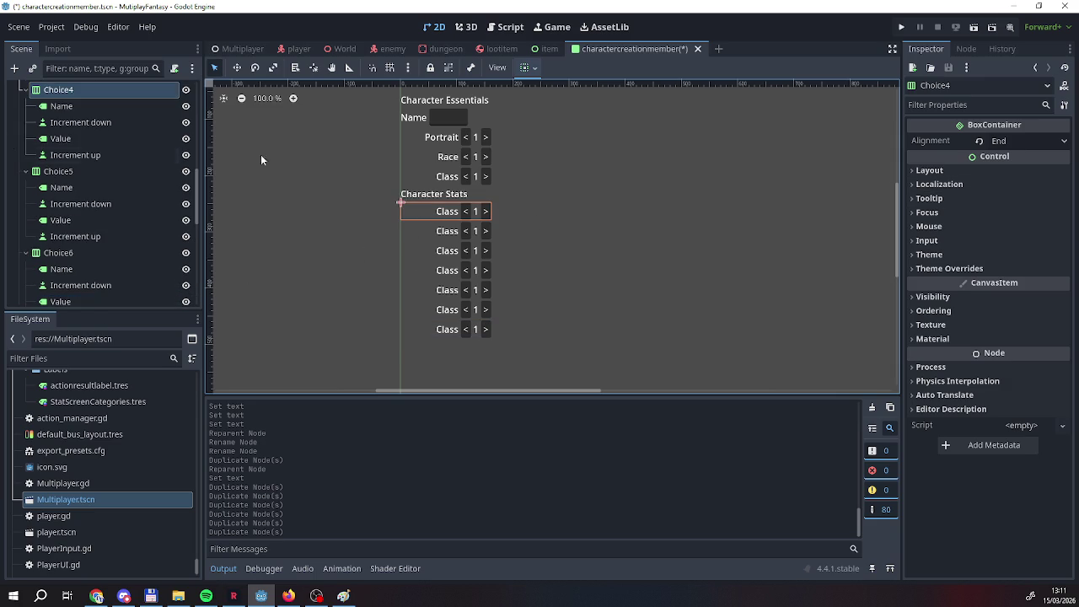
left_click(61, 107)
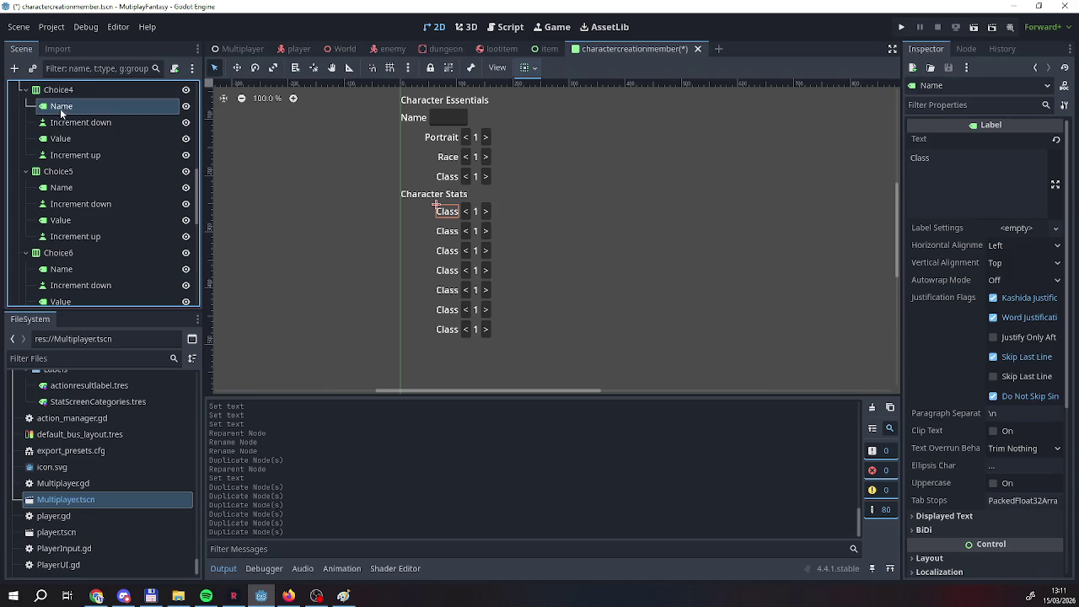
left_click(980, 176)
key("BackSpace")
key("BackSpace")
key("BackSpace")
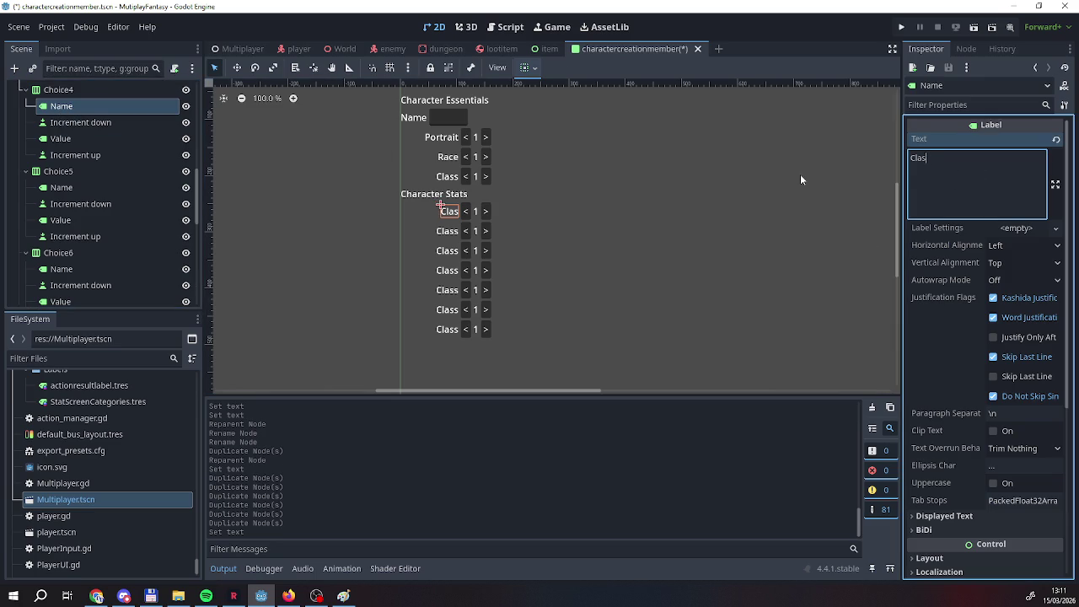
type("Strength")
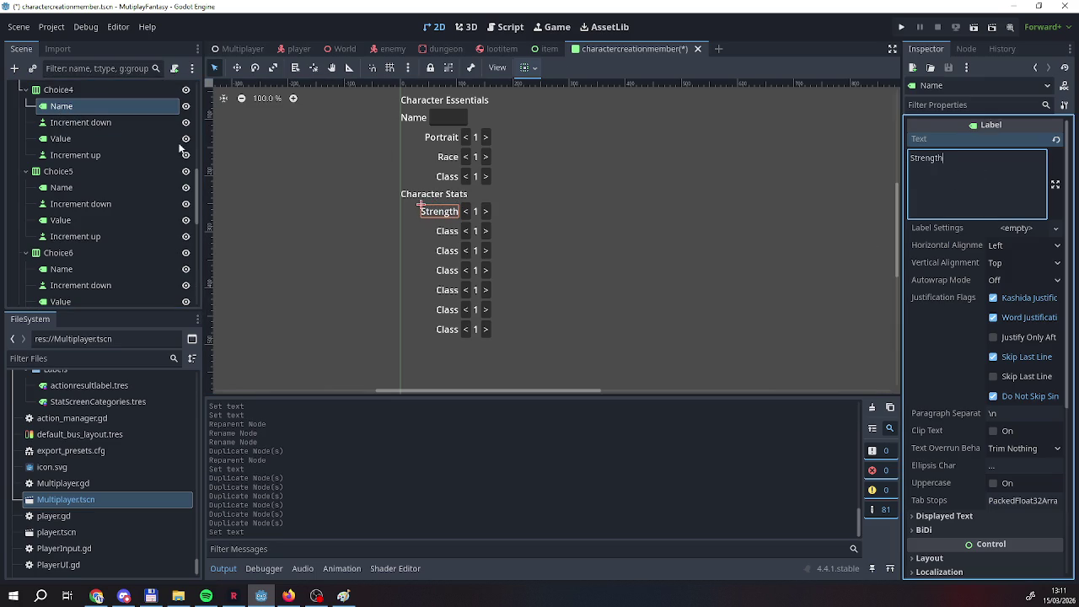
left_click(435, 223)
left_click(955, 174)
key("ctrl+a")
type("Endurance")
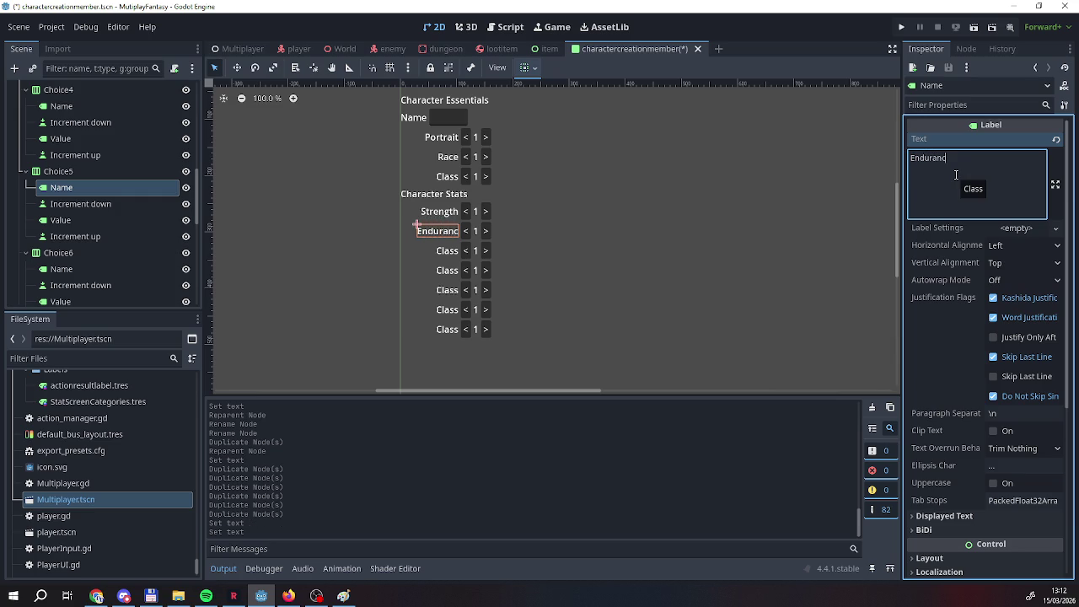
Relabel the Choice6 and Choice7 rows as Intellect and Personality.
double_click(69, 256)
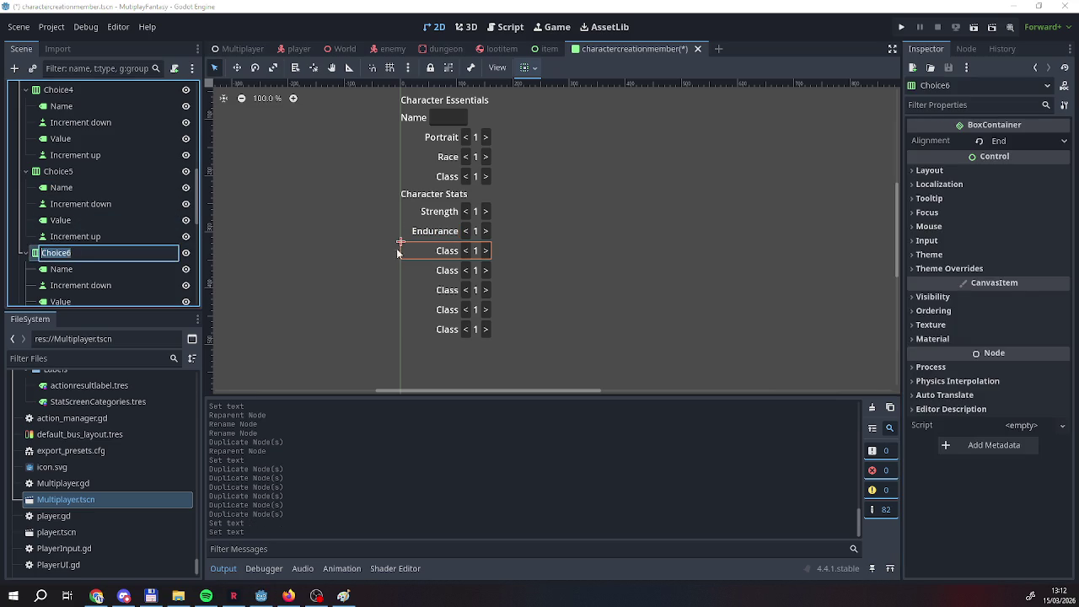
left_click(76, 271)
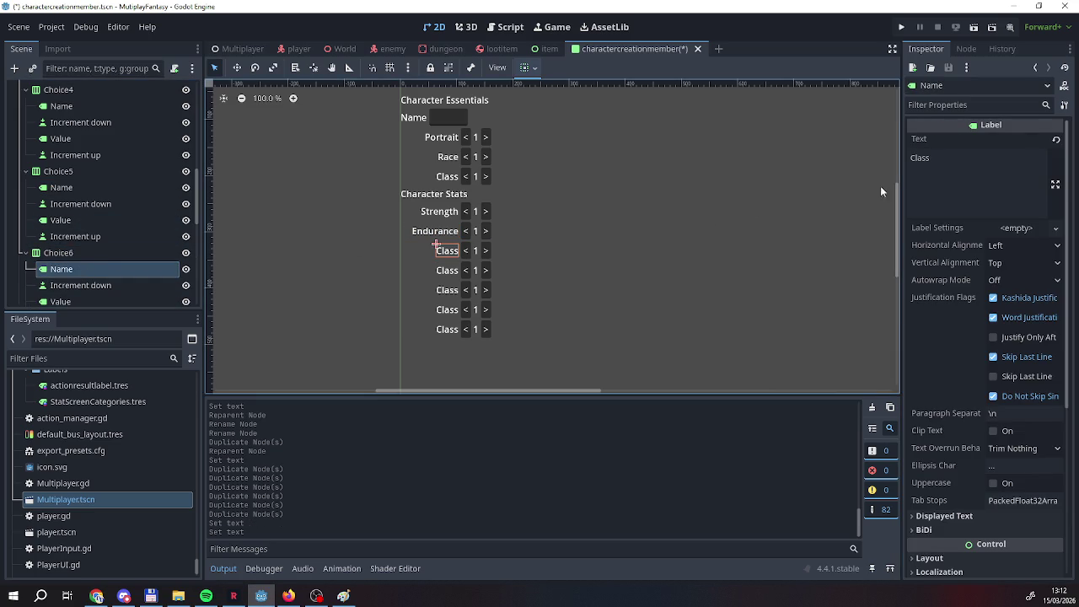
left_click(969, 169)
key("BackSpace")
key("BackSpace")
key("BackSpace")
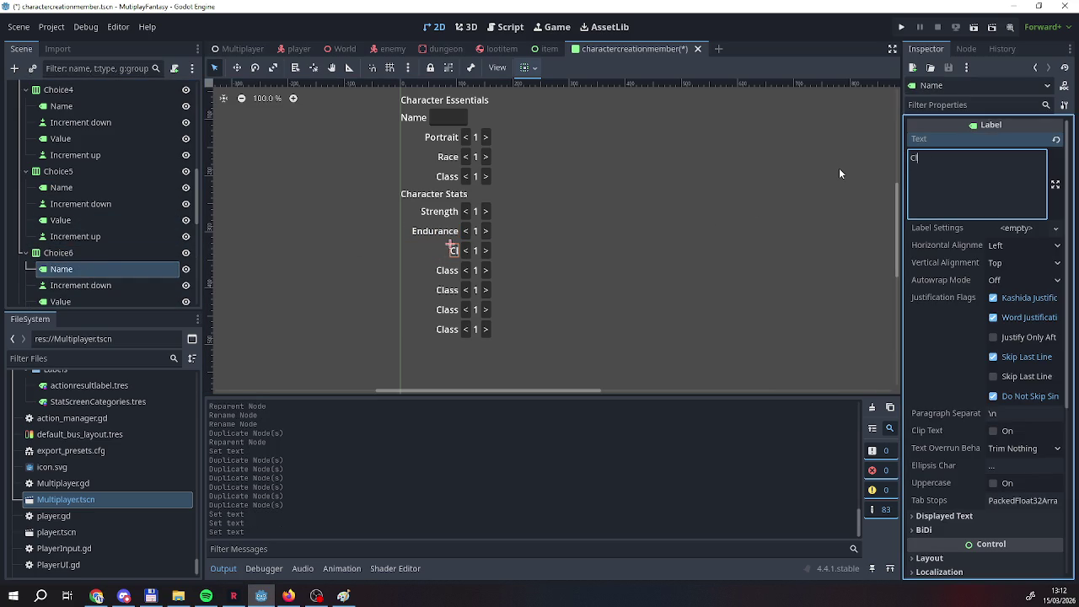
type("In")
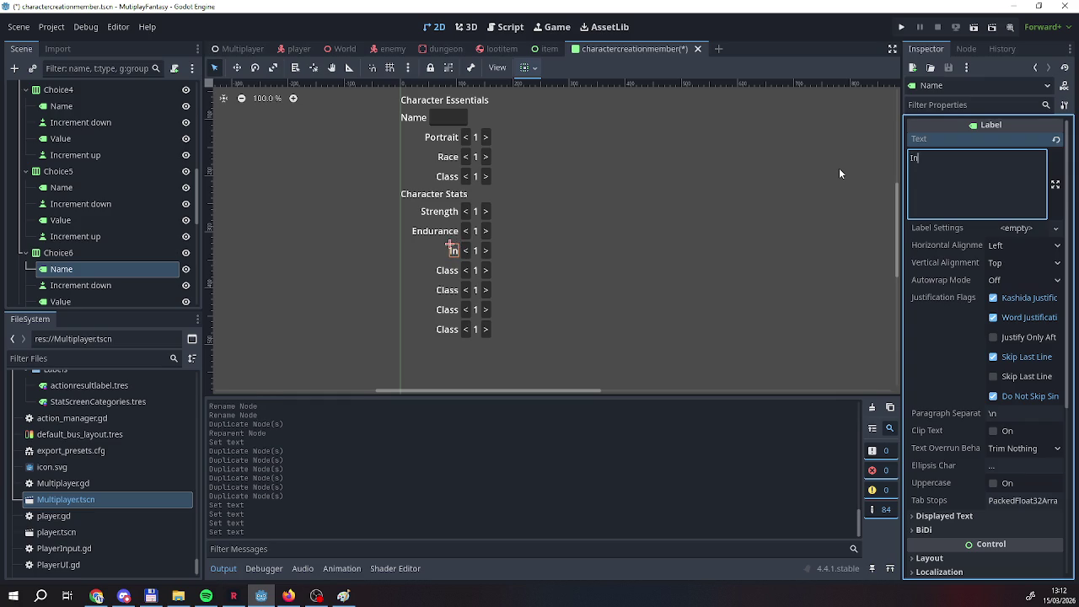
type("tellect")
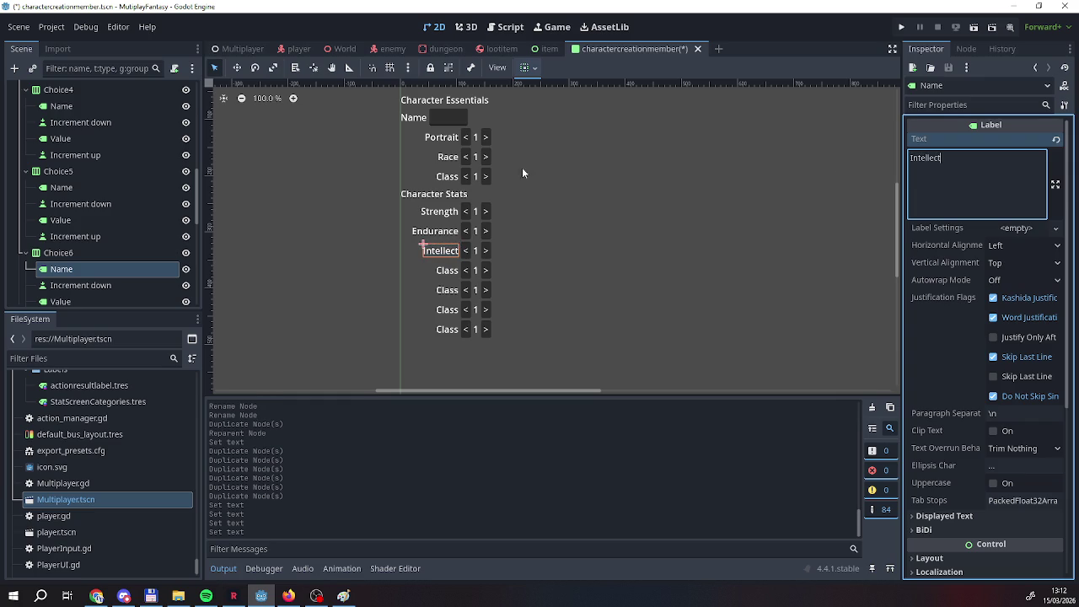
scroll(101, 210, "down", 5)
double_click(61, 212)
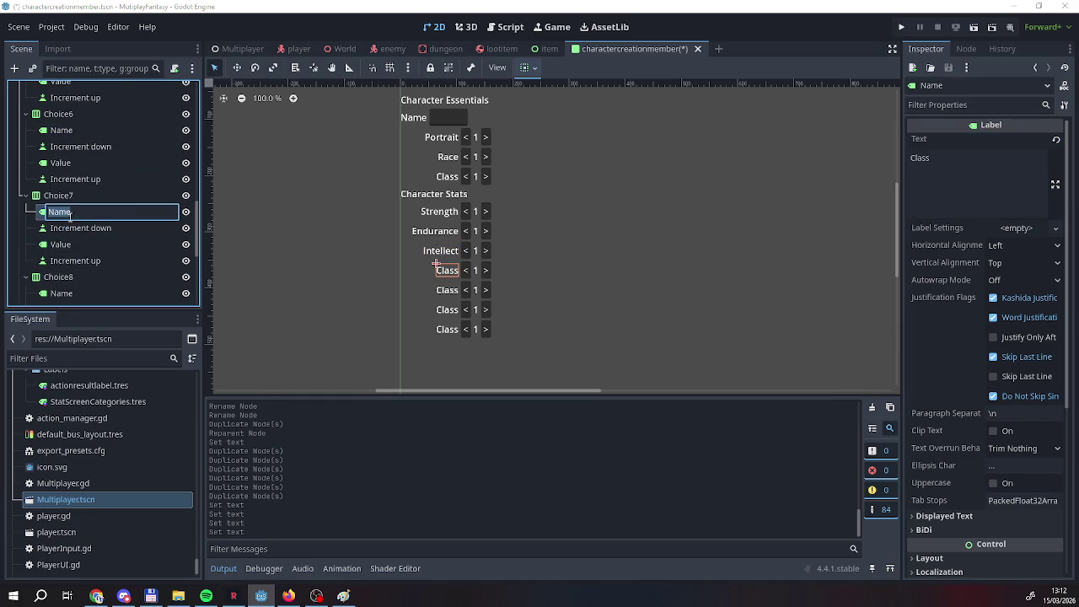
left_click_drag(960, 165, 881, 159)
type("Personality")
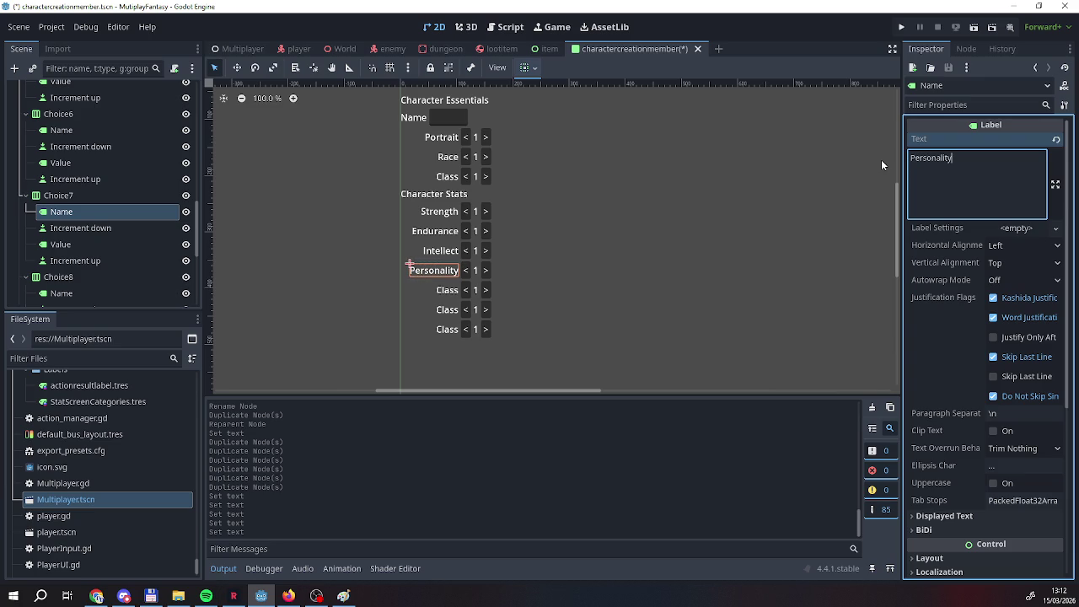
Relabel the Choice8 and Choice9 rows as Accuracy and Speed.
left_click(59, 276)
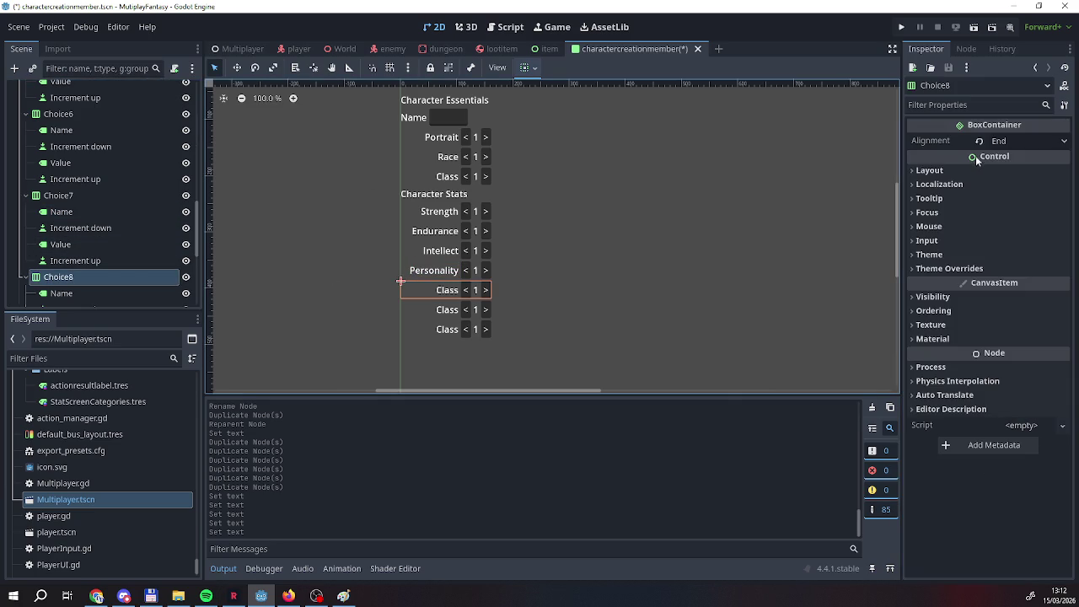
left_click(50, 293)
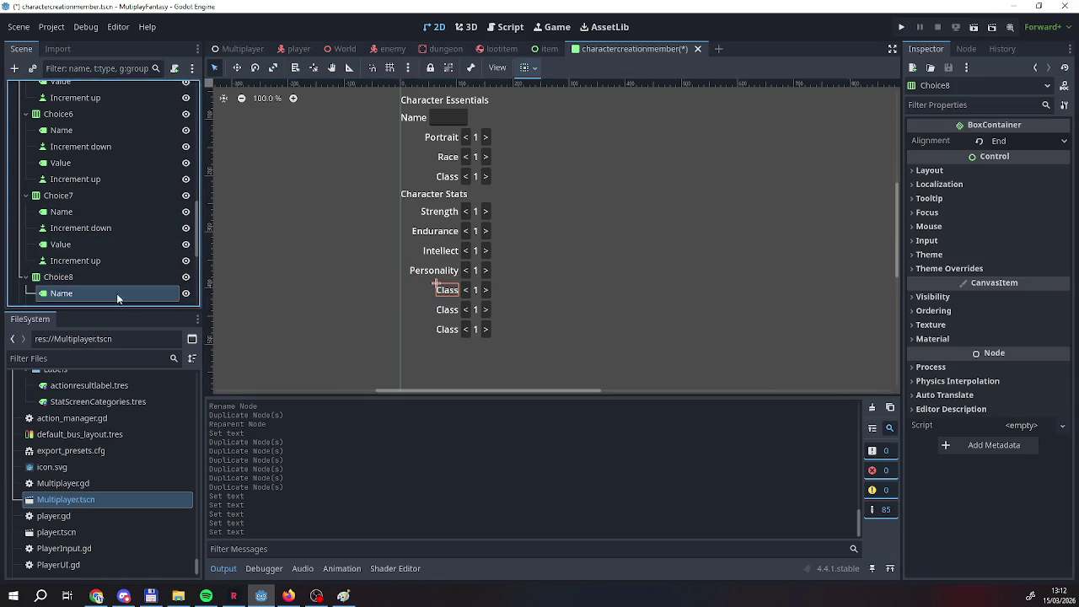
left_click(965, 164)
key("BackSpace")
key("BackSpace")
key("BackSpace")
type("Accuract")
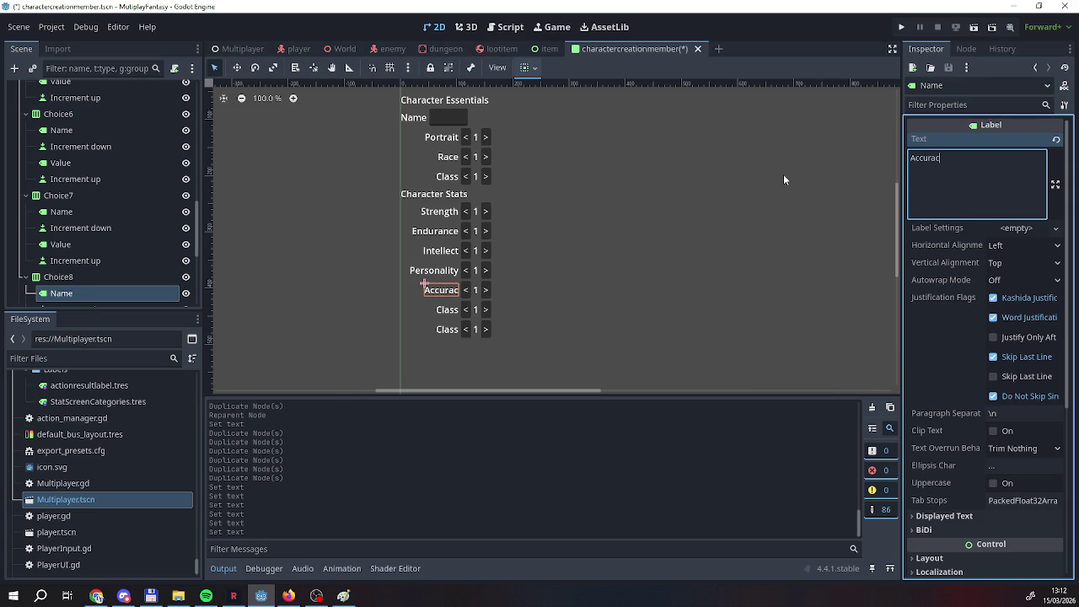
key("BackSpace")
type("y")
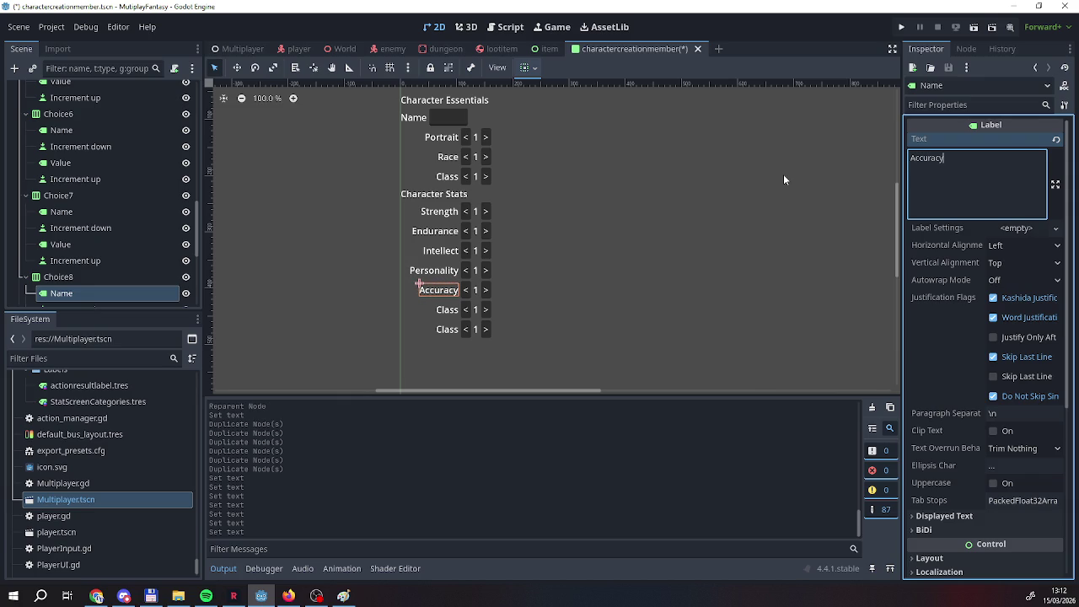
scroll(57, 250, "down", 5)
left_click(63, 236)
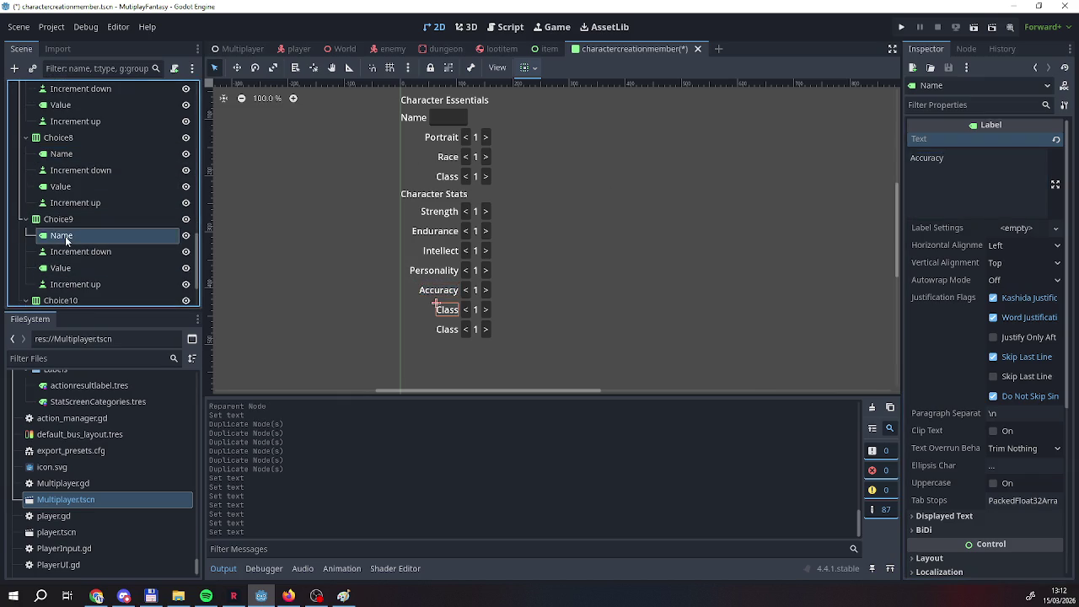
left_click(925, 162)
key("ctrl+a")
type("Speed")
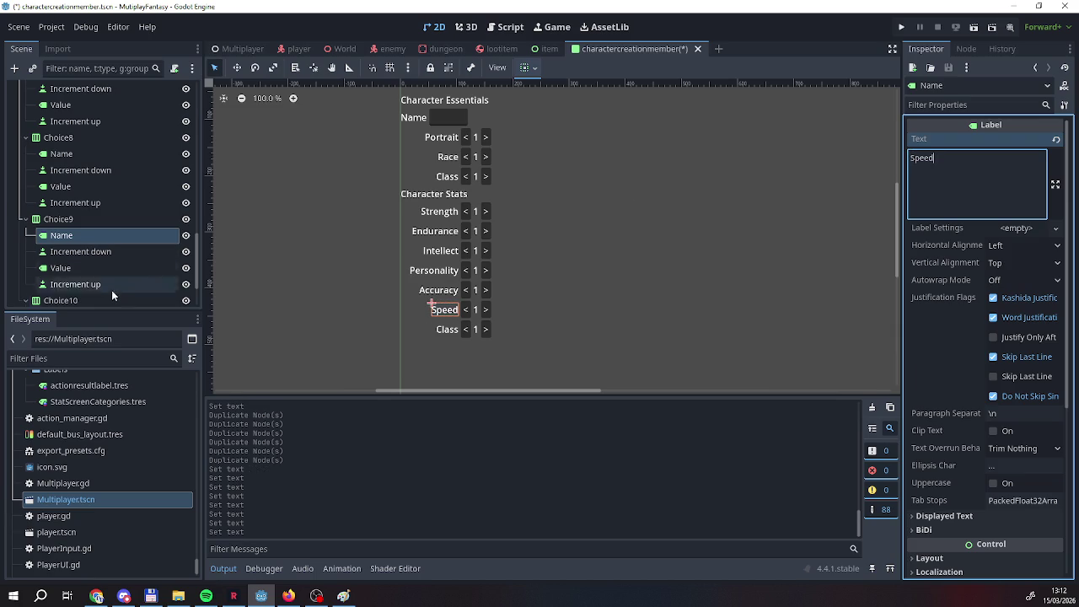
Relabel the Choice10 row as Luck and bring up the Multiplayer scene.
left_click(98, 301)
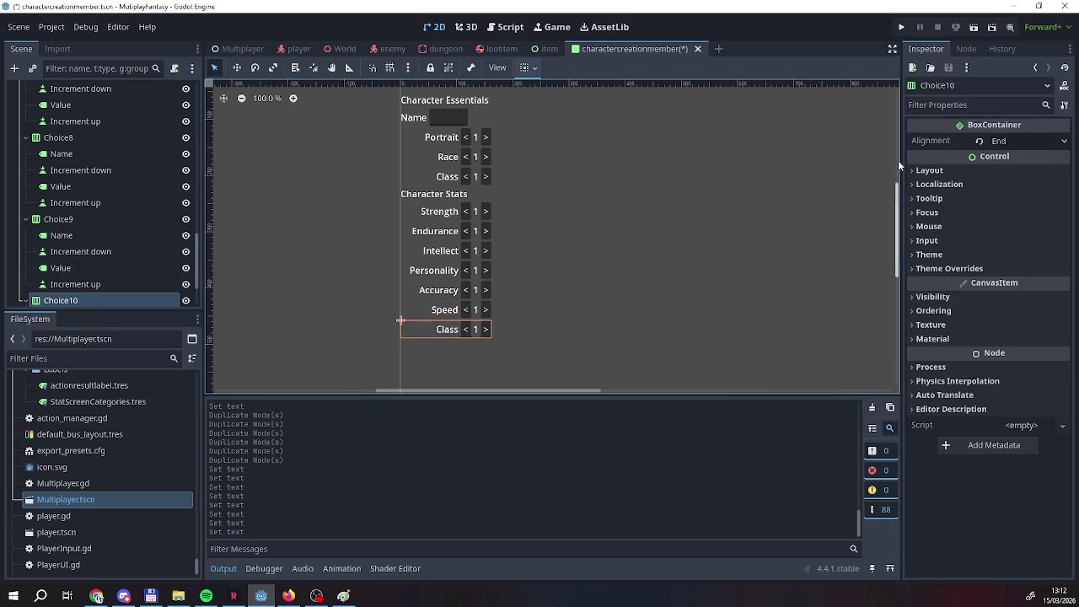
scroll(96, 281, "down", 1)
left_click(68, 289)
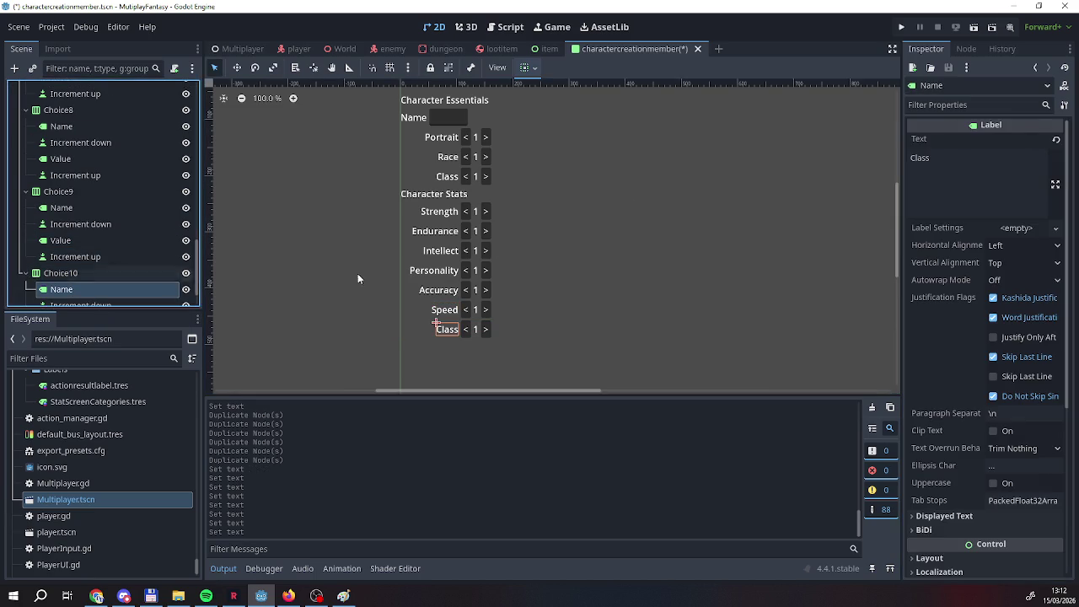
left_click(949, 184)
key("BackSpace")
key("BackSpace")
key("BackSpace")
key("BackSpace")
key("BackSpace")
type("L")
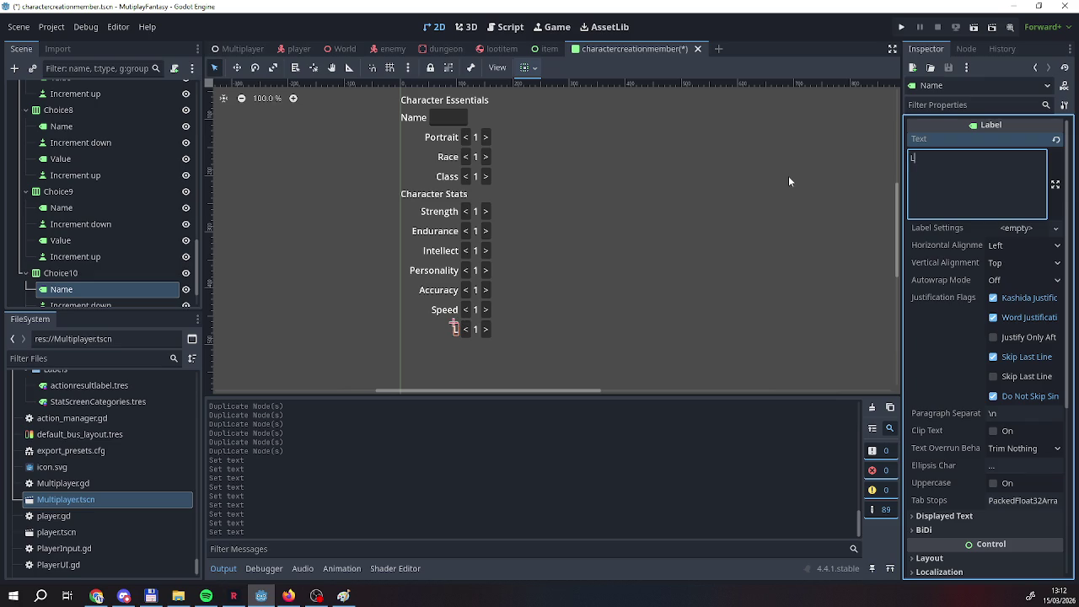
type("uck")
left_click(300, 49)
left_click(243, 49)
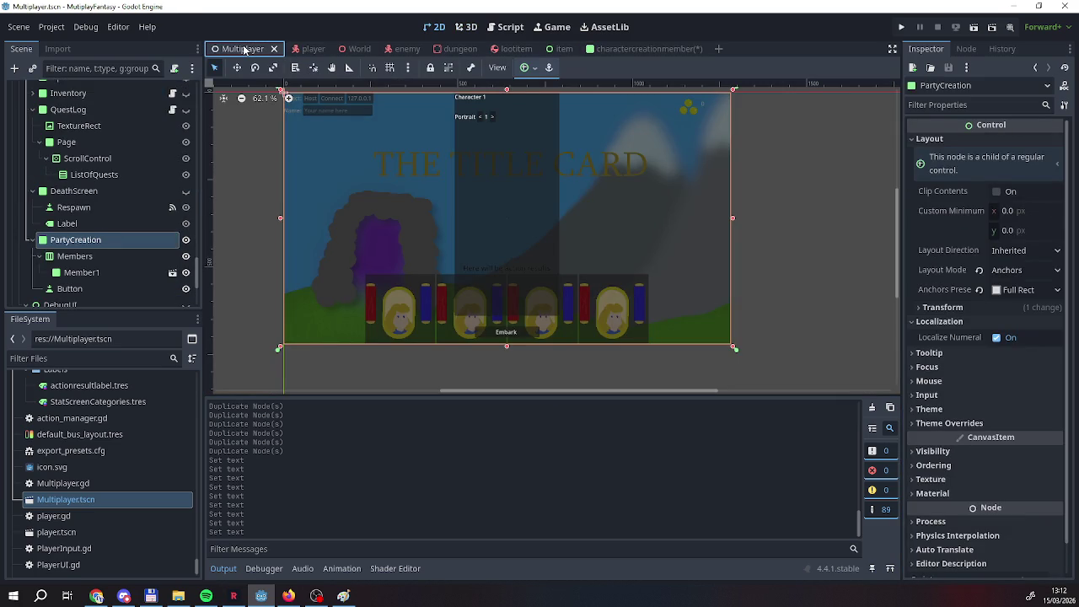
Review the stat variables in the player scene's player.gd script.
scroll(98, 200, "up", 3)
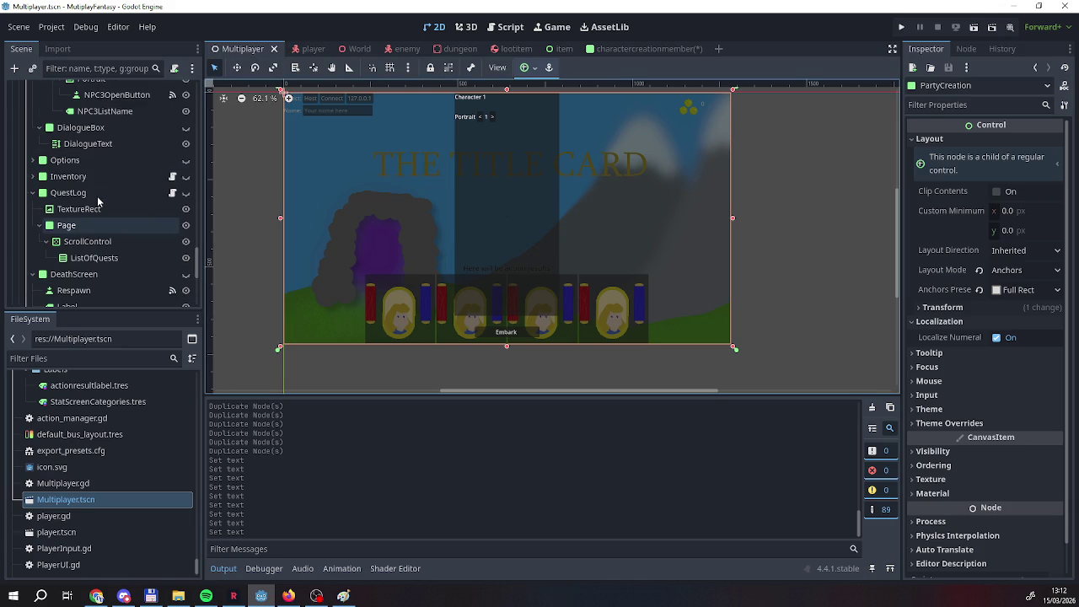
scroll(103, 193, "up", 3)
scroll(103, 193, "down", 3)
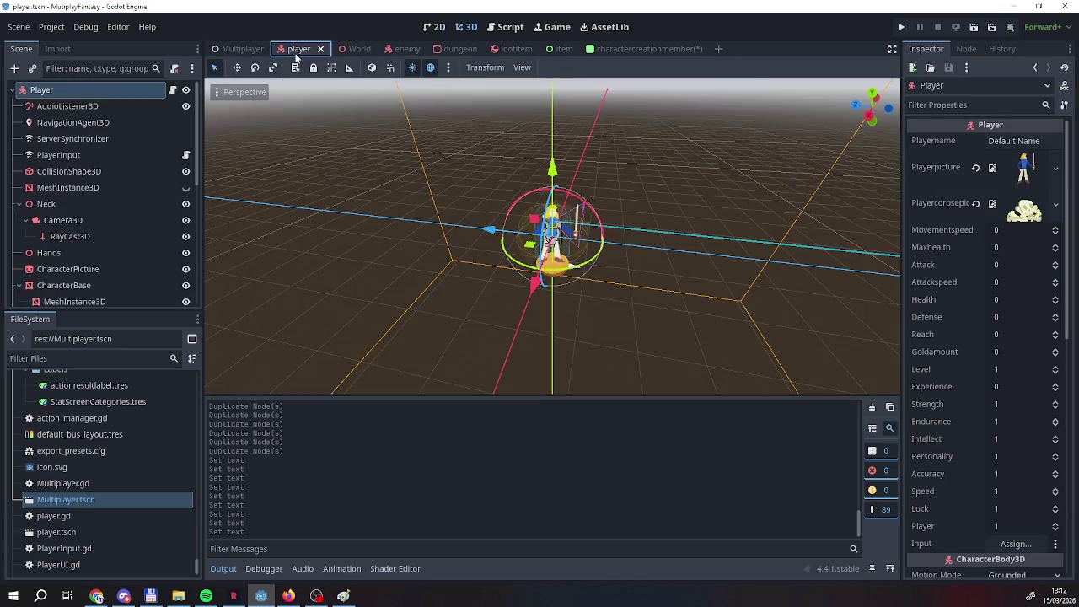
left_click(307, 49)
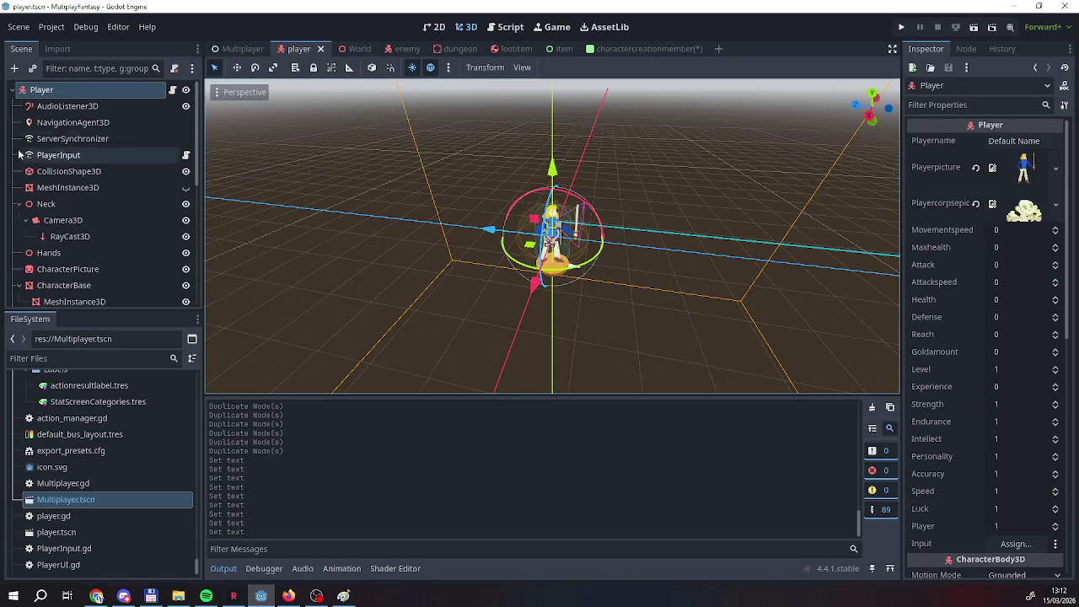
left_click(490, 28)
scroll(424, 235, "up", 10)
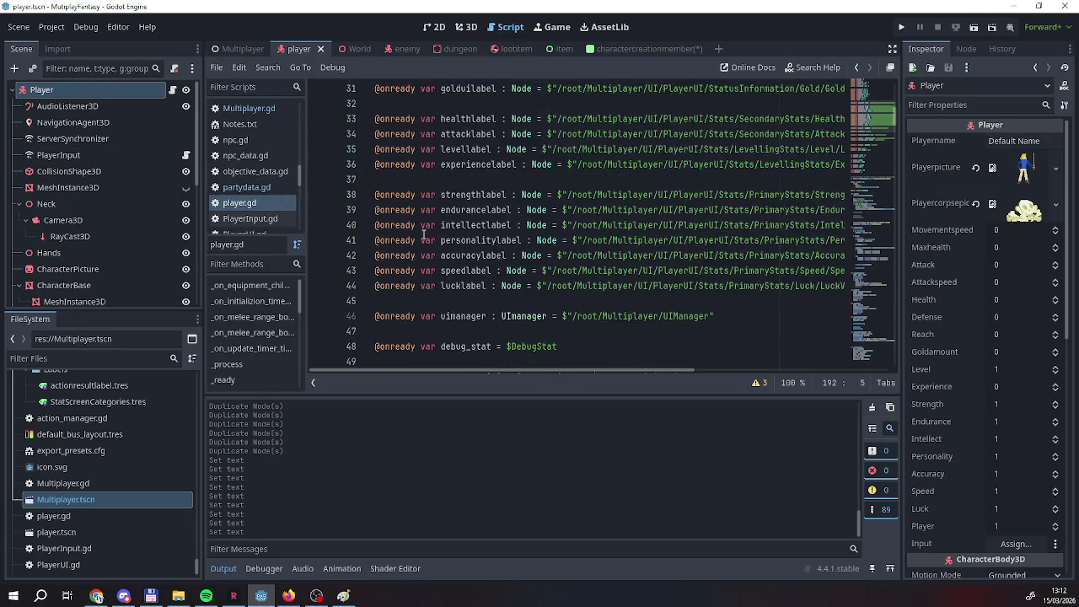
scroll(424, 234, "up", 4)
scroll(424, 234, "down", 7)
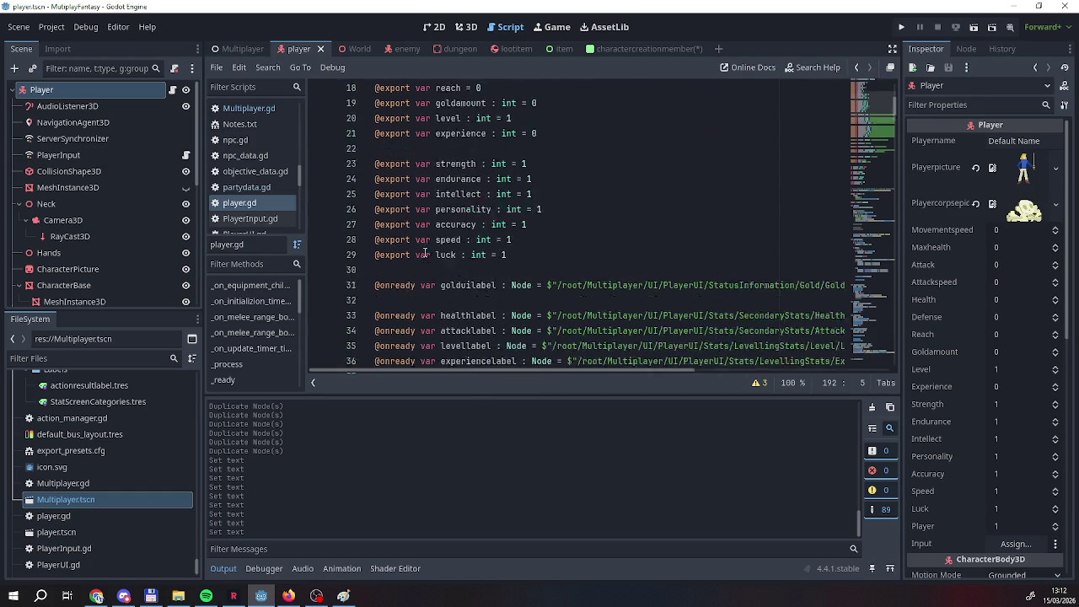
Return to the Multiplayer scene and open the PartyData script.
left_click(245, 48)
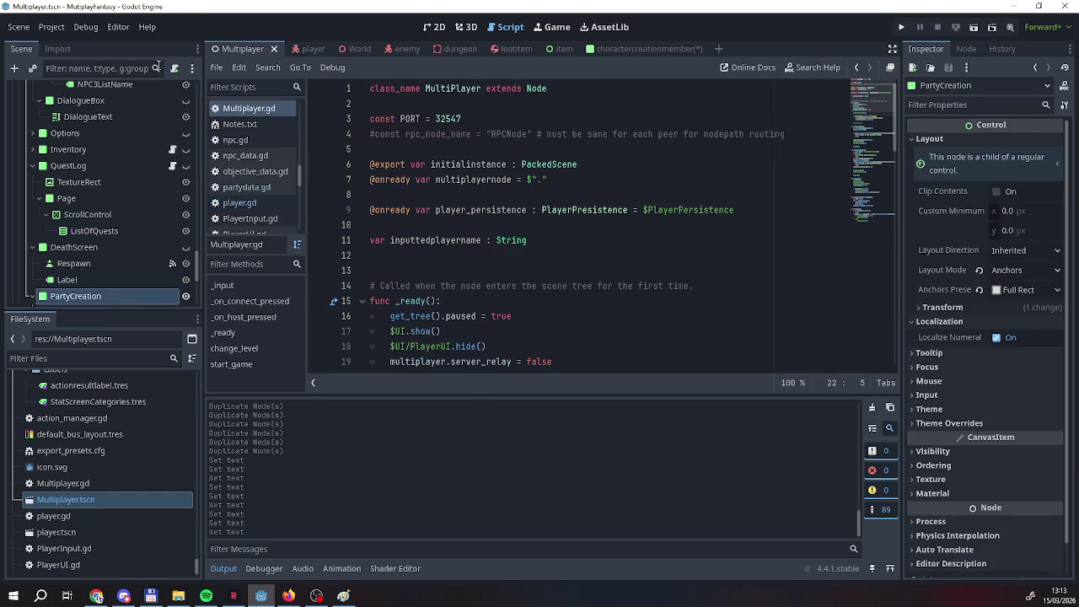
scroll(103, 196, "up", 10)
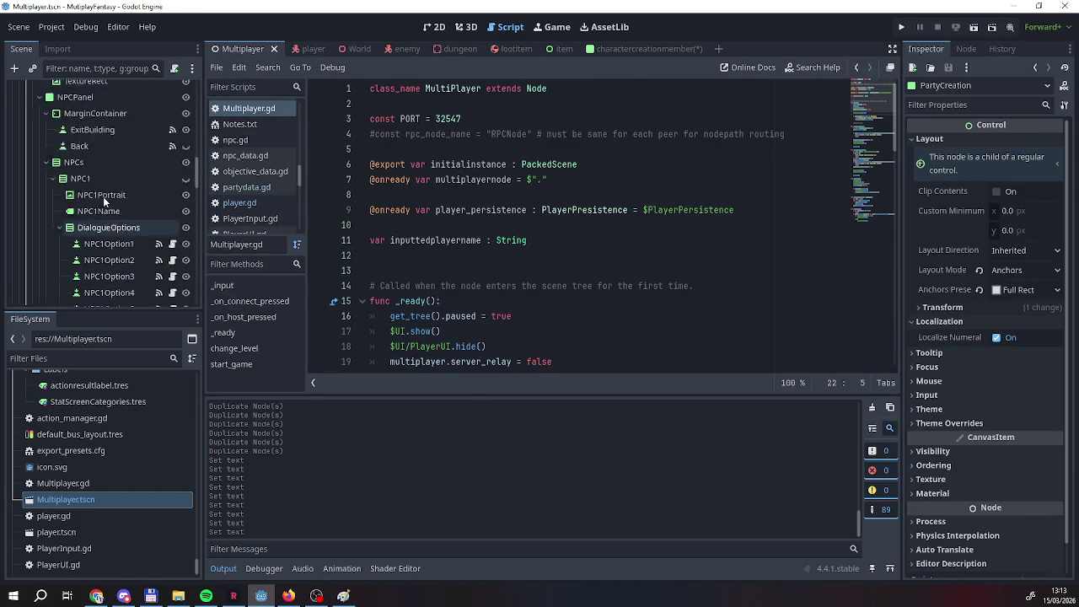
scroll(103, 201, "up", 7)
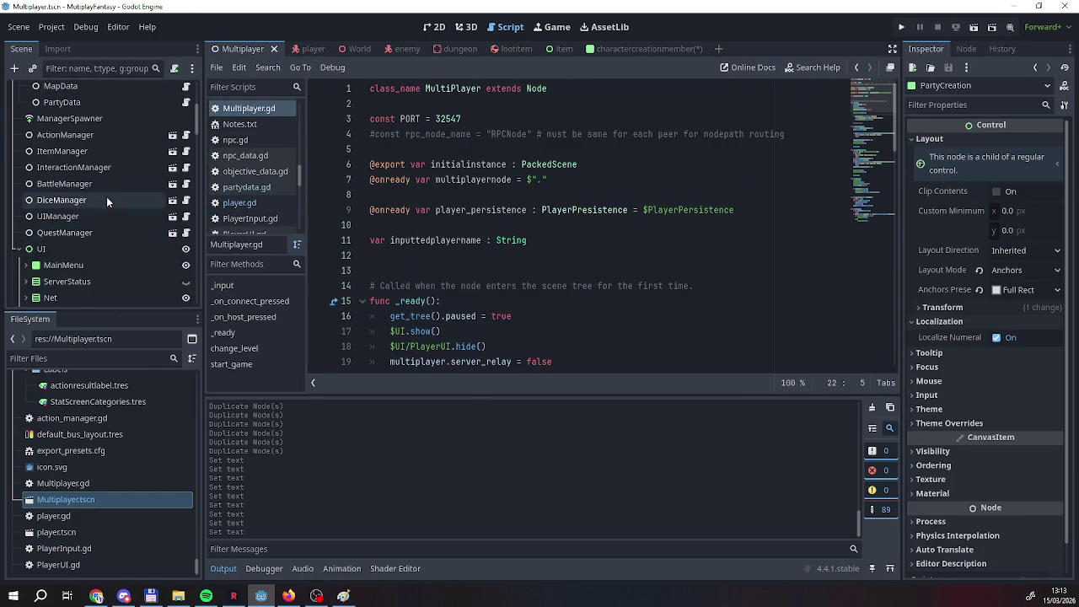
scroll(104, 200, "down", 5)
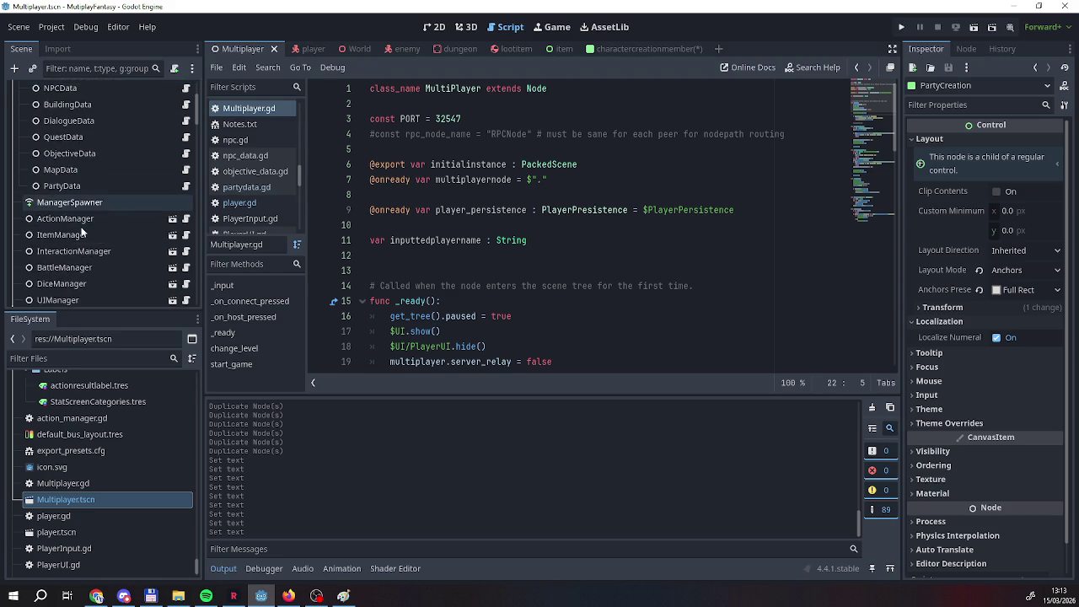
left_click(184, 131)
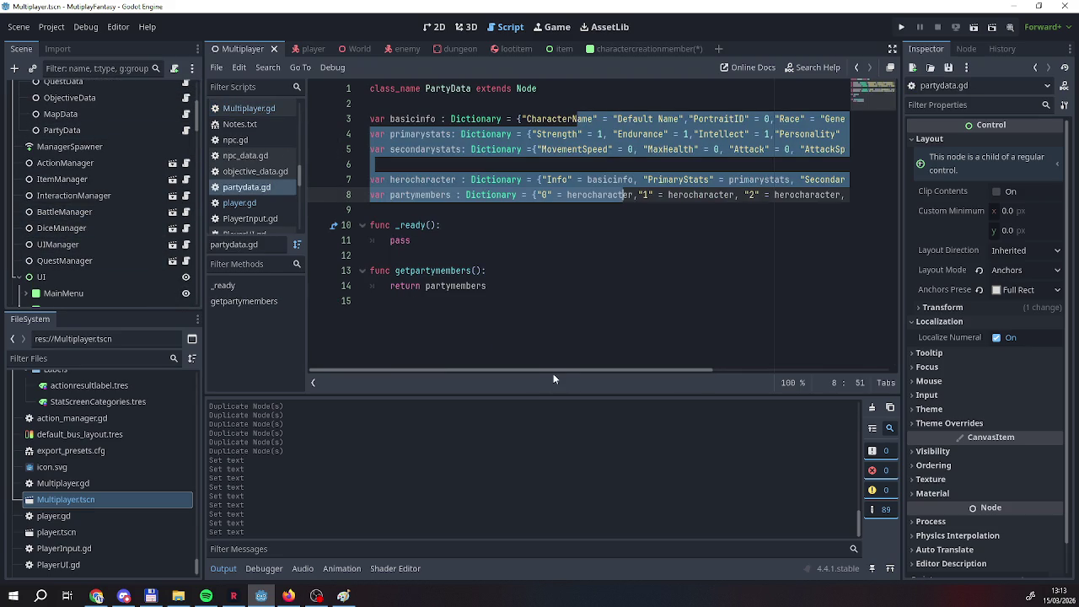
Collapse the Party, Building, QuestLog, DeathScreen and DebugUI branches in the Scene dock.
mouse_move(561, 372)
left_mouse_down()
mouse_move(746, 366)
mouse_move(508, 362)
left_mouse_up()
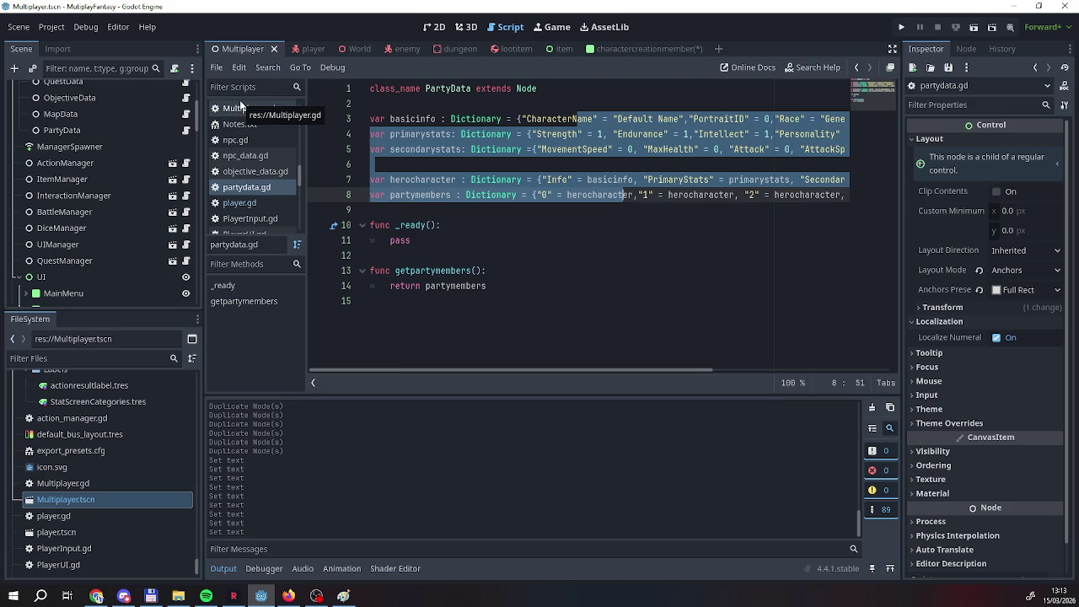
scroll(84, 192, "down", 5)
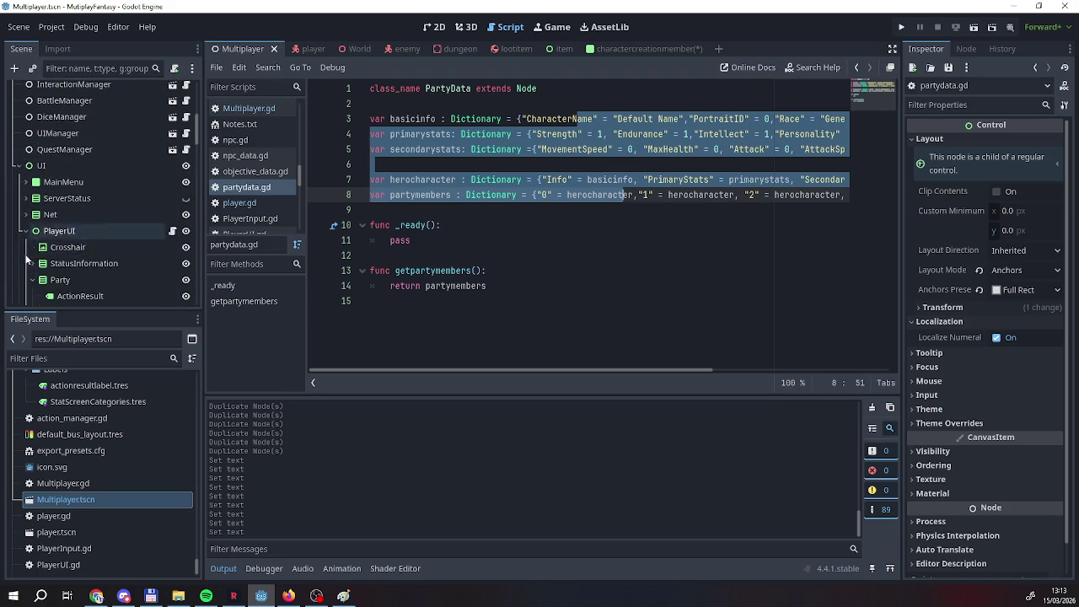
scroll(198, 138, "down", 5)
left_click(32, 162)
left_click(32, 195)
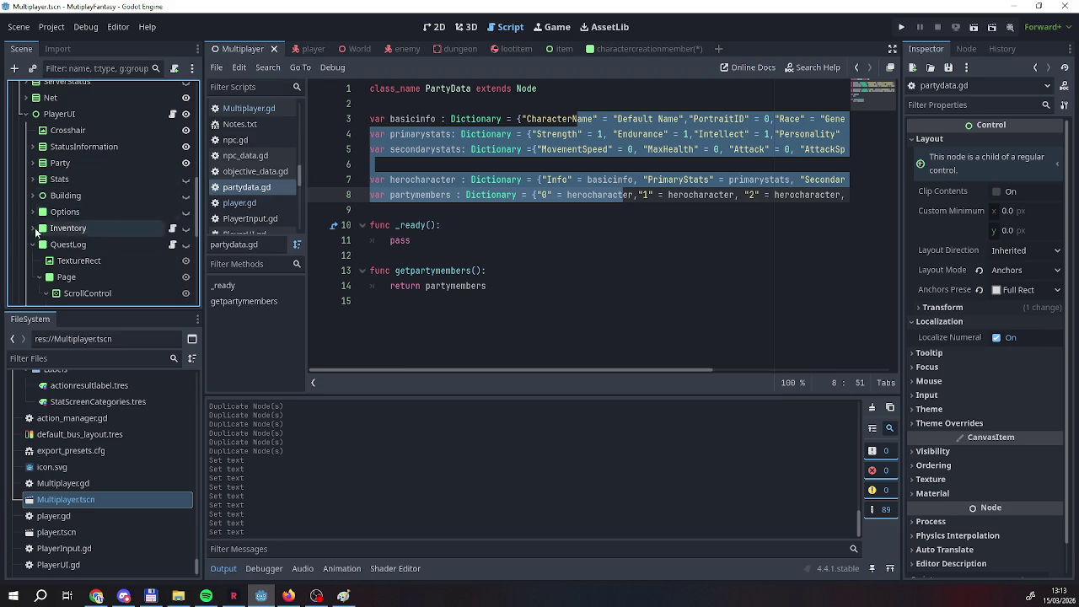
left_click(32, 244)
left_click(32, 261)
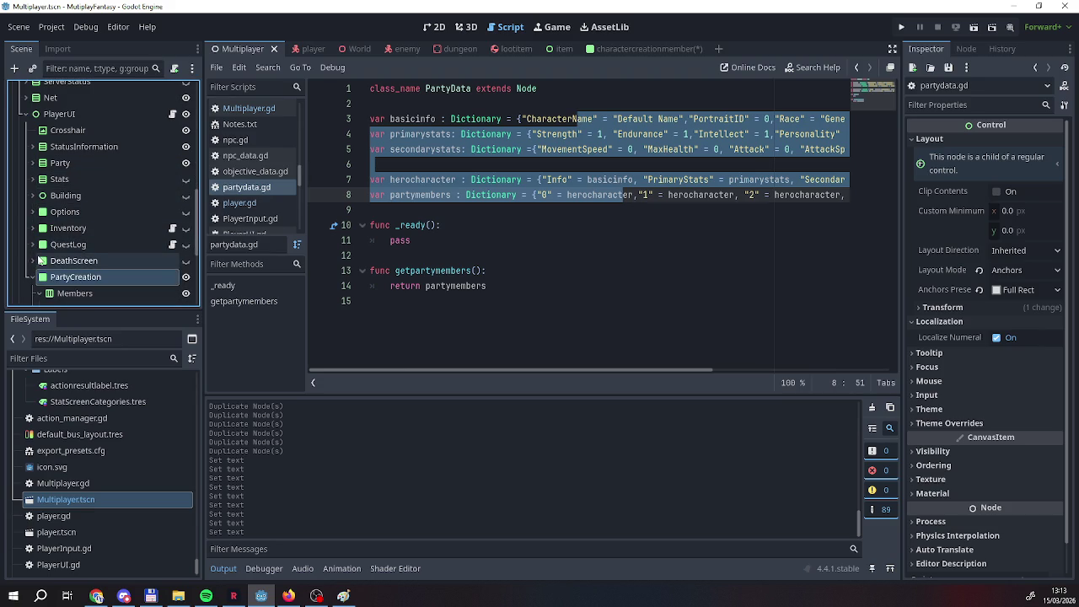
scroll(86, 228, "down", 5)
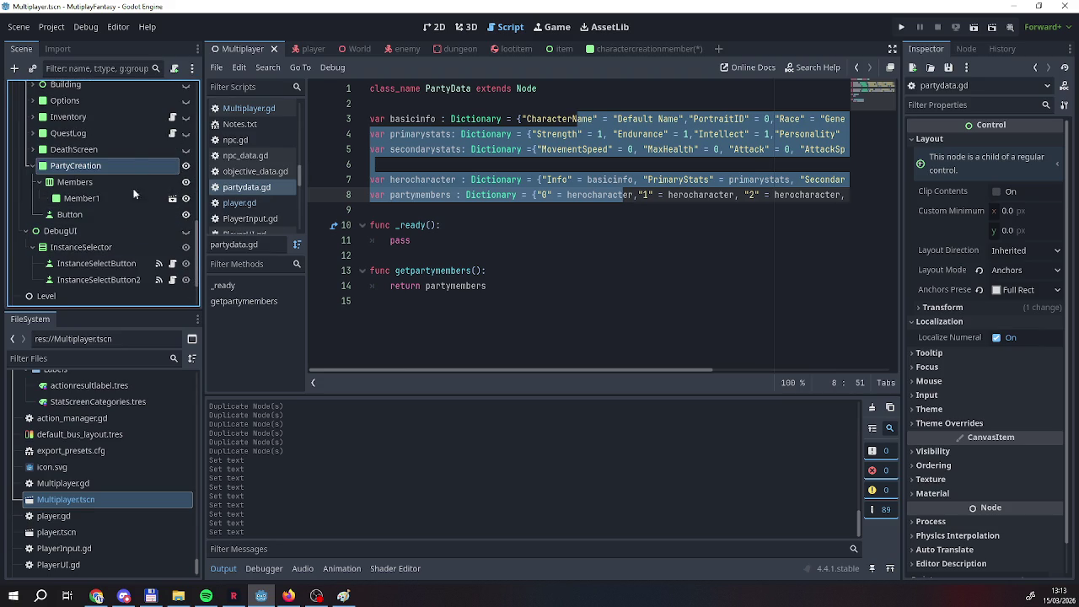
left_click(26, 231)
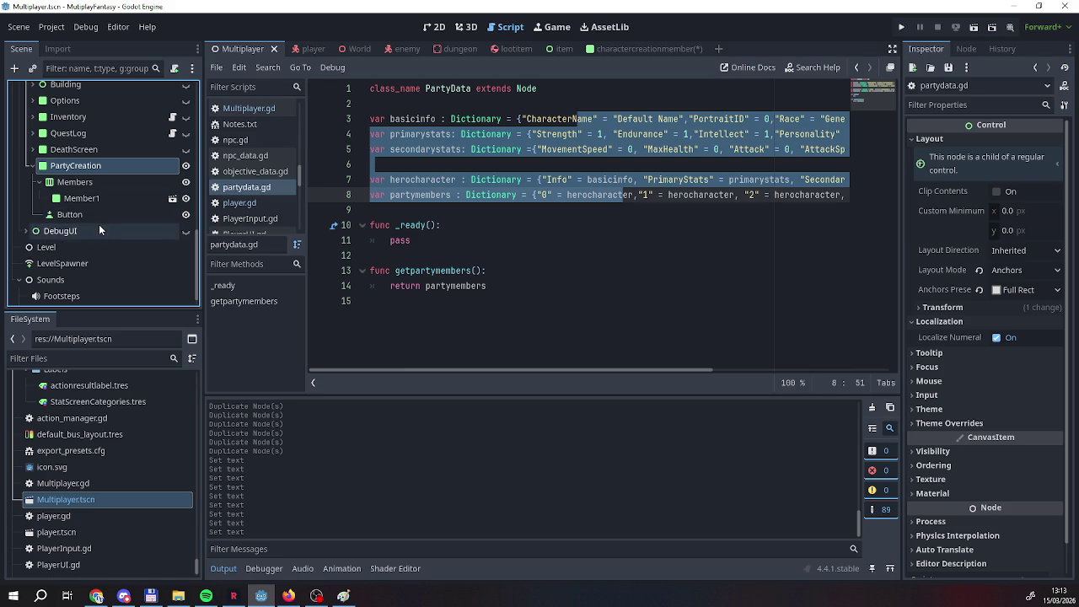
Select Members, then Member1, and open the Member1 scene in the editor.
left_click(83, 184)
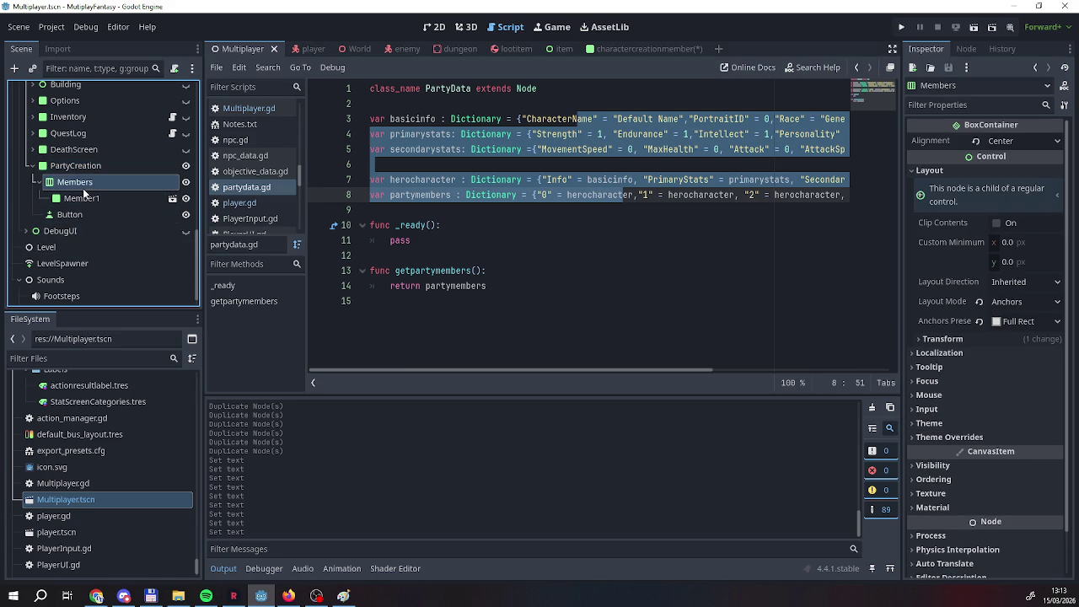
left_click(87, 197)
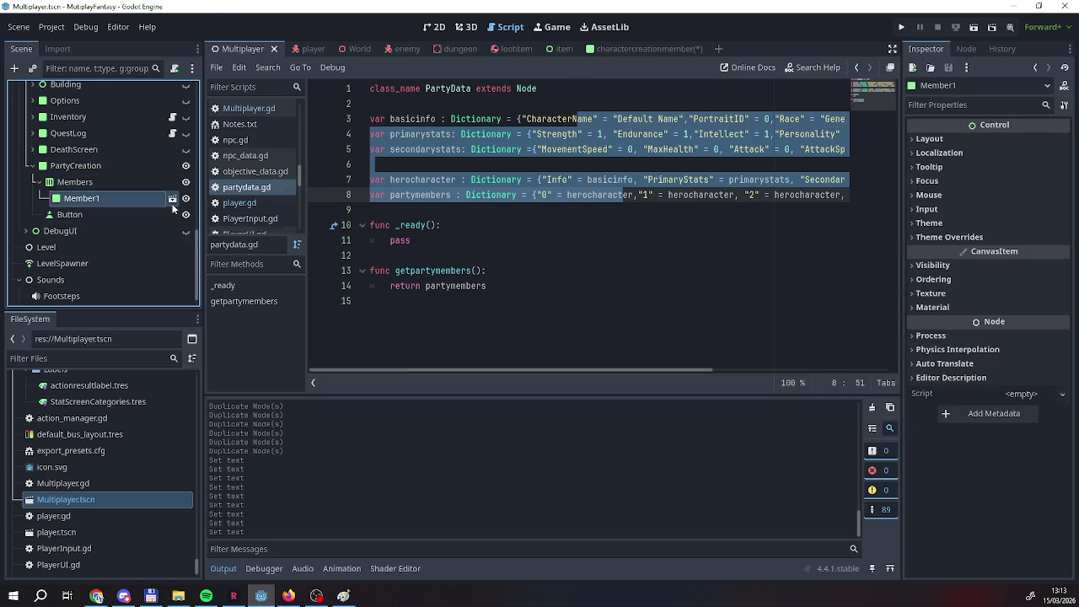
left_click(172, 198)
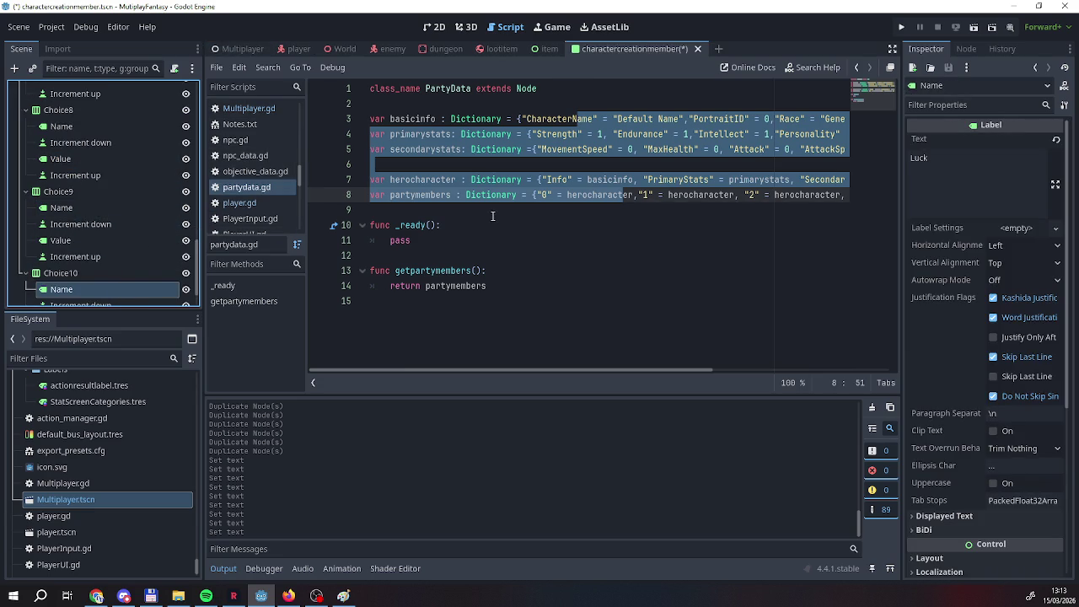
Show the charactercreationmember form in 2D with nothing selected and the Scene dock scrolled to the top.
left_click(432, 27)
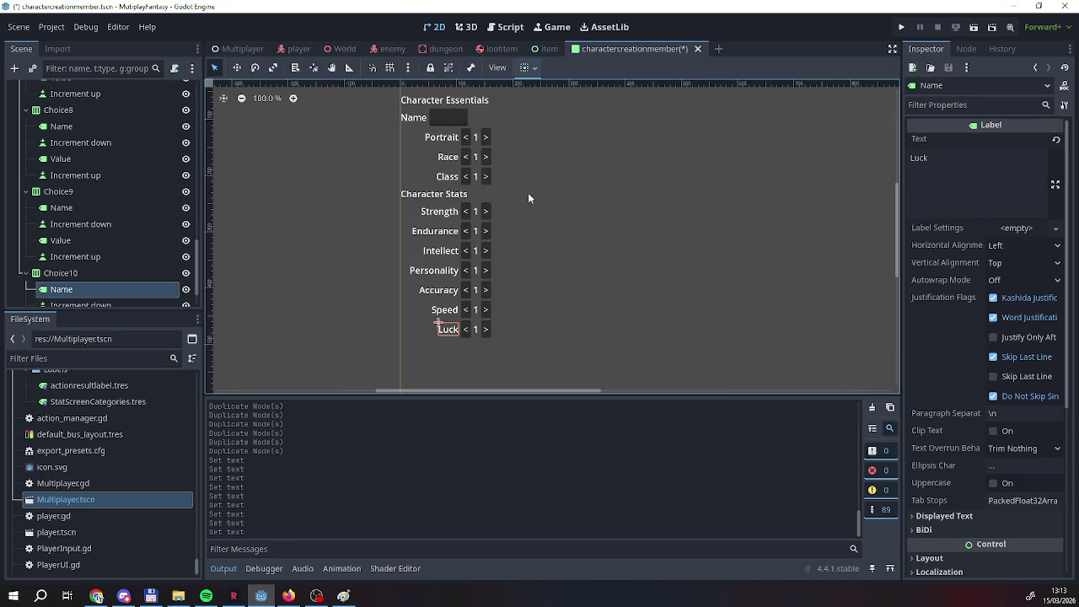
left_click(509, 115)
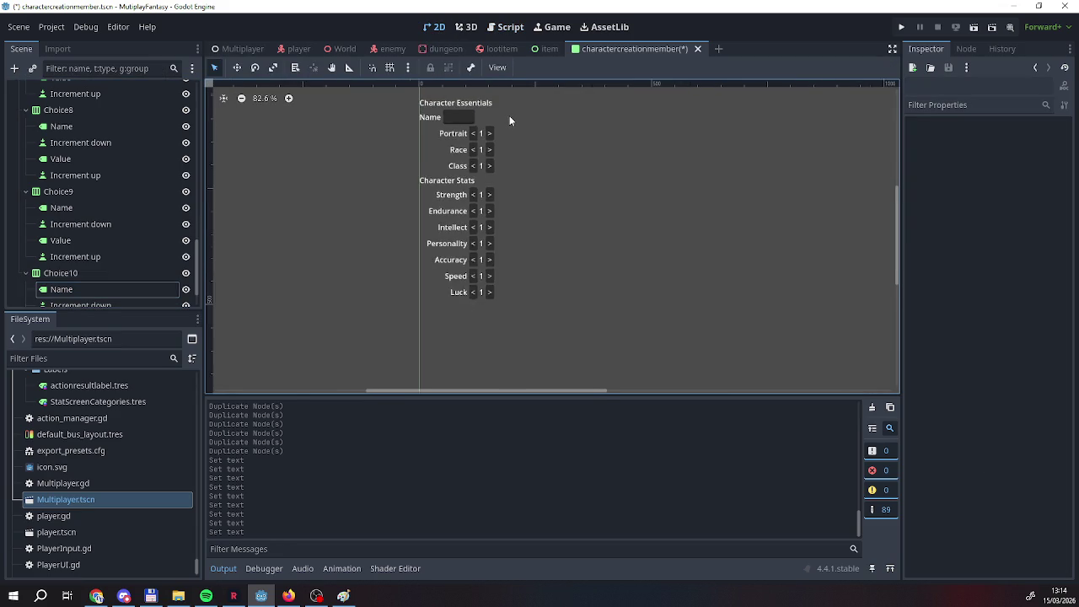
mouse_move(563, 203)
left_mouse_down()
mouse_move(541, 168)
mouse_move(575, 222)
left_mouse_up()
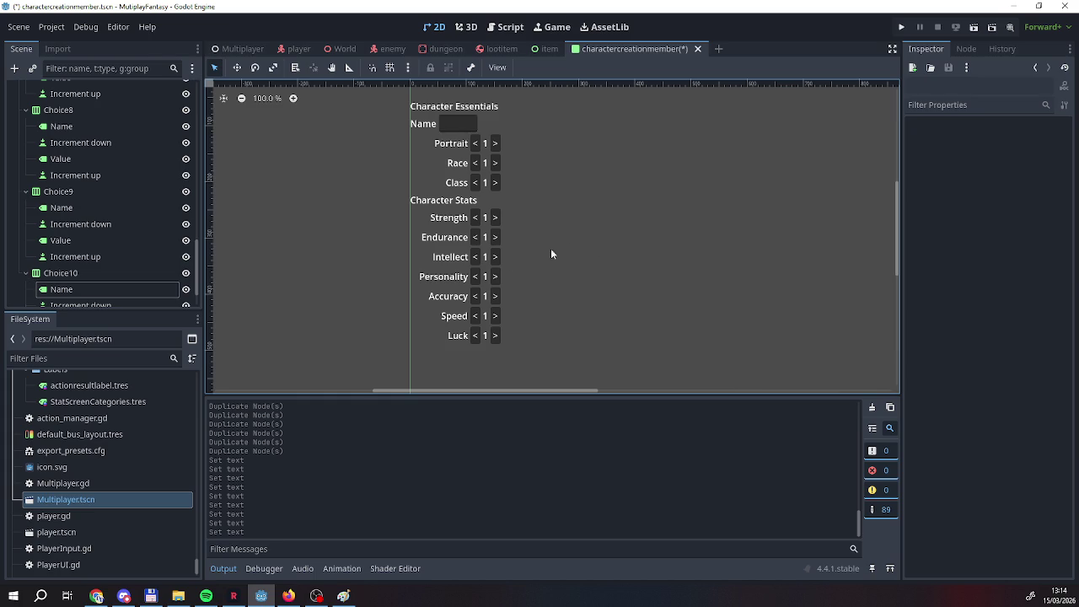
scroll(84, 252, "down", 2)
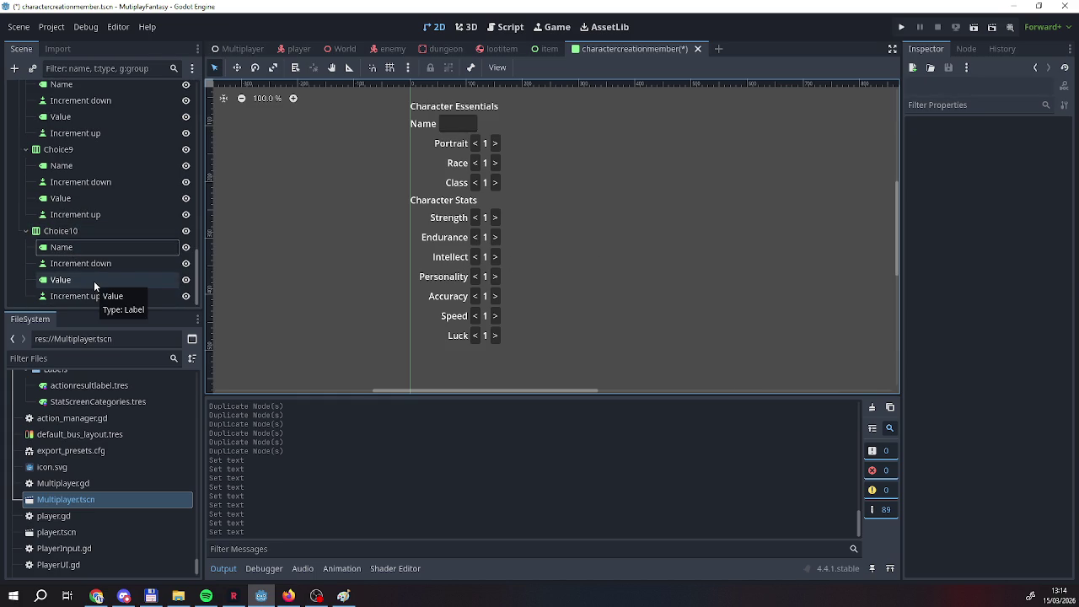
scroll(126, 249, "up", 5)
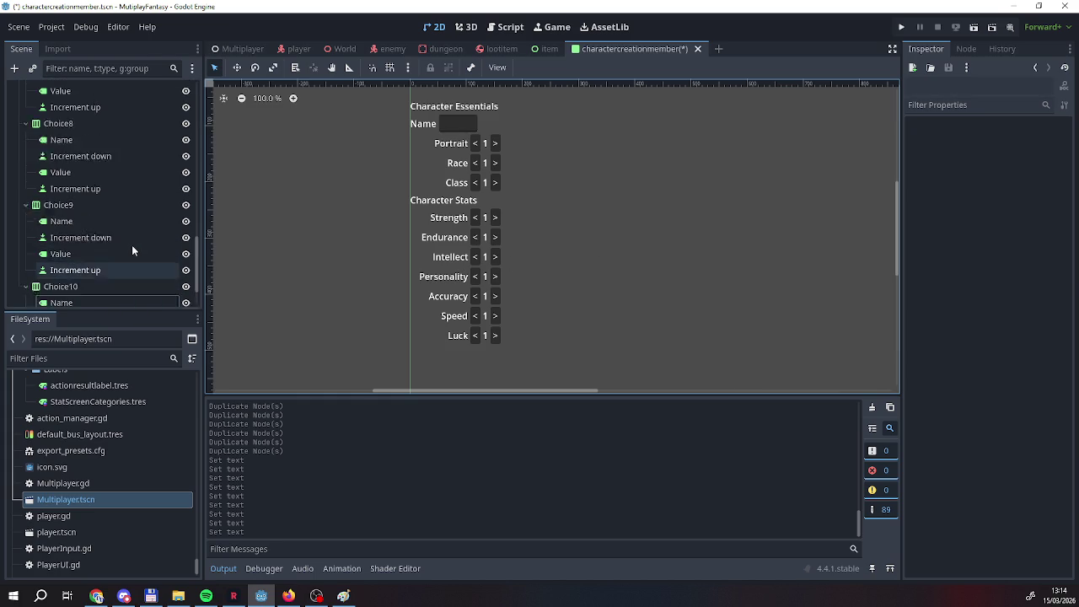
scroll(132, 249, "up", 15)
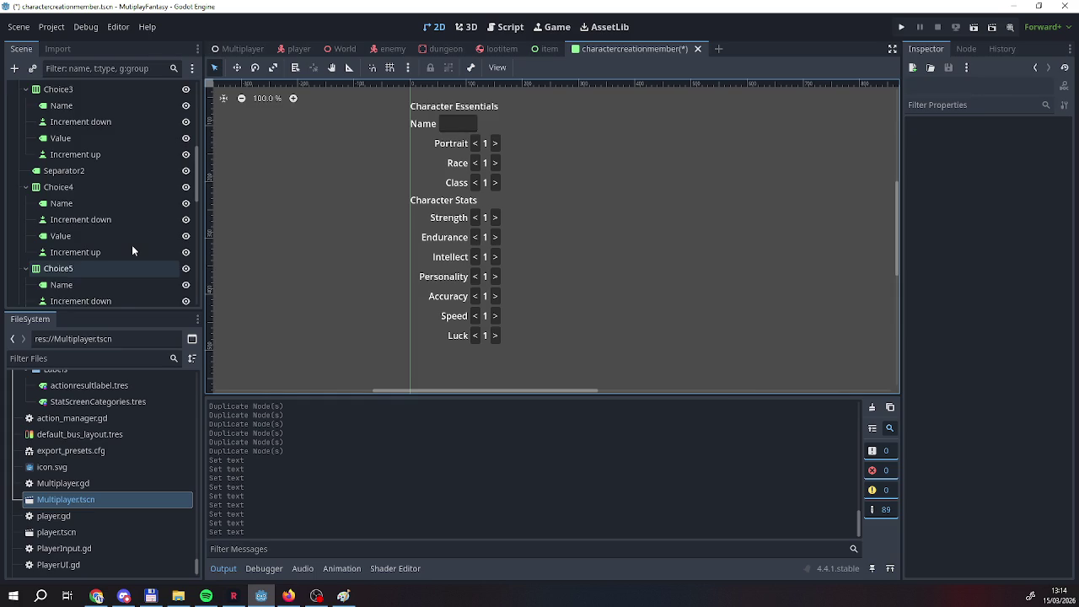
scroll(131, 250, "up", 6)
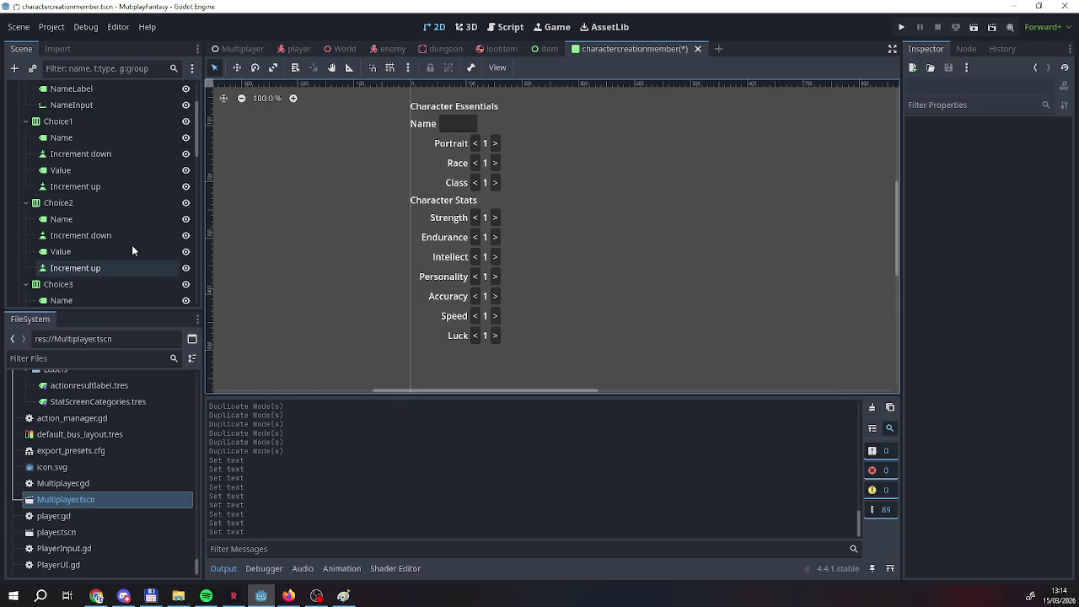
scroll(132, 250, "up", 1)
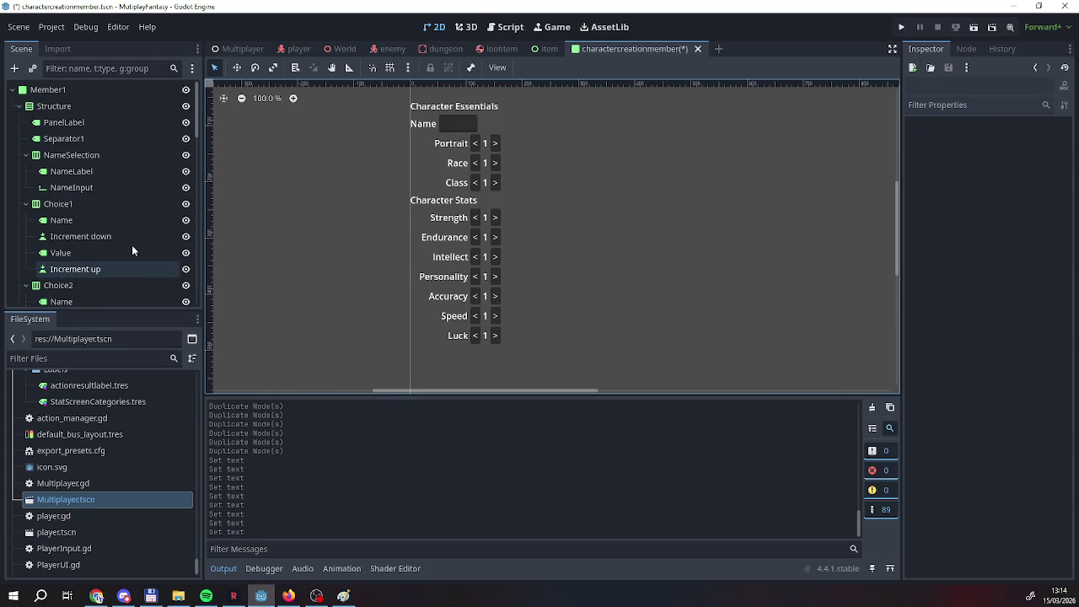
scroll(131, 244, "down", 1)
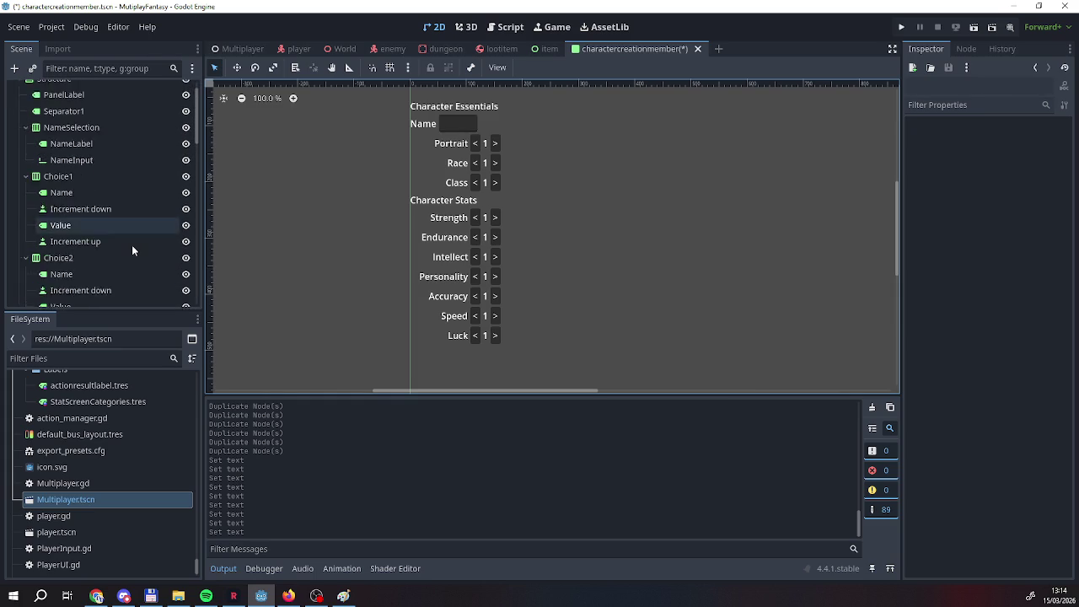
scroll(131, 244, "up", 1)
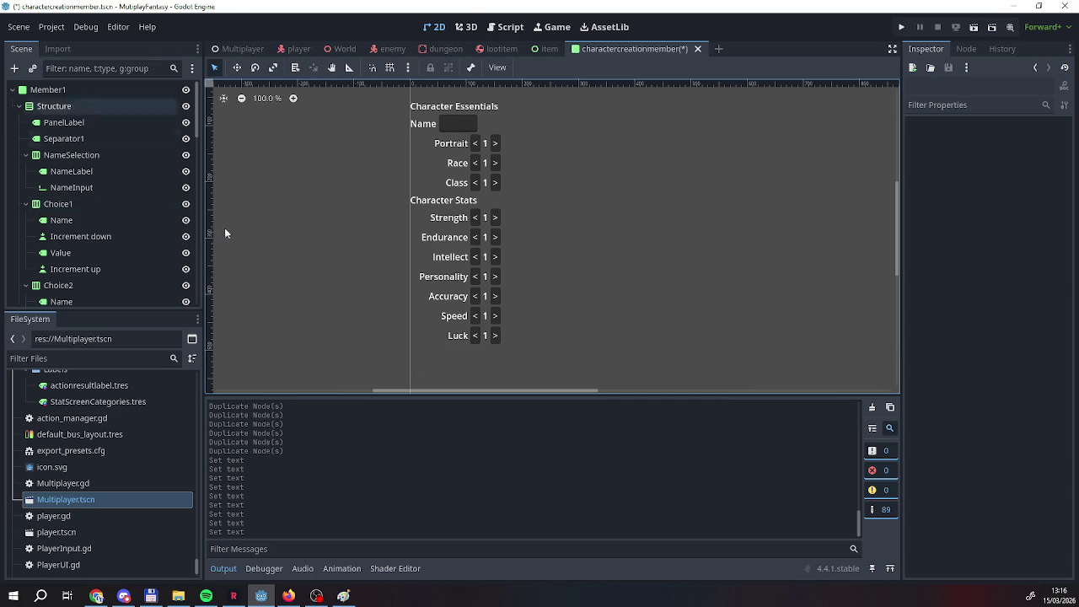
right_click(610, 52)
Save the charactercreationmember scene and go back to the Multiplayer scene.
left_click(623, 73)
left_click(230, 48)
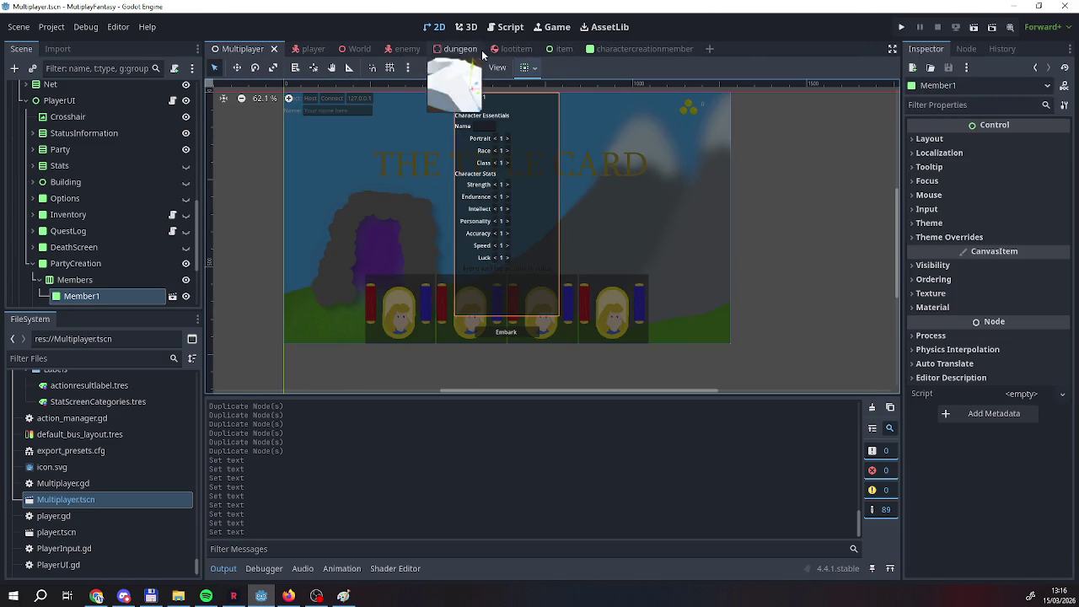
scroll(116, 253, "down", 1)
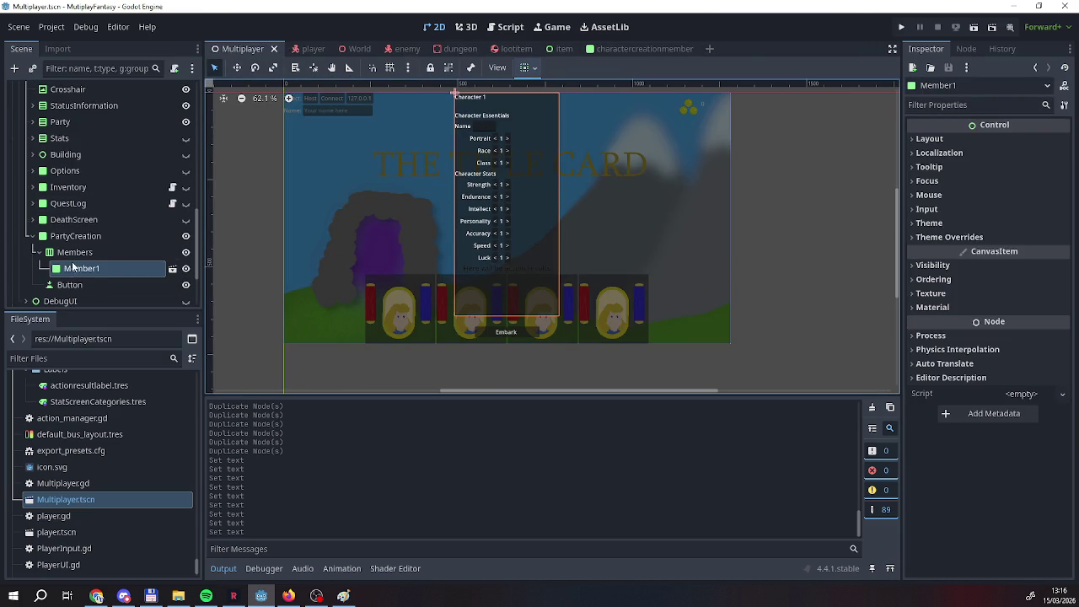
Duplicate Member1 three times to create Member2, Member3 and Member4.
left_click(75, 269)
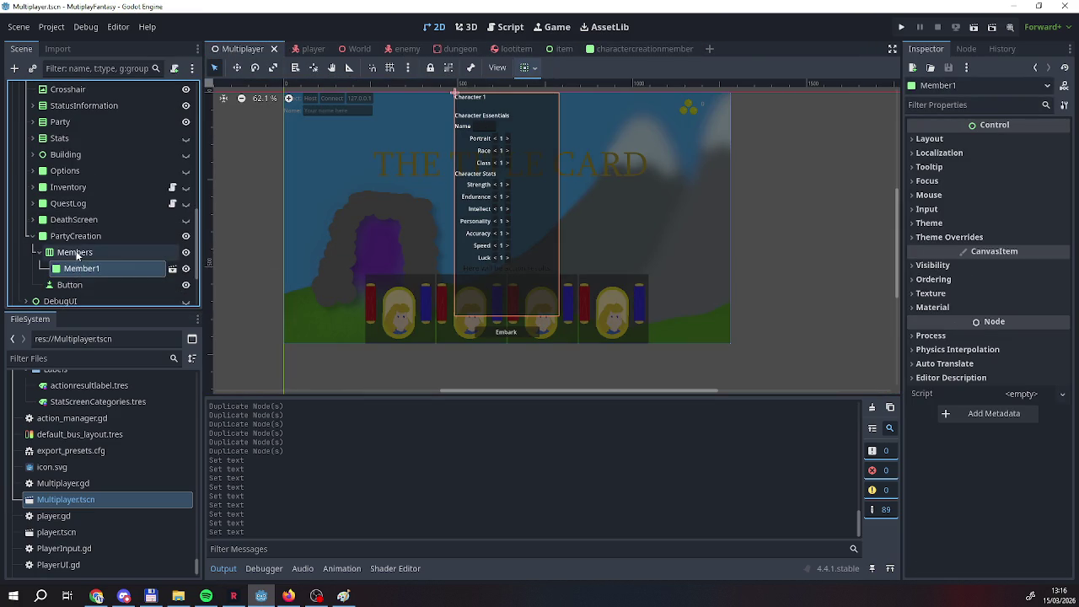
left_click(76, 252)
right_click(77, 268)
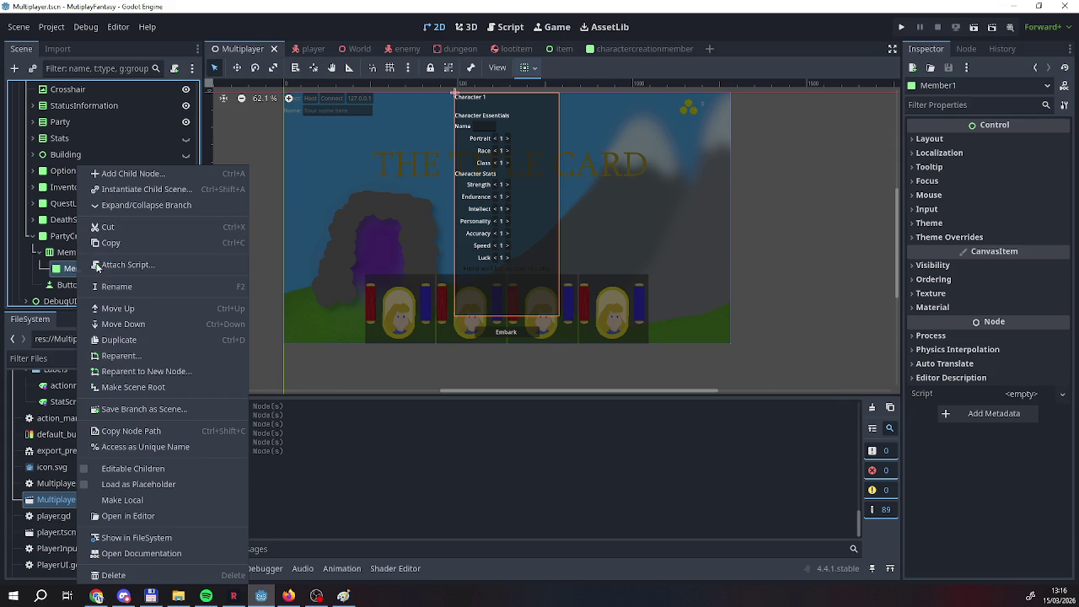
left_click(107, 340)
right_click(88, 285)
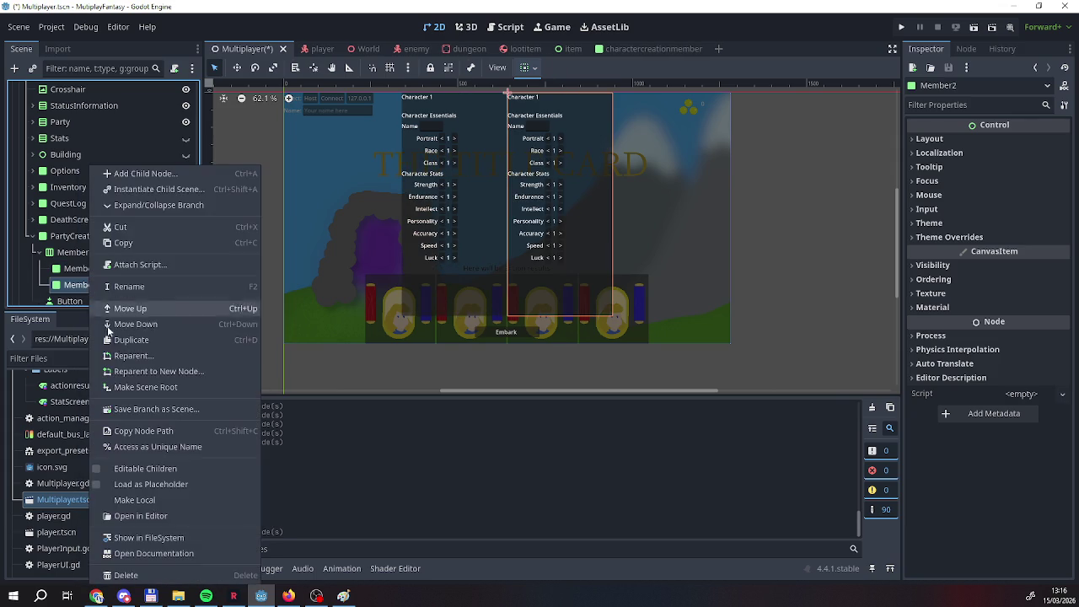
left_click(106, 340)
right_click(101, 297)
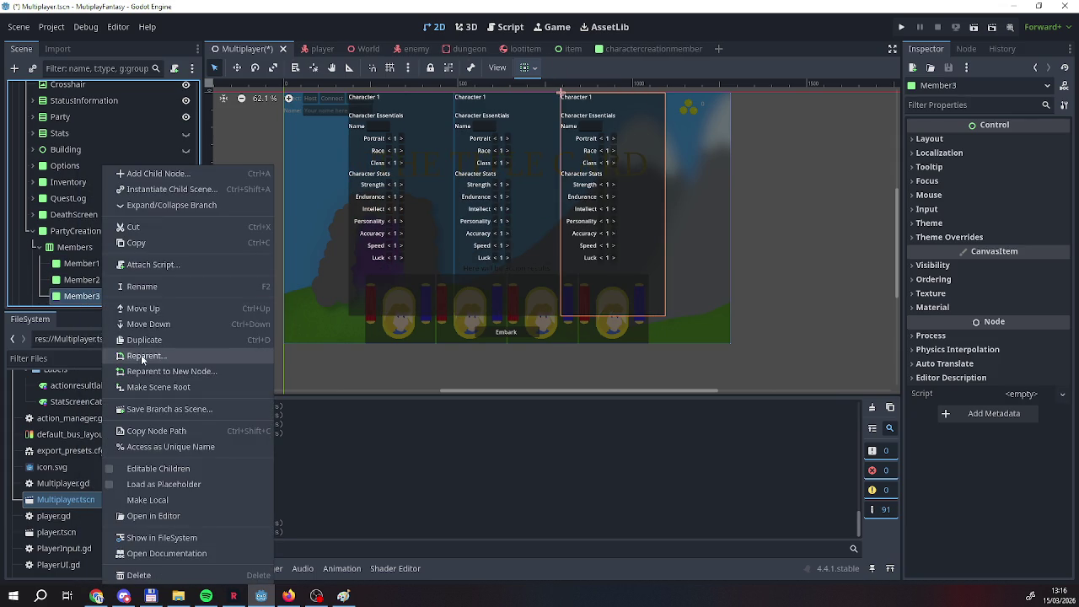
left_click(105, 339)
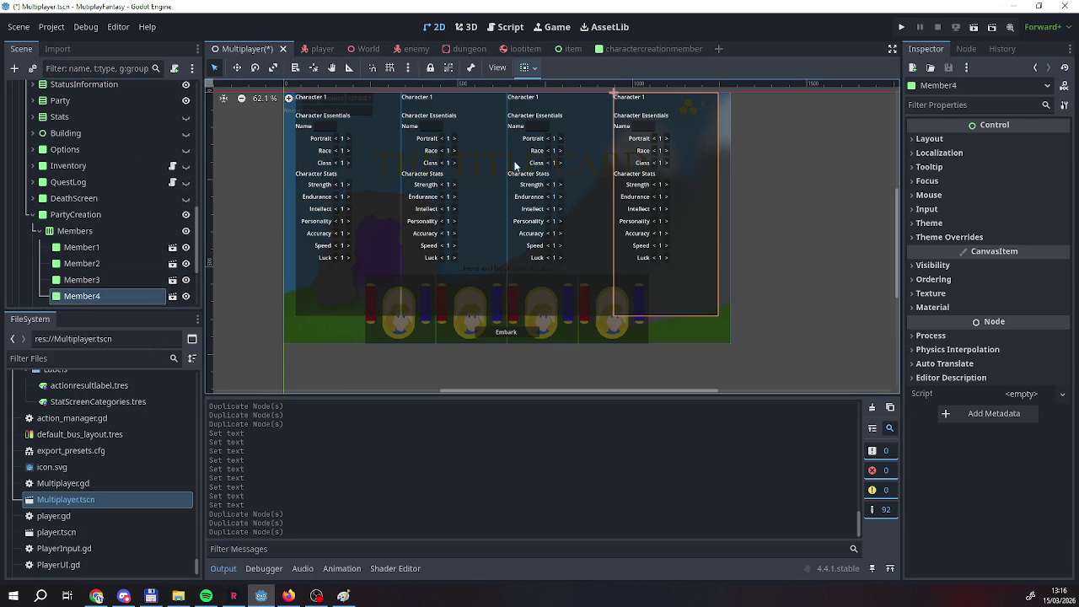
Check Member1's placement and toggle PartyCreation's visibility off and back on.
left_click(327, 127)
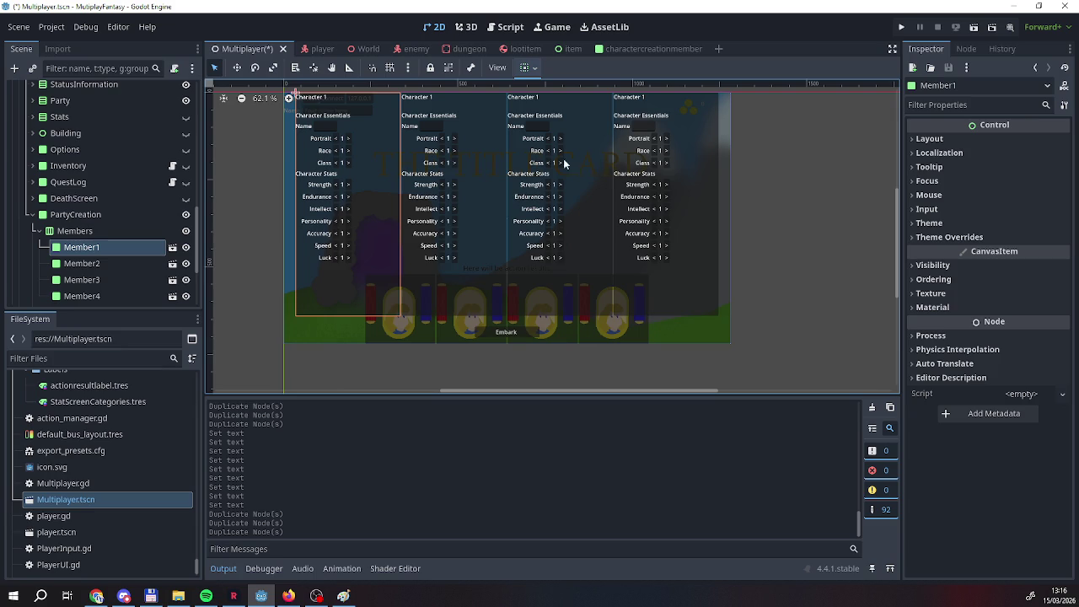
left_click(185, 215)
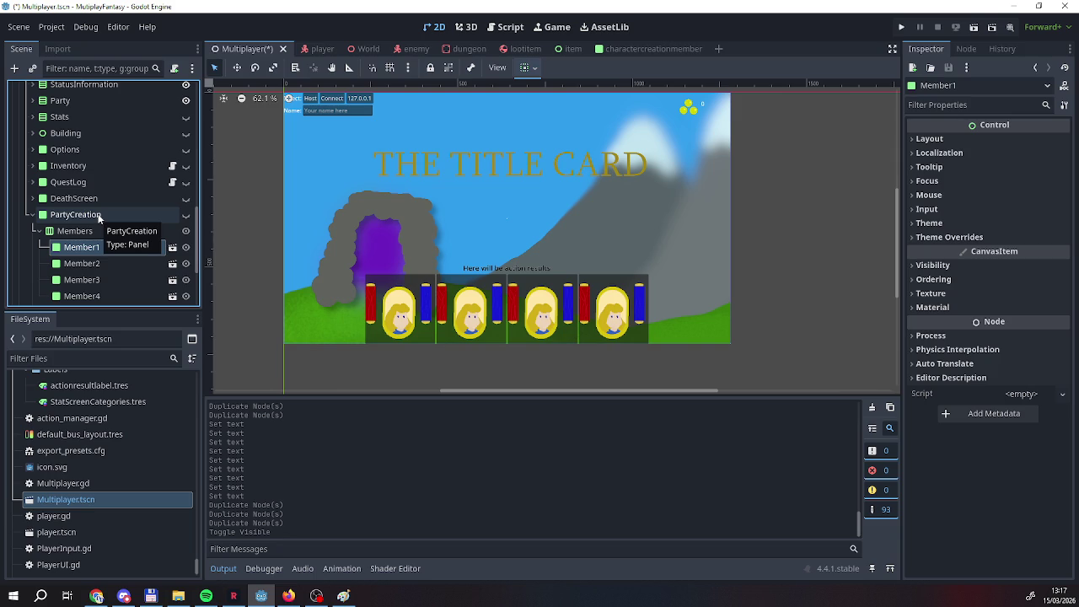
left_click(98, 216)
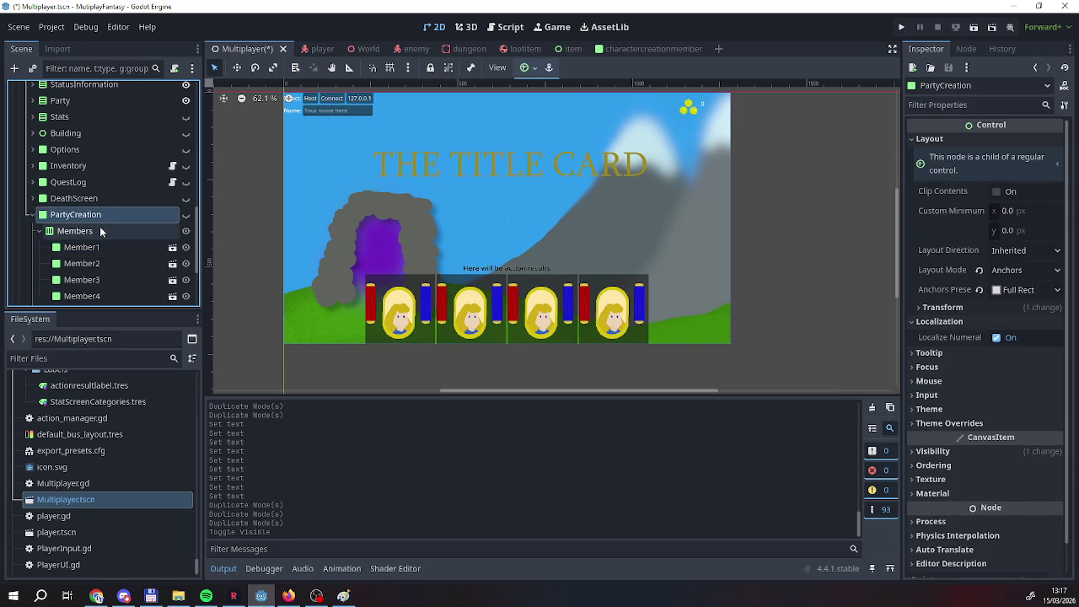
left_click(186, 215)
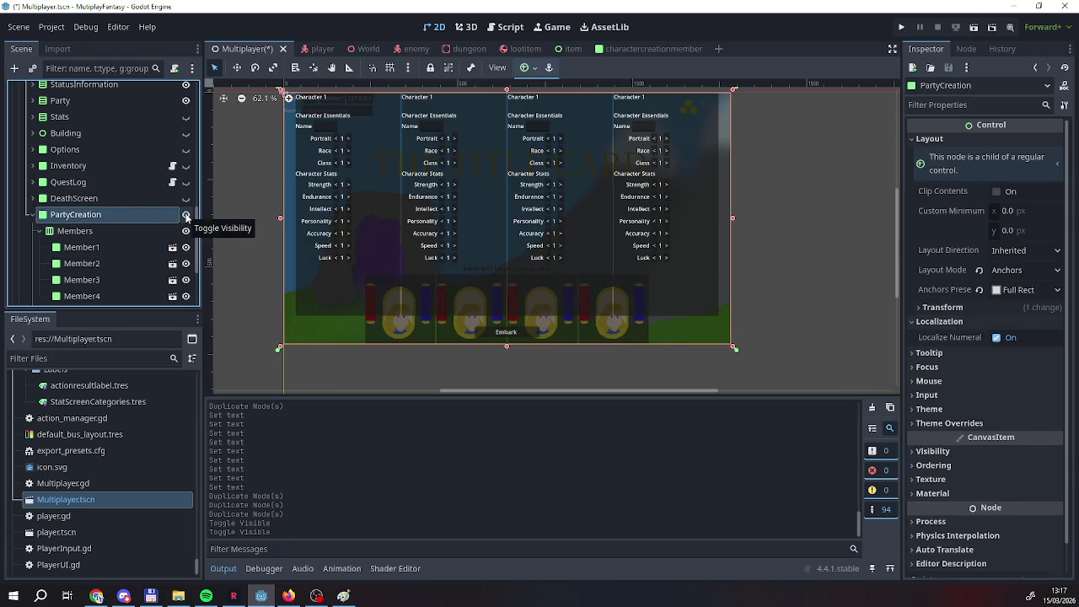
Add a TextureRect child to PartyCreation, placed above the Members container.
right_click(84, 217)
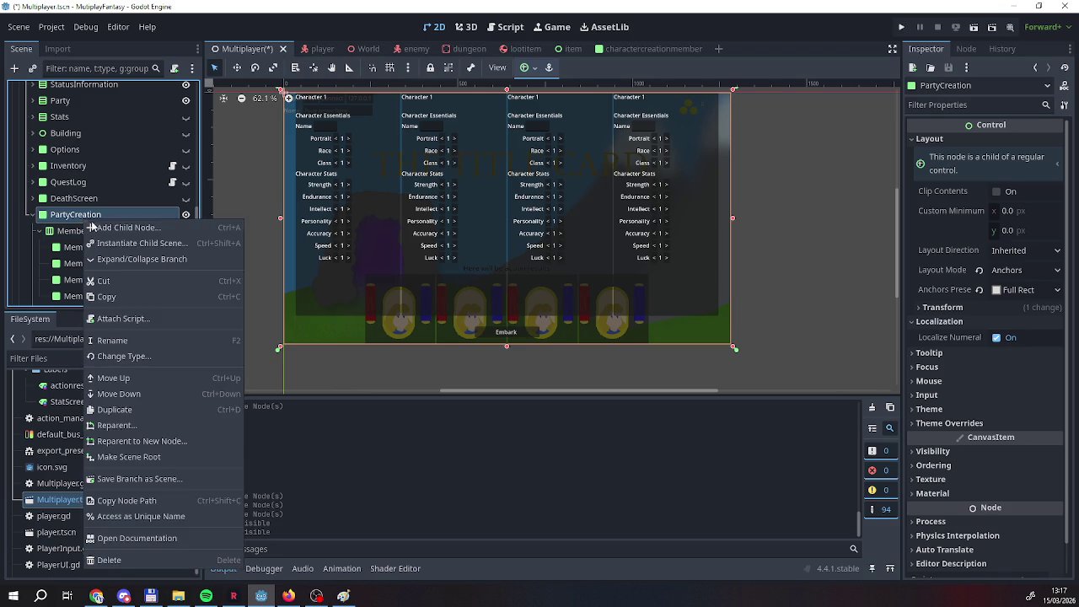
left_click(100, 229)
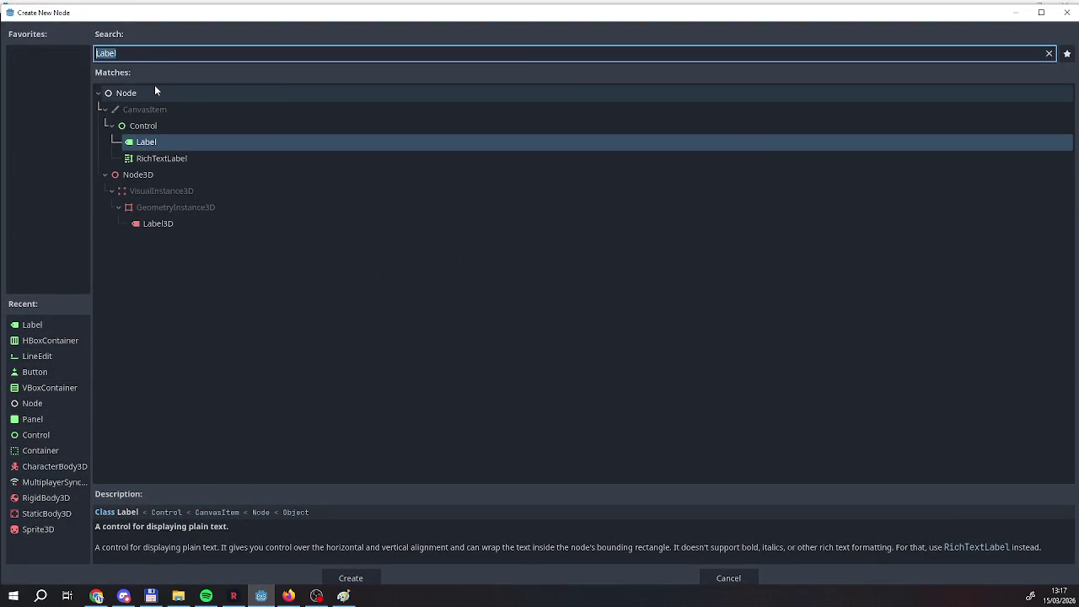
type("text")
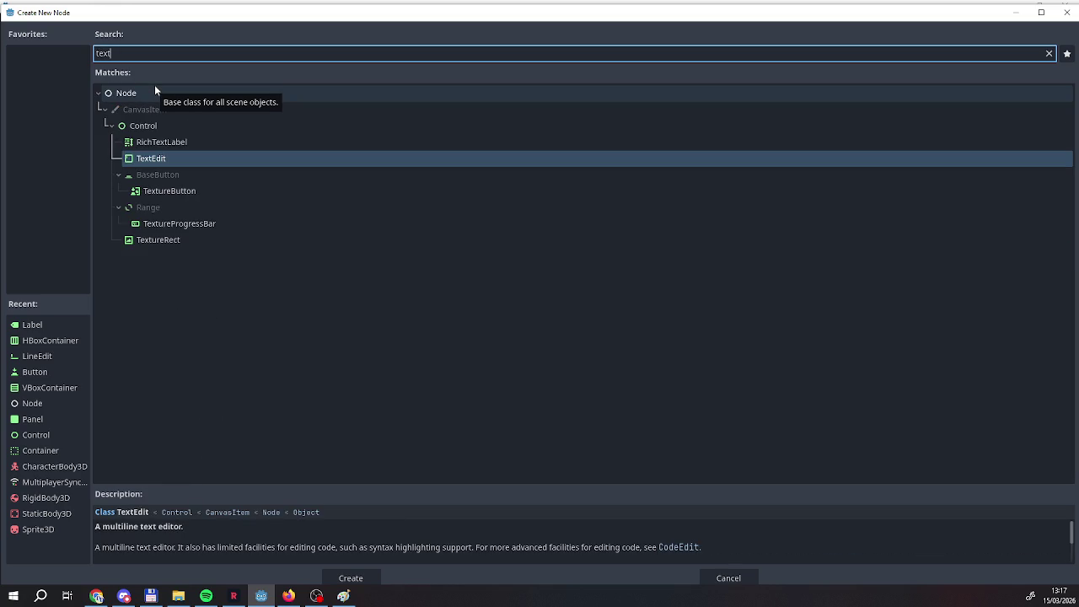
left_click(144, 242)
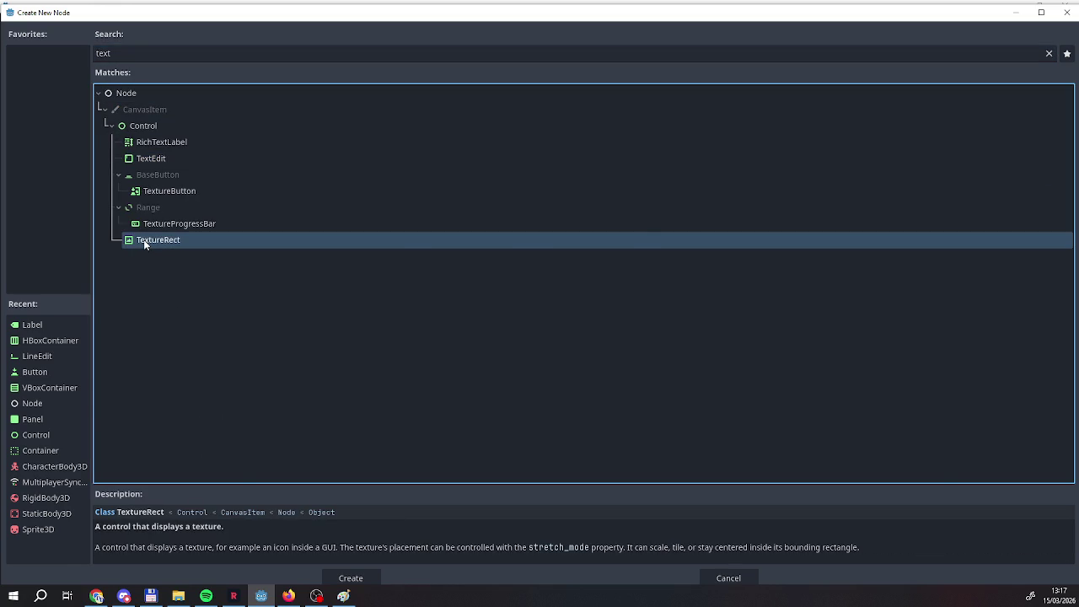
double_click(144, 242)
left_click_drag(82, 296, 88, 192)
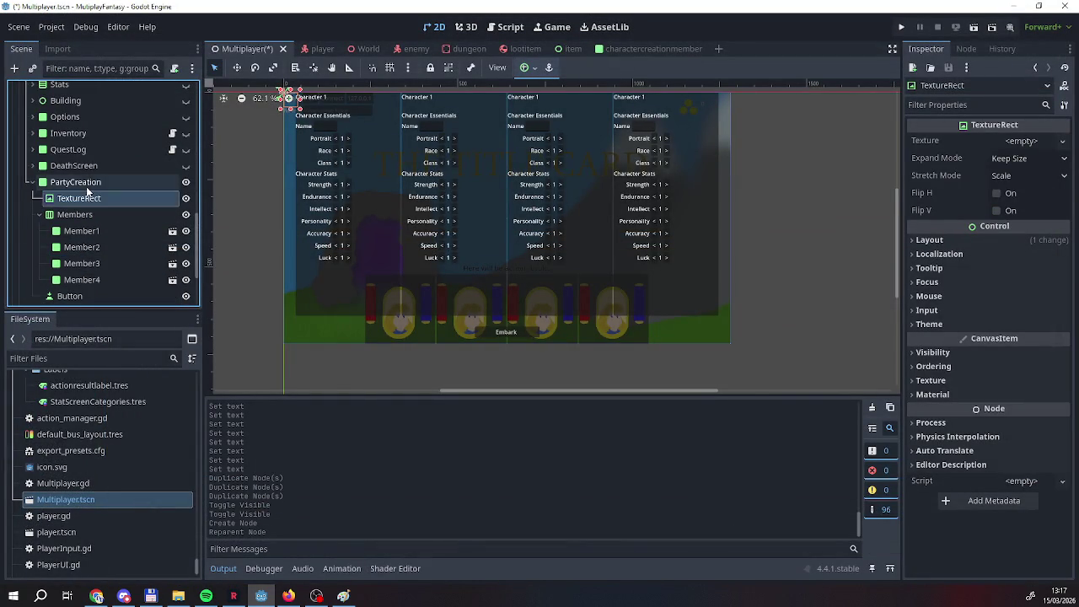
Rename the TextureRect to Background and expand its Layout settings, leaving direction Inherited.
double_click(85, 195)
type("Background")
key("Return")
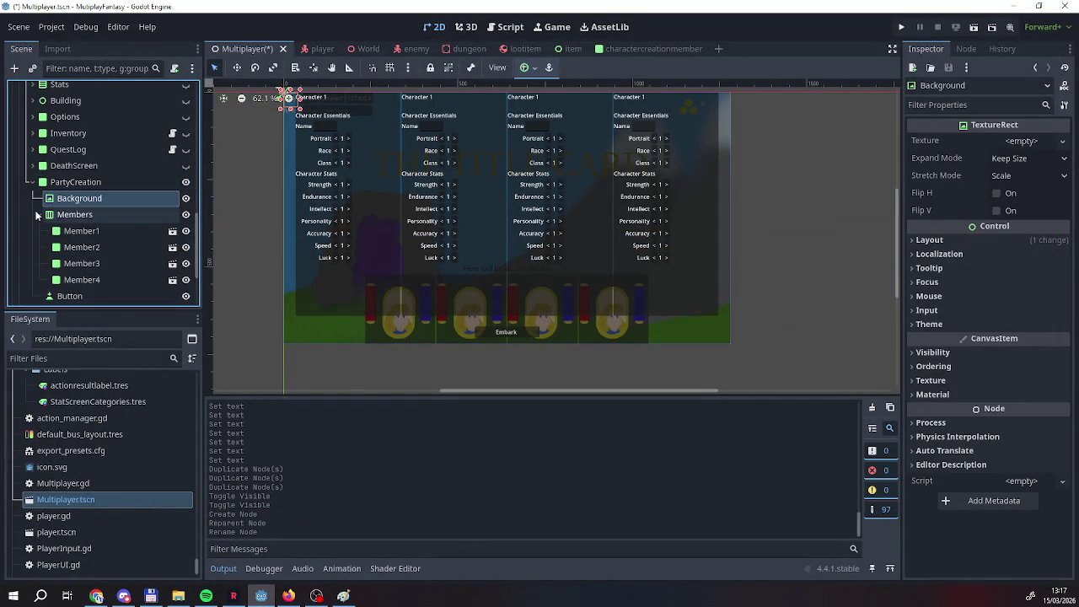
left_click(929, 240)
left_click(1025, 352)
left_click(1029, 373)
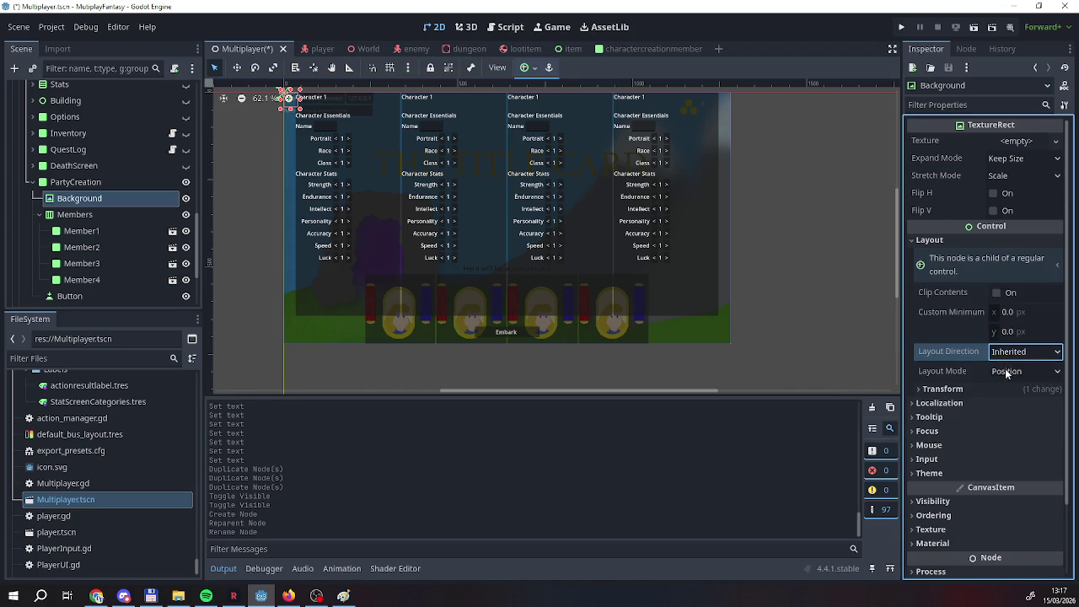
Set Background's Layout Mode to Anchors with the Full Rect anchor preset.
left_click(1019, 371)
left_click(1010, 402)
left_click(994, 390)
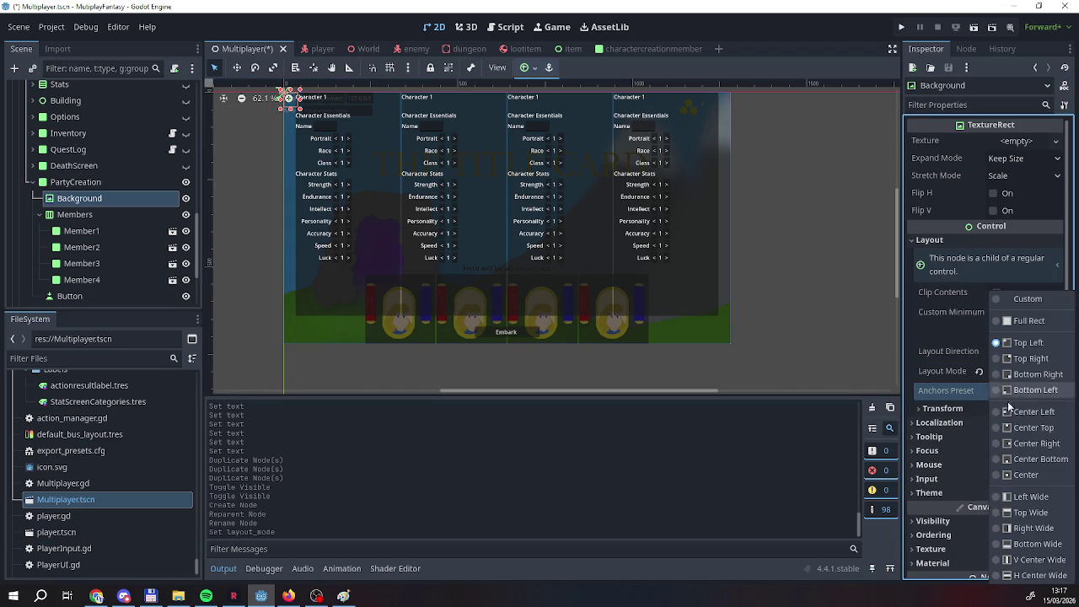
left_click(1017, 331)
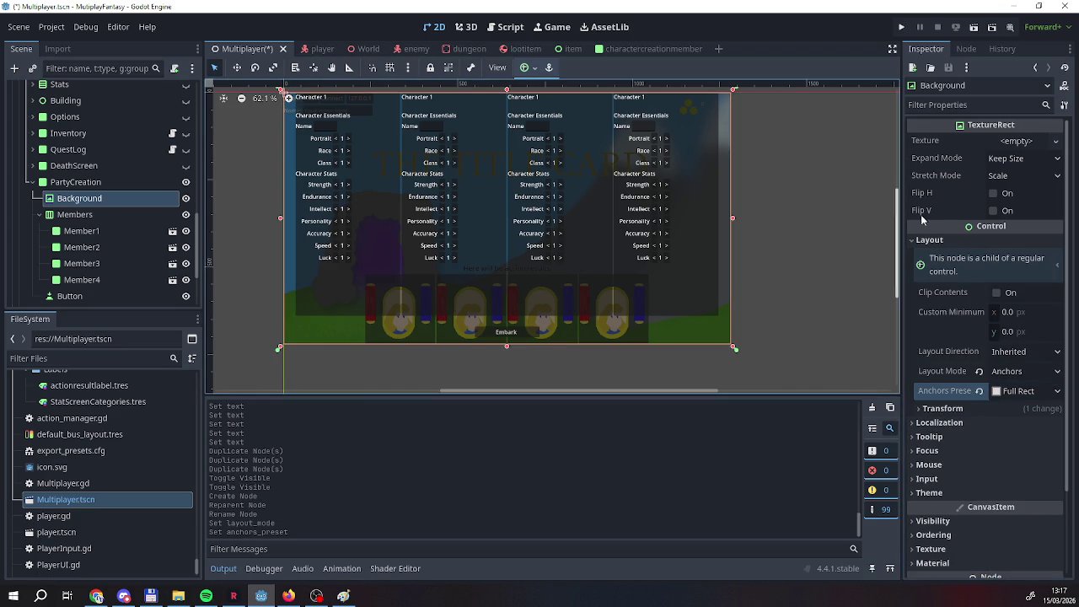
Assign stone_block_texture.png from the project files as Background's texture.
left_click(1015, 142)
left_click(1036, 145)
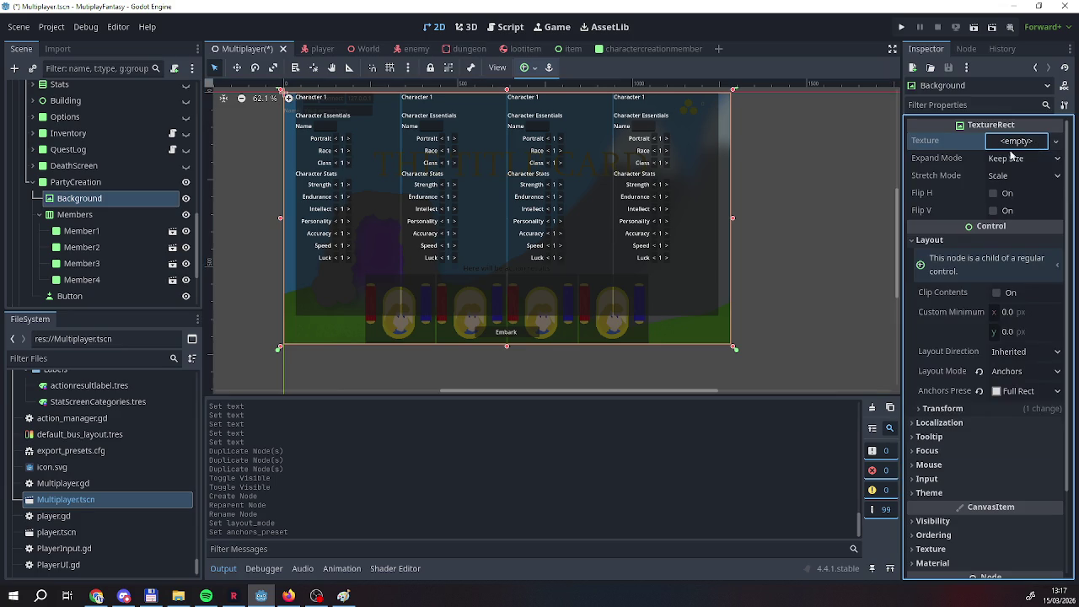
scroll(112, 449, "up", 5)
scroll(113, 453, "up", 10)
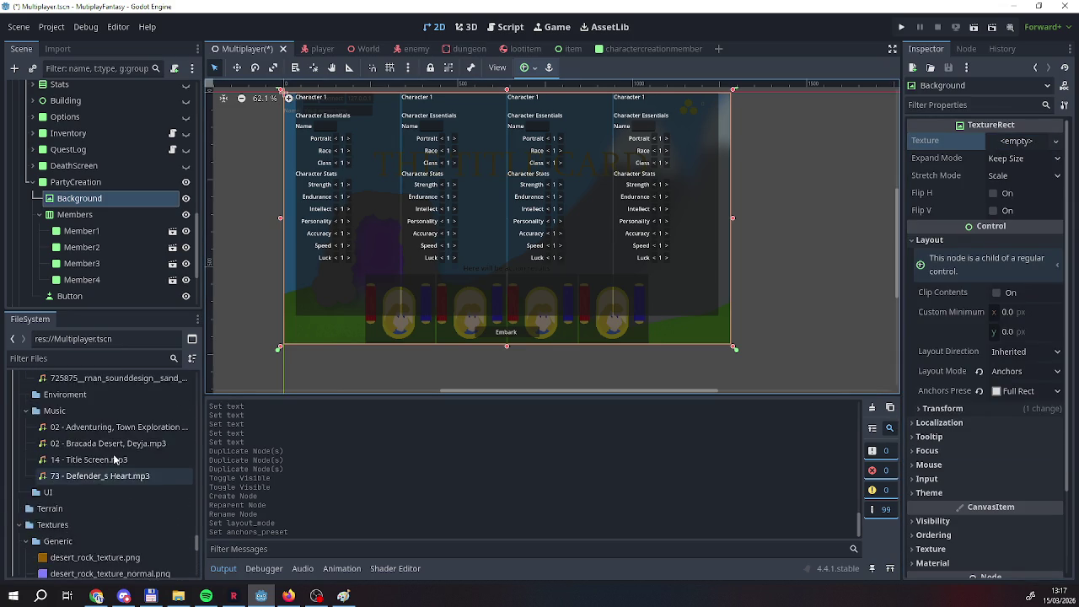
scroll(112, 458, "down", 10)
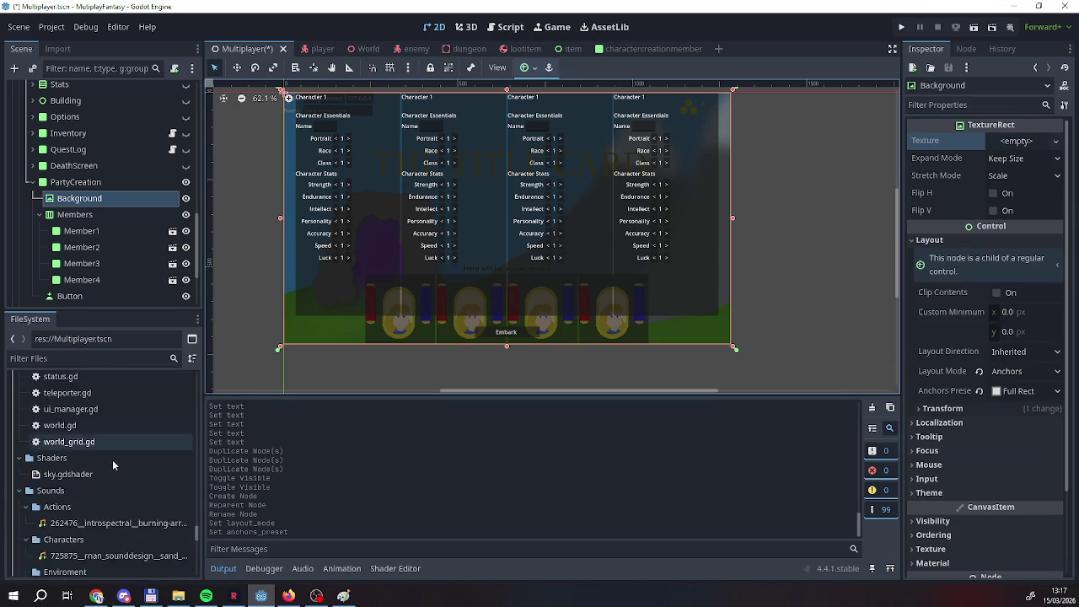
scroll(111, 470, "down", 8)
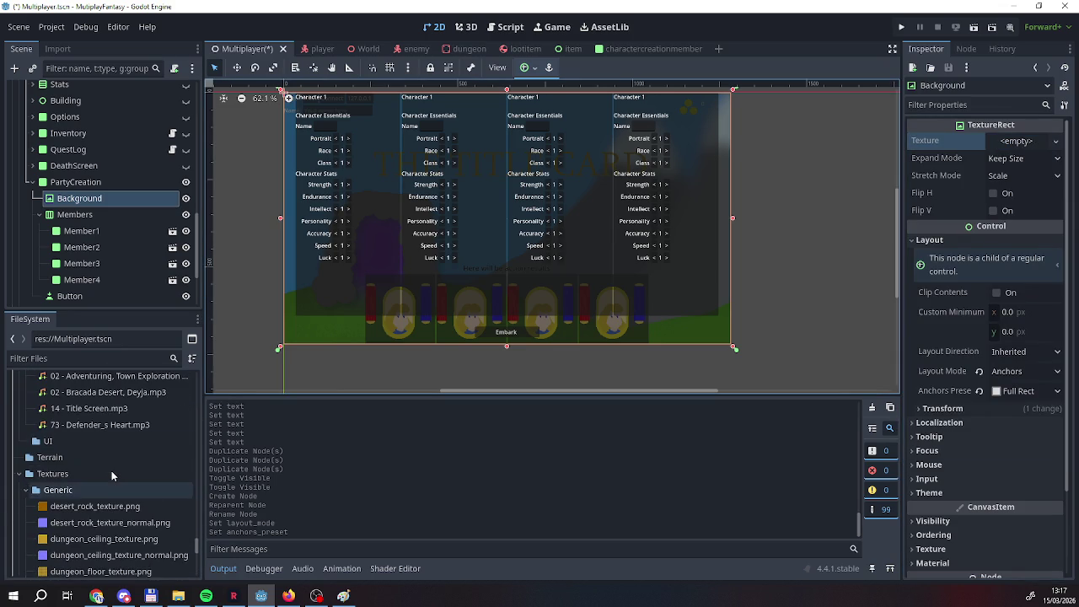
left_click(101, 524)
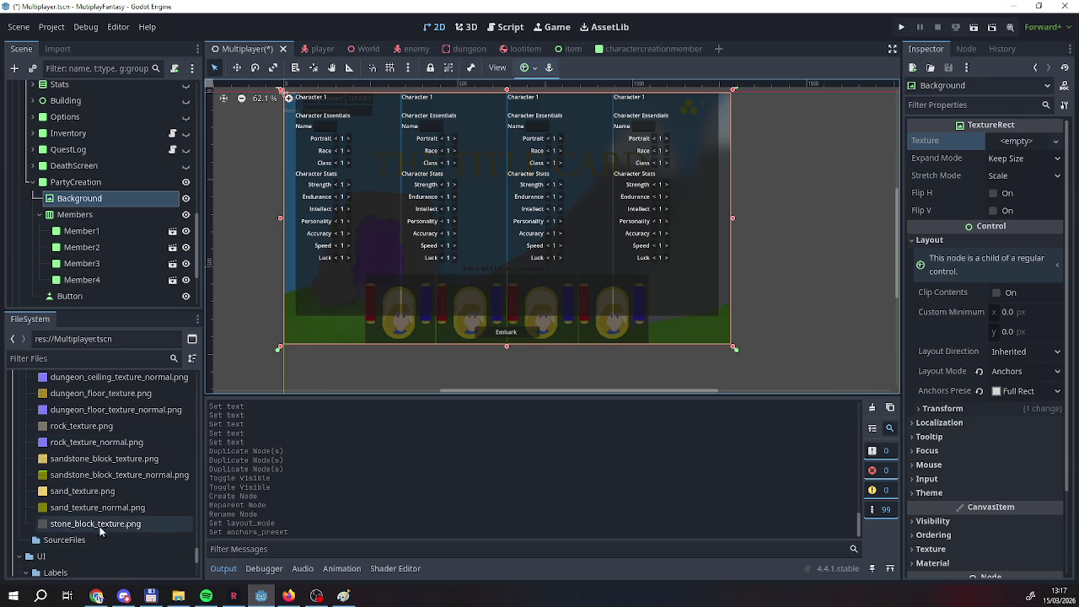
mouse_move(101, 524)
left_mouse_down()
mouse_move(1038, 170)
mouse_move(1019, 142)
left_mouse_up()
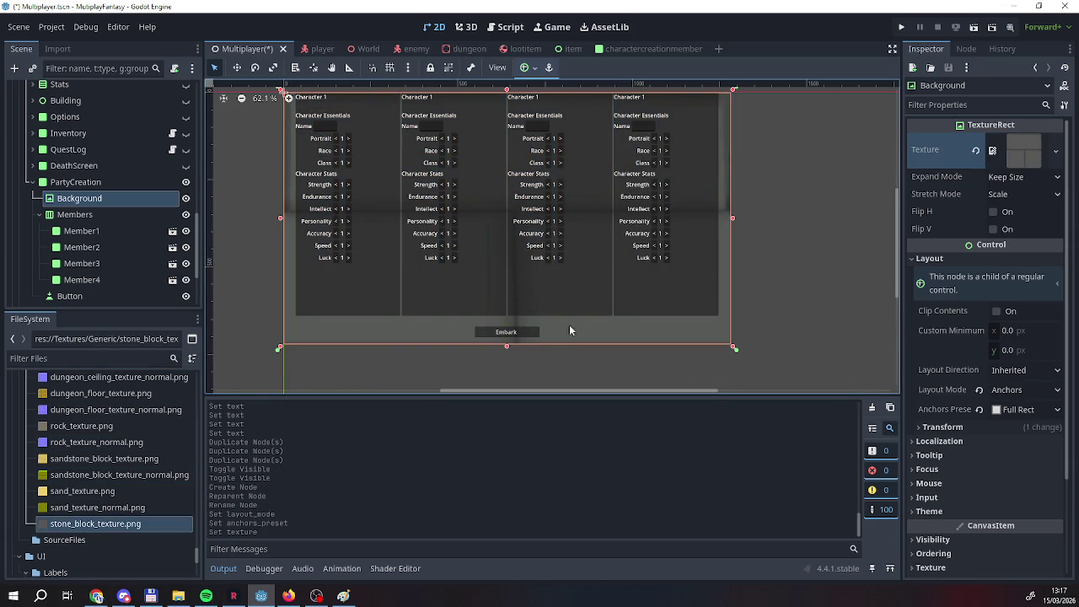
Set Stretch Mode to Tile, keeping Expand Mode at Keep Size.
left_click(1022, 177)
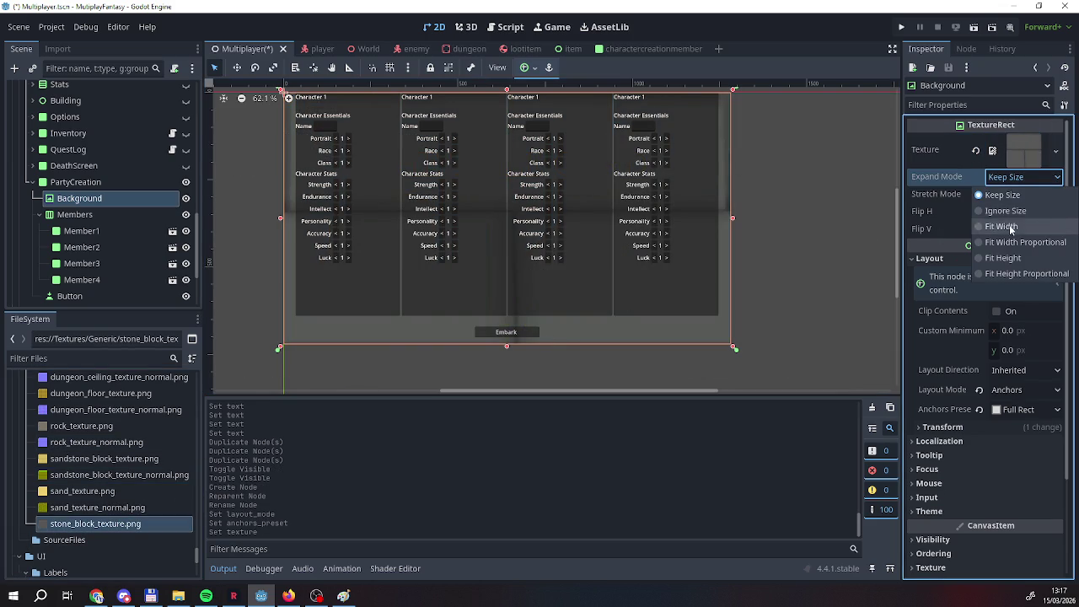
left_click(1002, 195)
left_click(1021, 194)
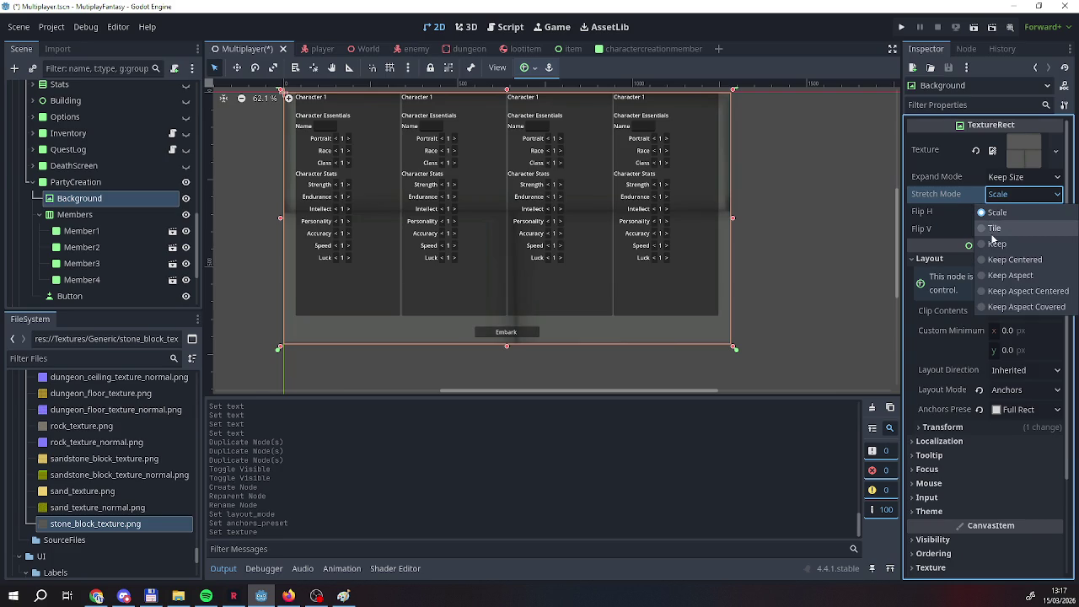
left_click(994, 228)
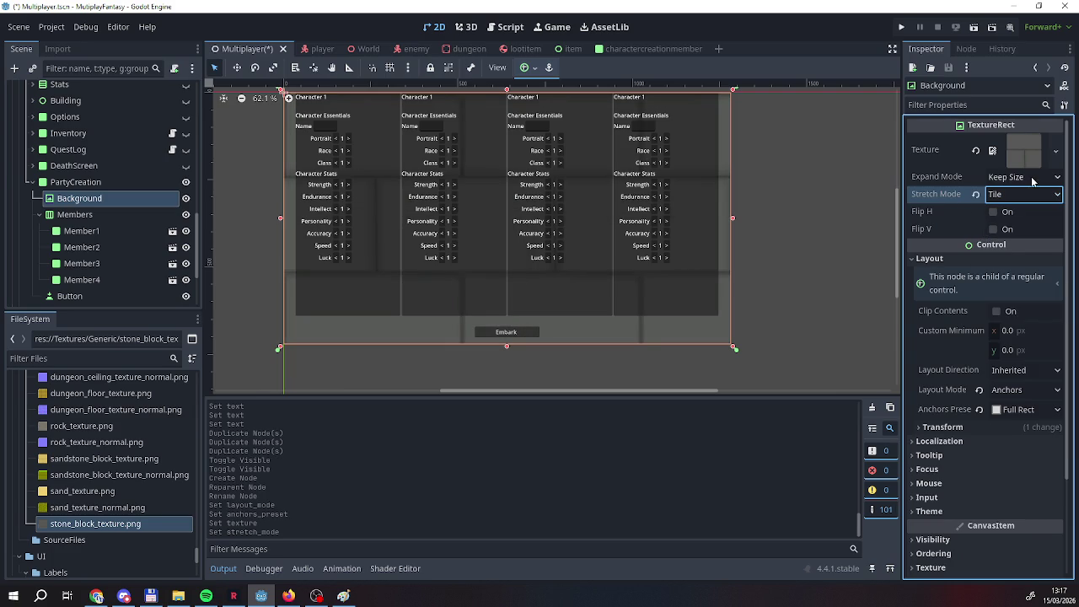
Try other expand and stretch modes, then settle back on Keep Size and Tile.
left_click(1030, 177)
left_click(1024, 217)
left_click(1030, 177)
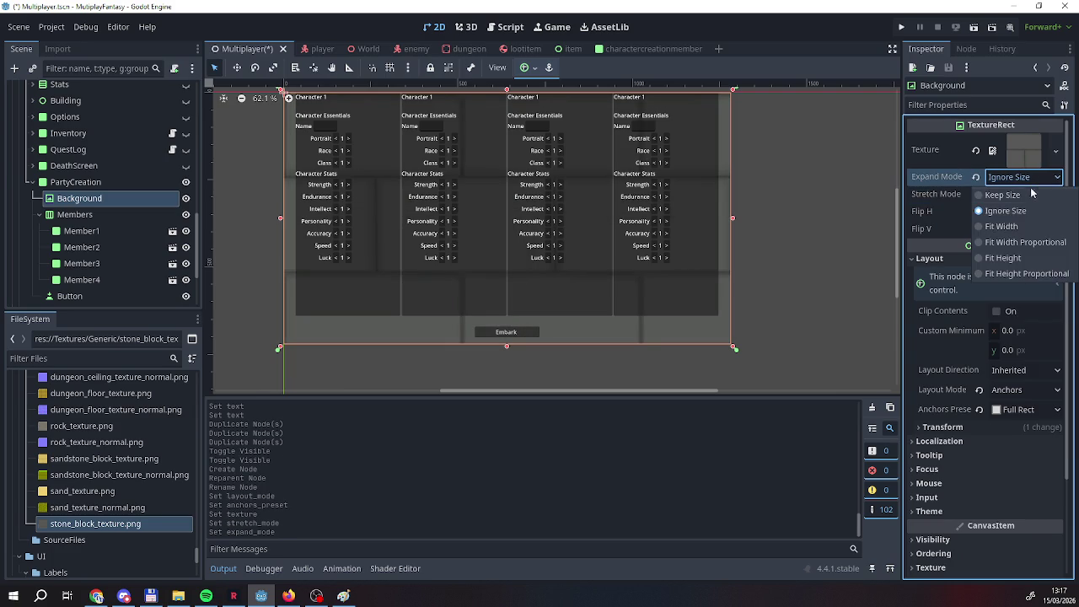
left_click(1028, 226)
left_click(1030, 178)
left_click(1029, 193)
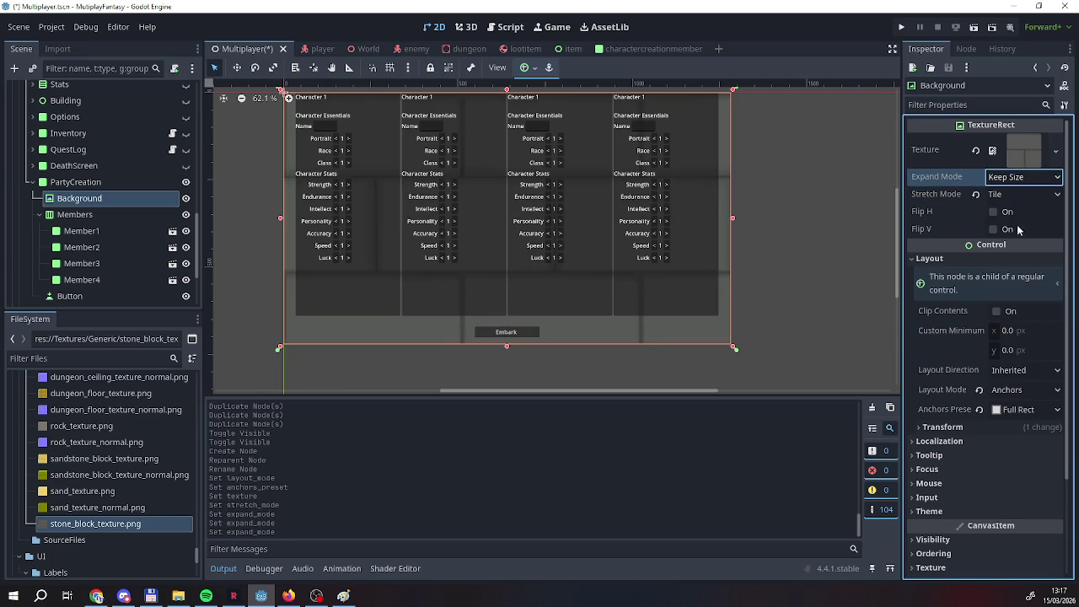
left_click(1011, 194)
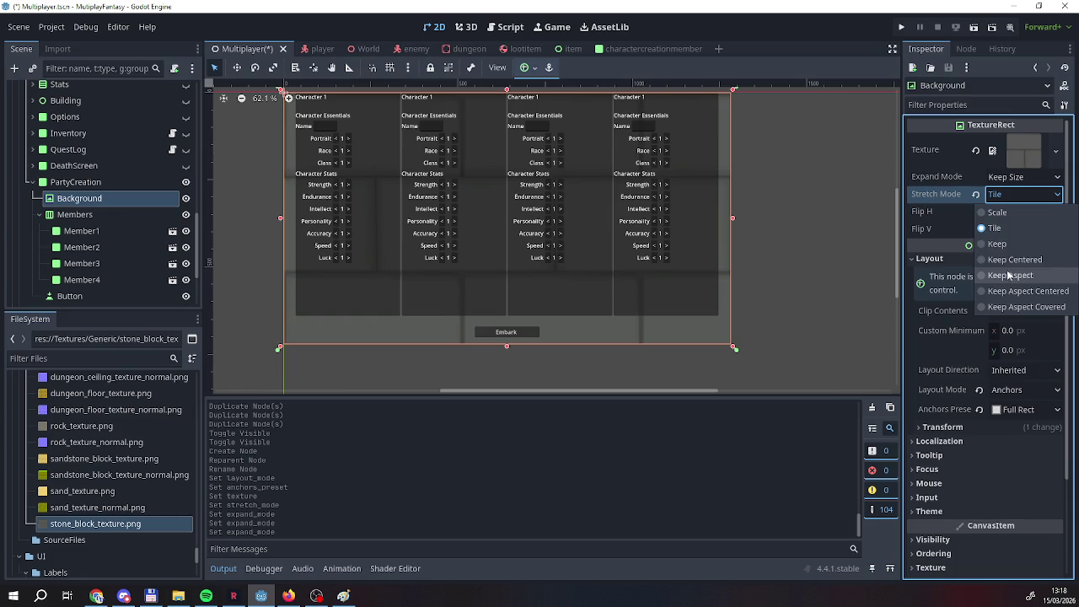
left_click(1008, 245)
left_click(1021, 194)
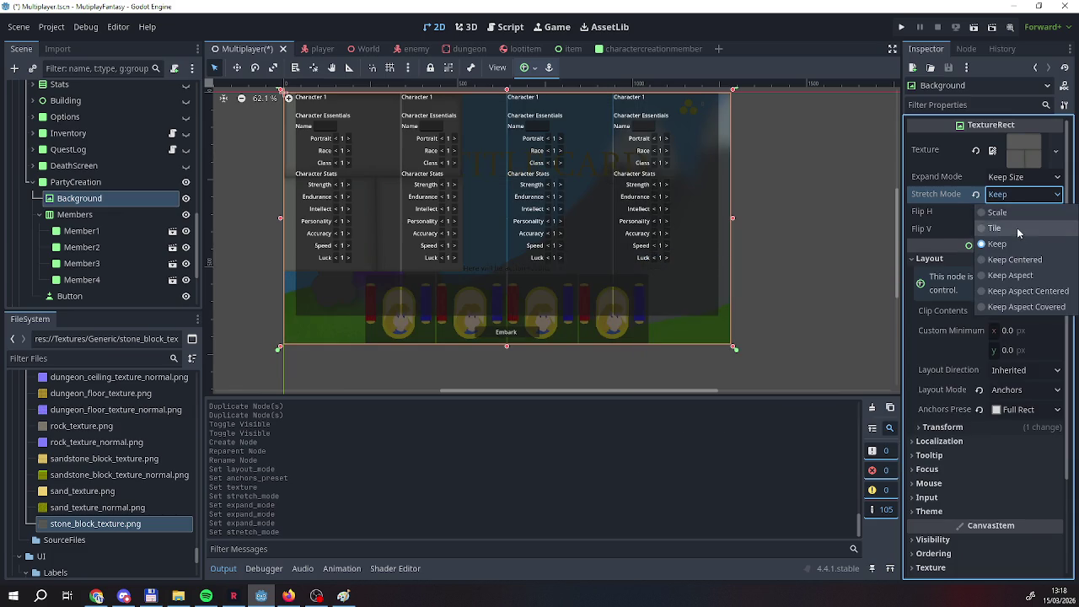
left_click(1008, 228)
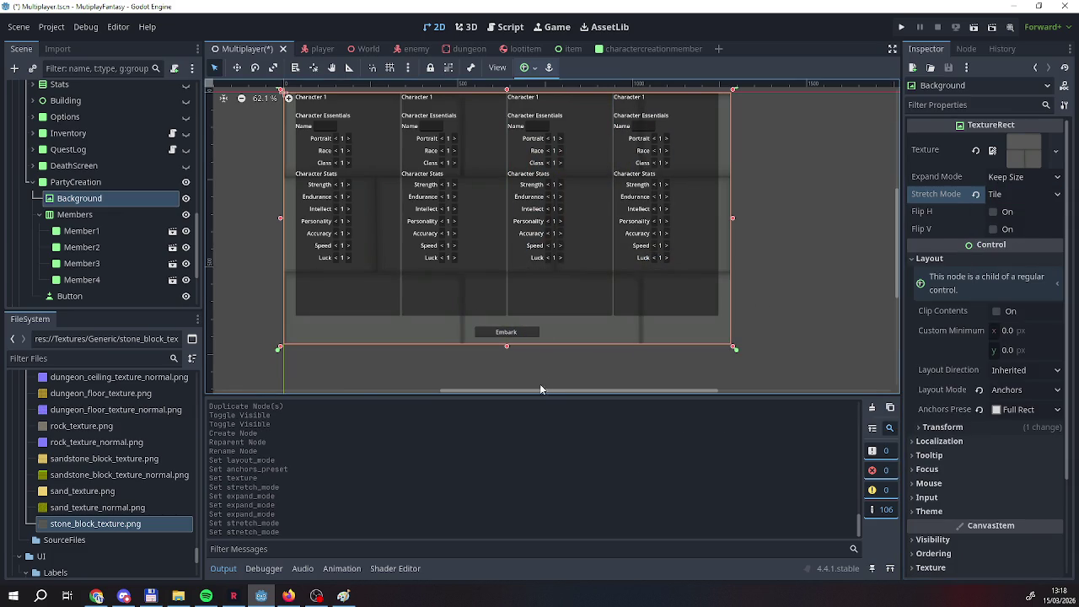
left_click(498, 382)
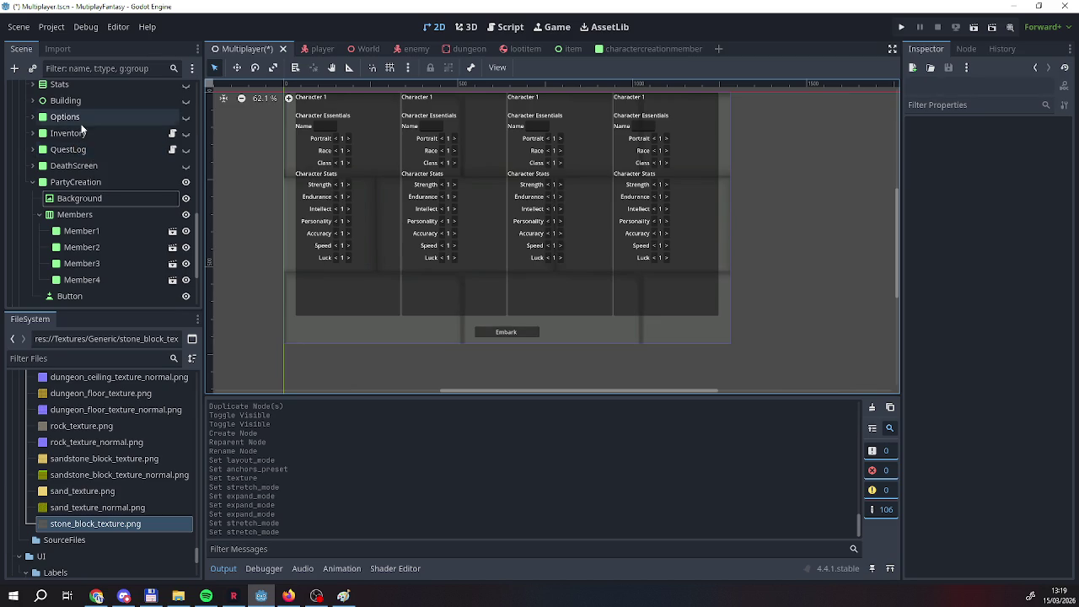
Open the charactercreationmember scene and select the Character 1 heading label.
left_click(85, 247)
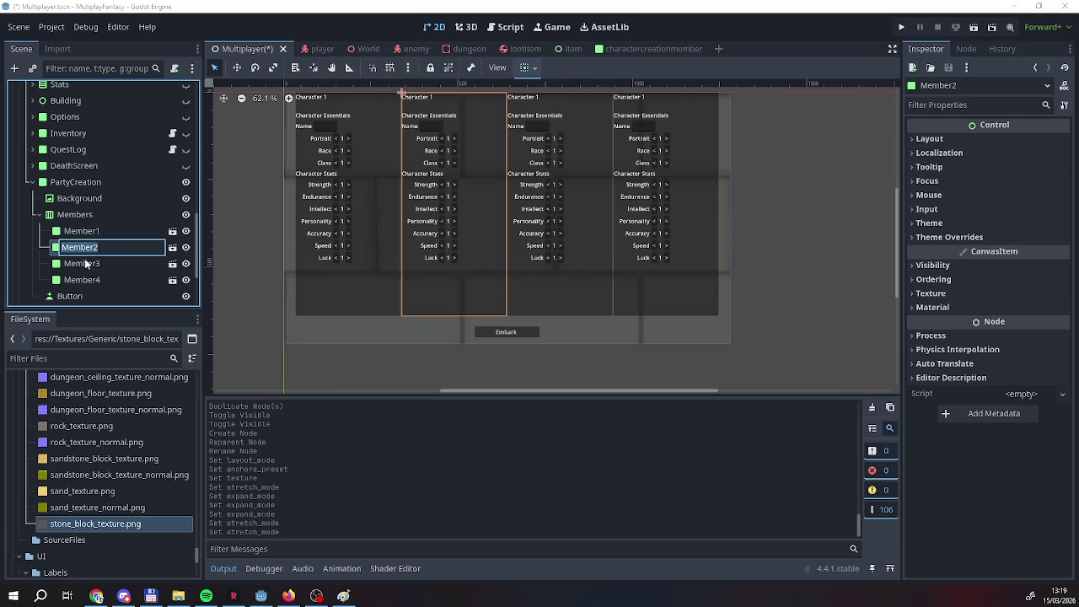
left_click(81, 230)
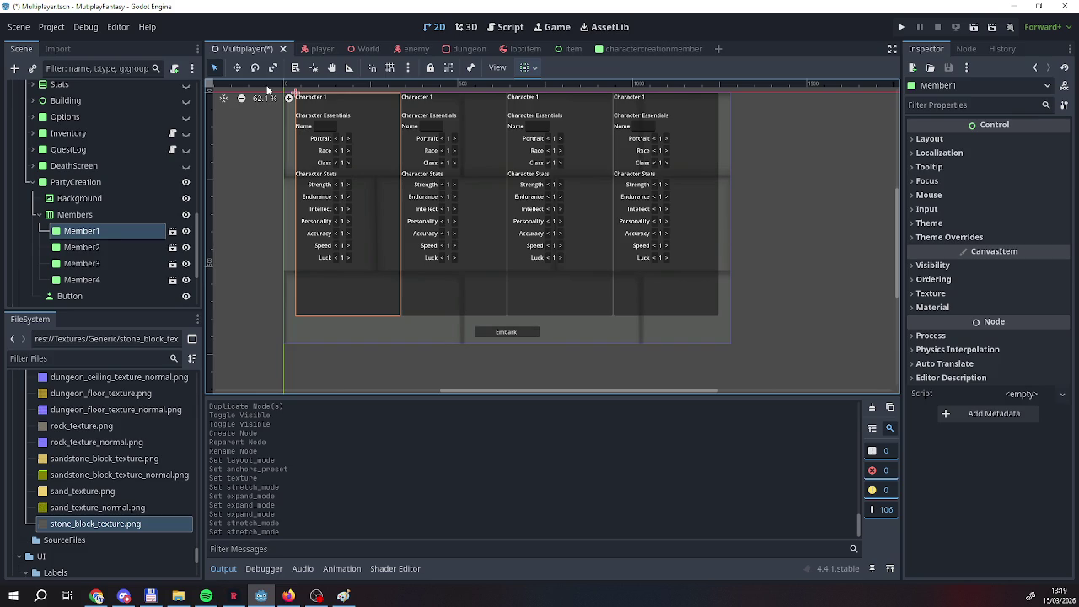
left_click(641, 49)
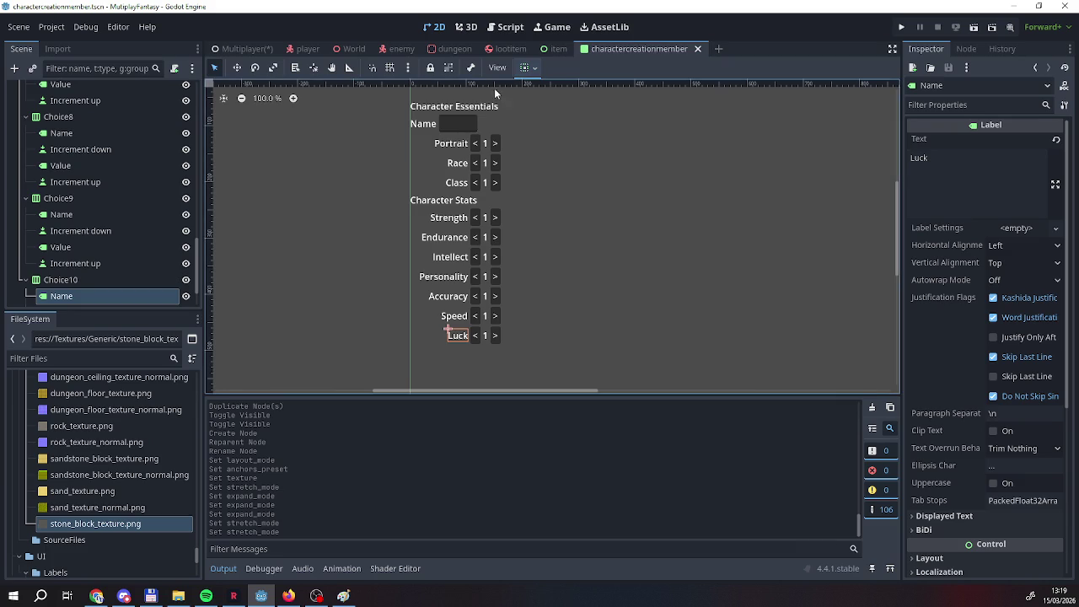
scroll(443, 147, "up", 2)
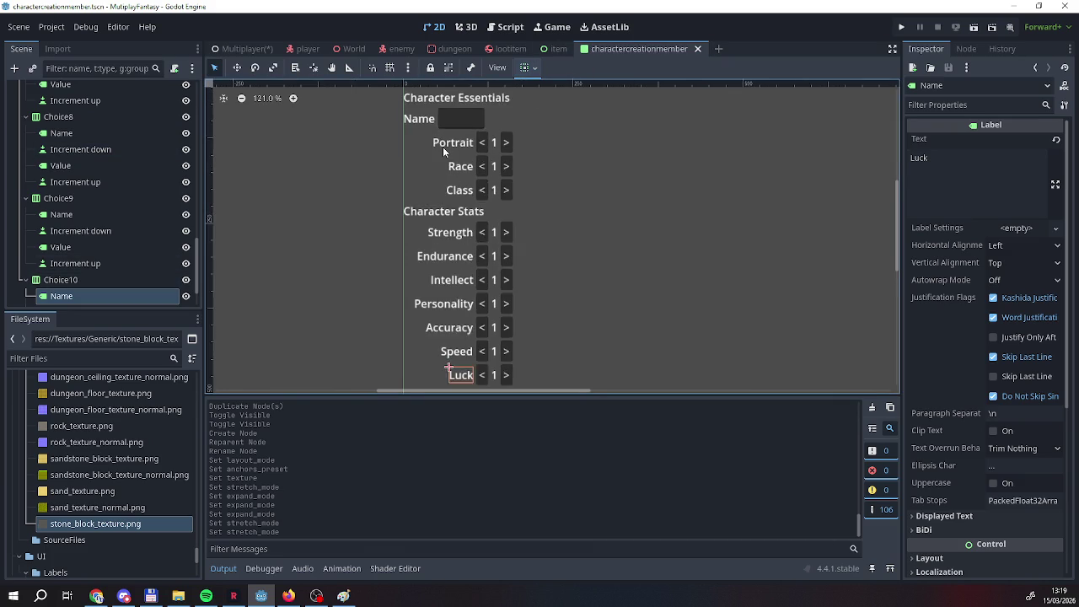
scroll(442, 147, "down", 5)
left_click(434, 95)
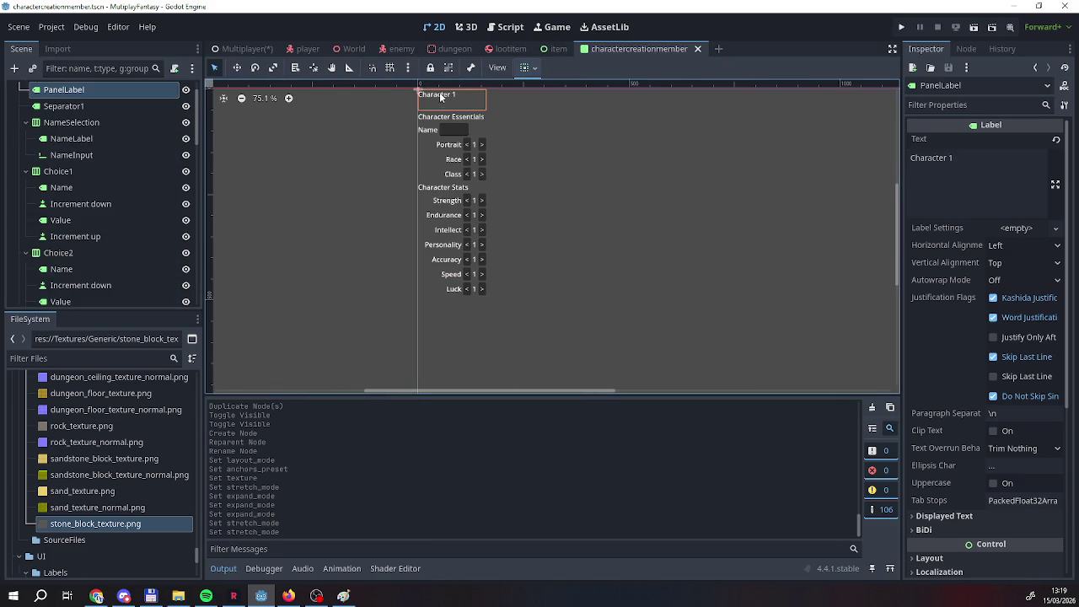
Center the Character 1 heading label horizontally.
left_click(986, 158)
key("Tab")
key("Return")
key("Escape")
left_click(975, 143)
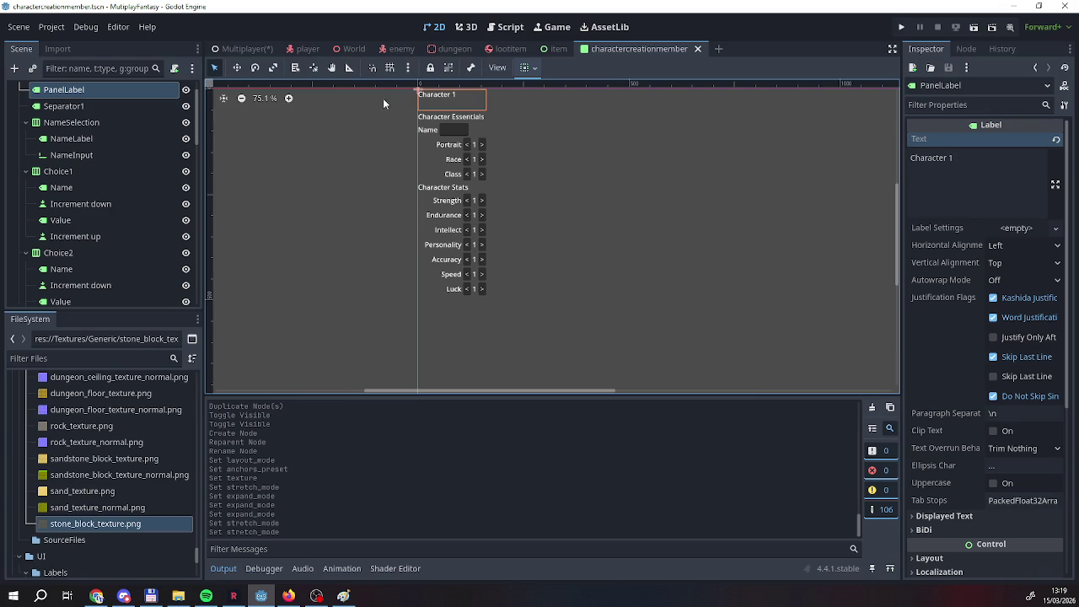
scroll(129, 100, "up", 1)
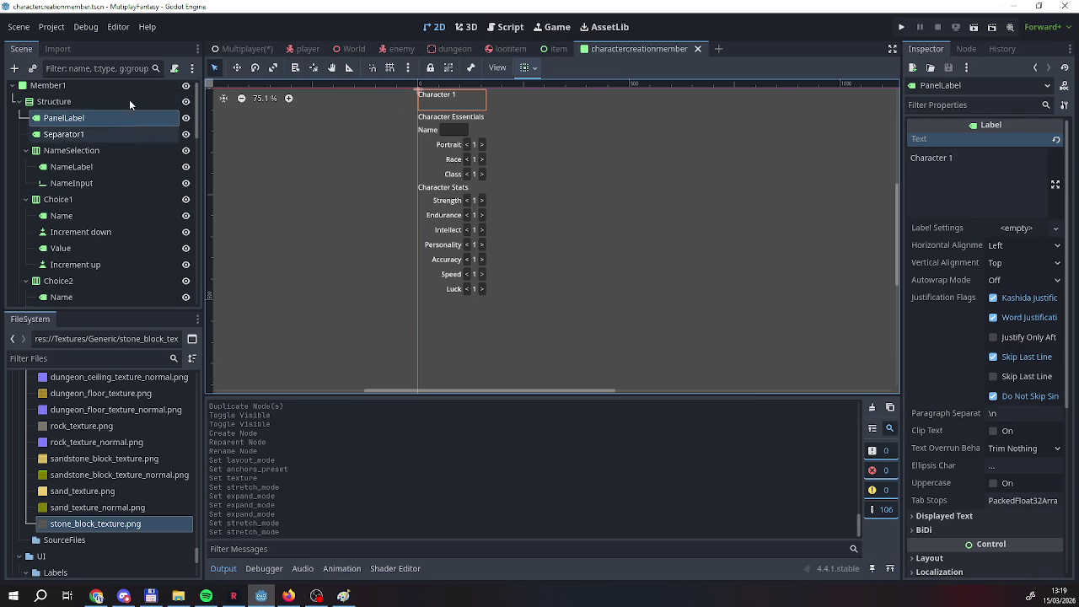
left_click(76, 109)
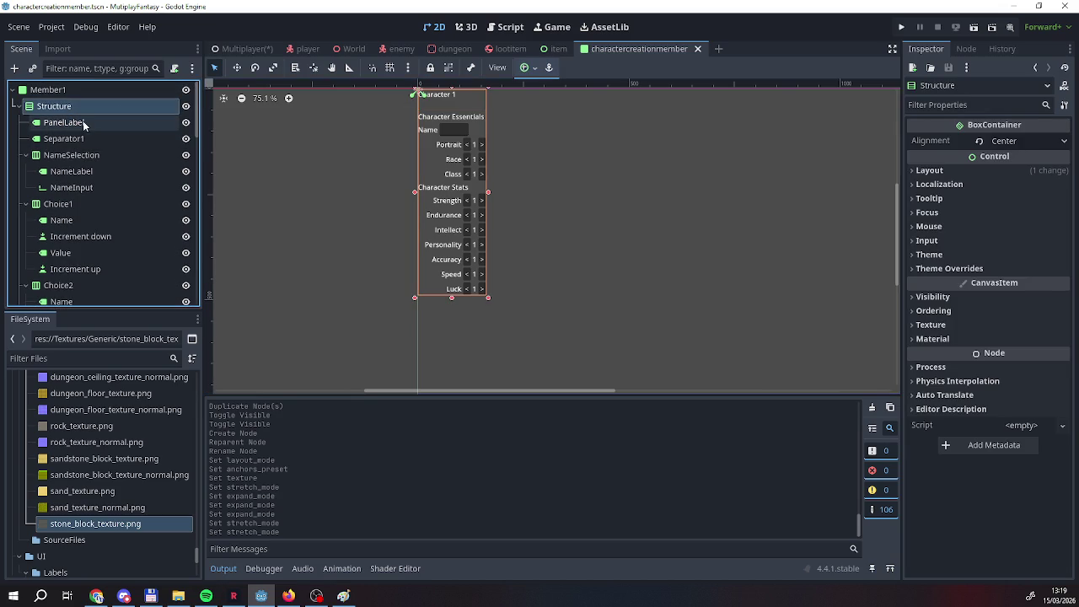
left_click(76, 125)
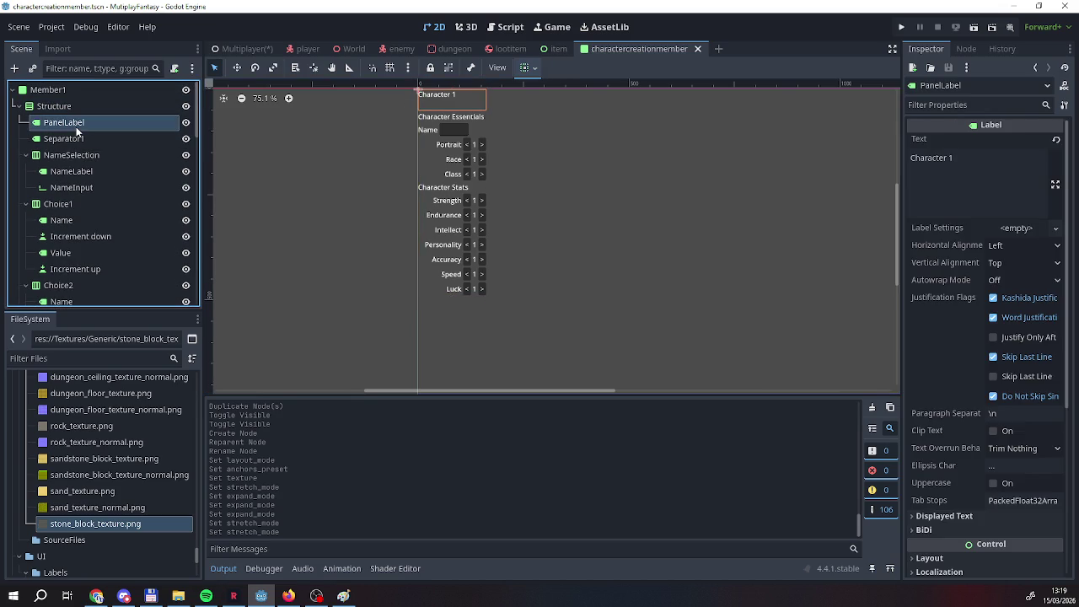
left_click(1011, 245)
left_click(1015, 281)
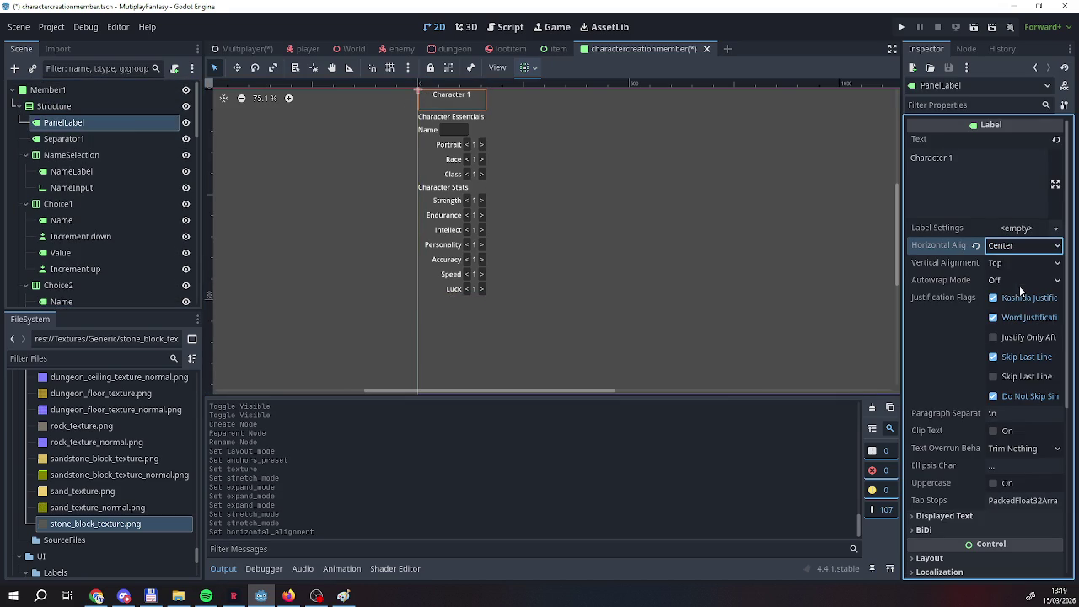
Change the heading label's text to Hero.
left_click(909, 175)
key("ctrl+a")
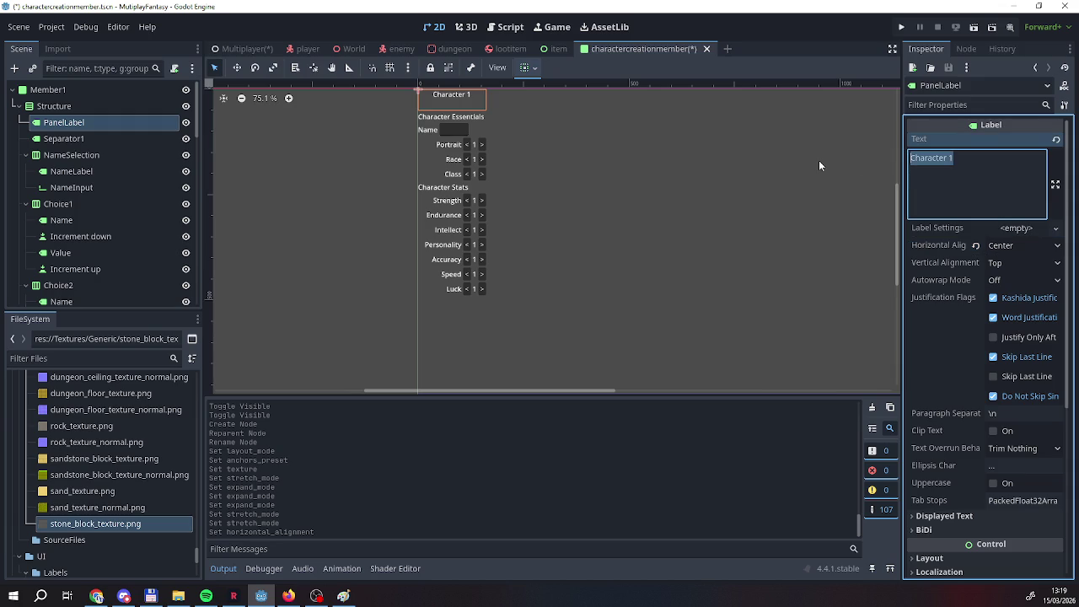
key("BackSpace")
type("Hero")
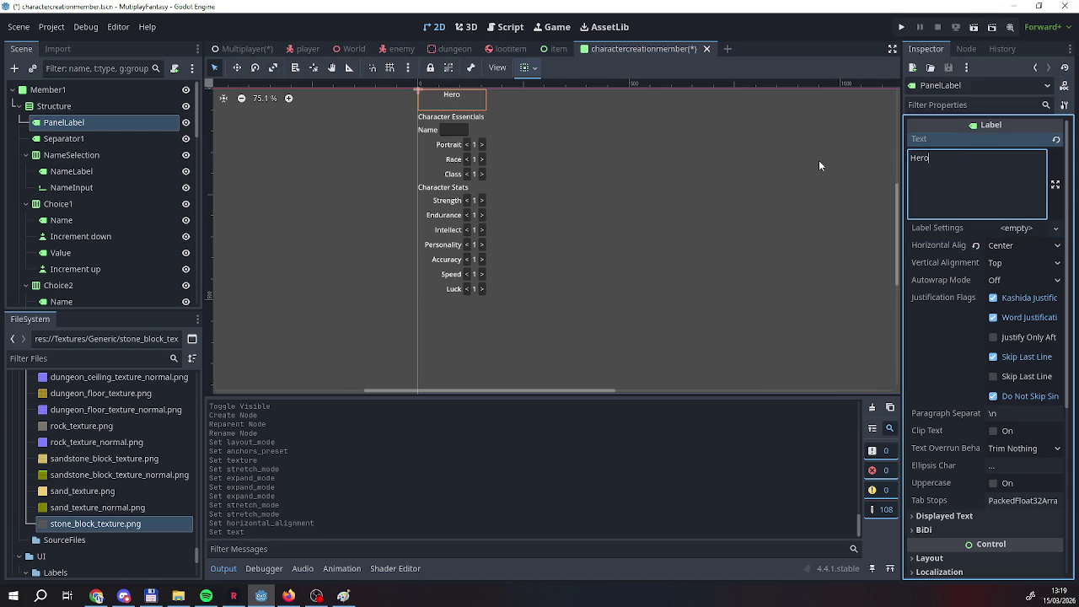
key("Escape")
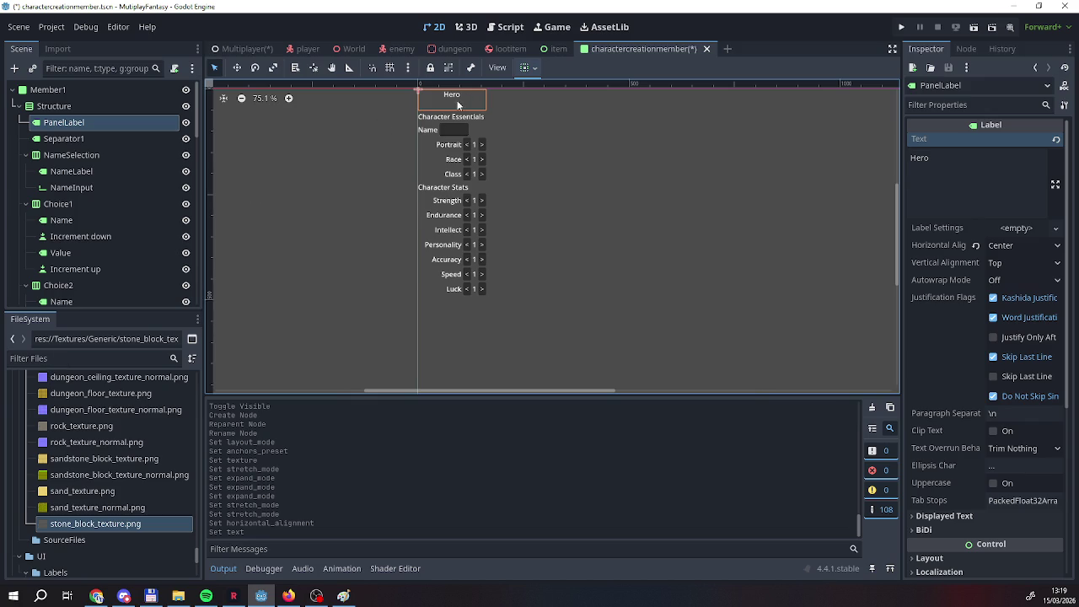
Replace the heading text Hero with Character.
left_click(1006, 153)
left_click_drag(942, 157, 902, 157)
type("C")
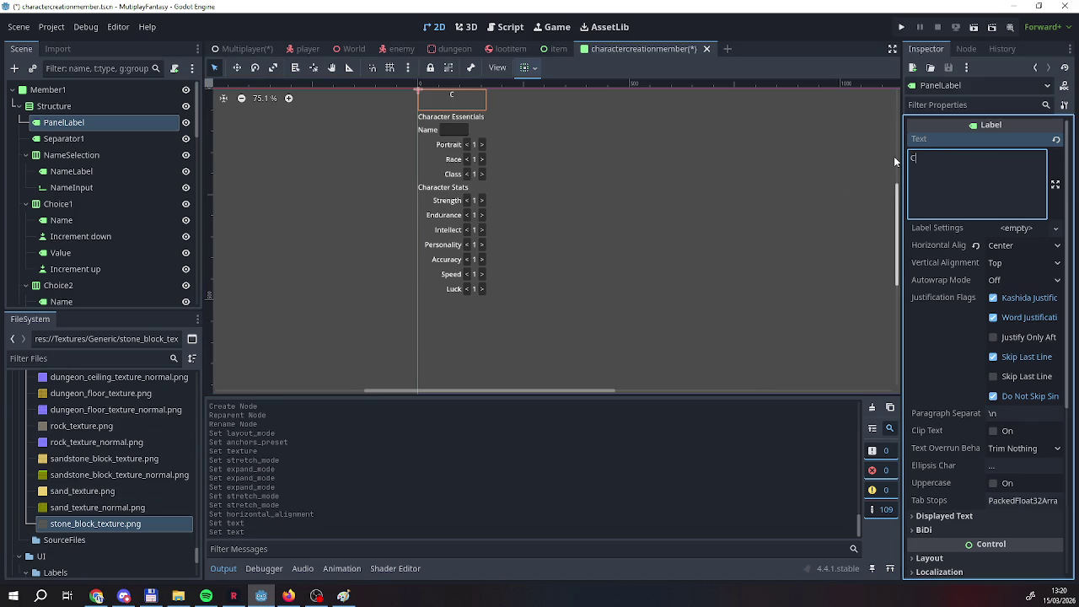
type("haracter")
left_click(390, 431)
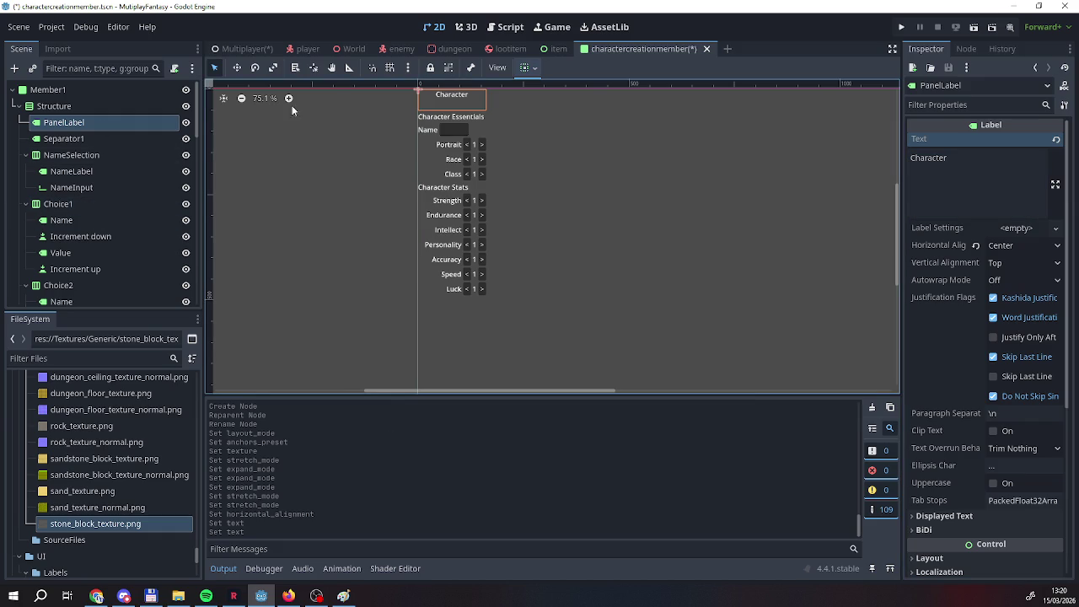
right_click(232, 49)
Save the charactercreationmember scene and view the result in the Multiplayer scene.
left_click(248, 85)
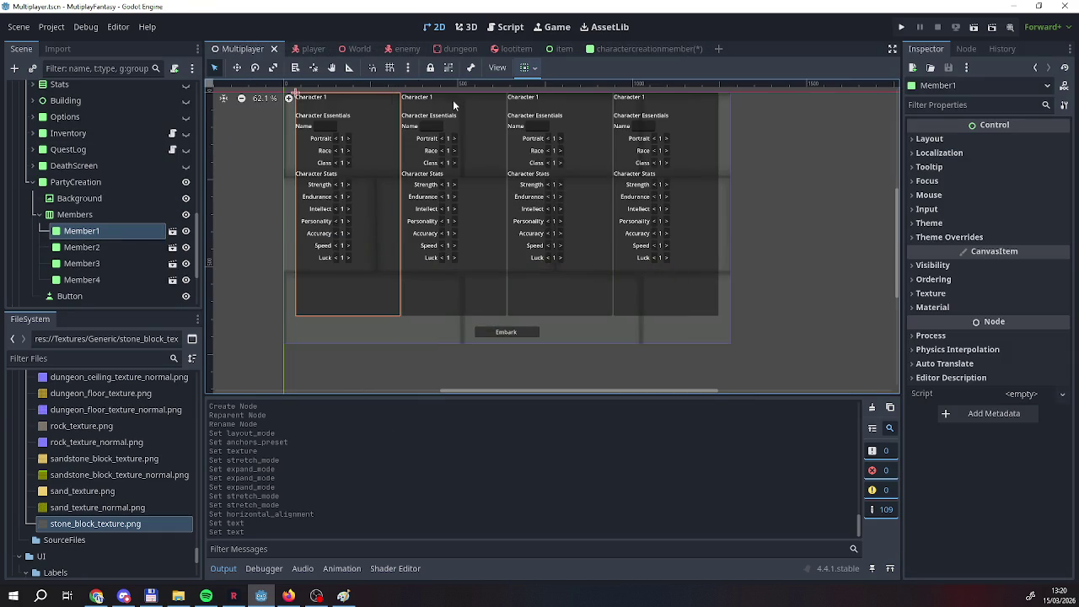
right_click(650, 49)
left_click(663, 74)
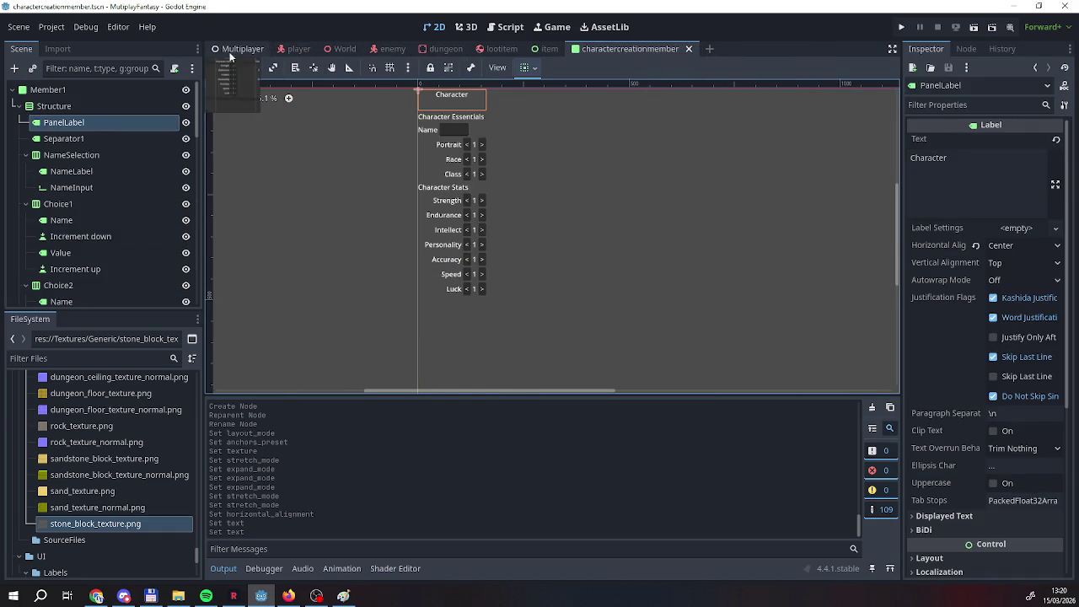
left_click(226, 51)
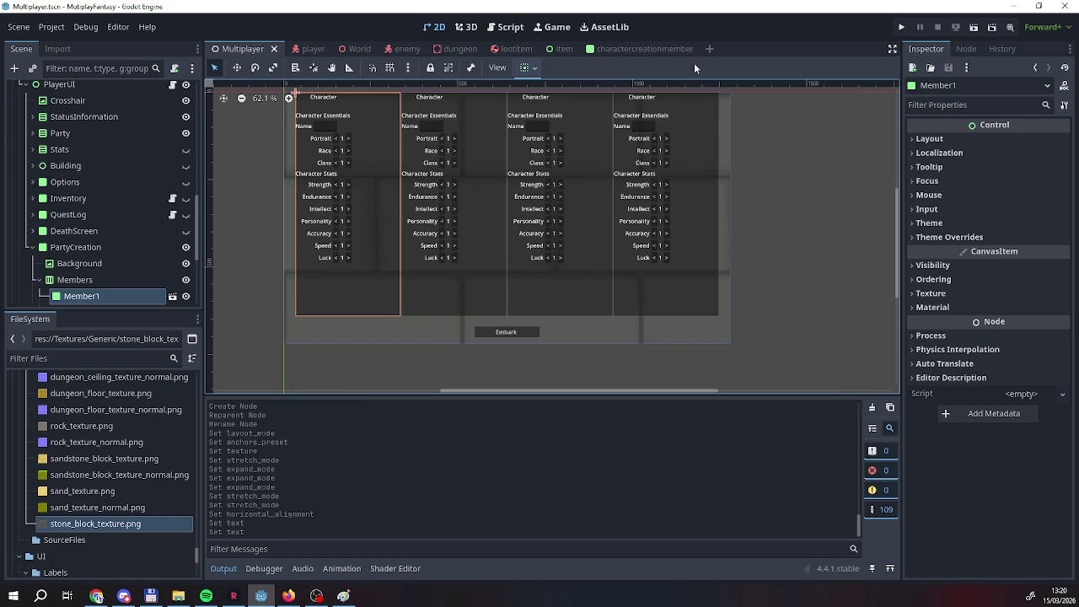
Inspect the member scene's NameSelection, heading, Structure and separator nodes, then return to Multiplayer.
left_click(651, 50)
left_click(80, 156)
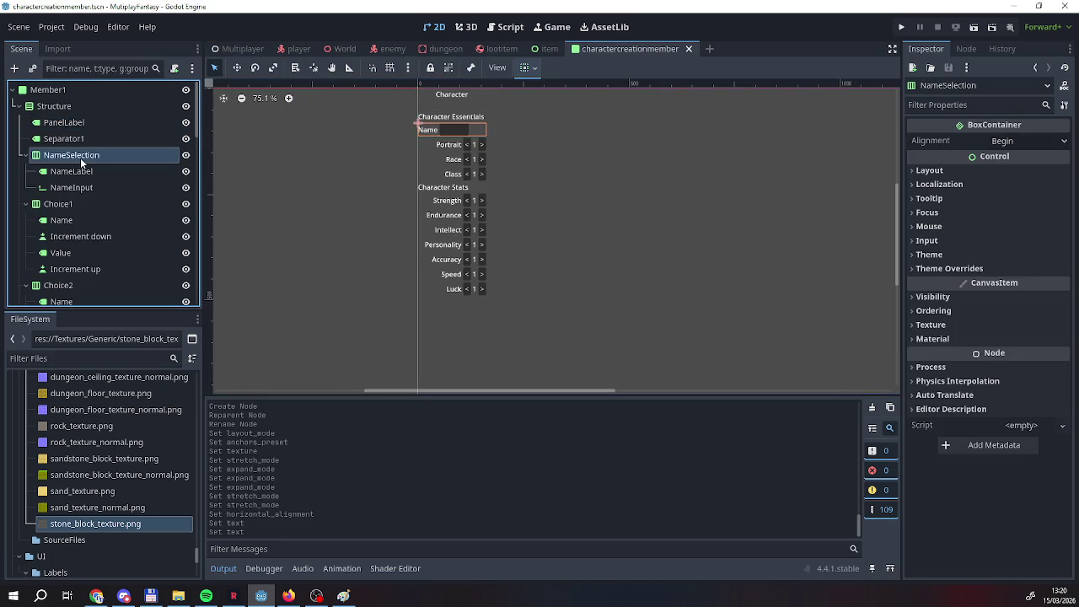
left_click(74, 123)
left_click(72, 106)
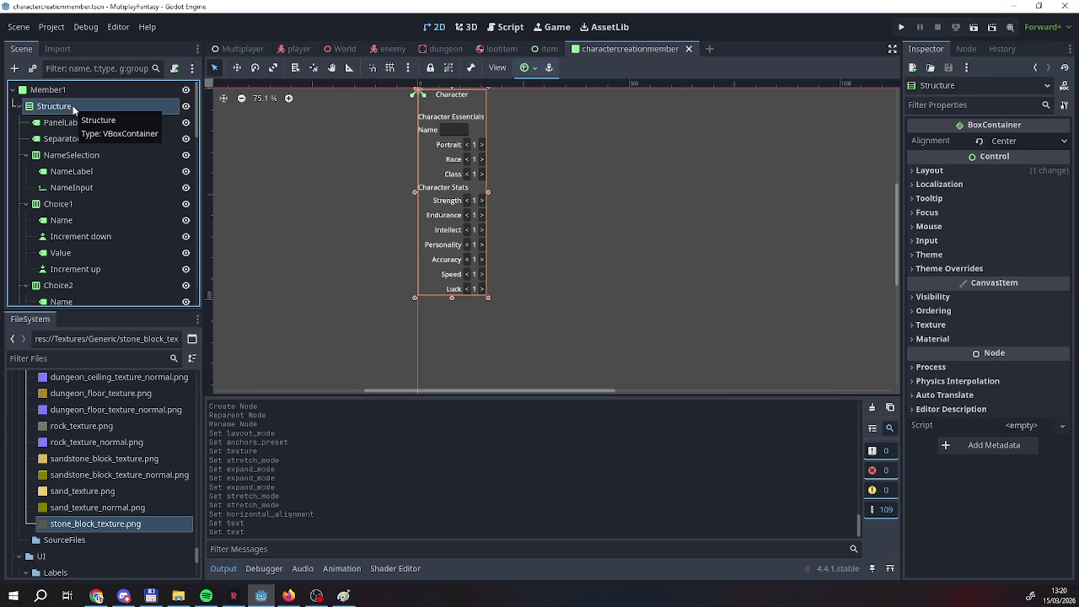
left_click(66, 123)
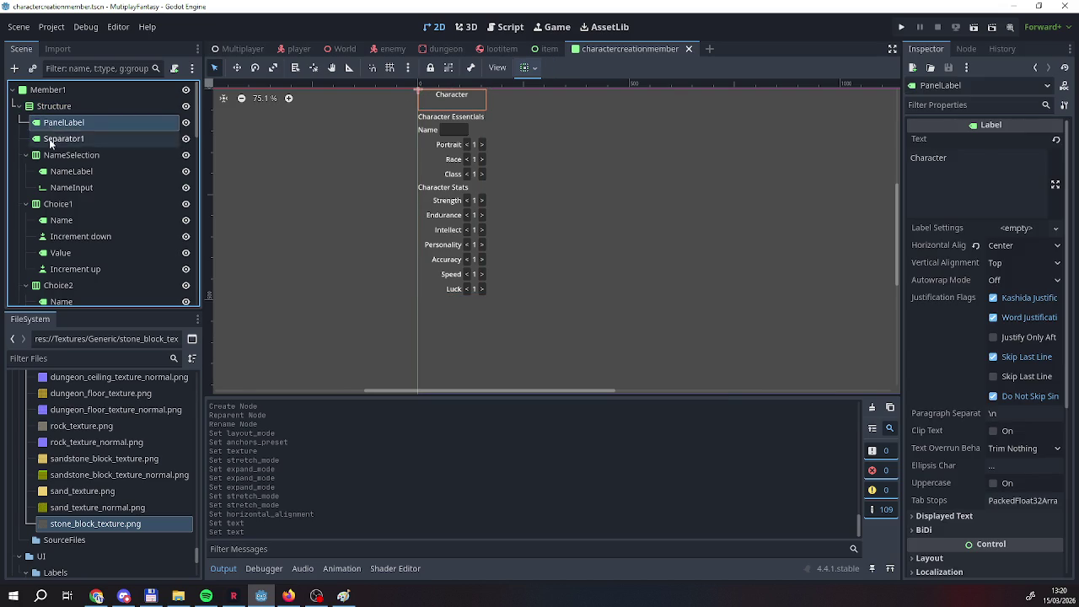
left_click(55, 139)
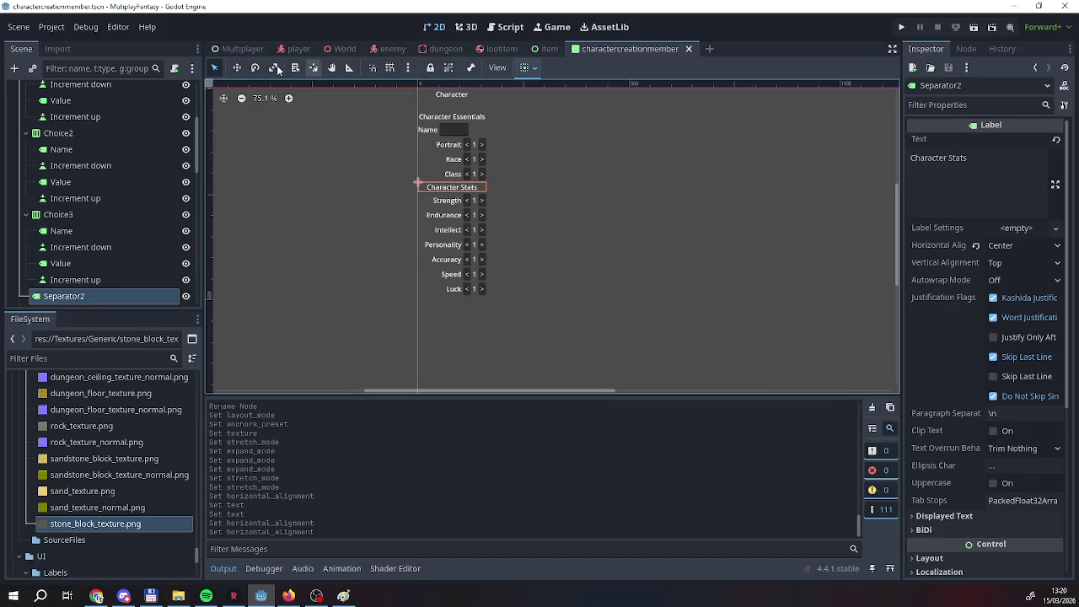
left_click(226, 49)
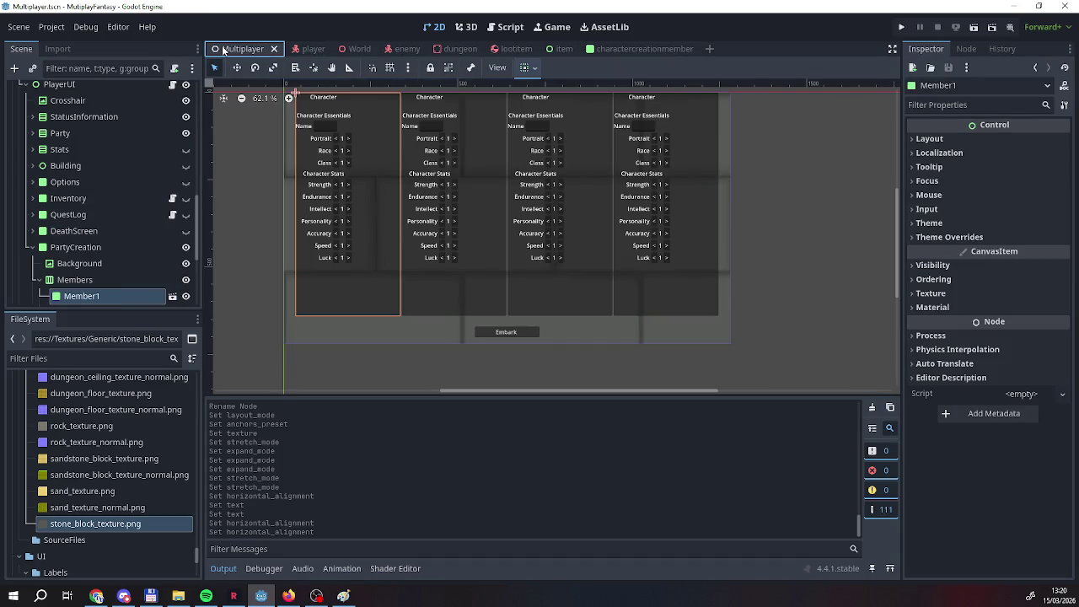
Try Member1 Custom Minimum Size x values of 0 and 250.
left_click(930, 142)
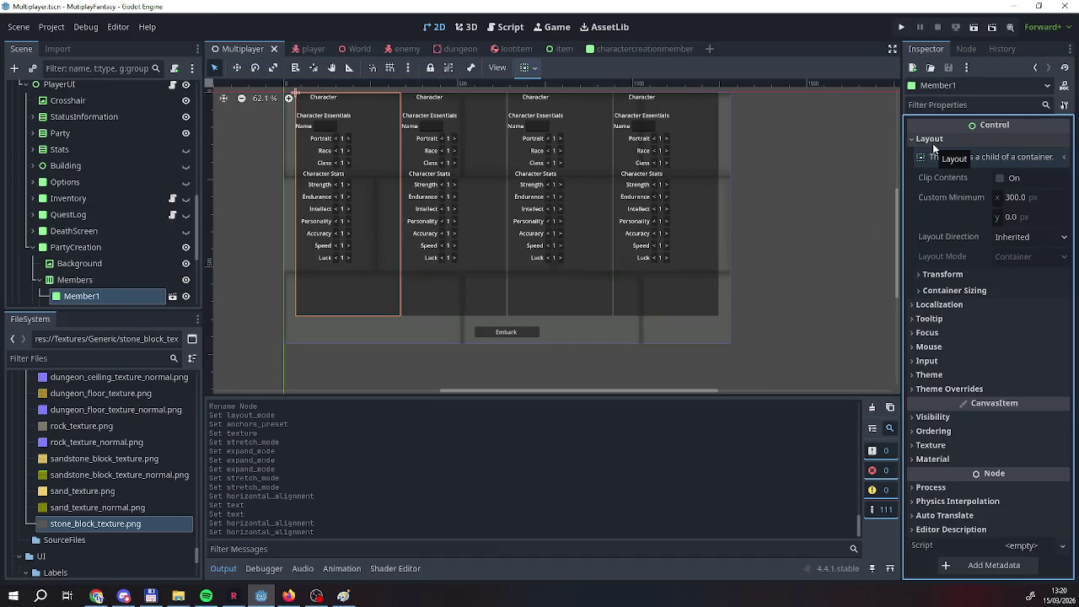
left_click(1020, 200)
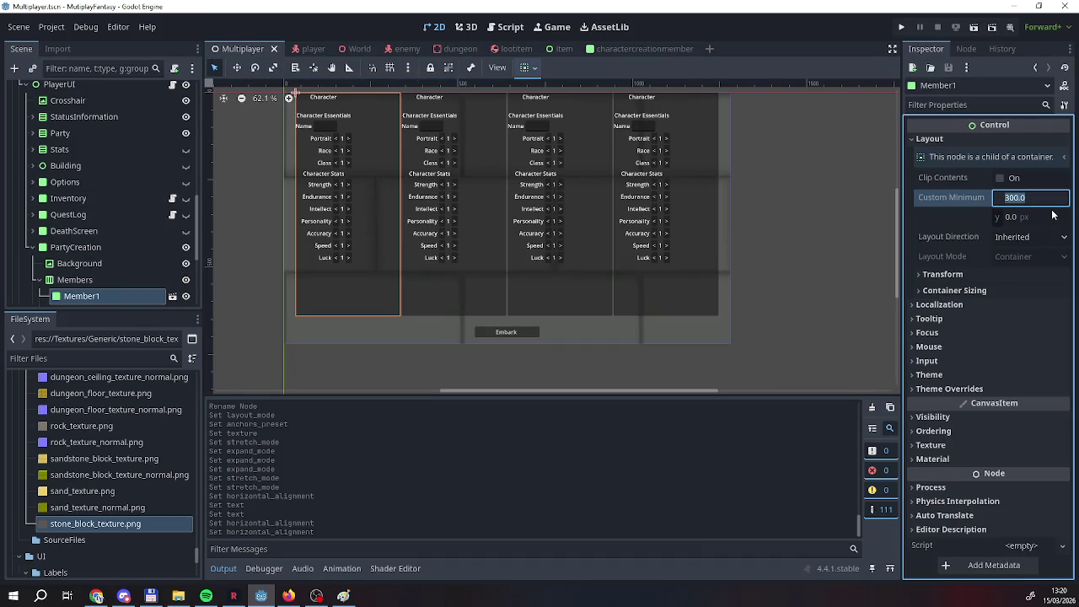
type("0")
key("Return")
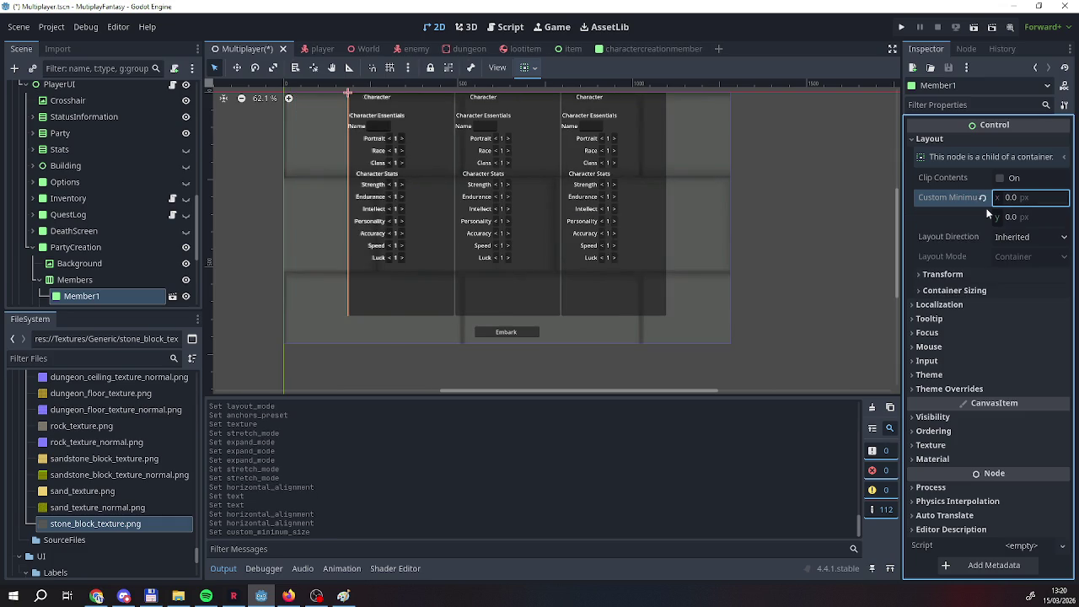
left_click(982, 198)
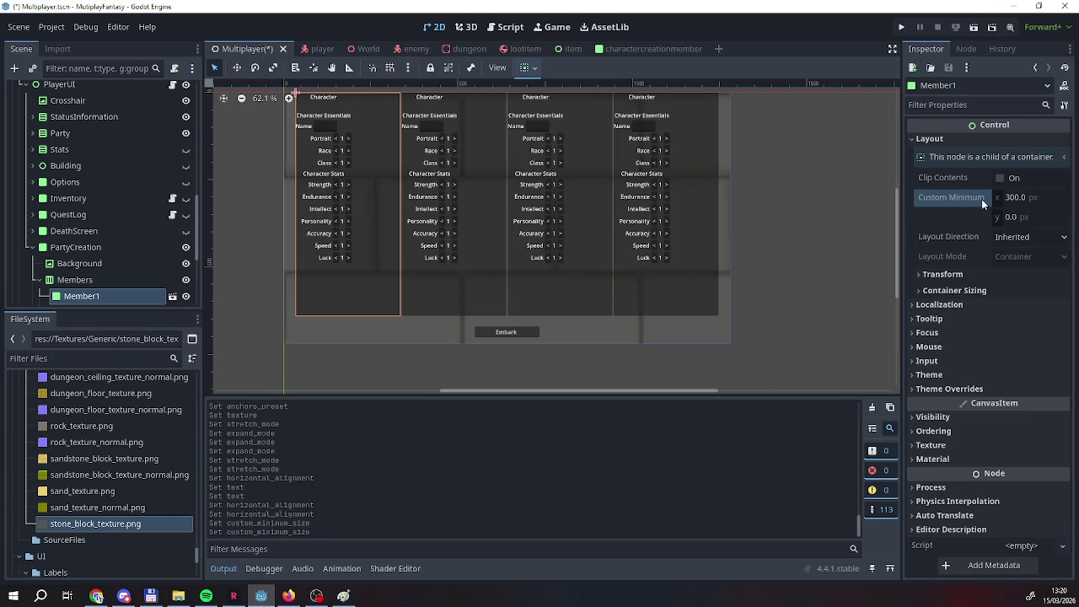
left_click(1035, 198)
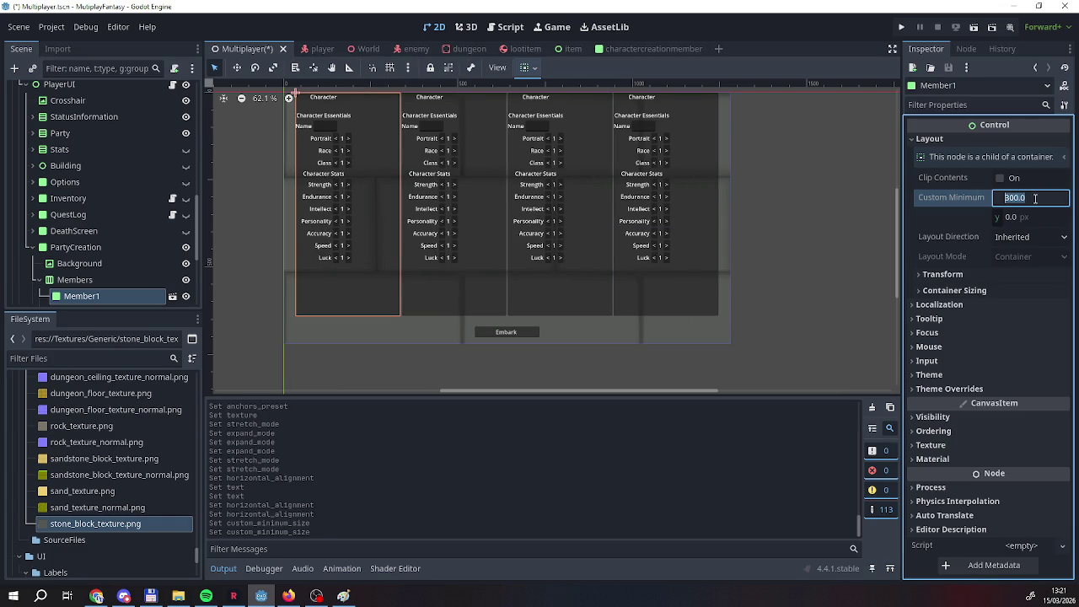
type("250")
key("Return")
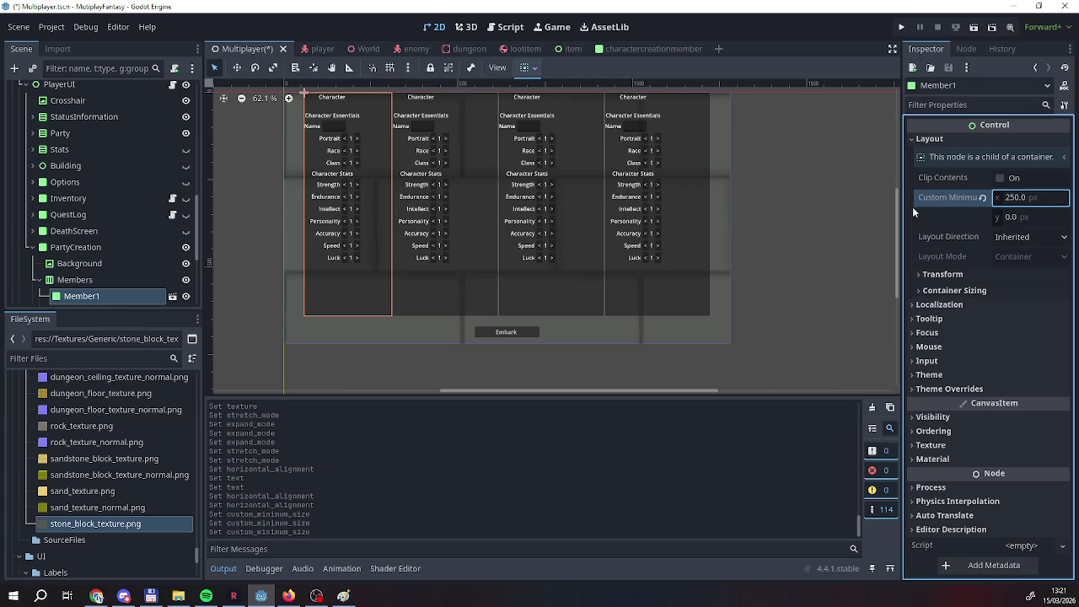
Undo Member1's width change back to 300 px and open the member scene.
key("ctrl+d")
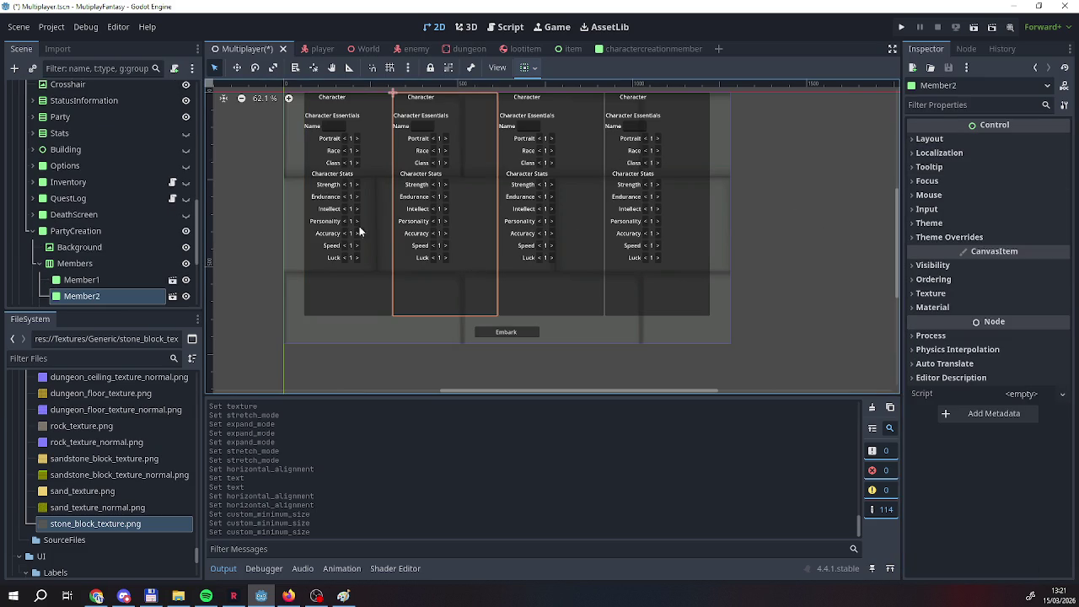
key("ctrl+d")
key("ctrl+d")
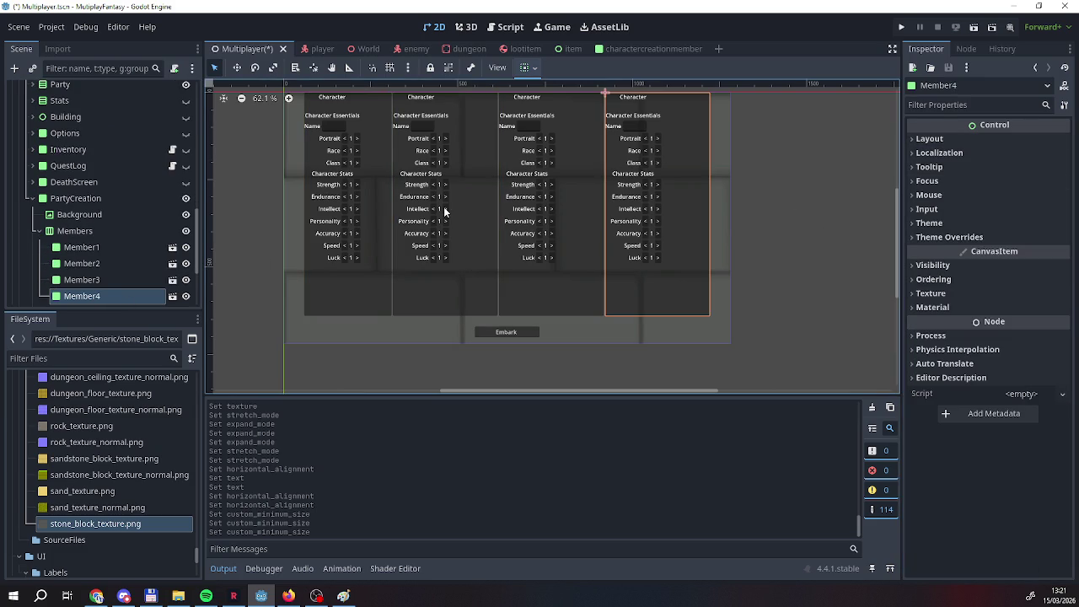
key("ctrl+z")
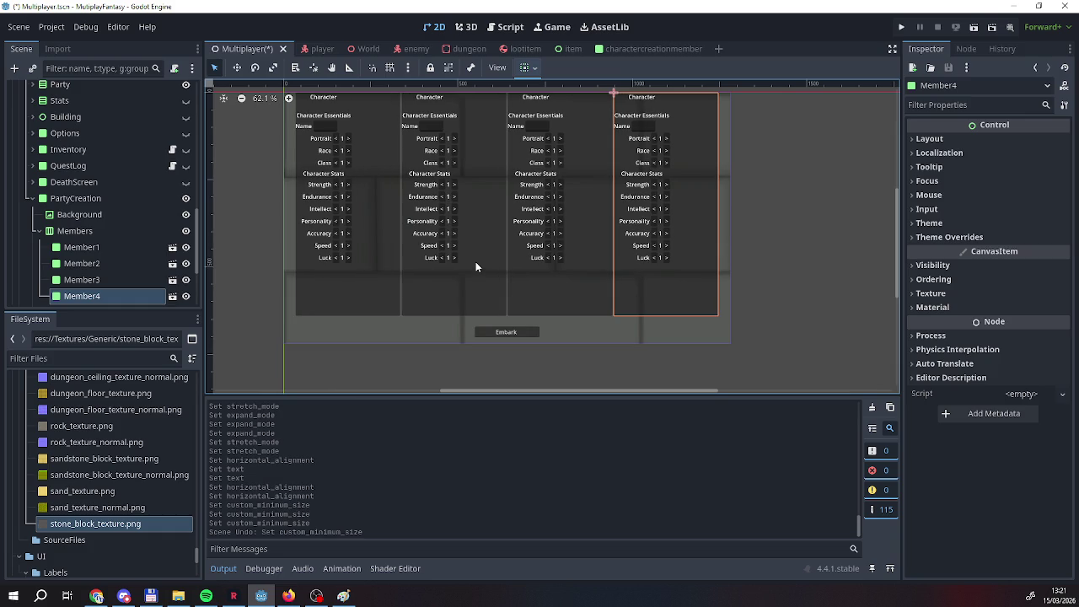
left_click(330, 110)
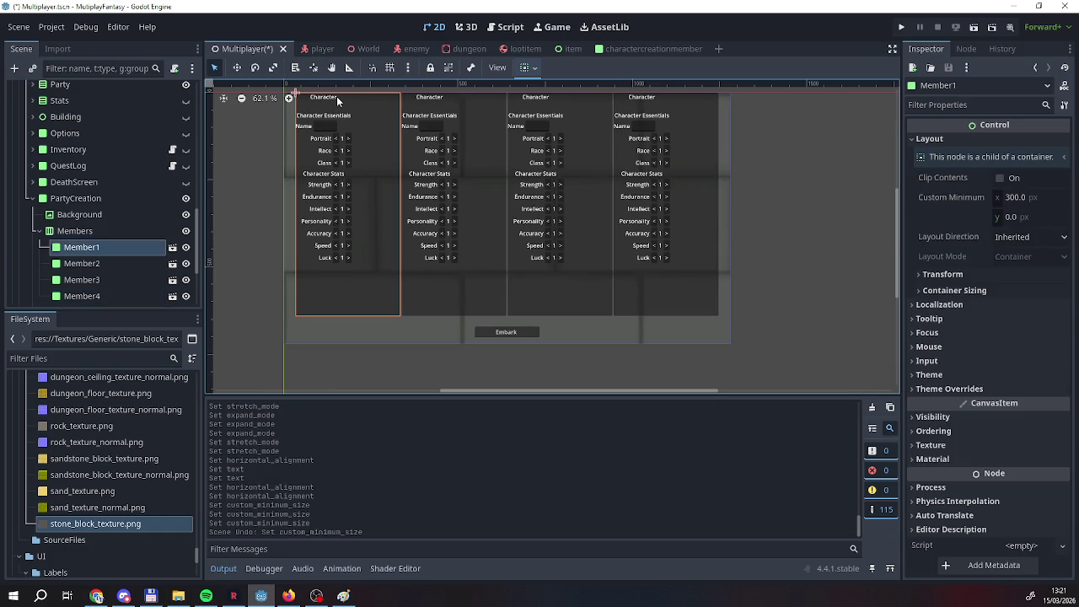
left_click(641, 48)
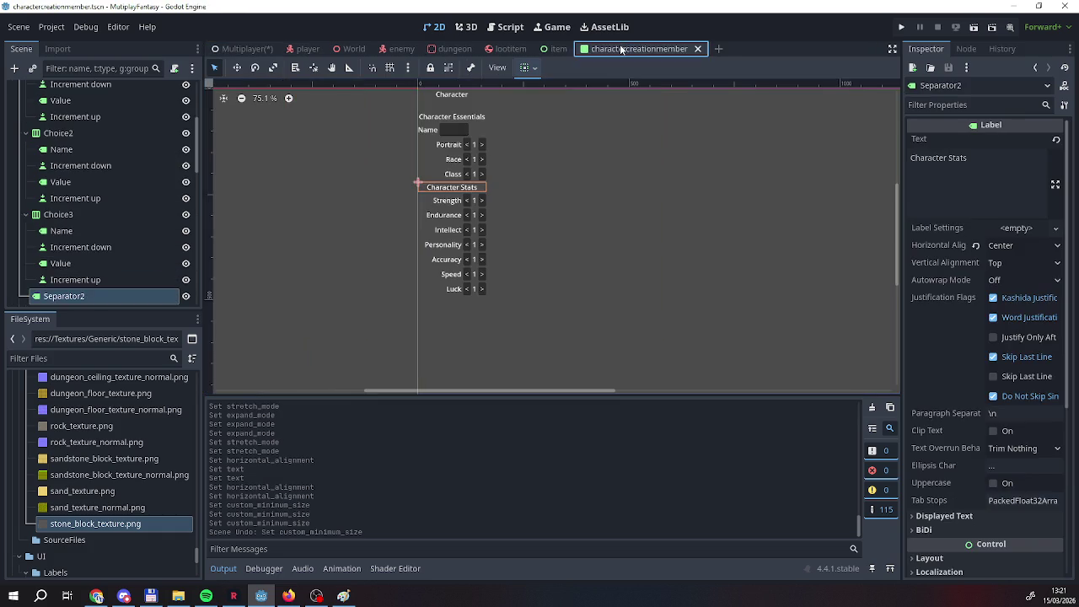
Inspect the heading label, Member1 root panel layout and Structure container in the member scene.
left_click(462, 96)
scroll(76, 89, "up", 1)
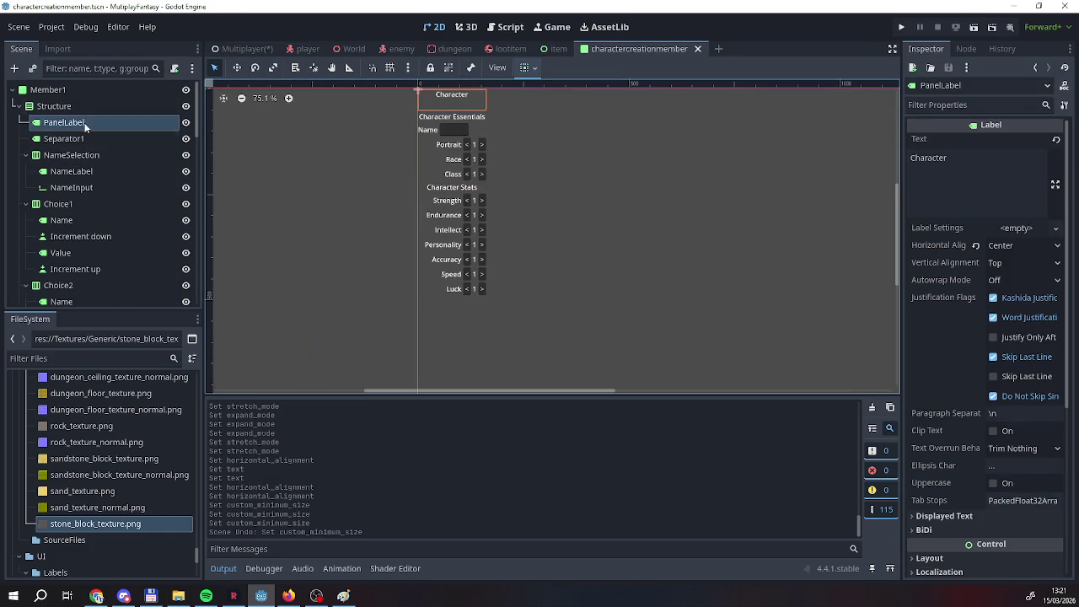
left_click(76, 91)
left_click(937, 139)
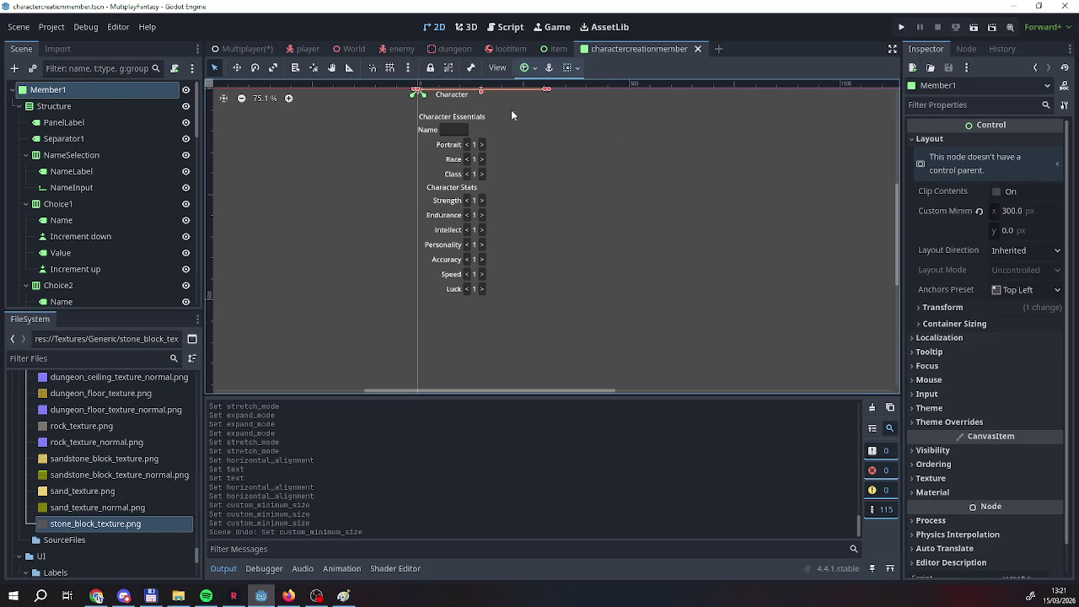
left_click(83, 106)
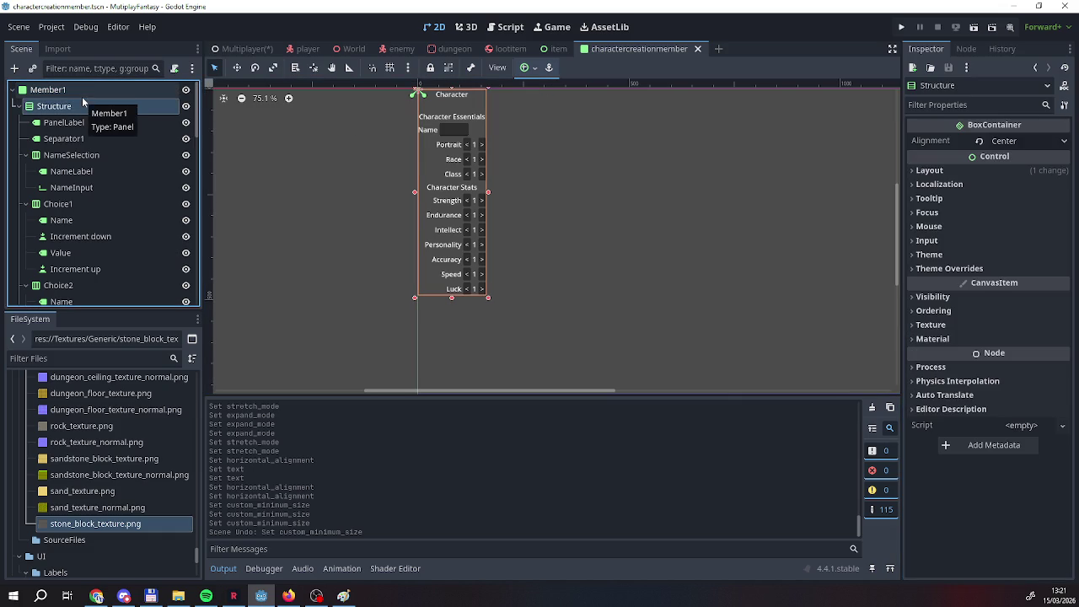
left_click(91, 89)
left_click(91, 103)
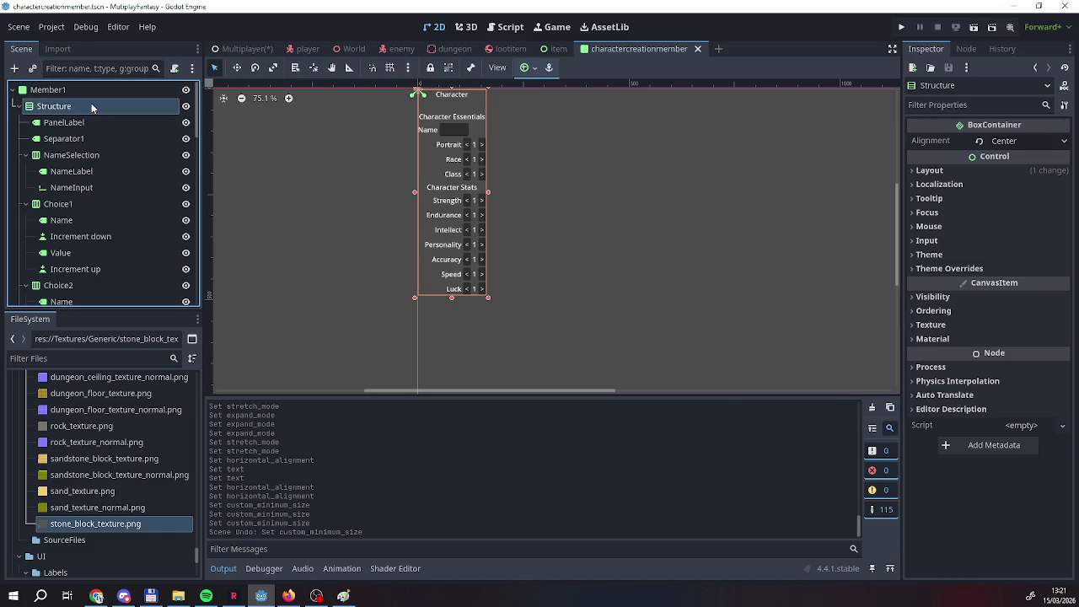
left_click(96, 91)
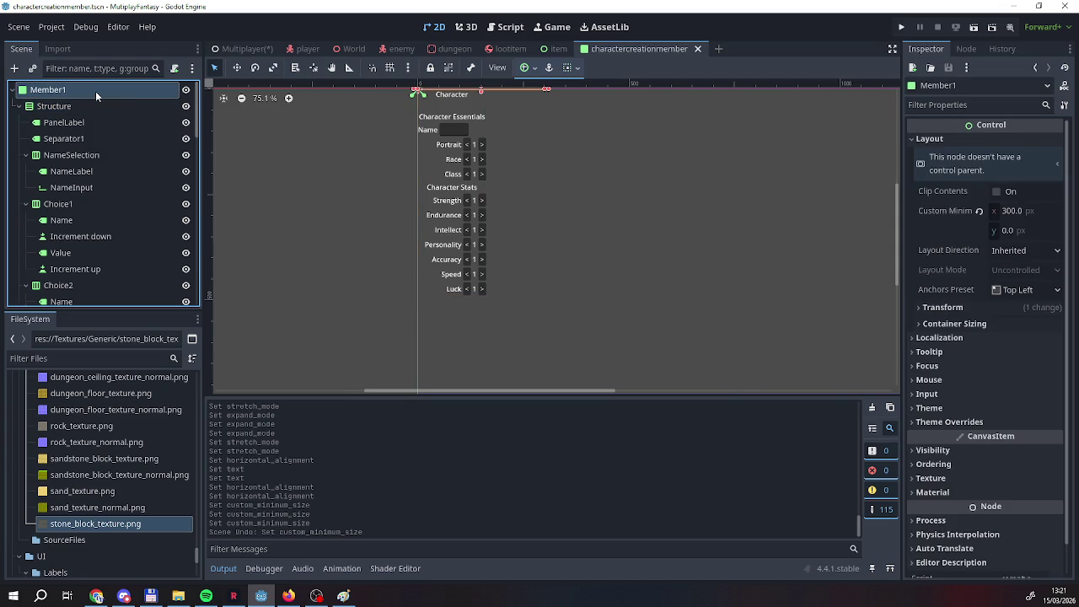
left_click(92, 107)
left_click(92, 91)
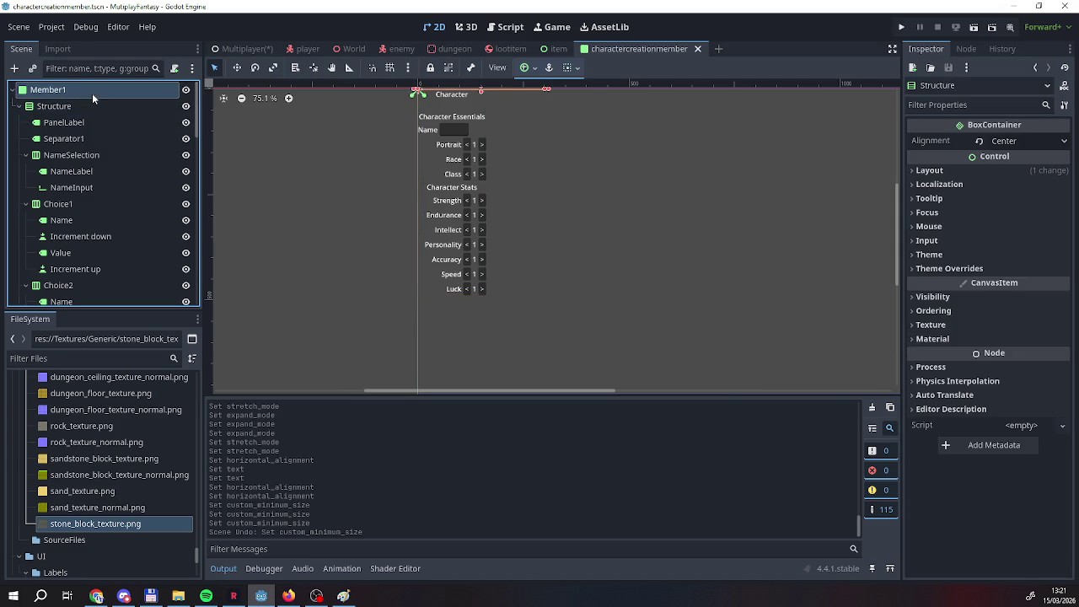
Cycle through the item, lootitem and player tabs back to Multiplayer and select Members.
left_click(546, 51)
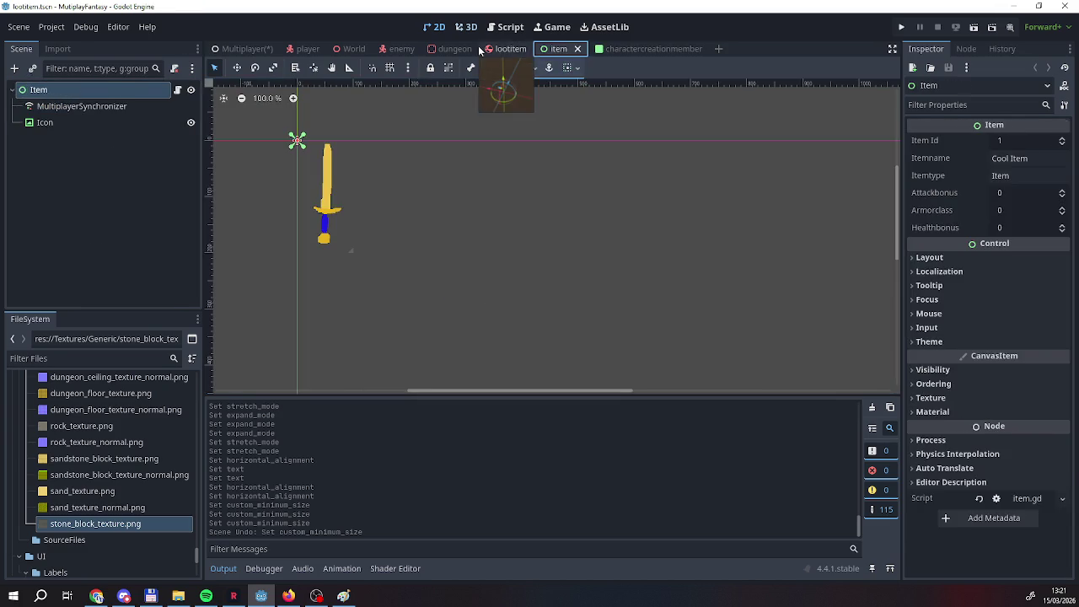
left_click(506, 49)
left_click(314, 49)
left_click(240, 51)
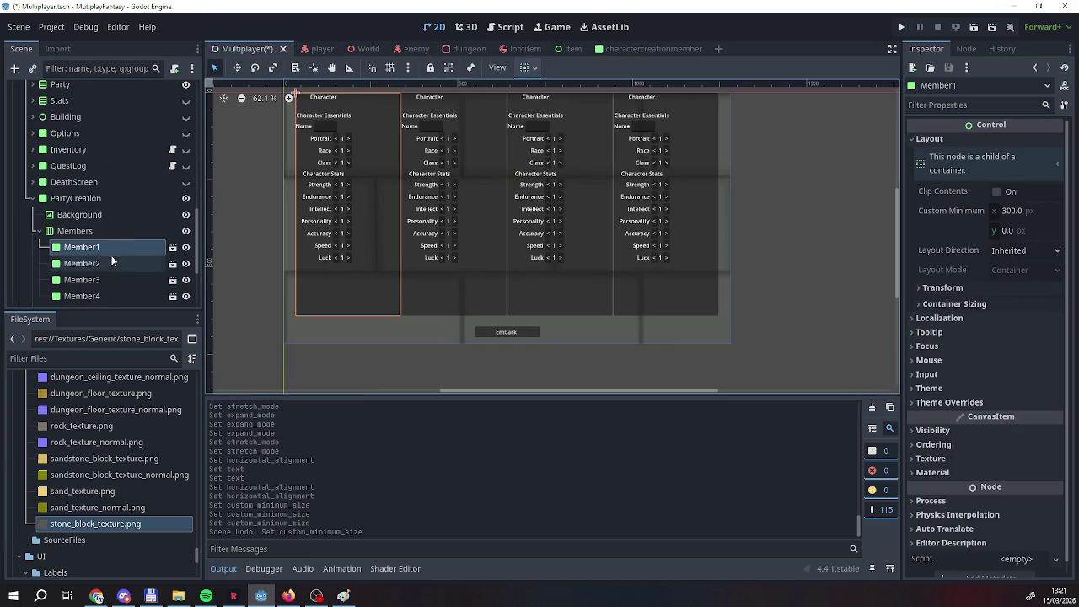
left_click(75, 230)
right_click(75, 230)
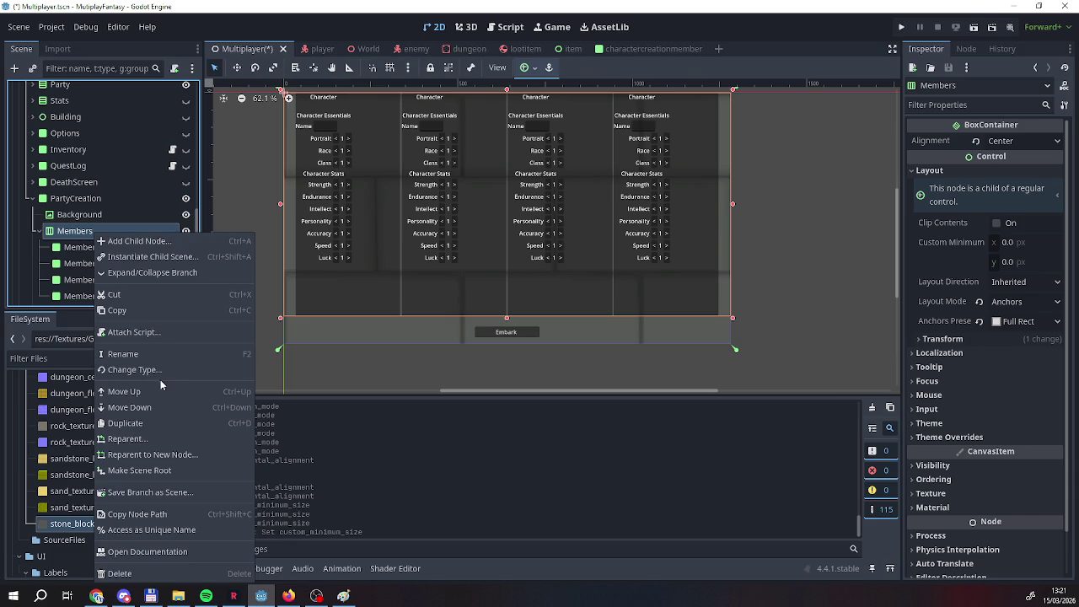
key("Escape")
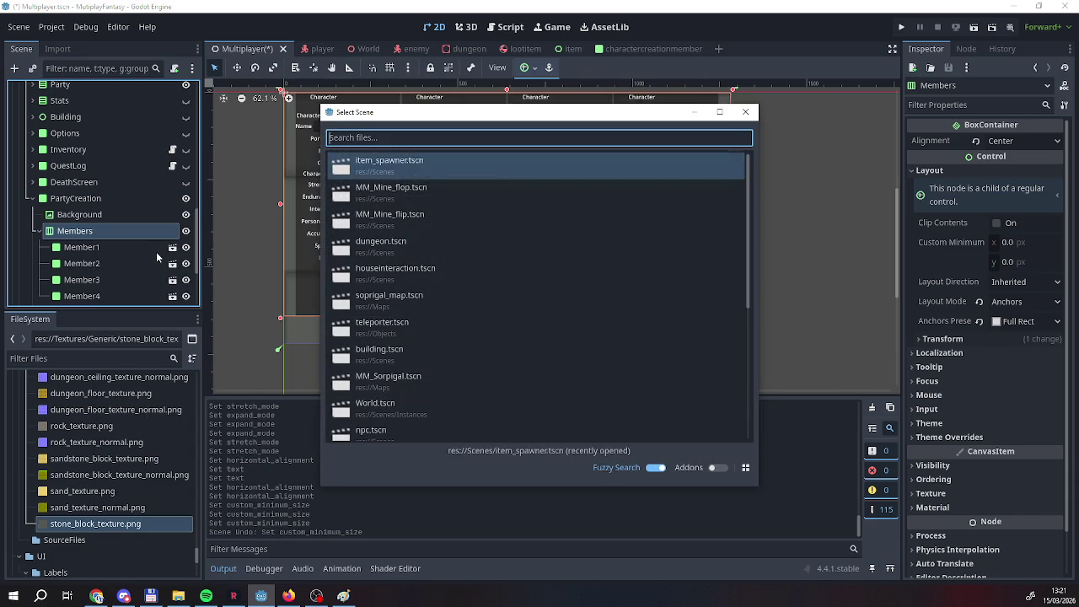
type("men")
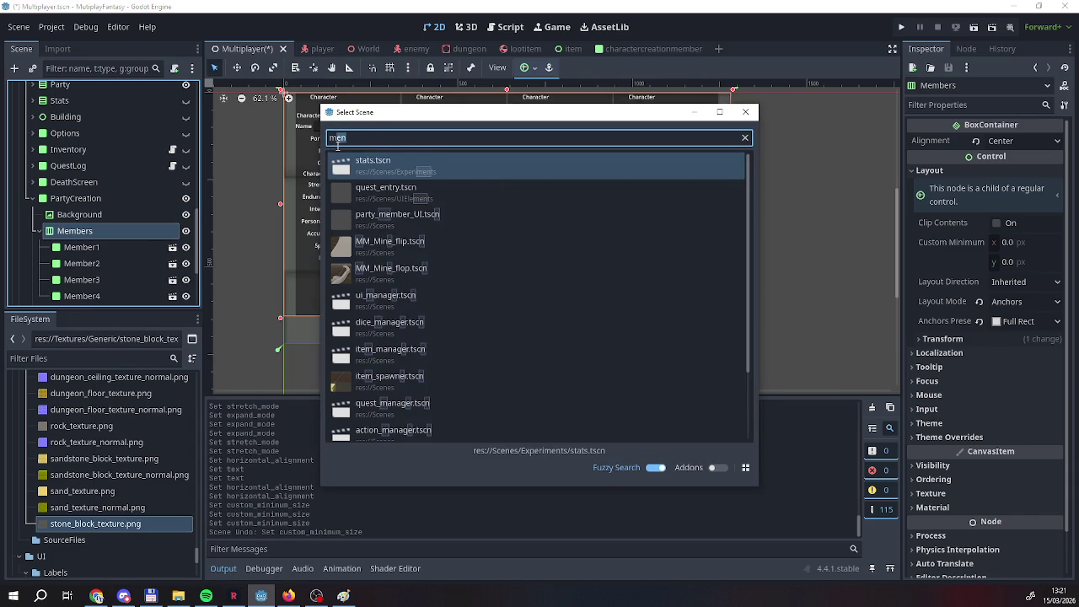
type("me")
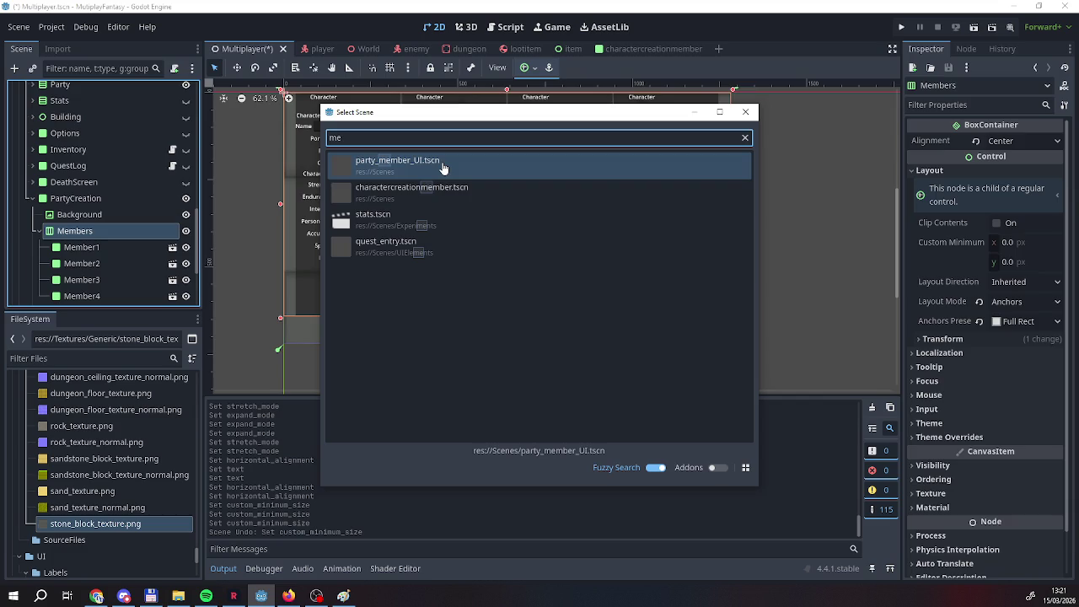
double_click(442, 168)
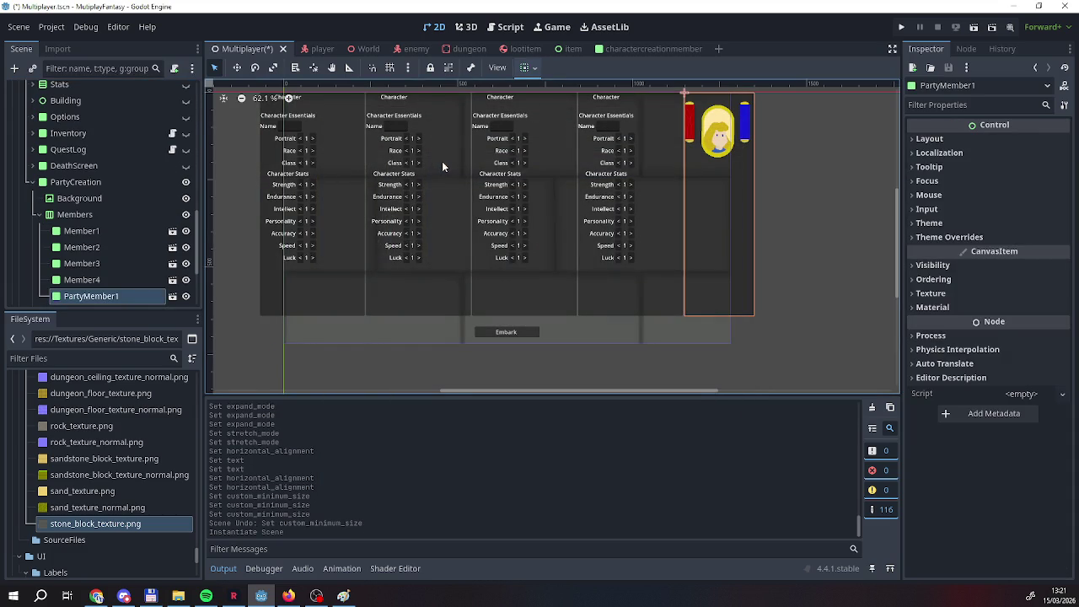
key("ctrl+z")
right_click(82, 216)
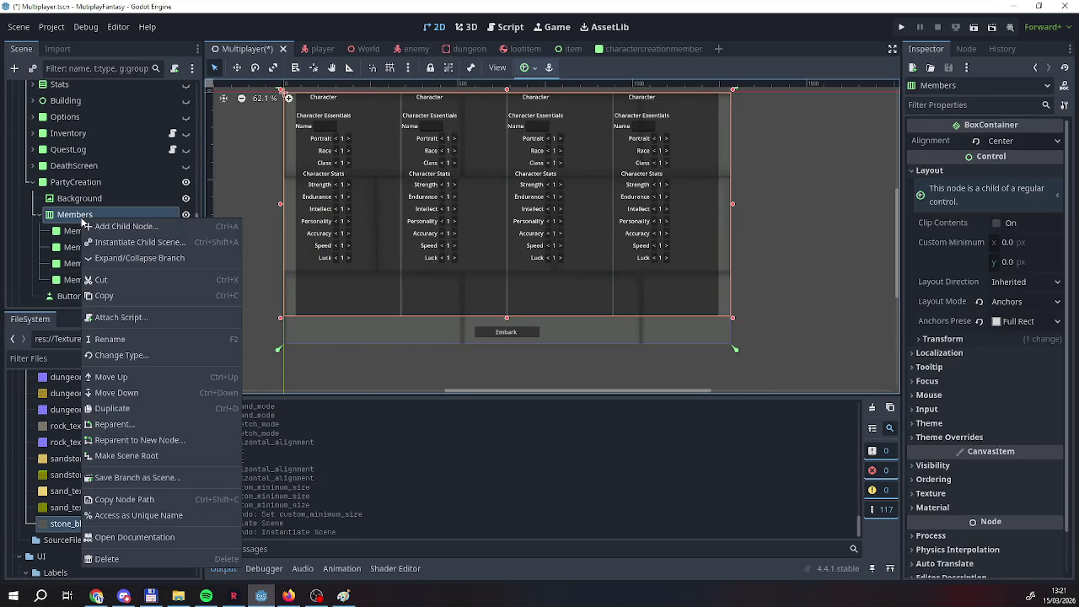
left_click(132, 250)
type("ch")
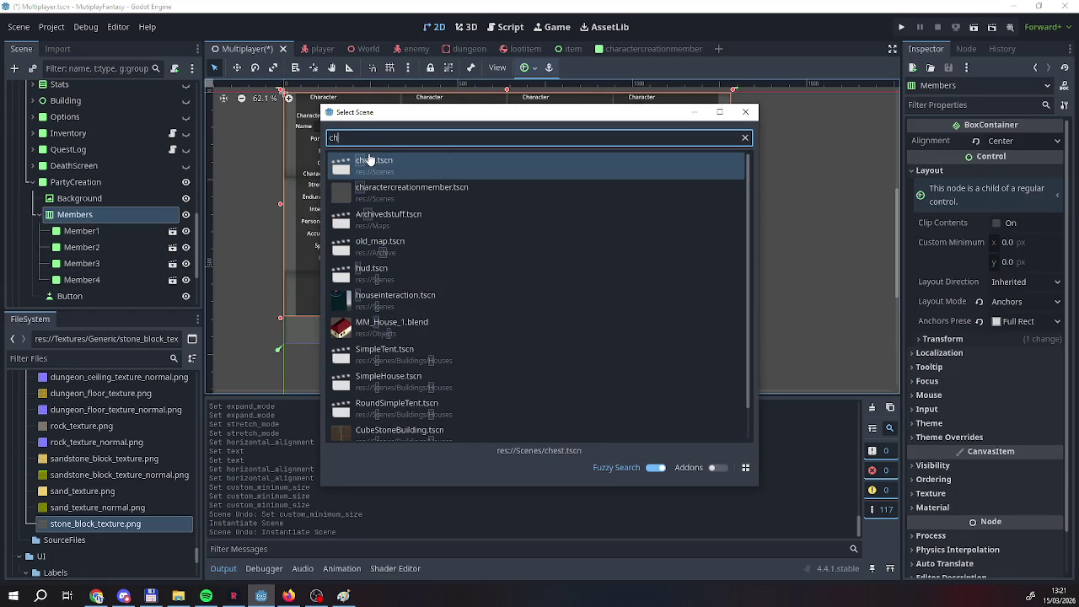
double_click(389, 197)
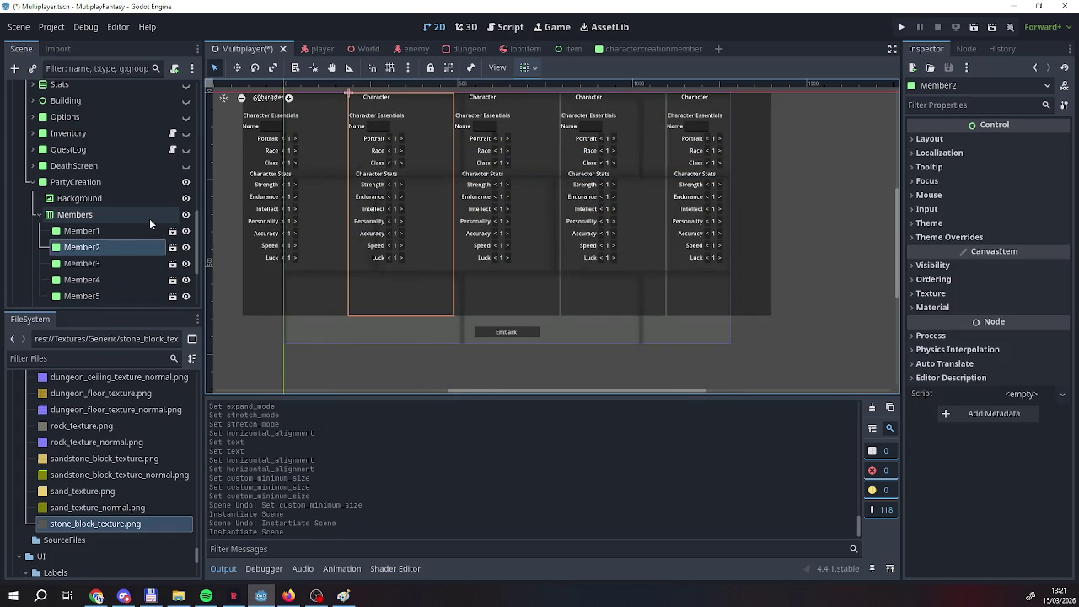
left_click(88, 297)
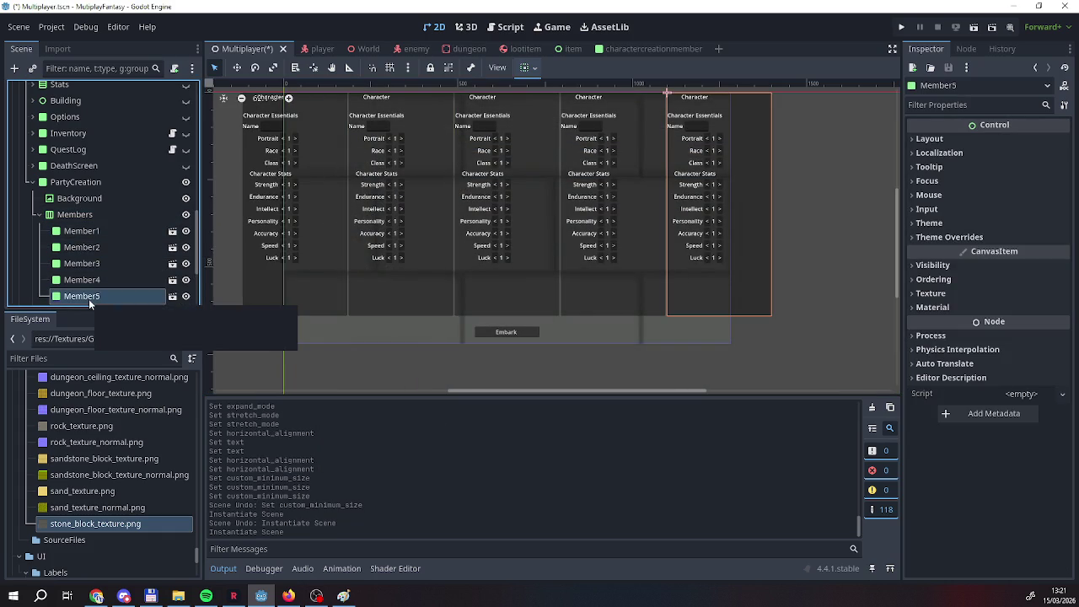
left_click(82, 247)
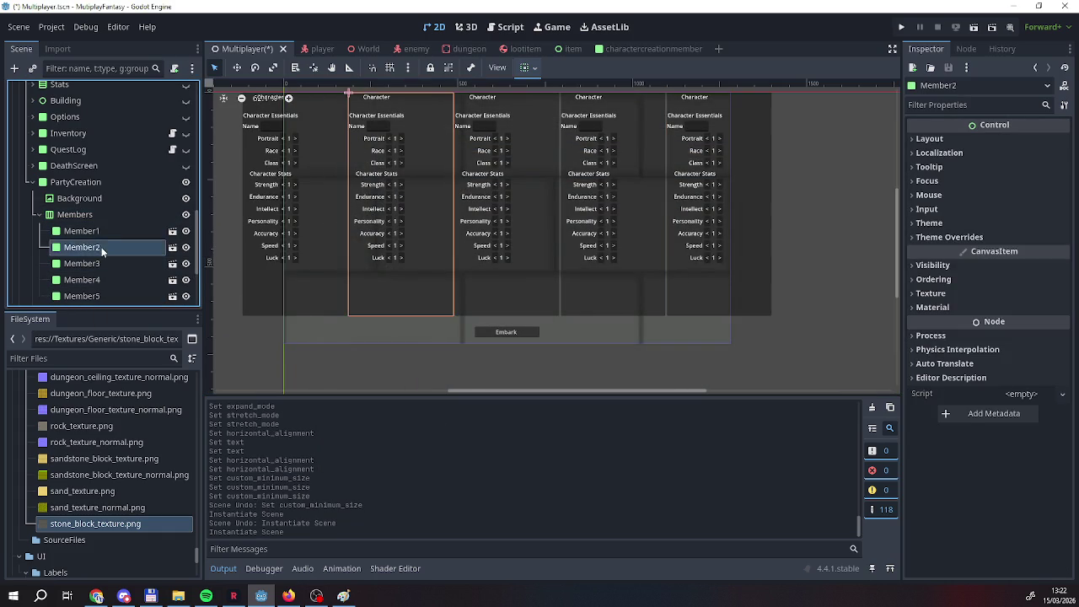
left_click(82, 230)
left_click(82, 296)
right_click(89, 295)
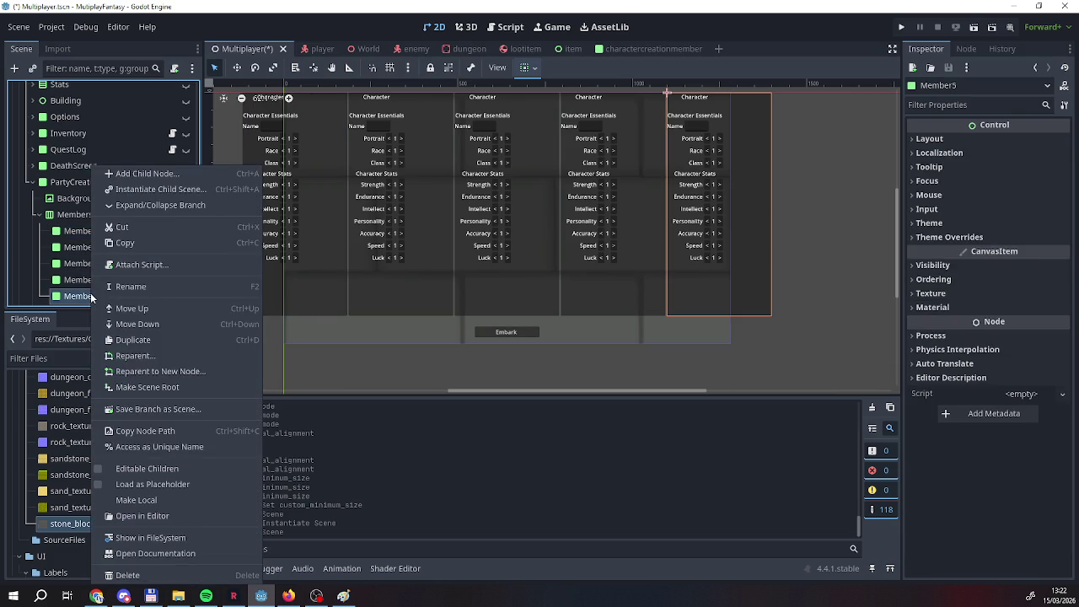
left_click(140, 580)
left_click(495, 312)
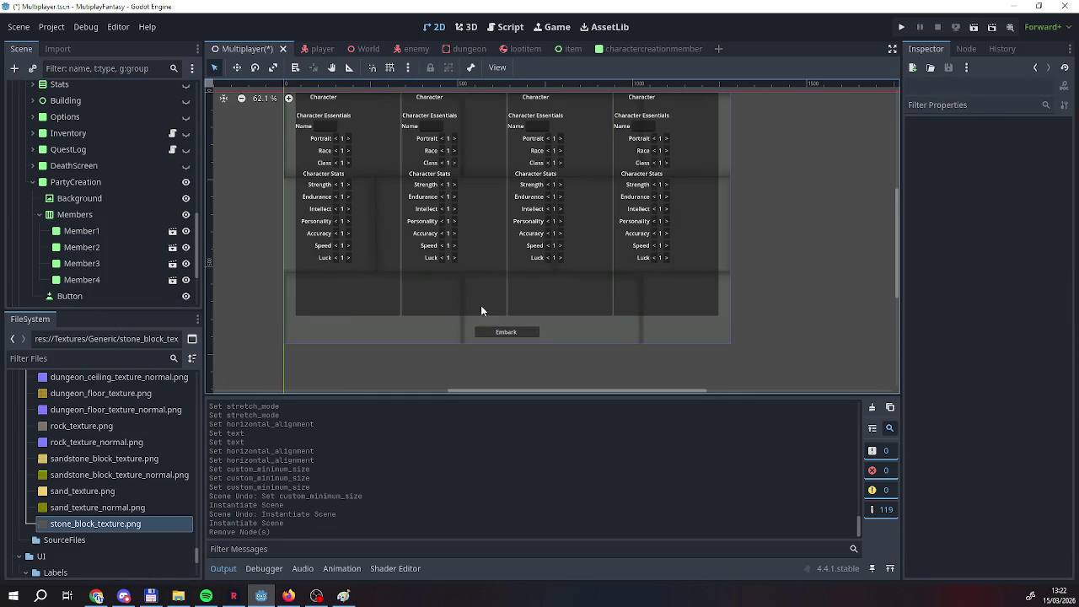
Anchor the Member1 root node at Center Top and save the charactercreationmember scene.
left_click(633, 49)
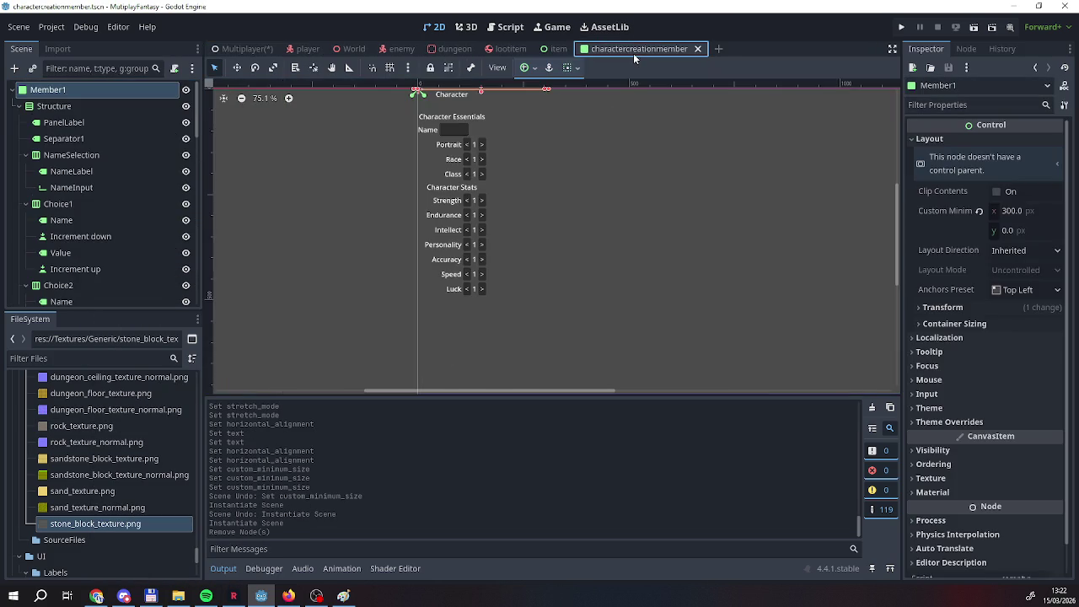
left_click(476, 107)
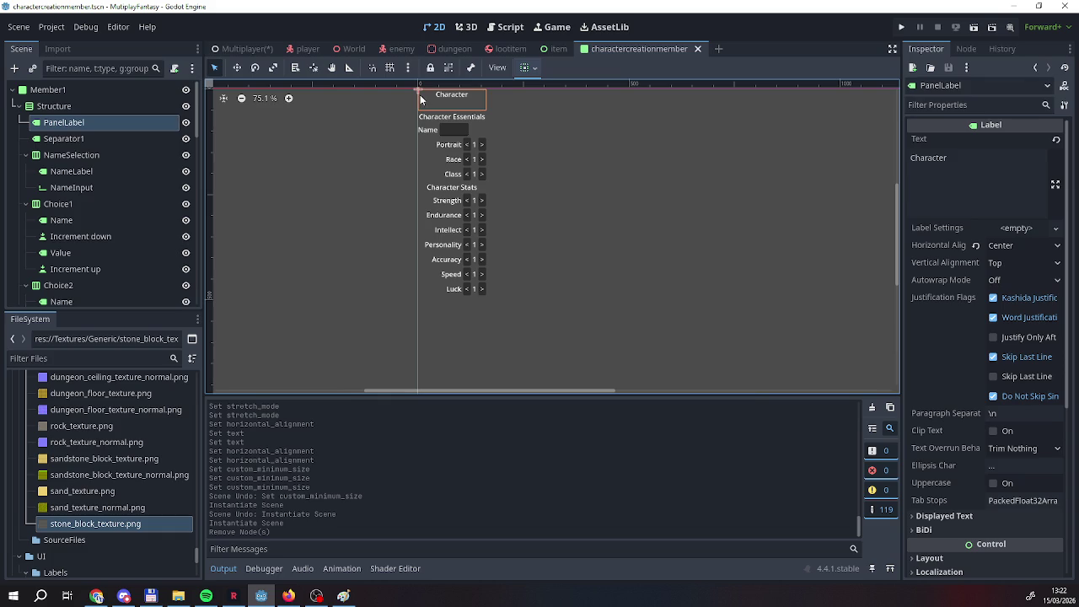
left_click(105, 91)
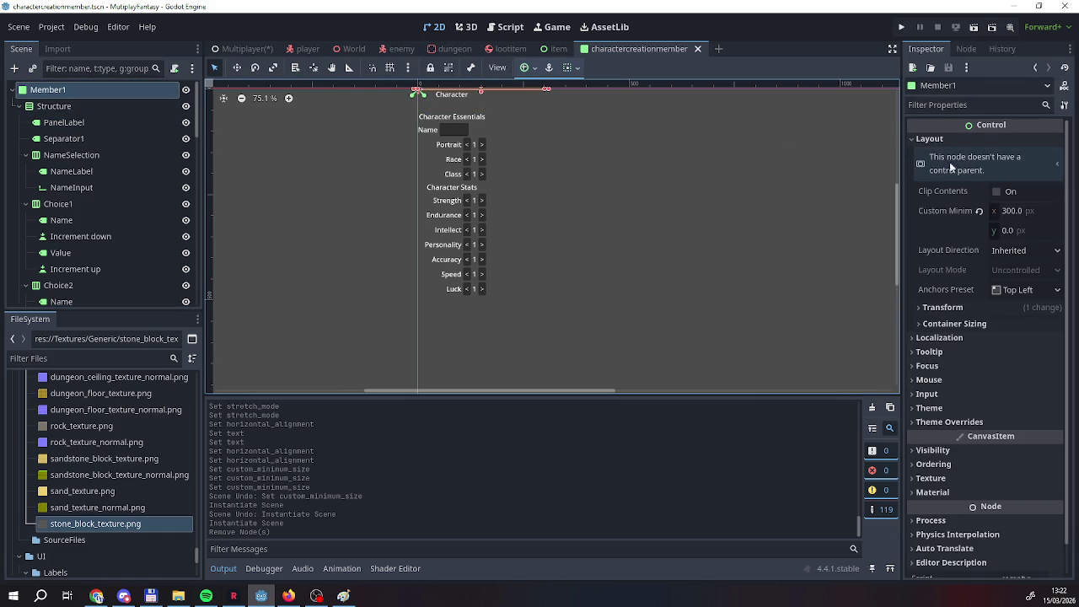
left_click(1021, 289)
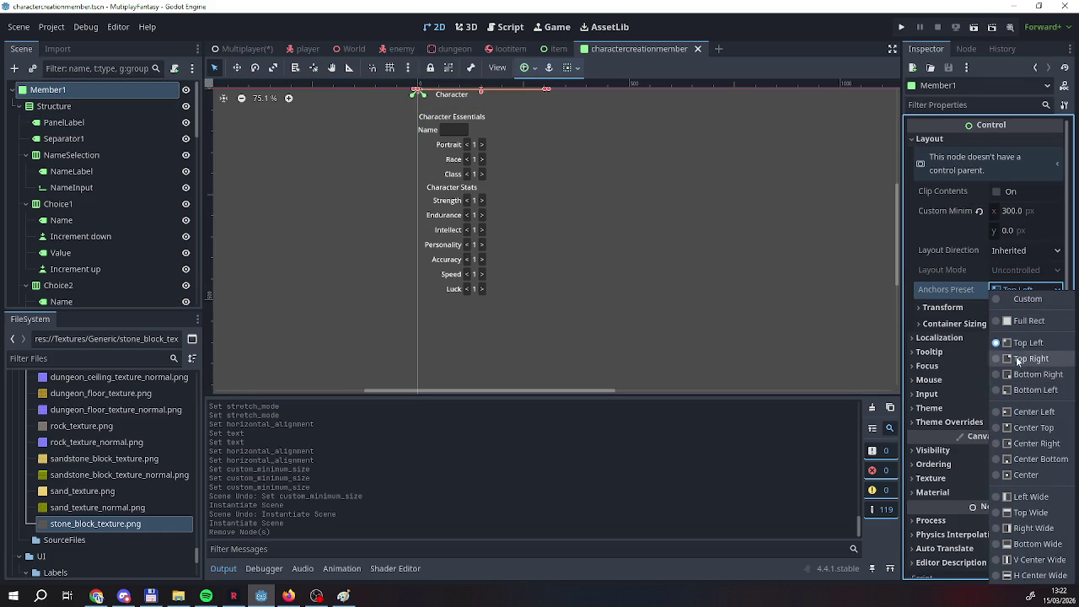
left_click(1020, 427)
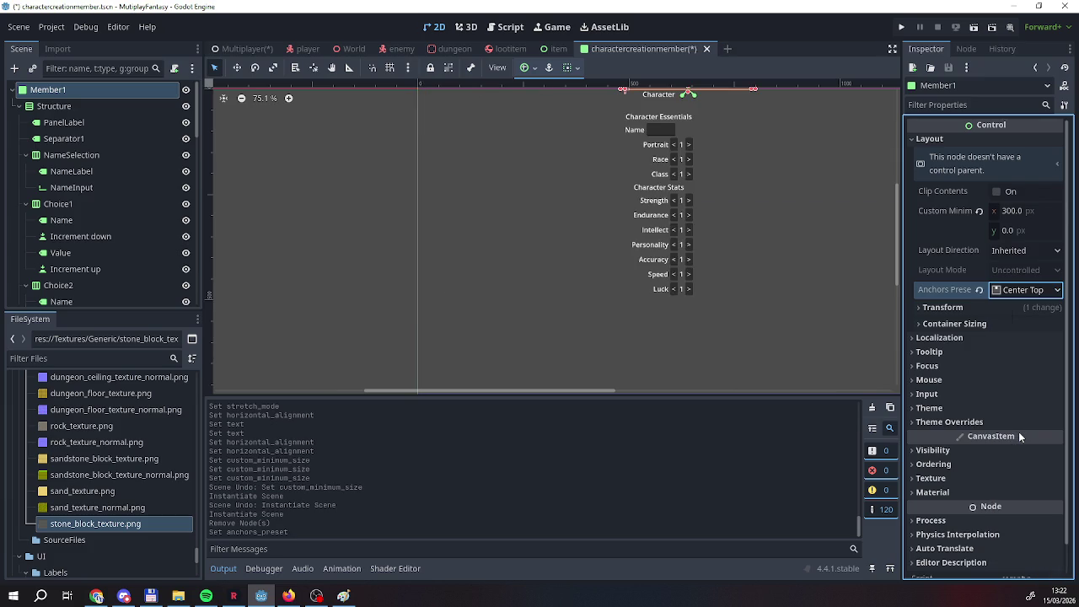
right_click(628, 54)
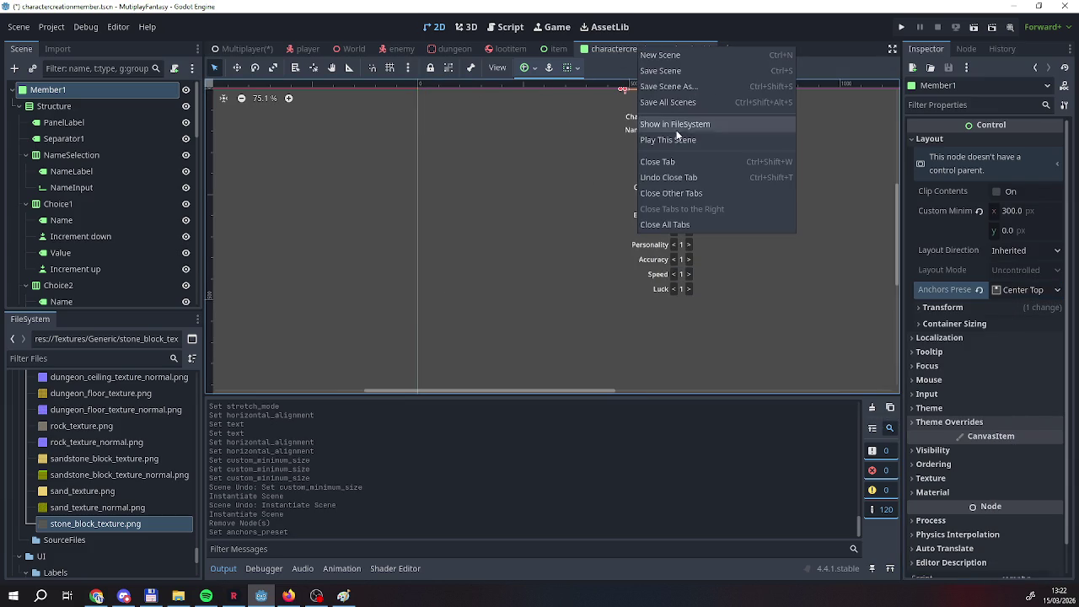
left_click(659, 74)
Check the panels in the Multiplayer scene, then reapply Center Top anchors to Member1.
left_click(242, 49)
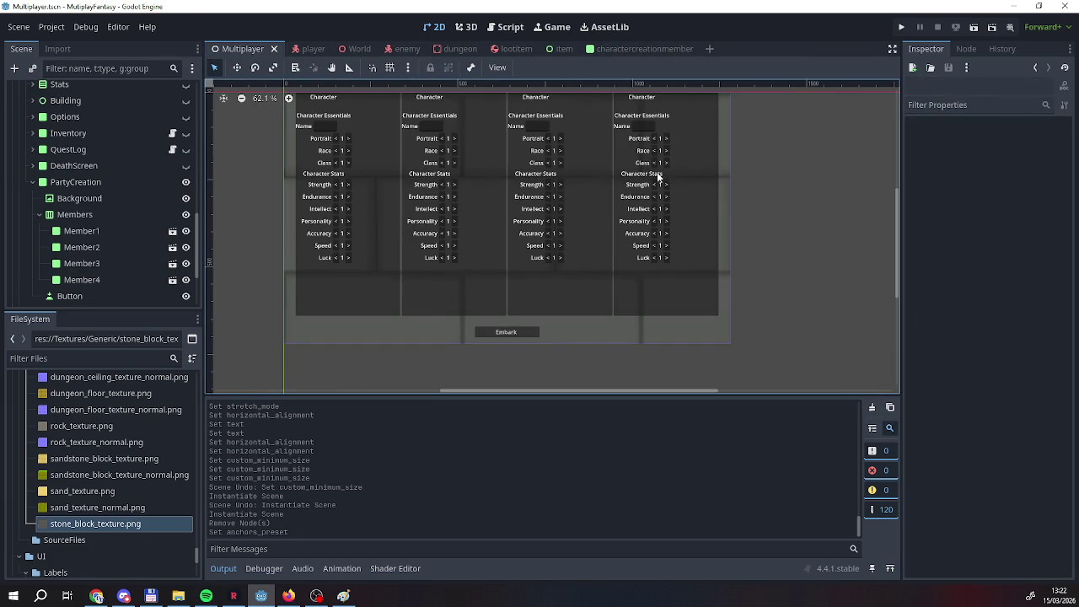
left_click(664, 49)
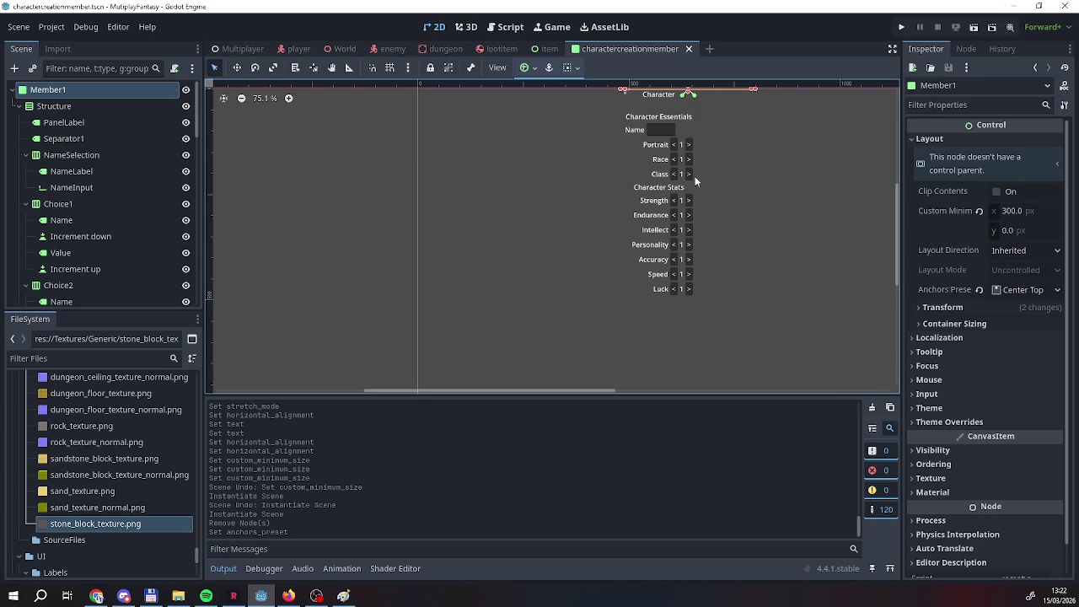
left_click(1022, 289)
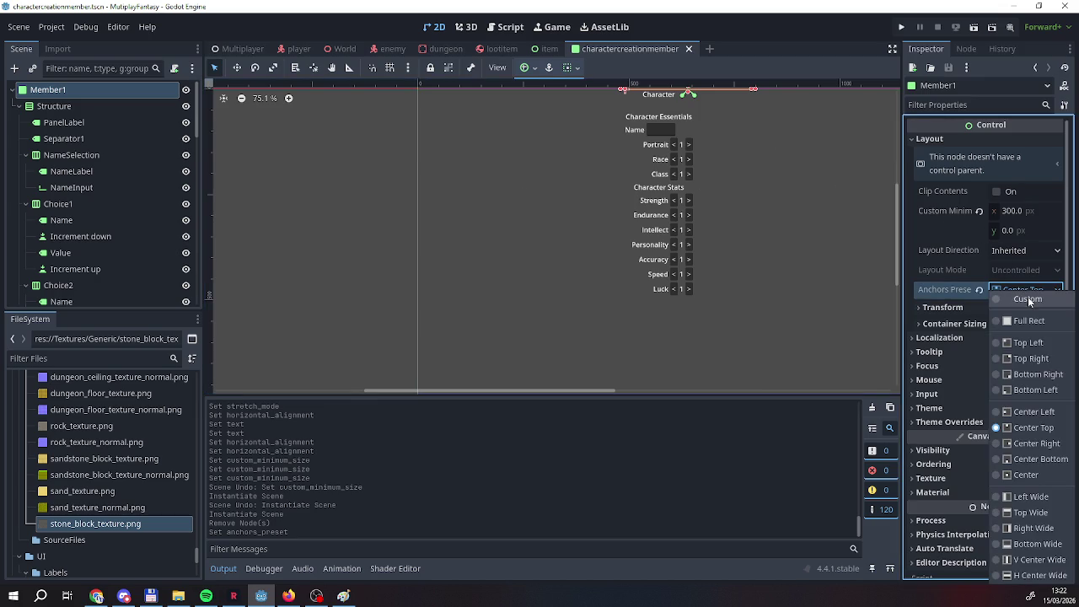
left_click(1032, 427)
mouse_move(741, 259)
left_mouse_down()
mouse_move(700, 279)
mouse_move(573, 301)
mouse_move(547, 290)
left_mouse_up()
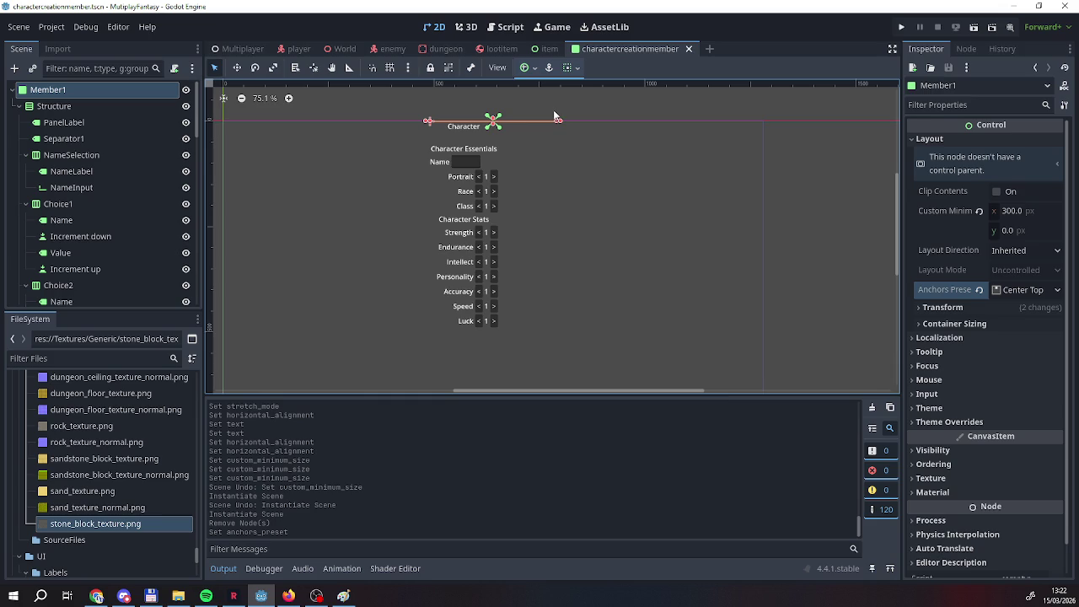
Set the Structure container's layout mode to Anchors with the Center Top preset.
left_click(463, 126)
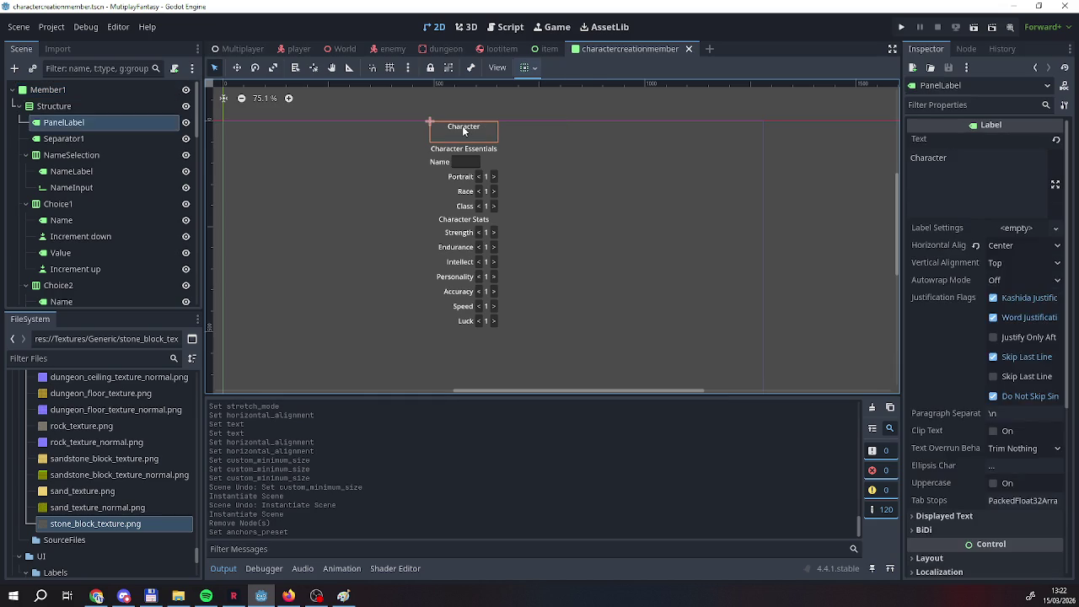
left_click(505, 118)
left_click(89, 104)
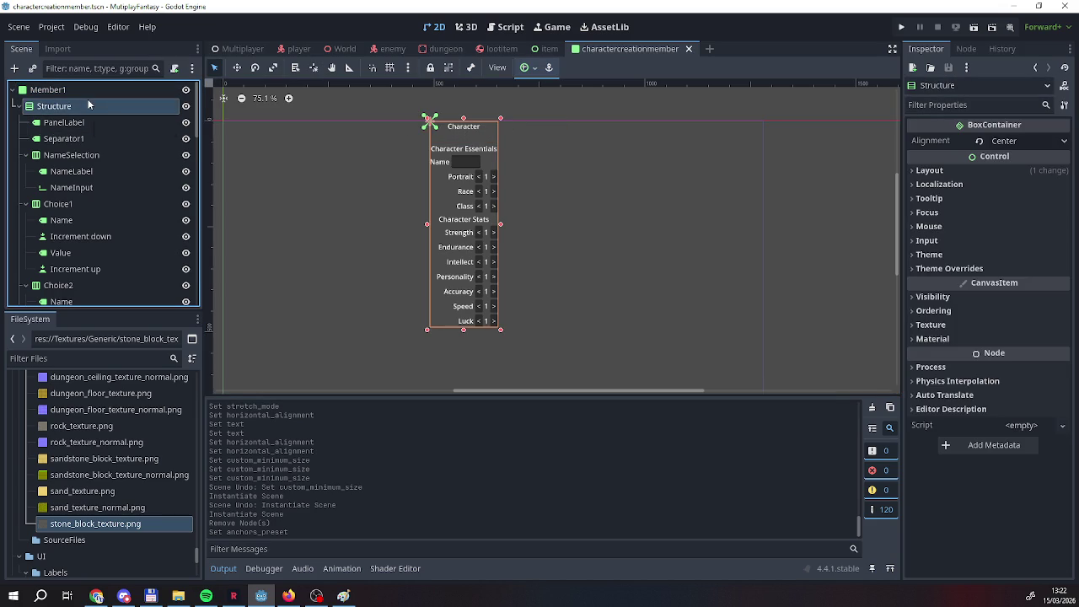
left_click(946, 171)
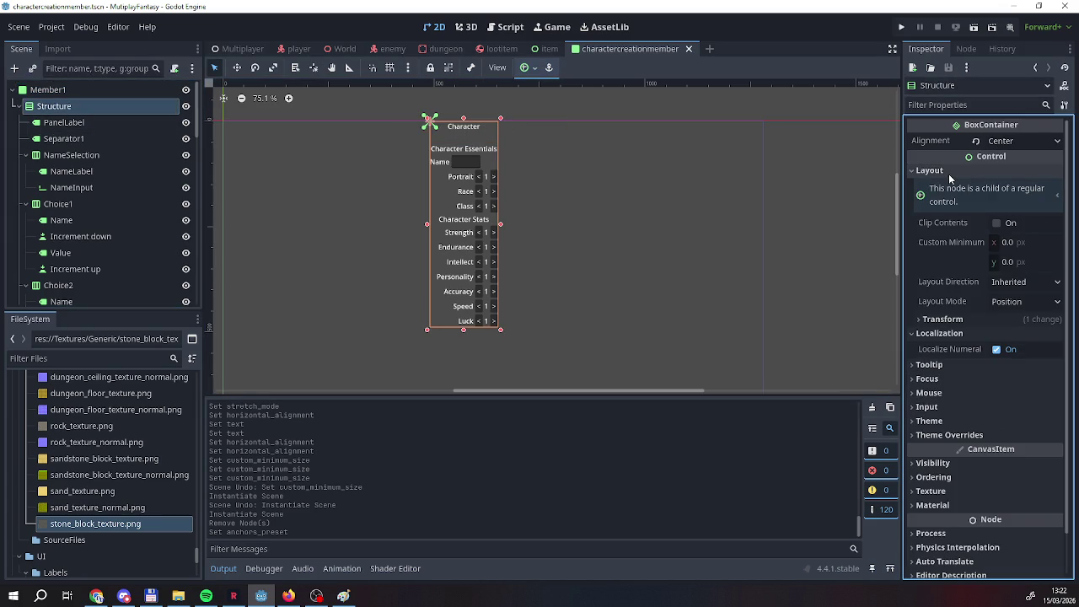
left_click(1022, 302)
left_click(1025, 335)
left_click(1022, 322)
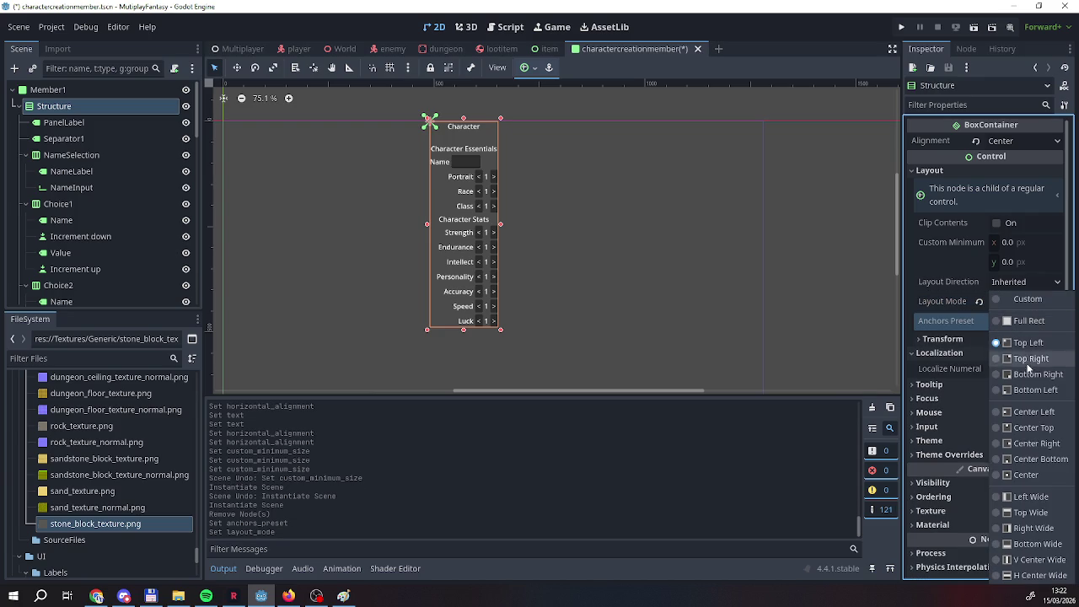
left_click(1033, 427)
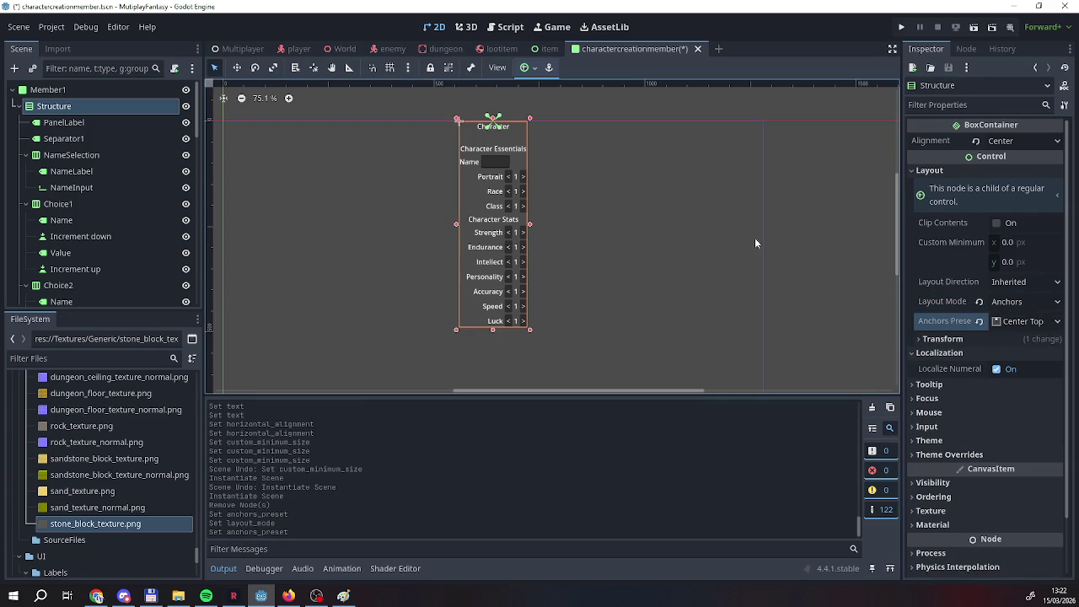
Save the charactercreationmember scene and go back to the Multiplayer scene.
right_click(615, 49)
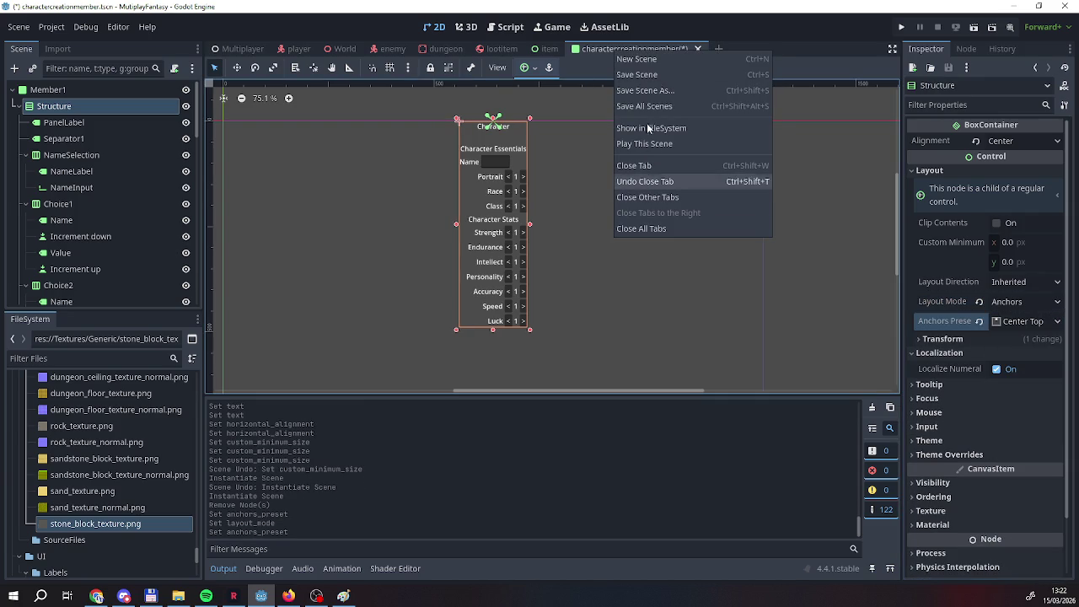
left_click(638, 80)
left_click(242, 48)
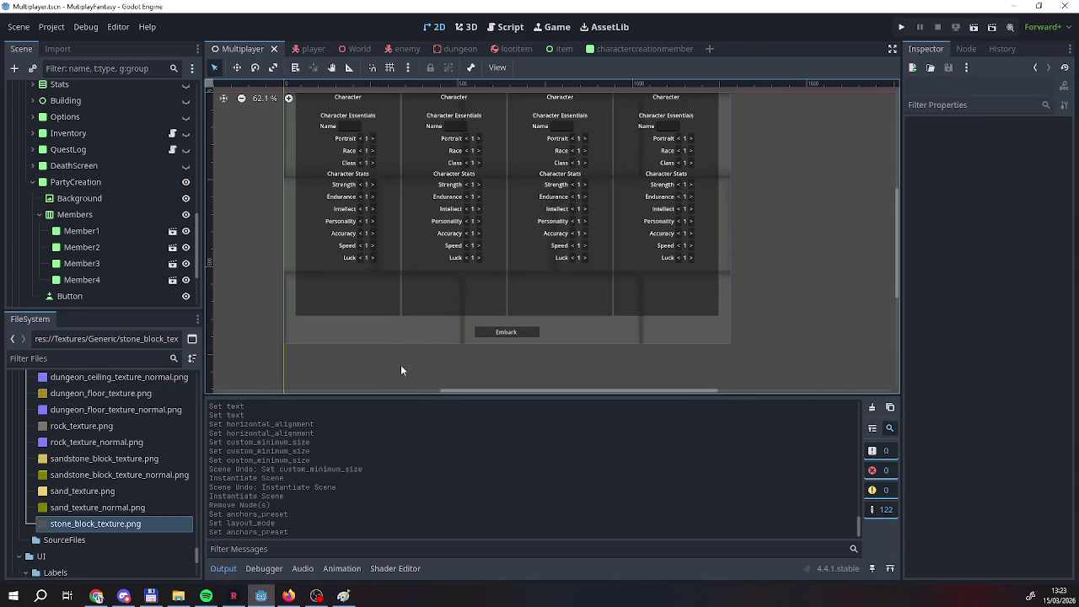
Open the Member1 scene and select its root node.
left_click(118, 232)
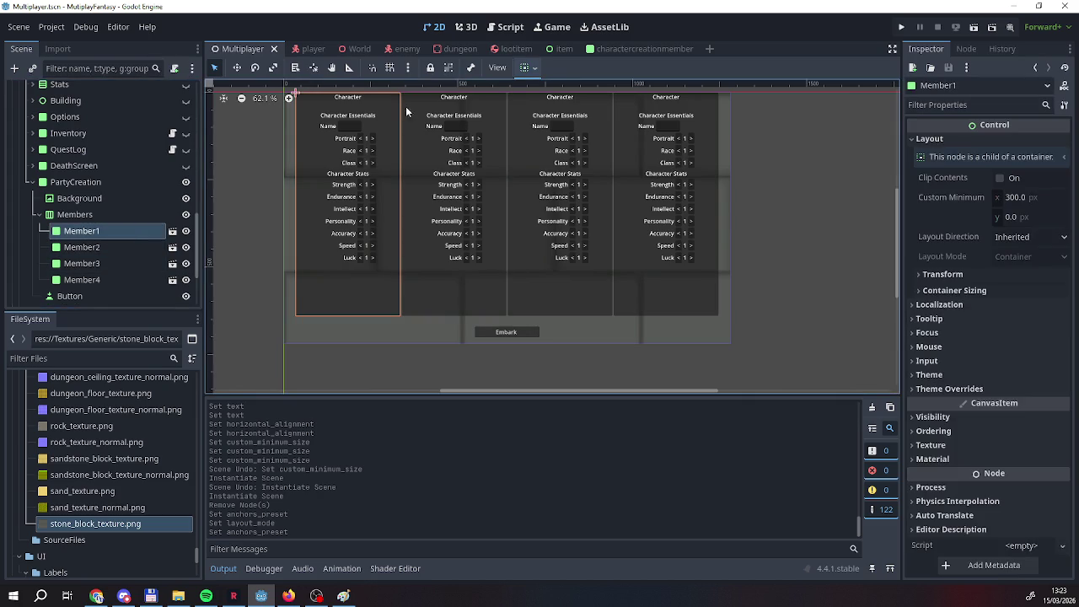
left_click(604, 42)
left_click(92, 91)
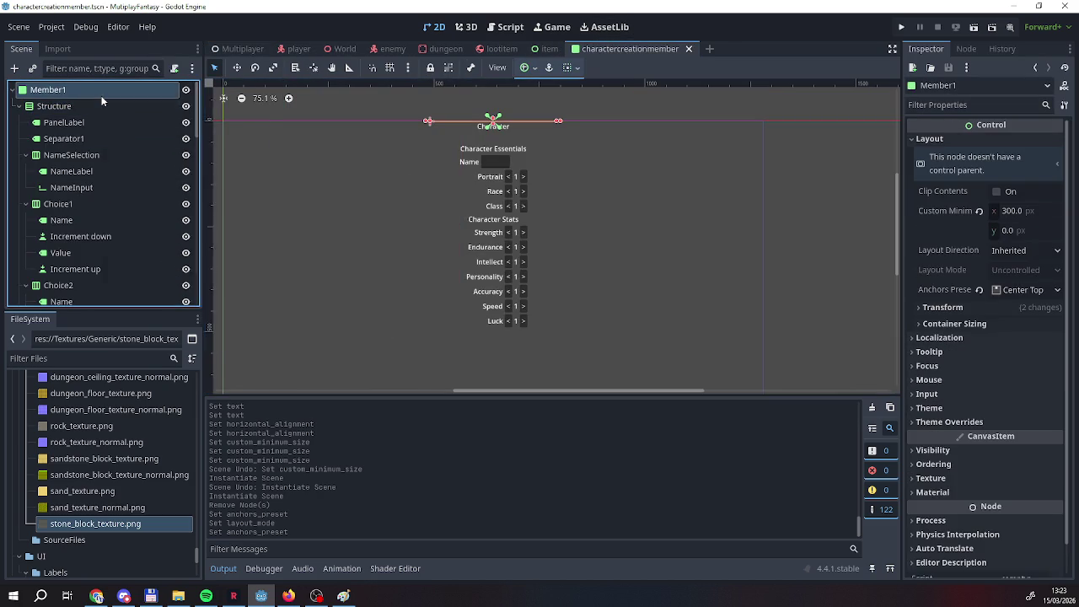
Attach a new script at res://Scripts/charactercreationmember.gd to the root and save the scene.
right_click(101, 96)
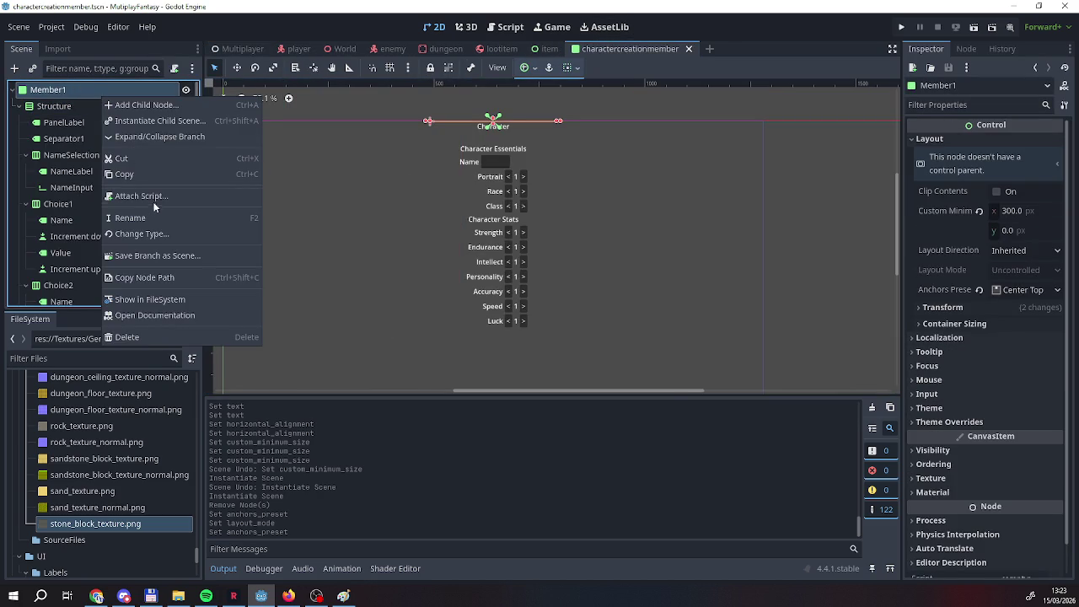
left_click(141, 196)
left_click(658, 288)
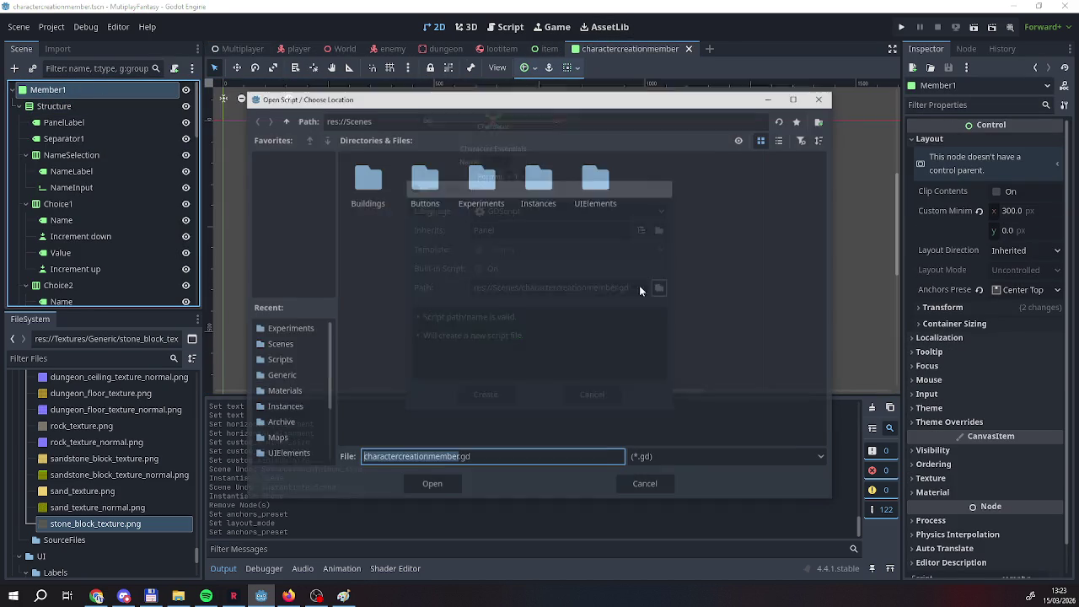
left_click(277, 361)
left_click(433, 486)
left_click(492, 399)
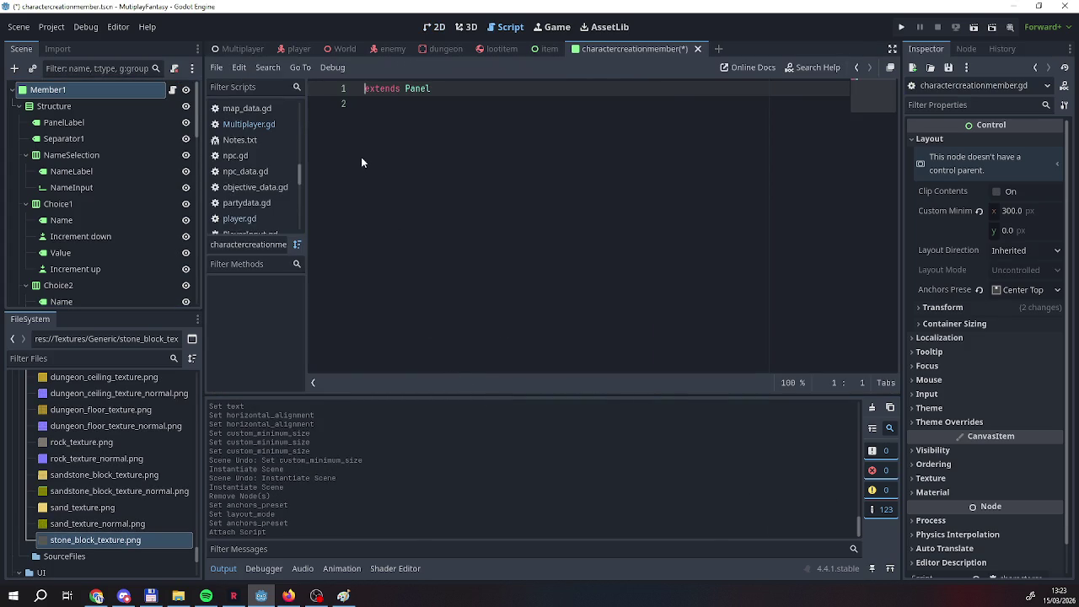
right_click(583, 48)
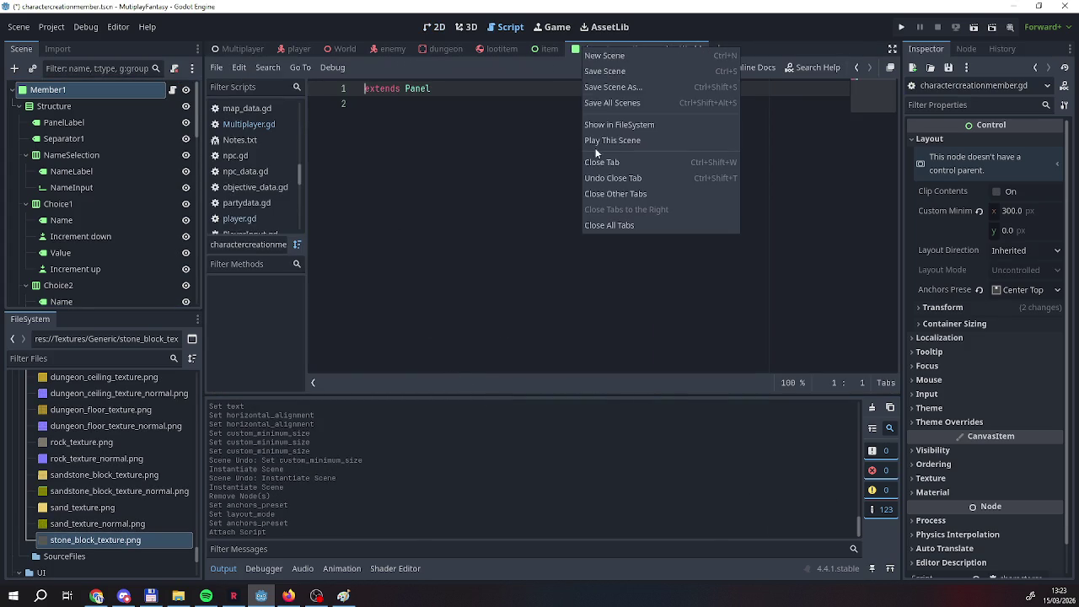
left_click(601, 87)
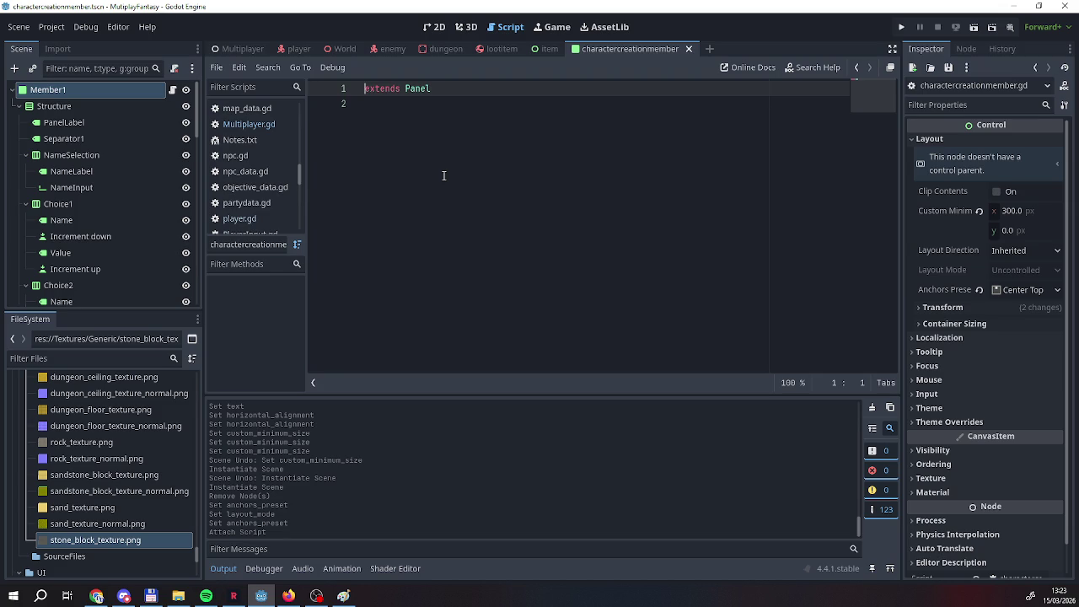
Start line 1 of the script with 'class_name CharacterCreationMember'.
type("class")
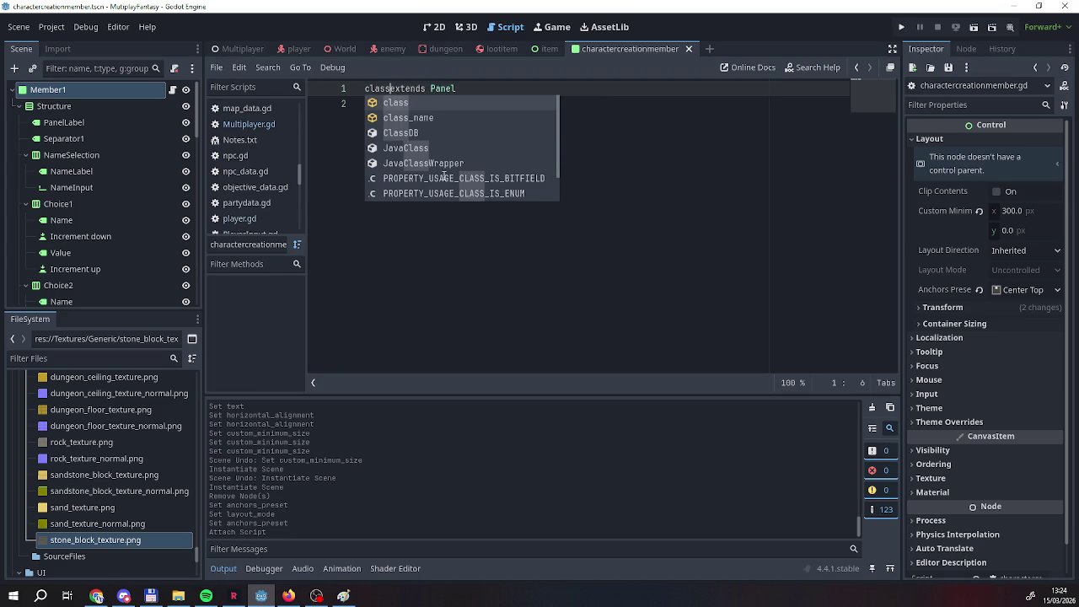
key("BackSpace")
key("Left")
key("Left")
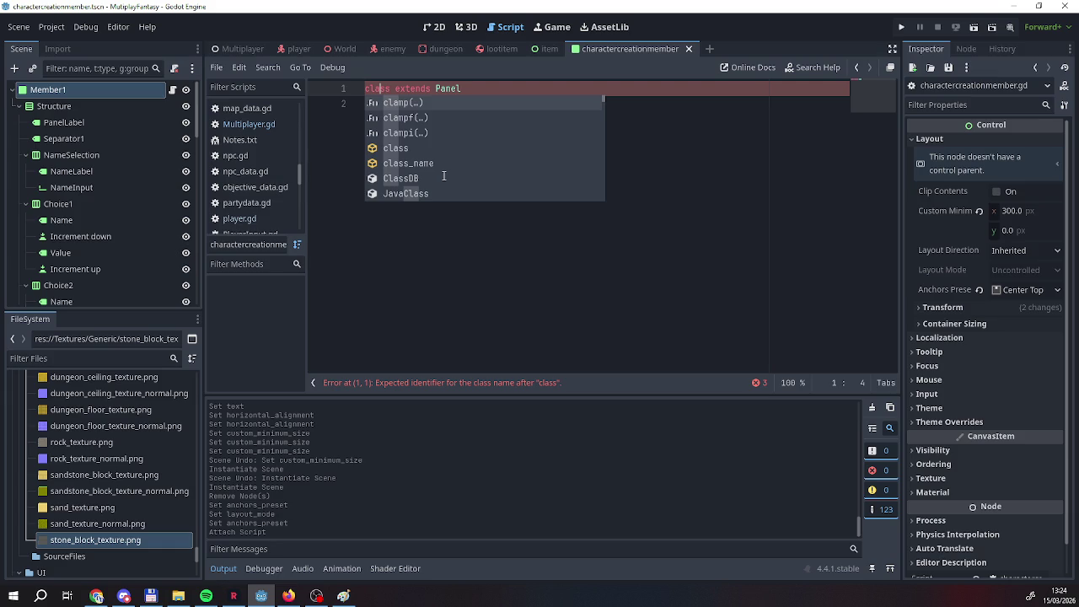
key("Up")
key("Up")
key("Down")
key("Down")
key("BackSpace")
key("Down")
key("Return")
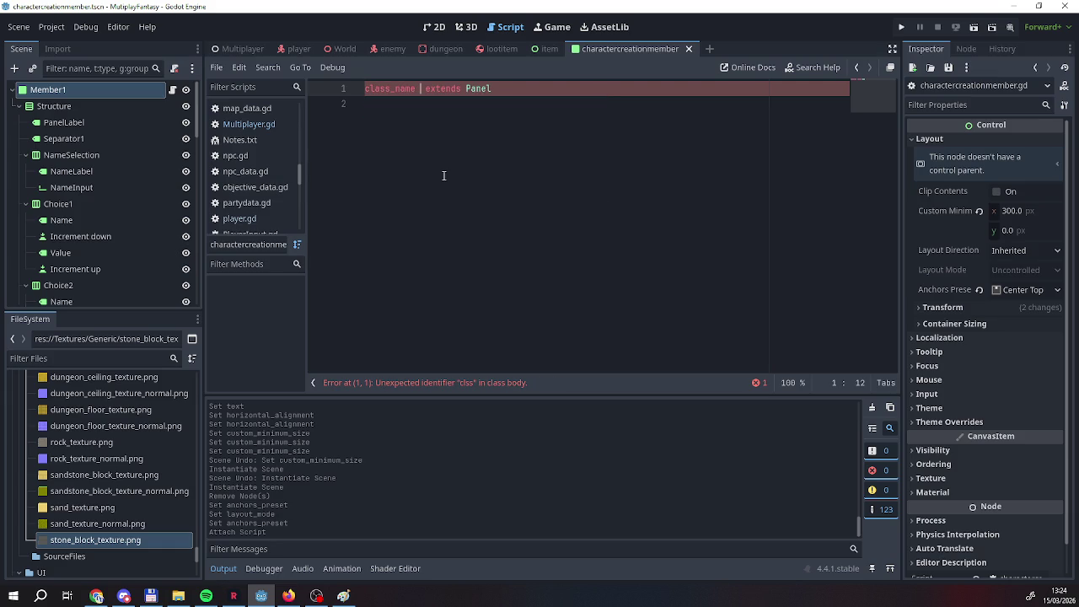
type("Character")
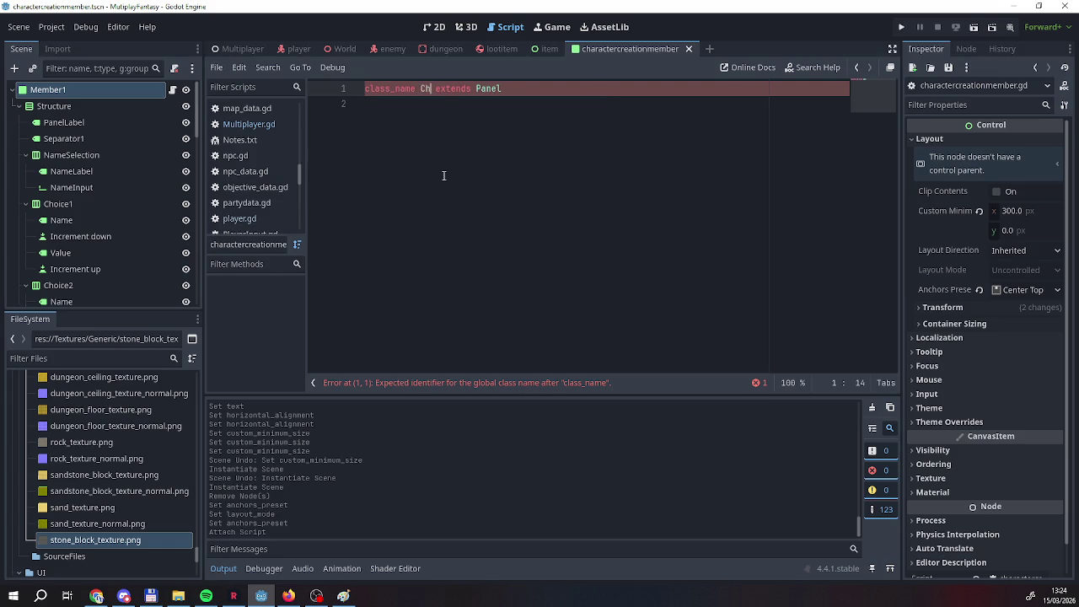
type("Creatio")
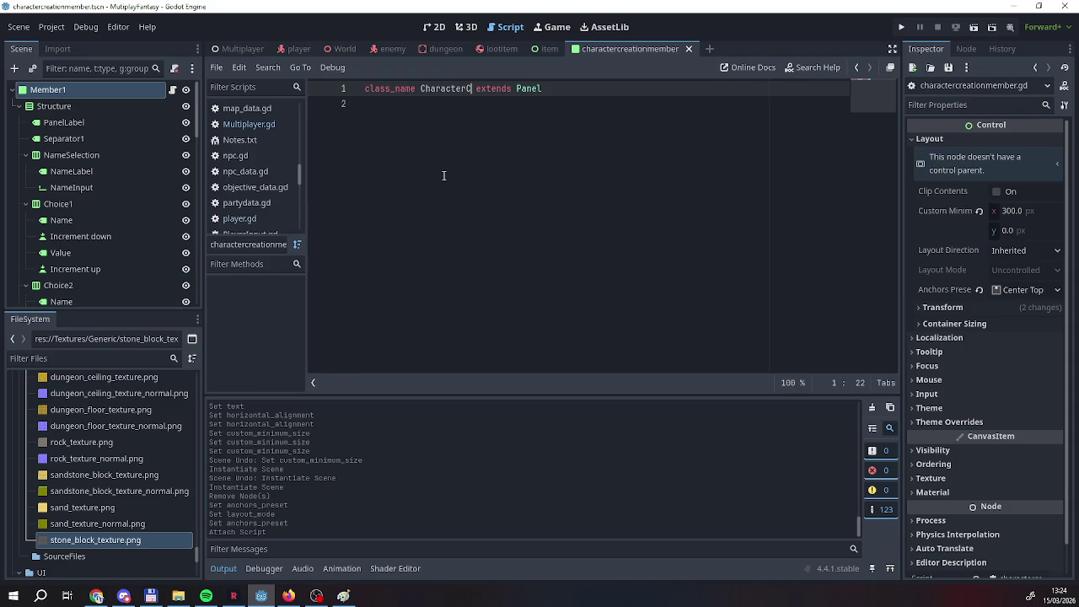
type("nMember")
key("Return")
Keep 'extends Panel' on line 1, add a blank line below, and return to the Multiplayer scene.
key("BackSpace")
key("Down")
key("Return")
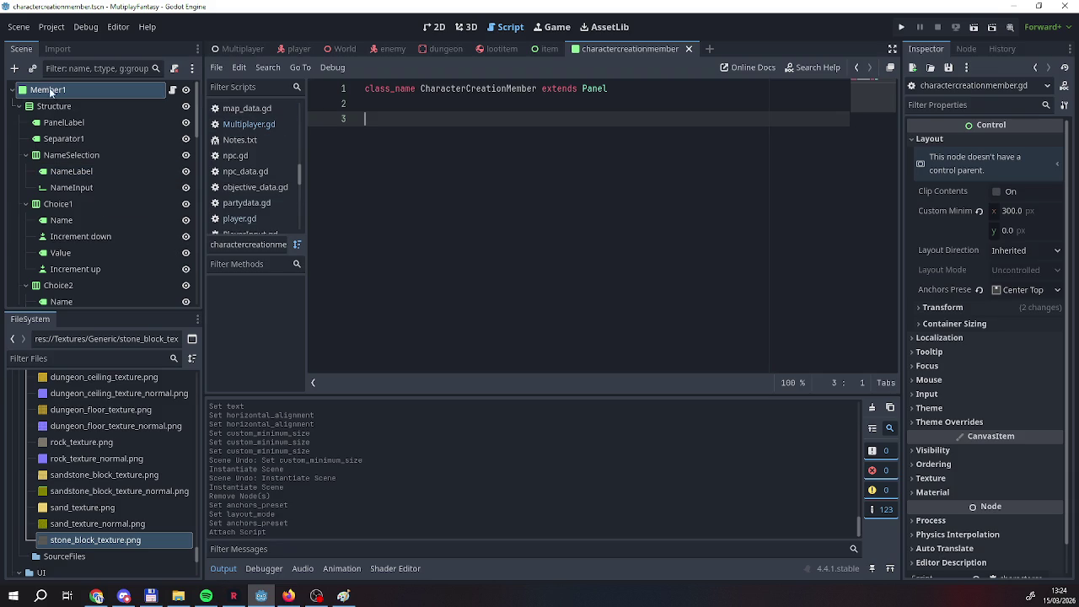
left_click(227, 48)
scroll(98, 148, "down", 3)
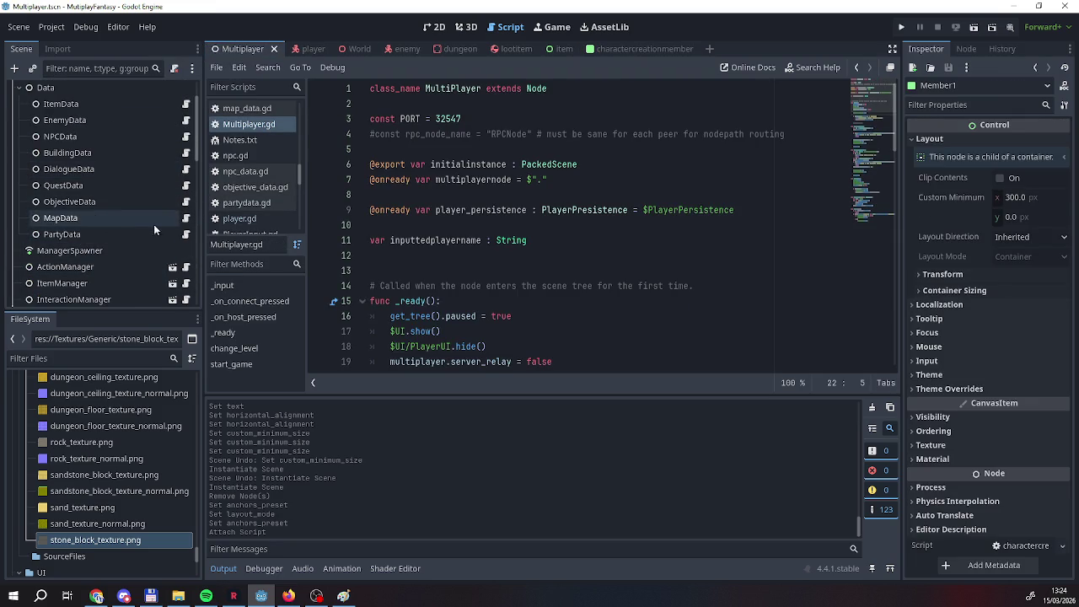
scroll(154, 224, "down", 3)
left_click(312, 48)
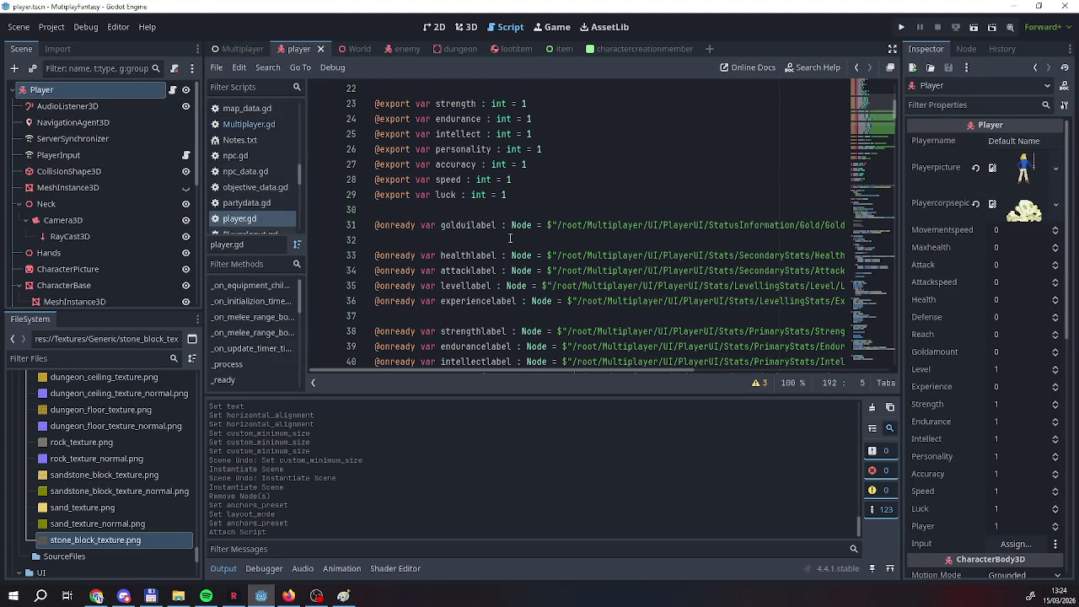
scroll(504, 269, "down", 3)
scroll(504, 270, "up", 1)
mouse_move(504, 371)
left_mouse_down()
mouse_move(568, 370)
mouse_move(506, 371)
left_mouse_up()
scroll(462, 285, "up", 4)
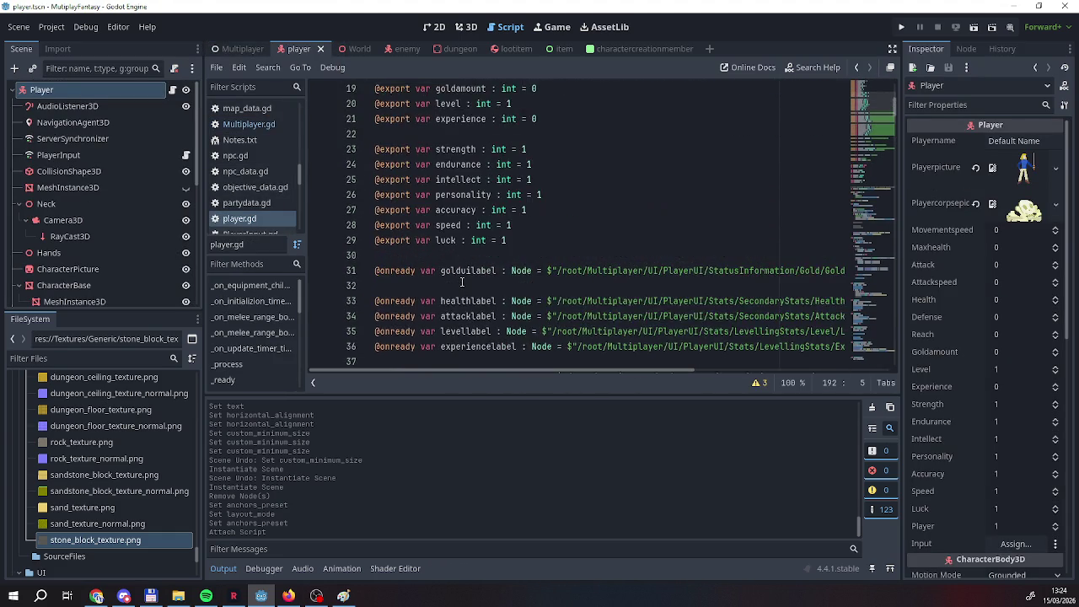
scroll(462, 285, "down", 8)
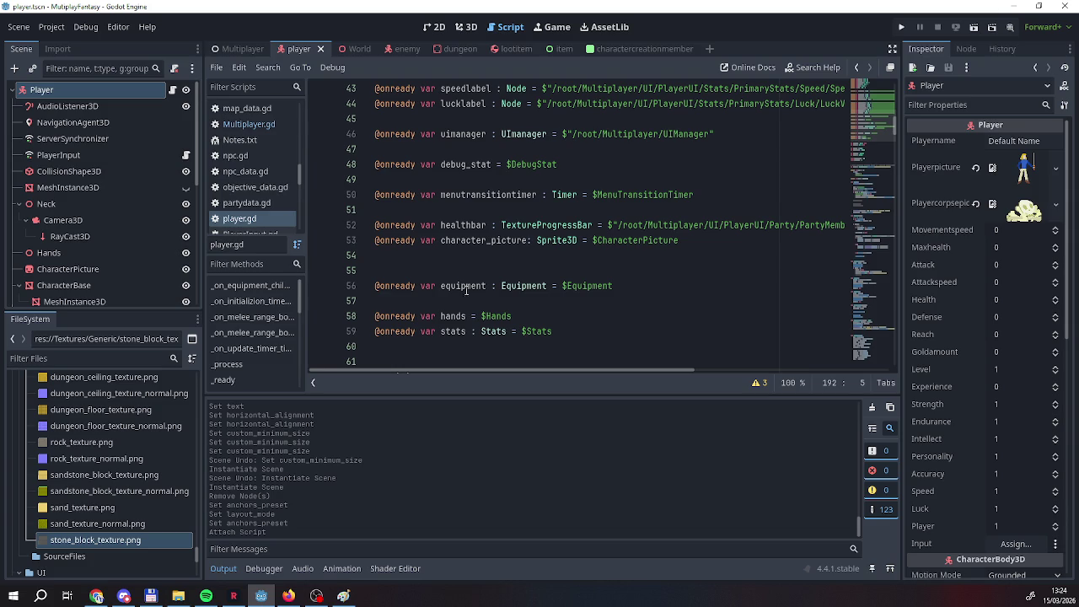
scroll(488, 366, "down", 1)
scroll(488, 353, "up", 4)
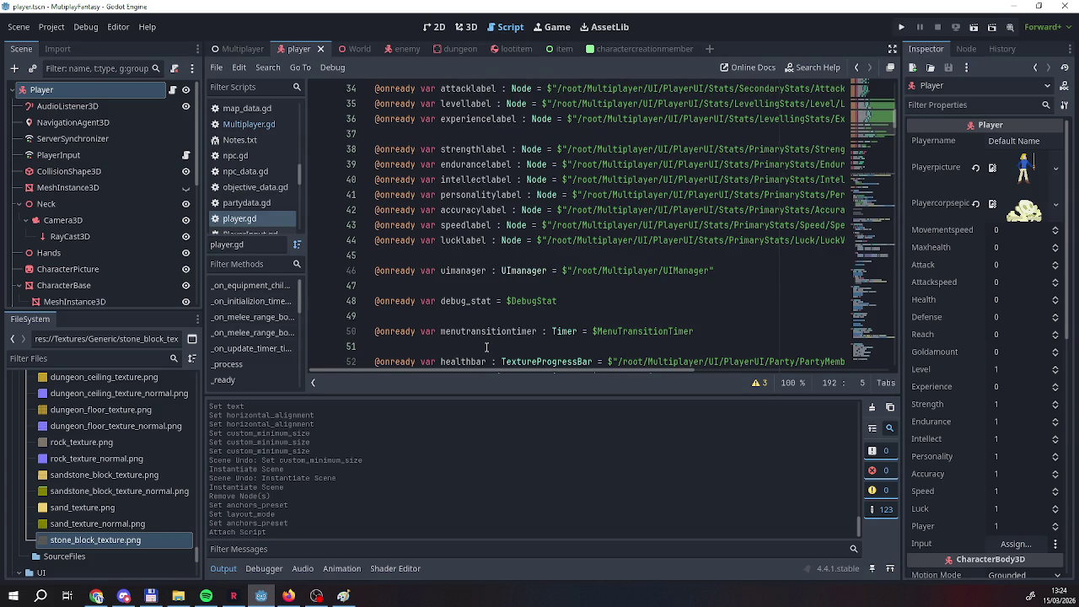
scroll(486, 348, "up", 2)
mouse_move(490, 371)
left_mouse_down()
mouse_move(514, 367)
mouse_move(485, 370)
left_mouse_up()
scroll(421, 292, "down", 10)
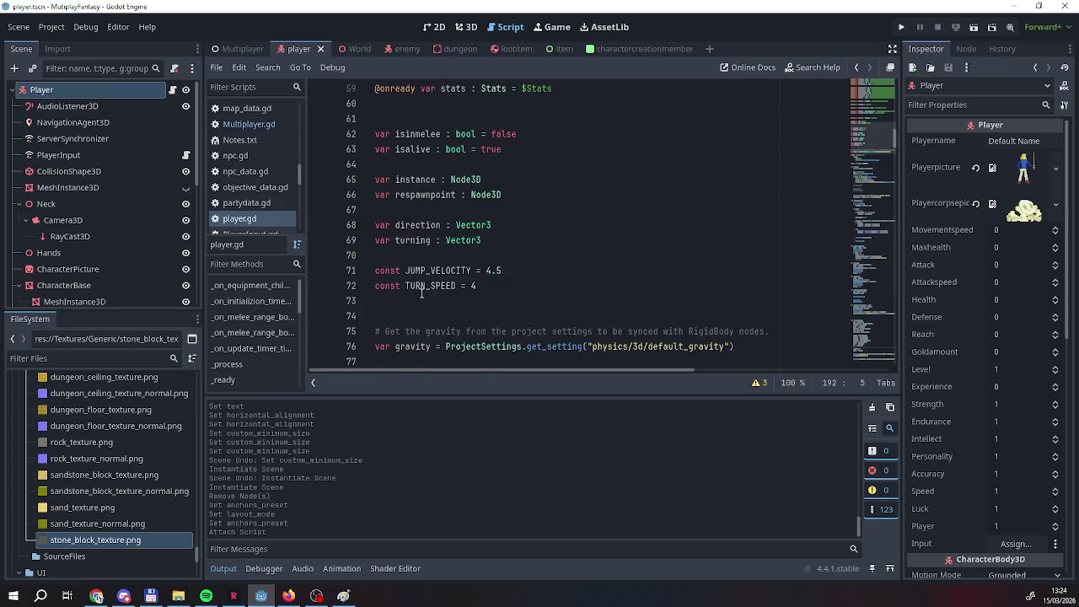
scroll(422, 292, "up", 2)
scroll(479, 211, "down", 8)
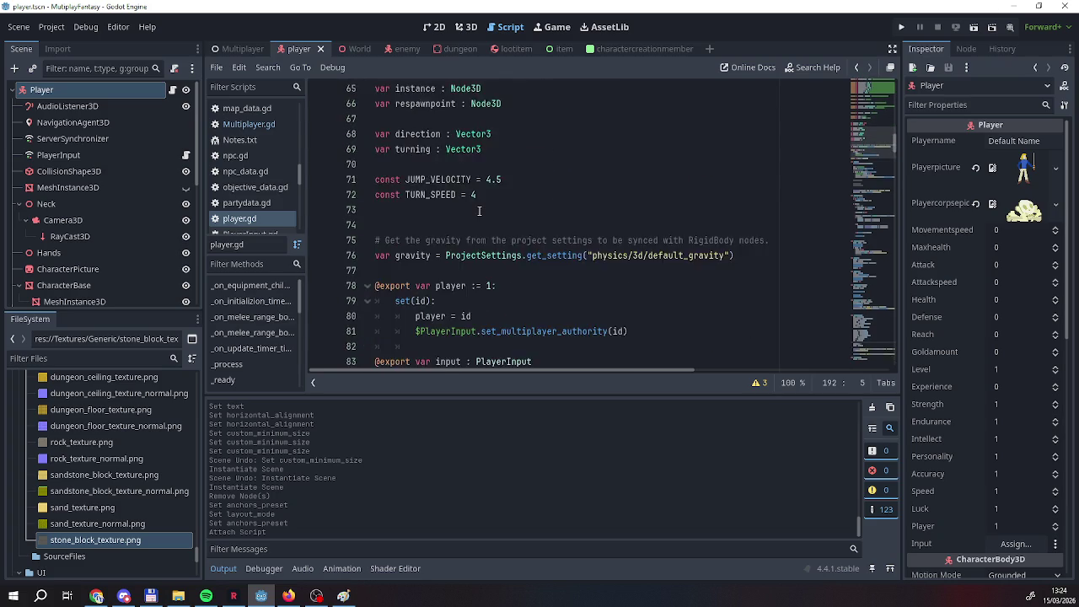
scroll(457, 244, "up", 13)
scroll(464, 241, "up", 7)
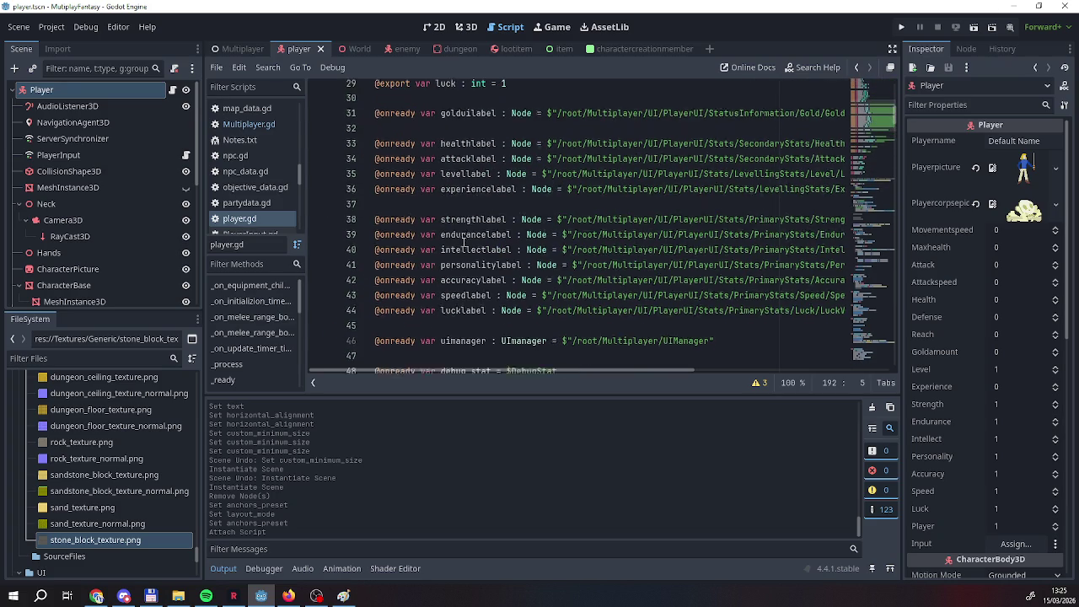
scroll(462, 242, "up", 4)
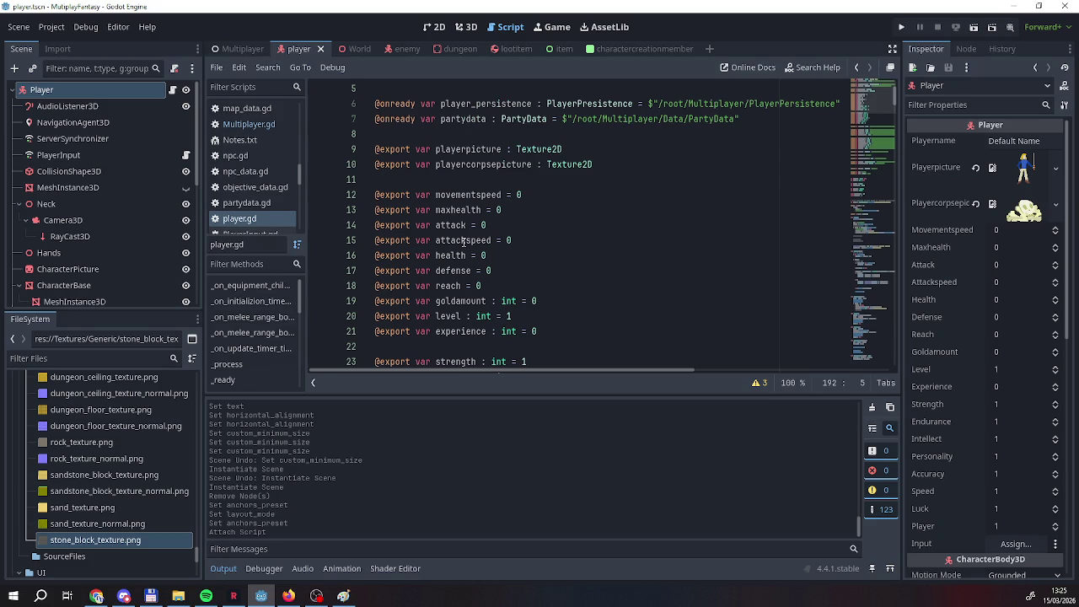
scroll(463, 242, "up", 1)
left_click_drag(739, 164, 440, 165)
key("ctrl+c")
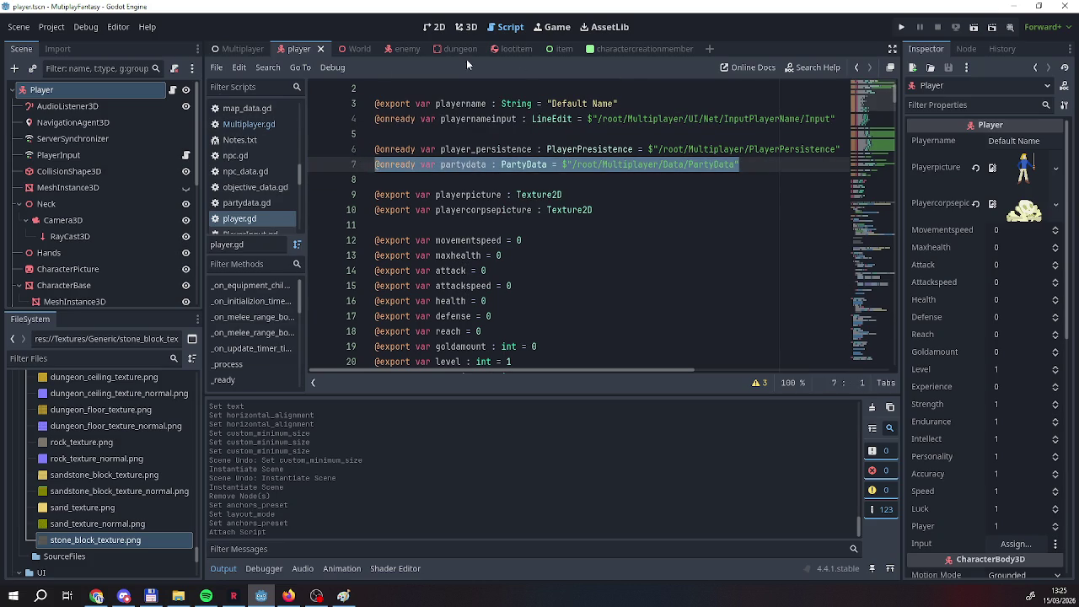
left_click(615, 49)
type("@onready var")
key("ctrl+v")
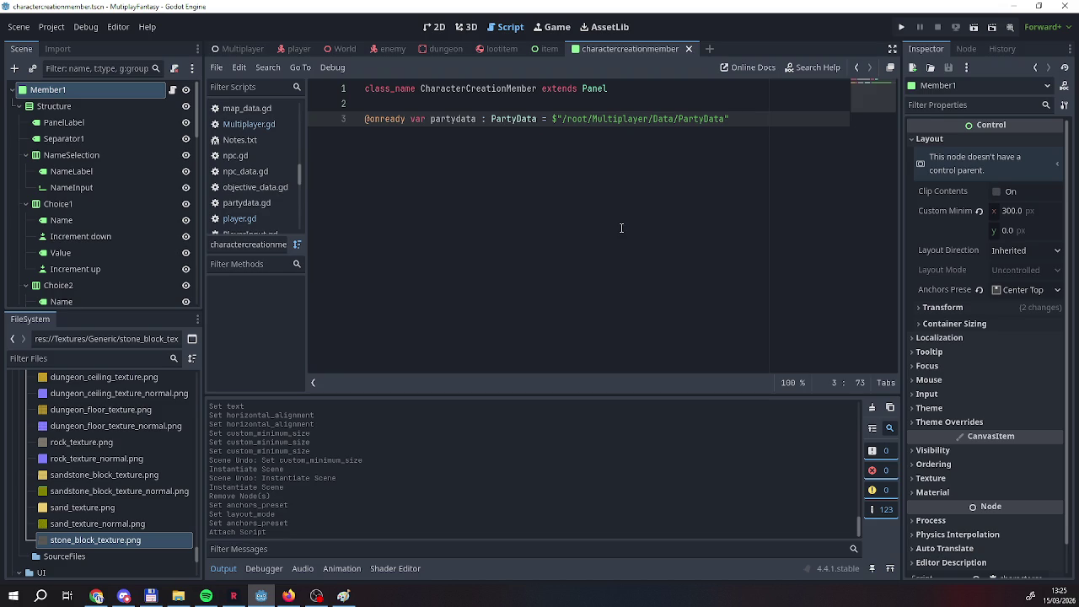
key("Return")
key("Return")
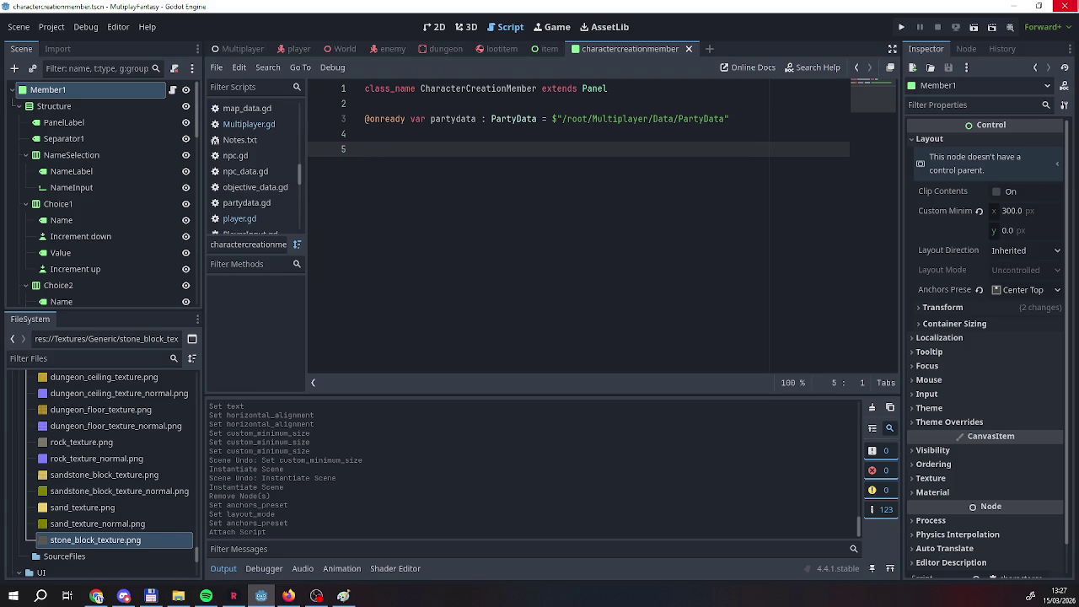
Declare 'var partydatalocal : PartyData' below the partydata line.
type("pa")
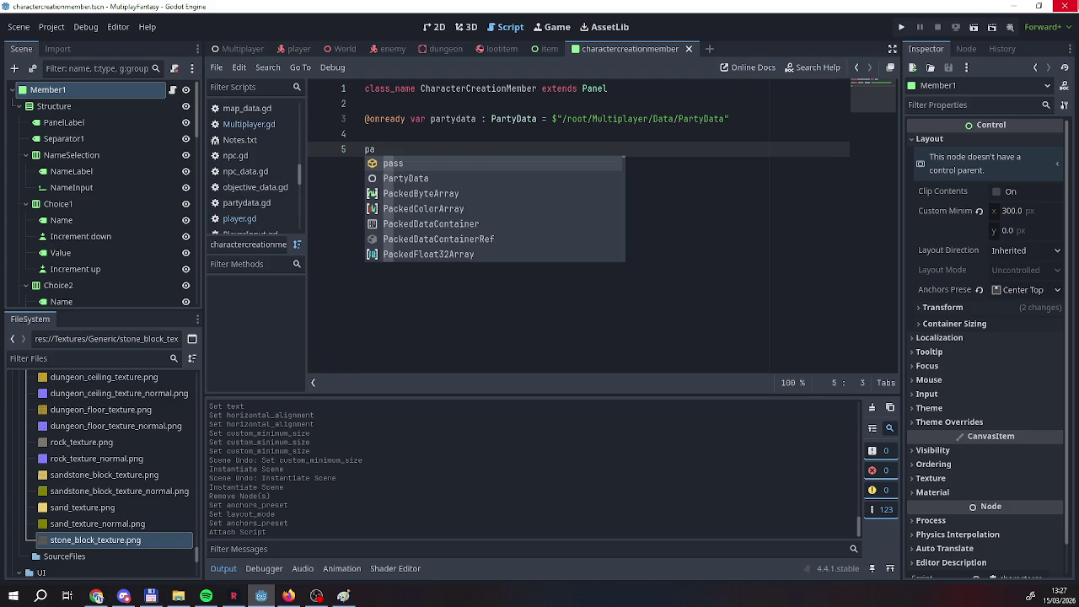
key("BackSpace")
key("BackSpace")
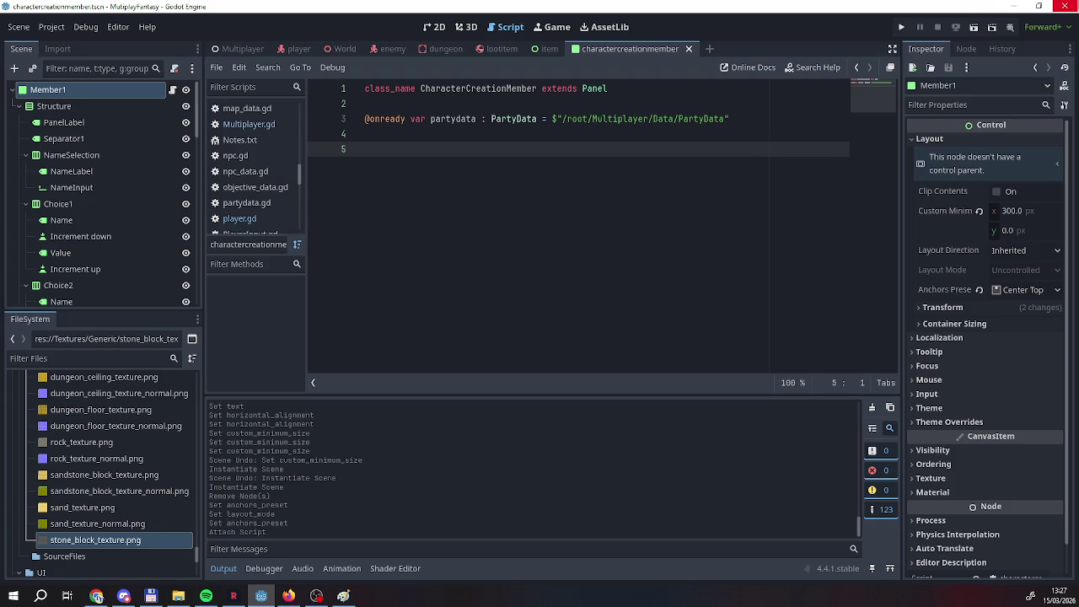
key("Up")
key("Up")
key("End")
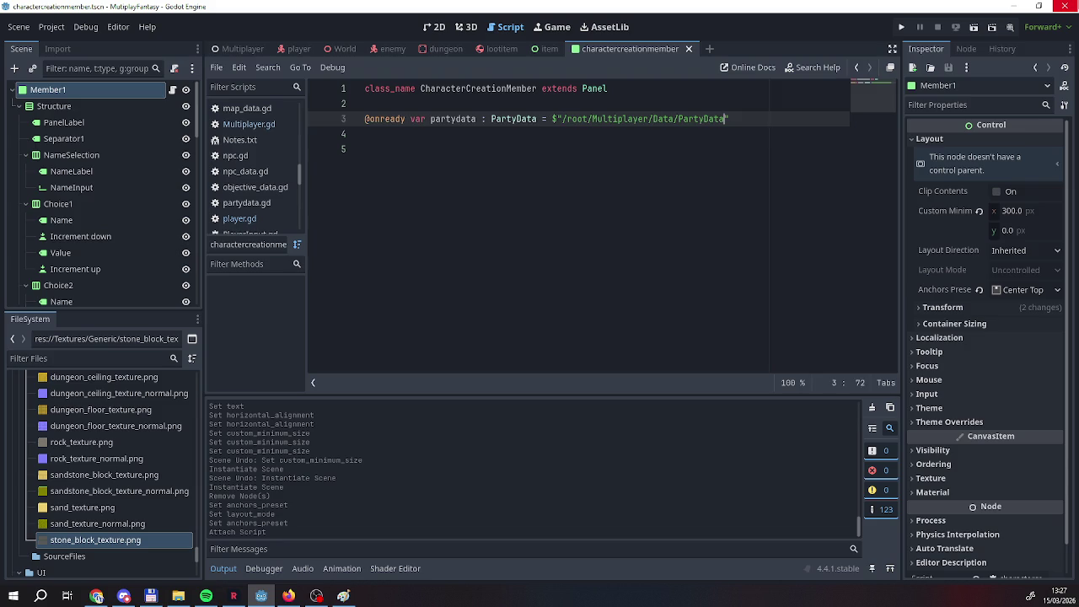
key("Down")
type("var kica")
key("BackSpace")
key("BackSpace")
key("BackSpace")
type("local")
key("BackSpace")
key("BackSpace")
key("BackSpace")
type("partydata")
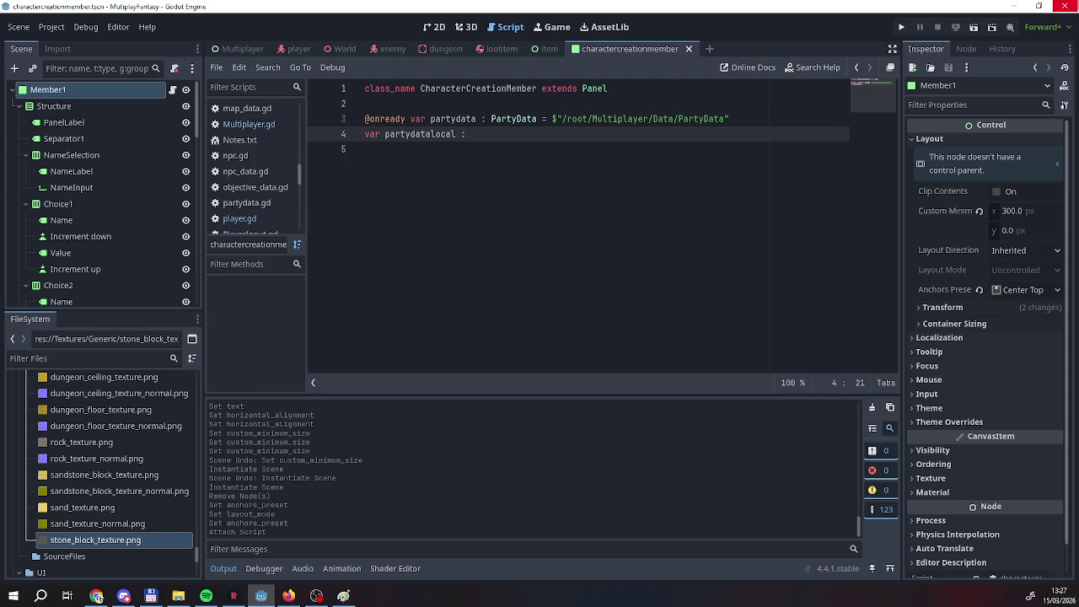
type("Pasrty")
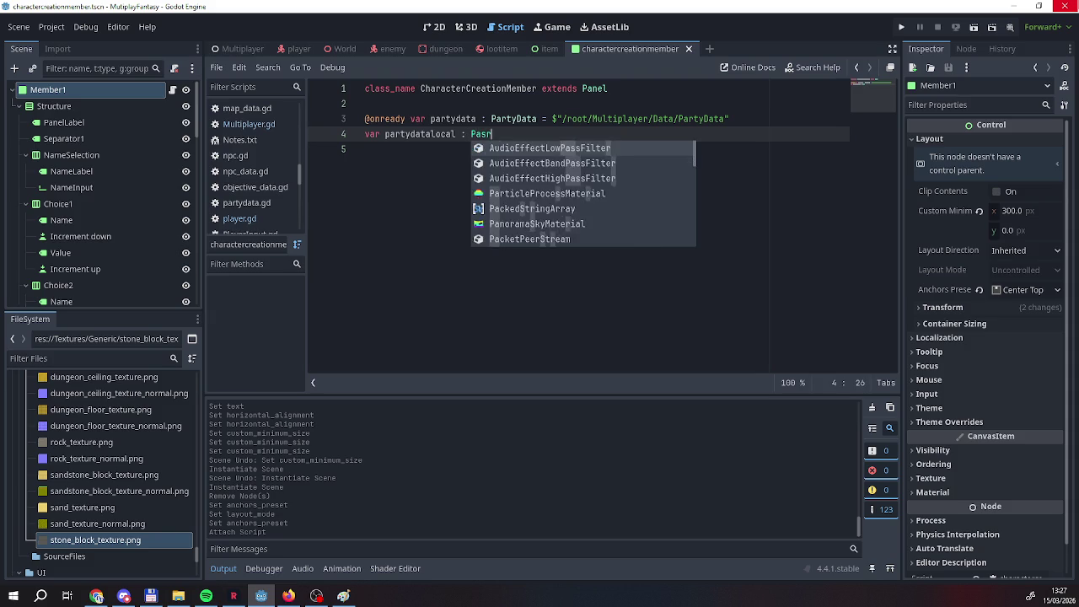
key("BackSpace")
key("BackSpace")
key("BackSpace")
type("rty")
key("Return")
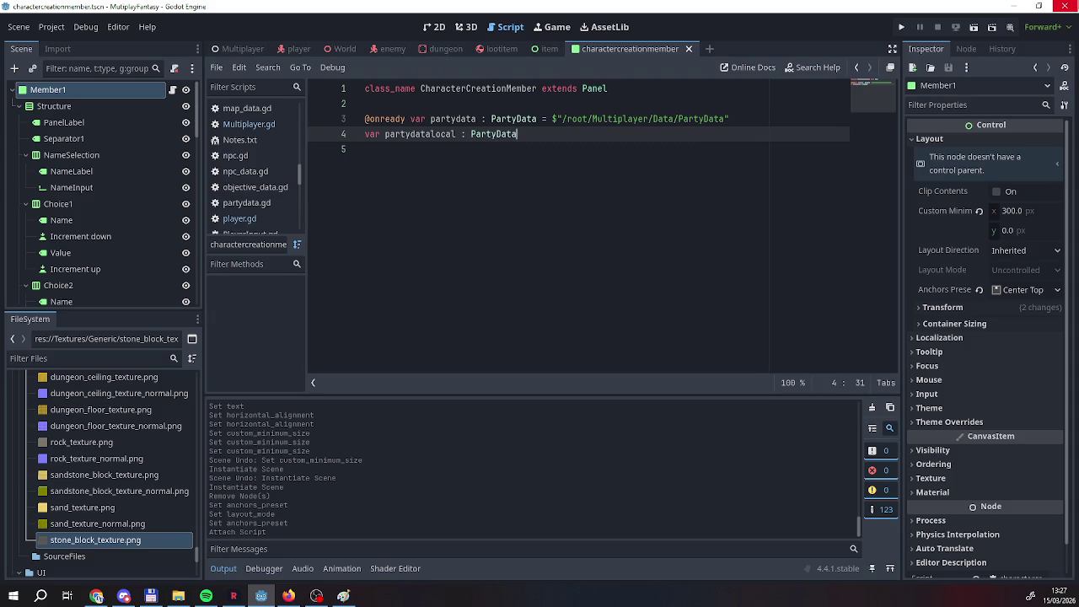
Add a func _ready() below the declarations.
left_click(365, 149)
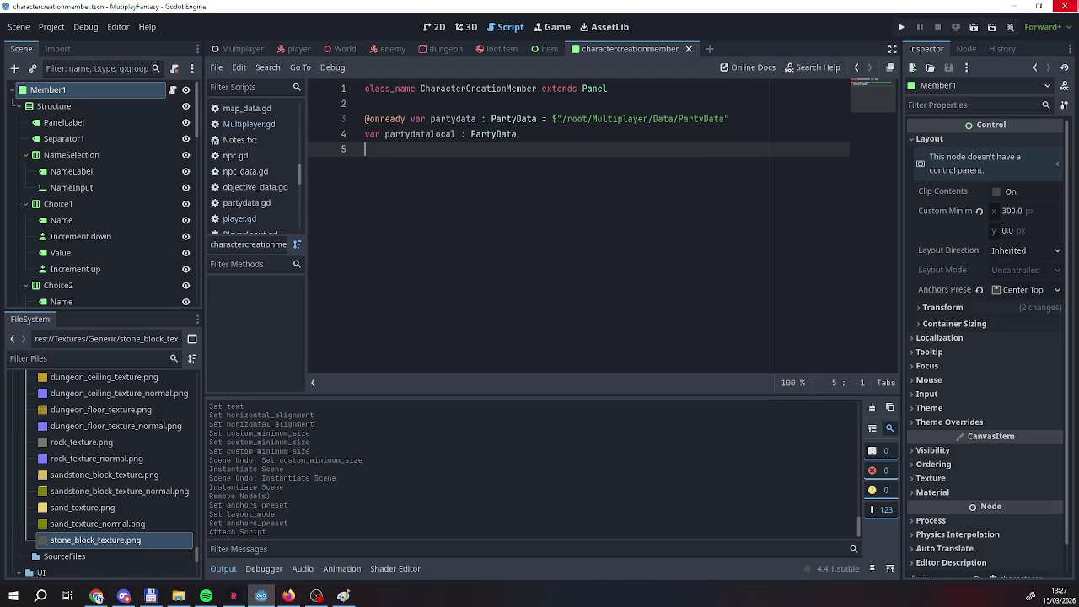
key("Return")
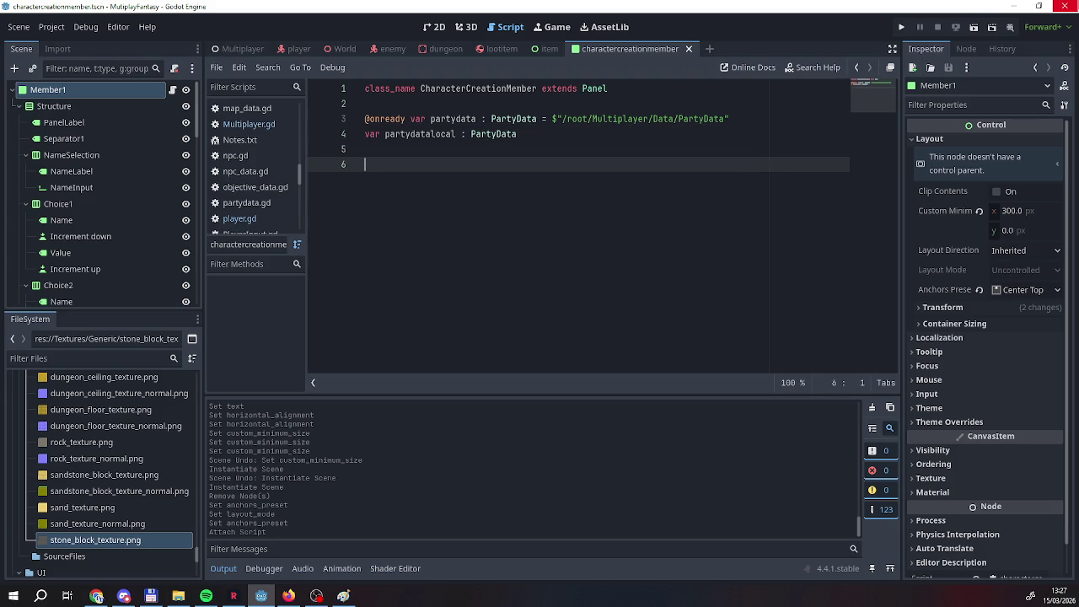
type("ready")
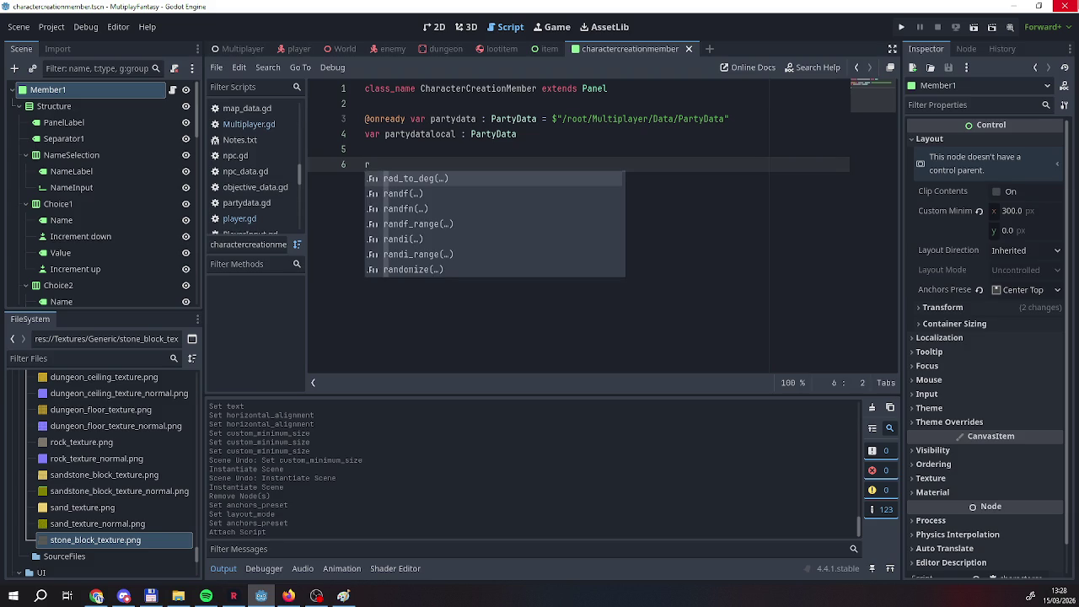
key("BackSpace")
key("BackSpace")
key("BackSpace")
type("func")
type("ready")
key("BackSpace")
key("BackSpace")
key("BackSpace")
key("BackSpace")
key("BackSpace")
type("_re")
key("Return")
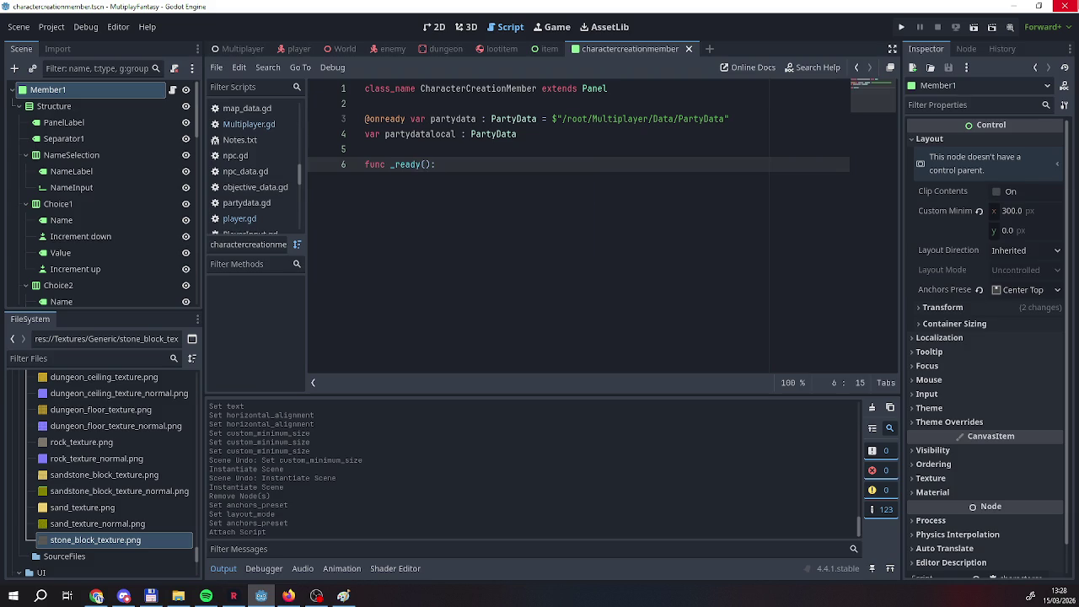
key("Return")
type("pass")
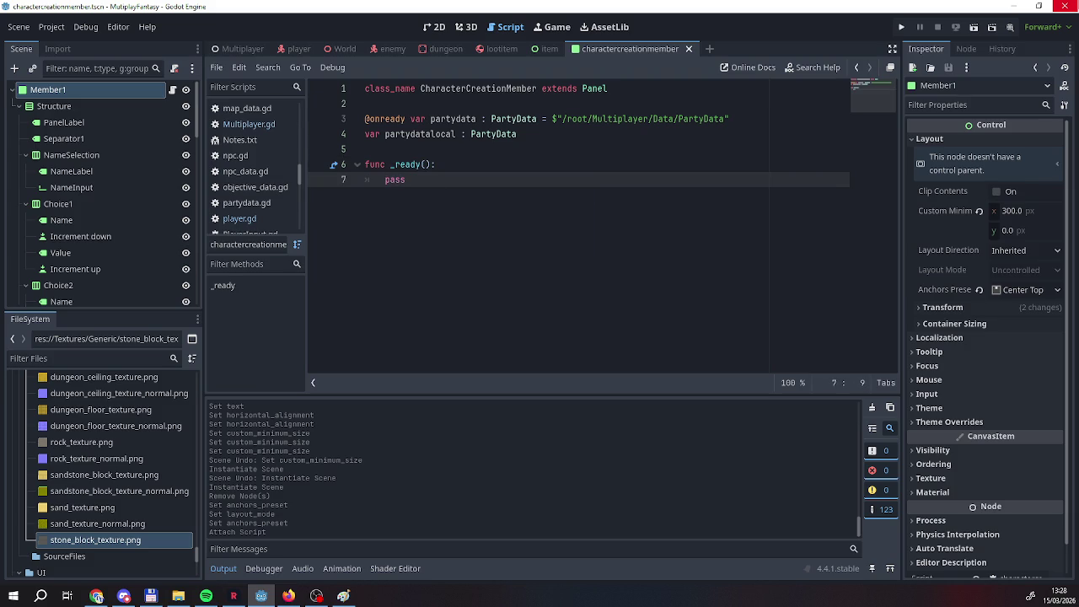
Make _ready() assign 'partydatalocal = partydata', followed by blank lines.
key("BackSpace")
key("BackSpace")
key("BackSpace")
type("part")
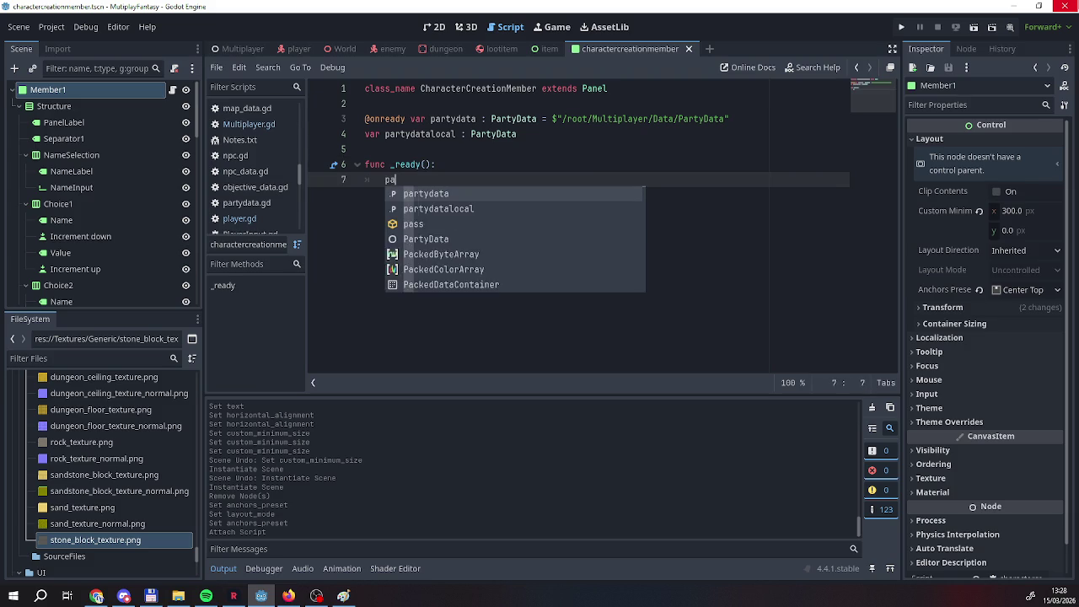
key("Down")
key("Return")
type("= par")
key("Up")
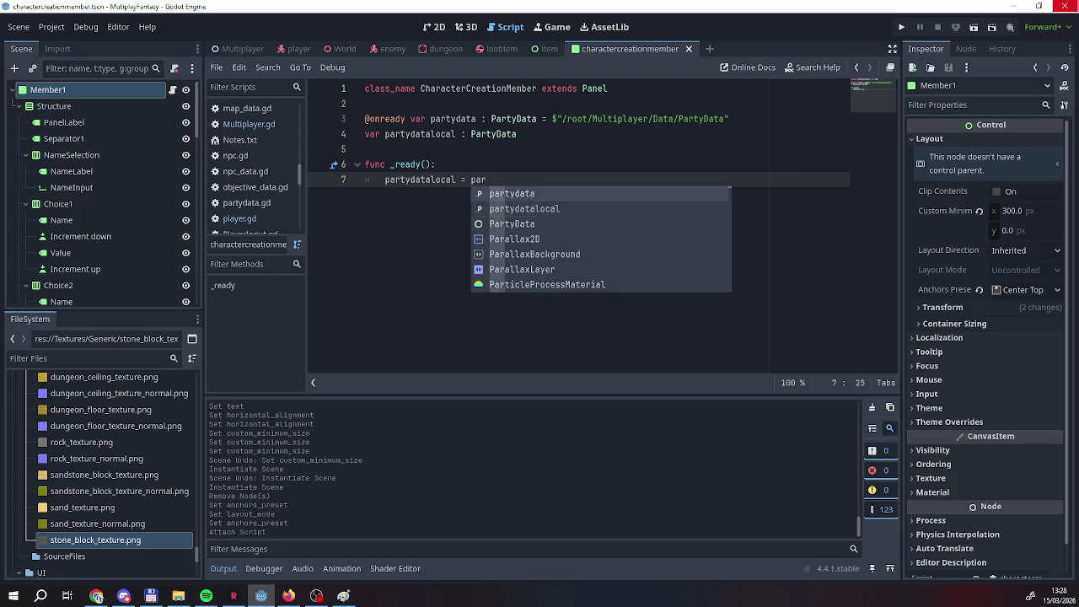
key("Return")
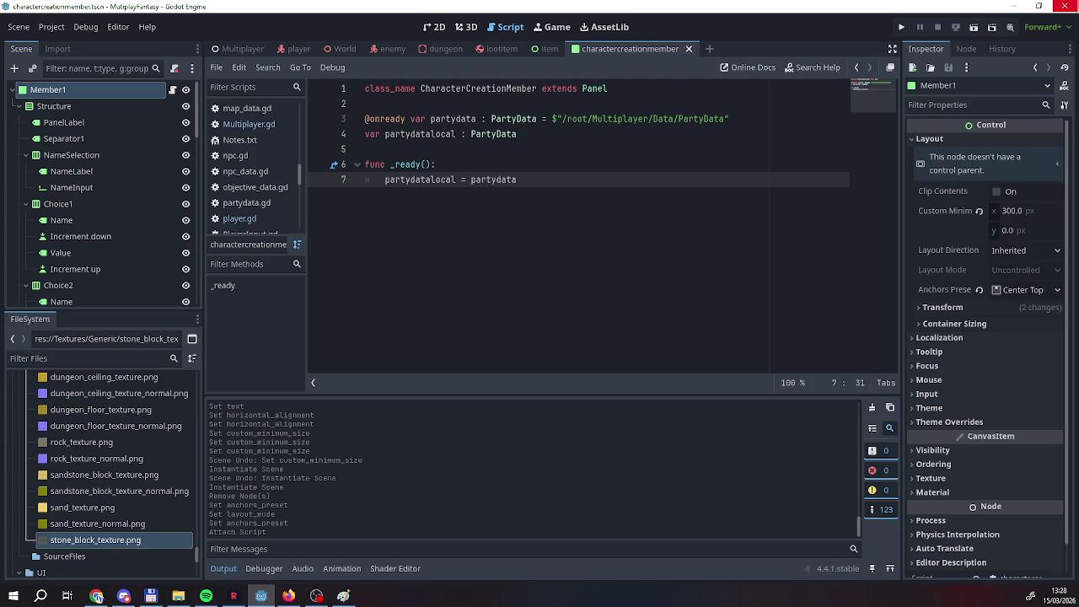
key("Return")
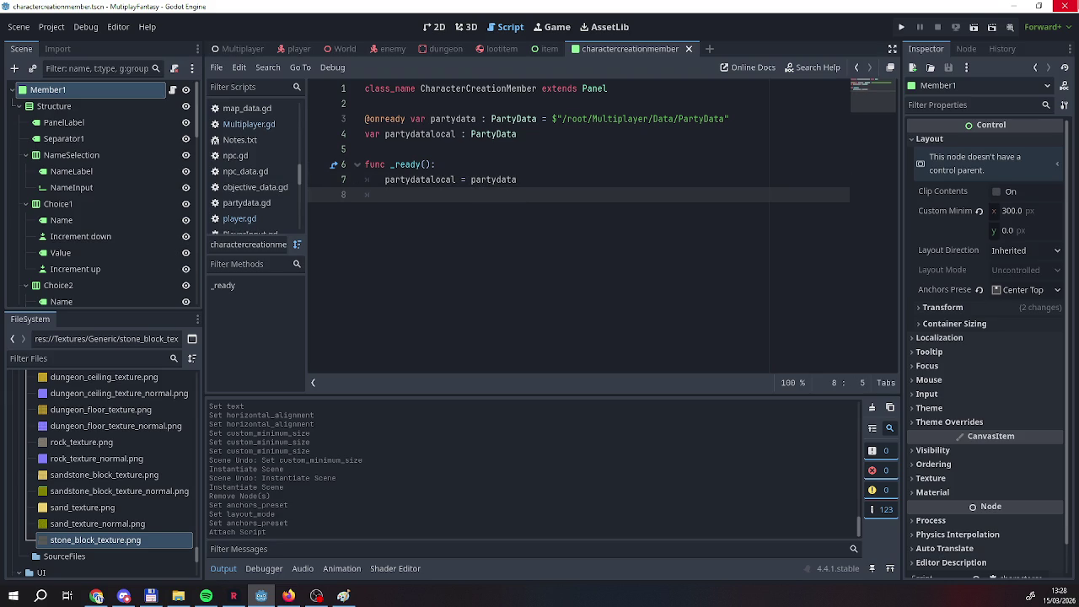
key("BackSpace")
key("Return")
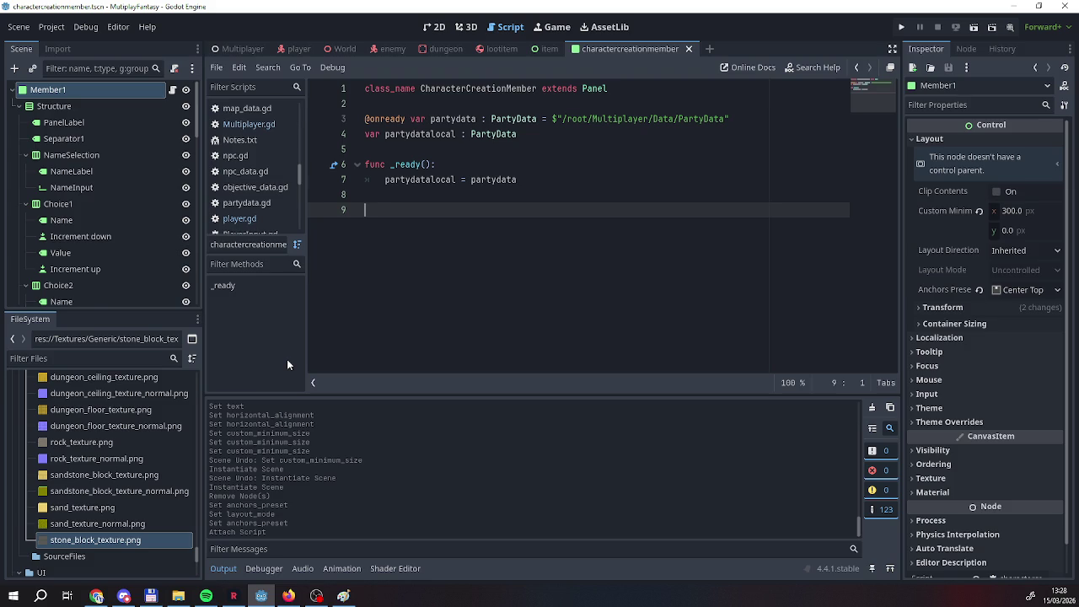
scroll(103, 237, "down", 2)
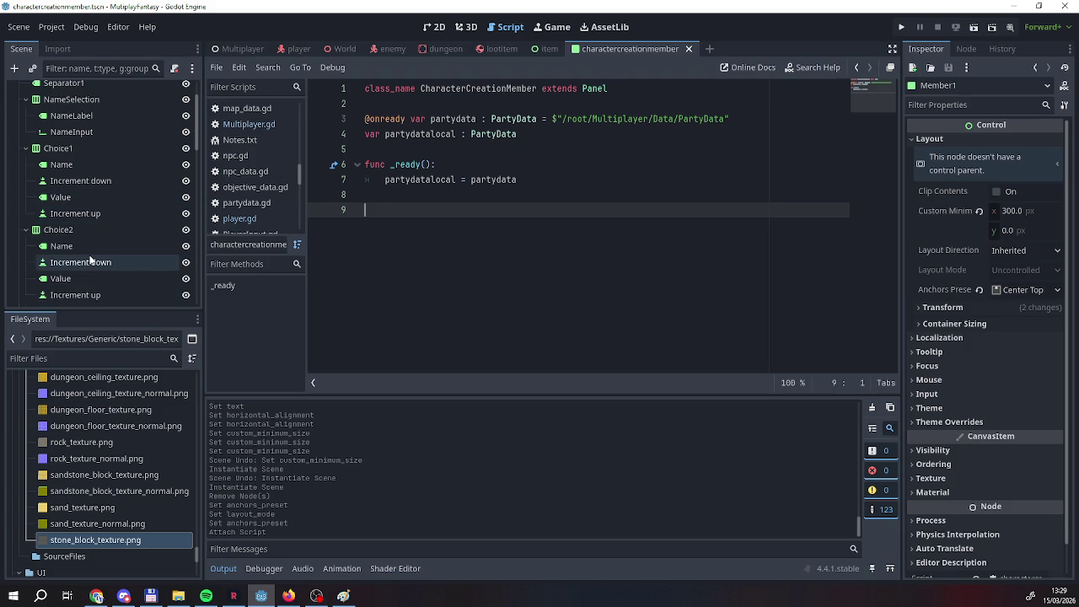
scroll(87, 250, "up", 1)
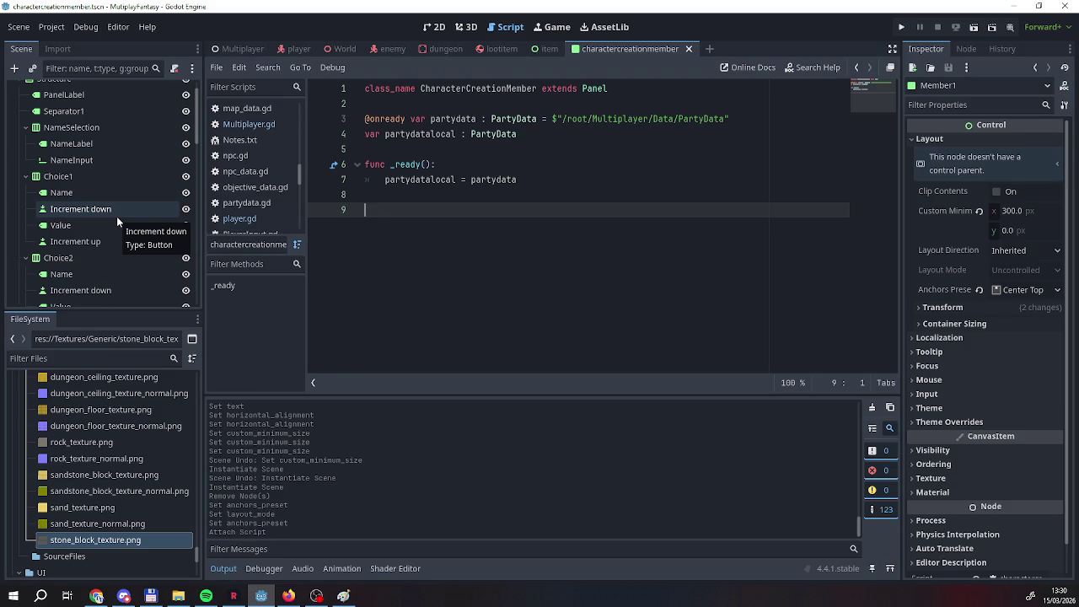
scroll(116, 216, "up", 2)
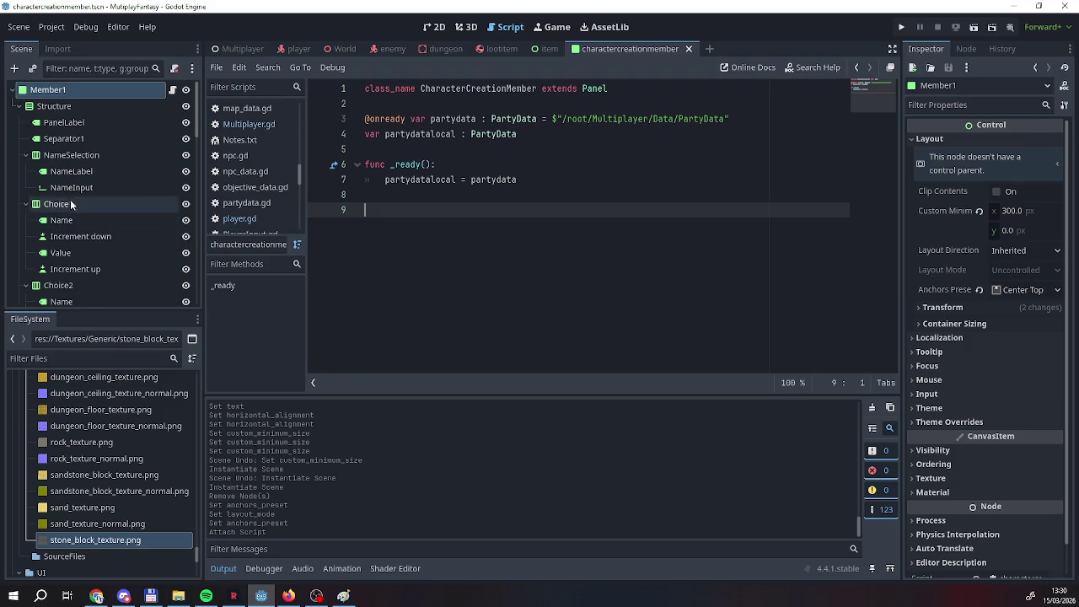
left_click(85, 207)
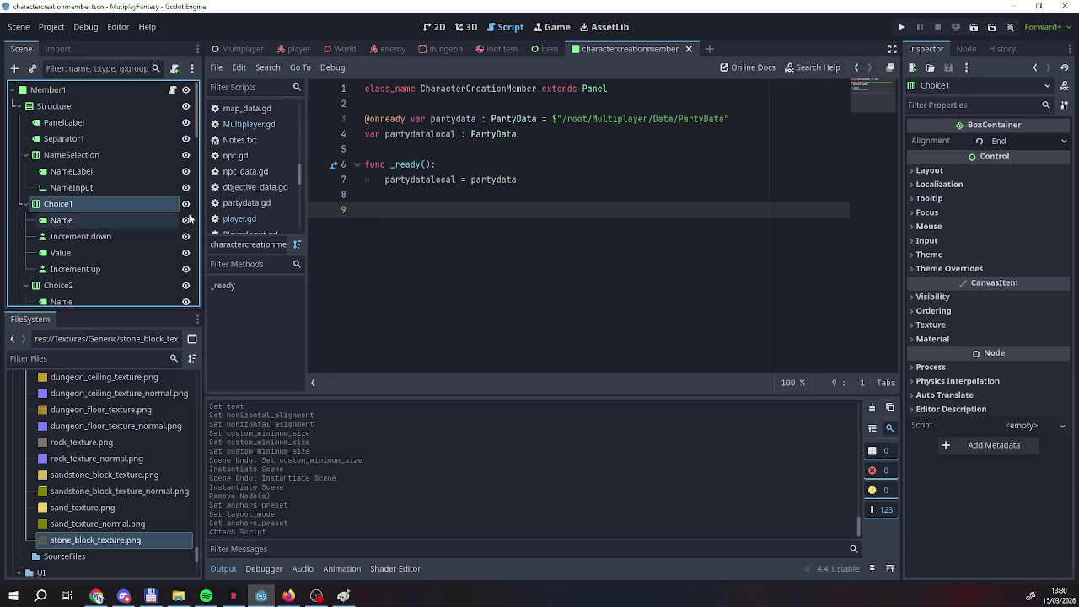
scroll(134, 234, "down", 1)
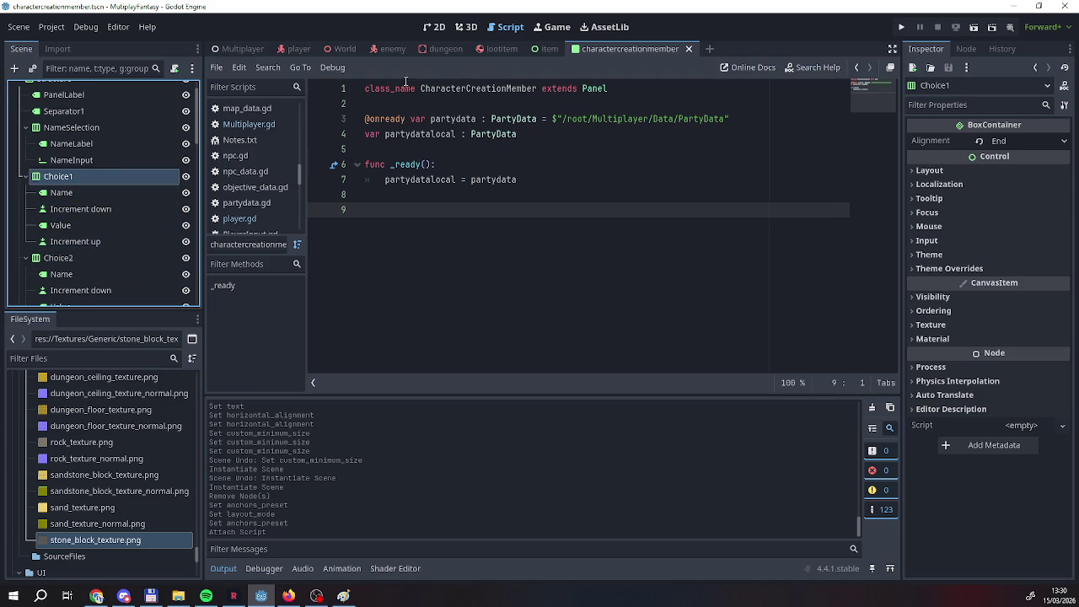
Return to the charactercreationmember scene and view its Portrait, Race, Class and stat layout in 2D.
left_click(542, 48)
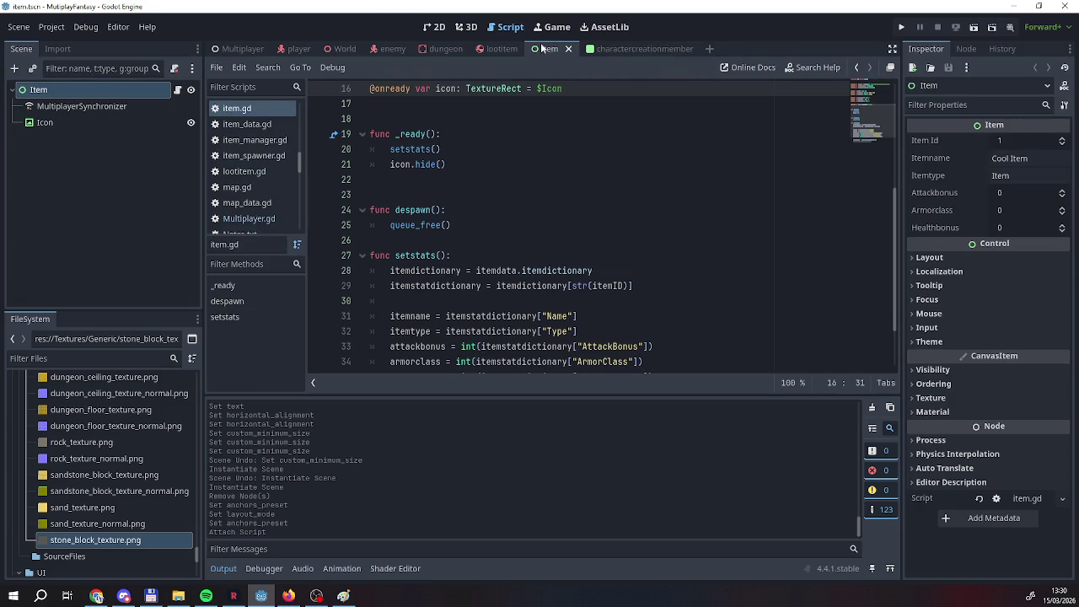
left_click(628, 48)
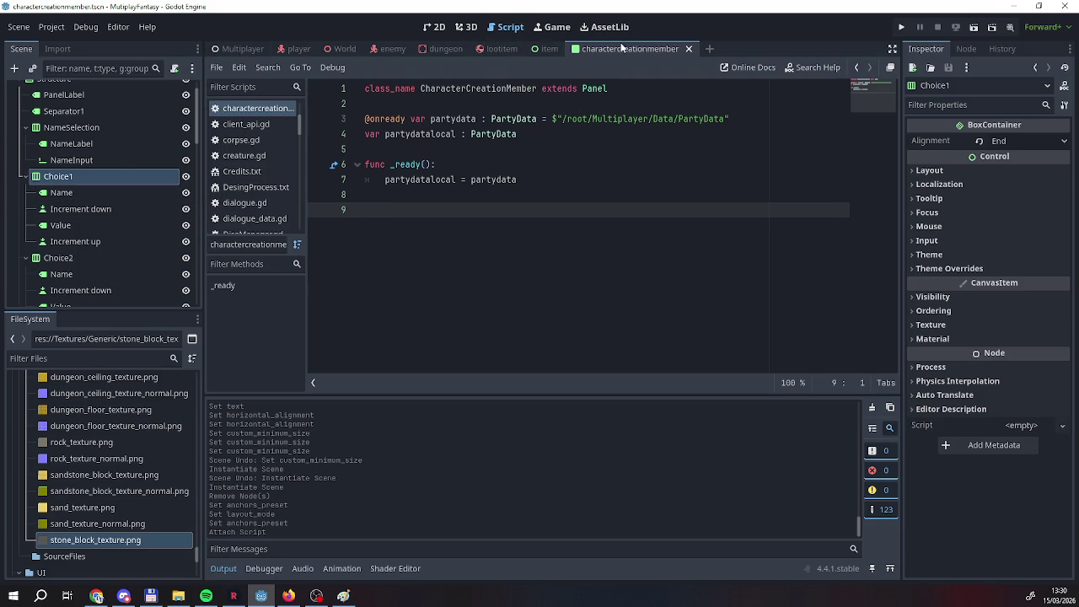
left_click(229, 48)
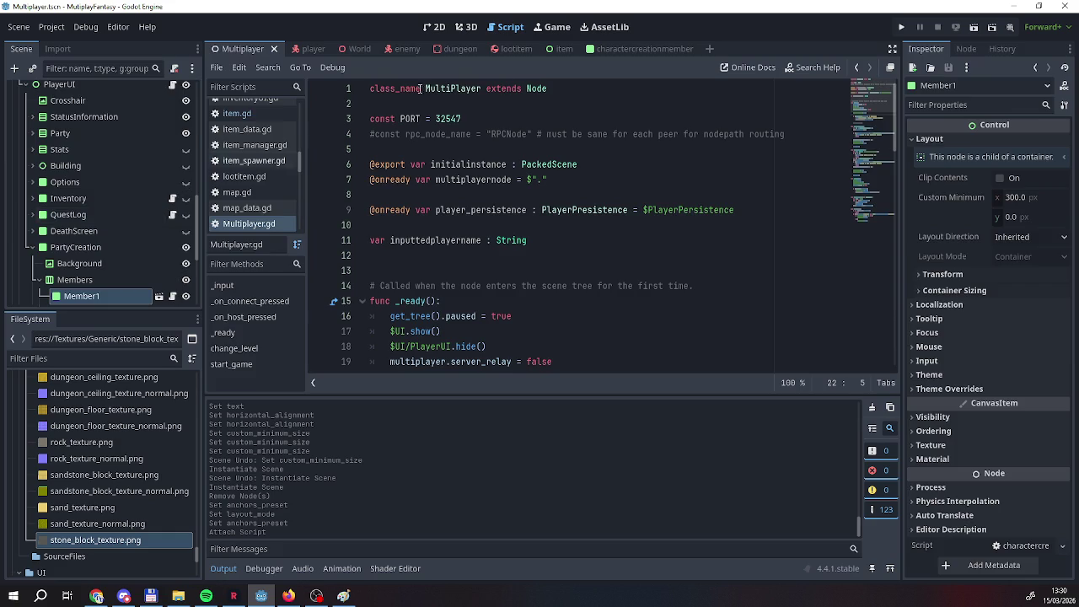
left_click(624, 49)
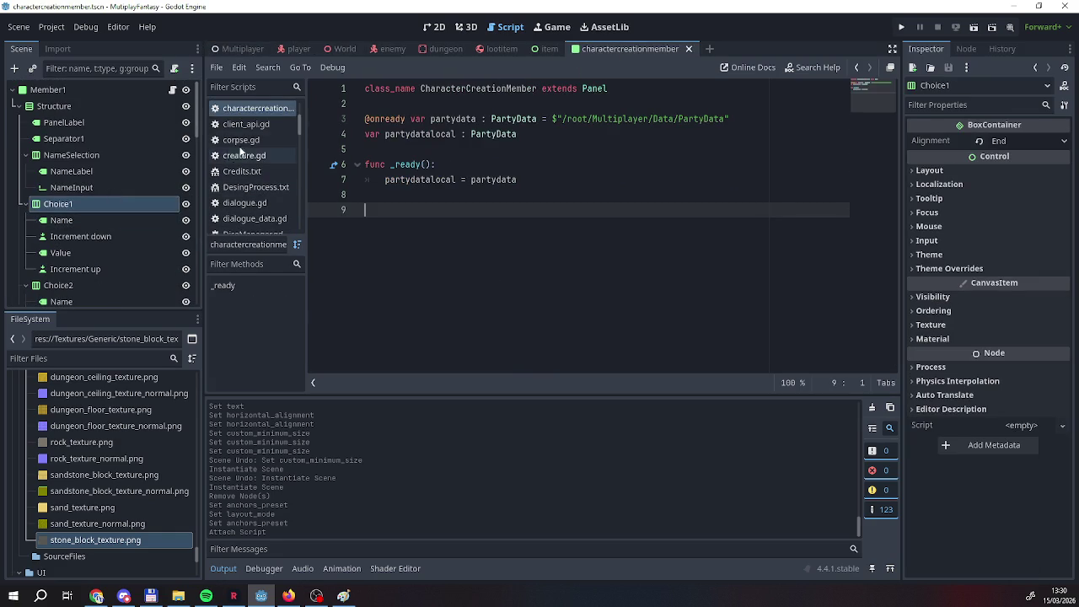
left_click(433, 27)
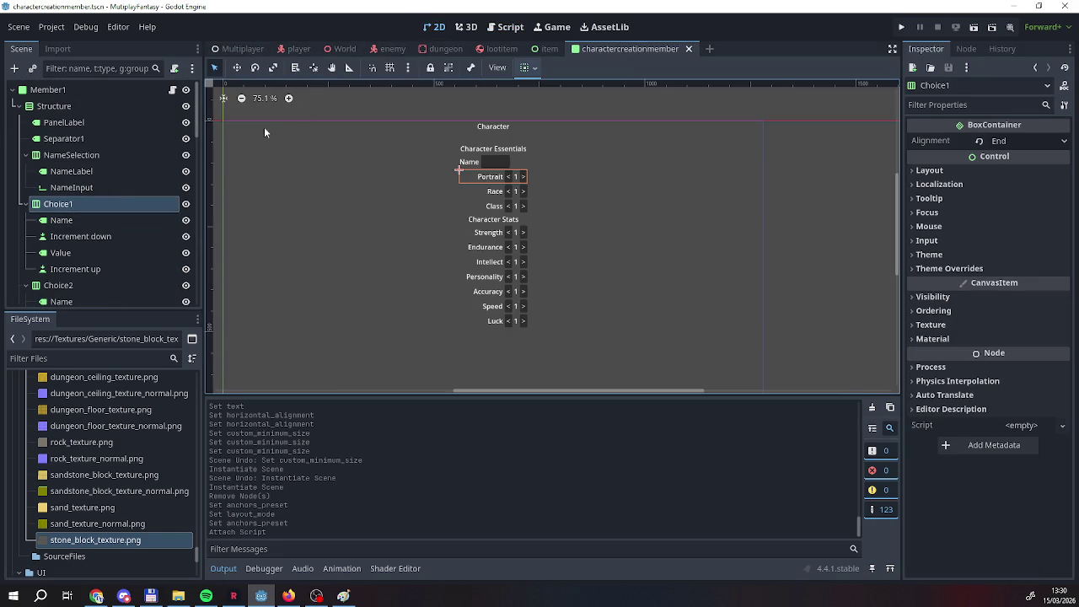
Rename Choice1 to PortraitChoice and its Name label to PortraitLabel.
left_click(83, 188)
left_click(85, 204)
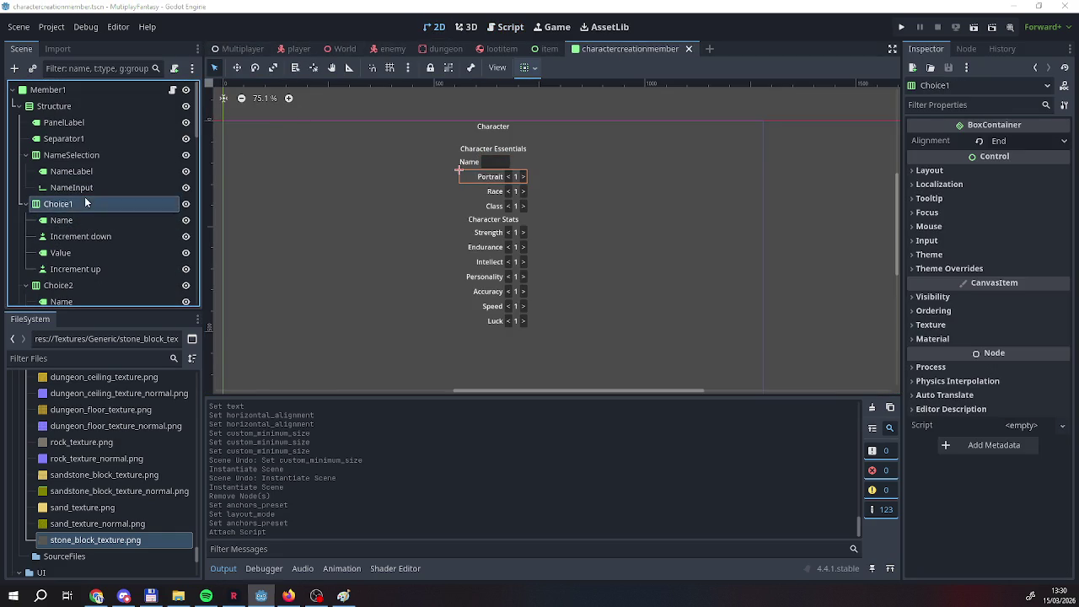
left_click(87, 203)
type("tr")
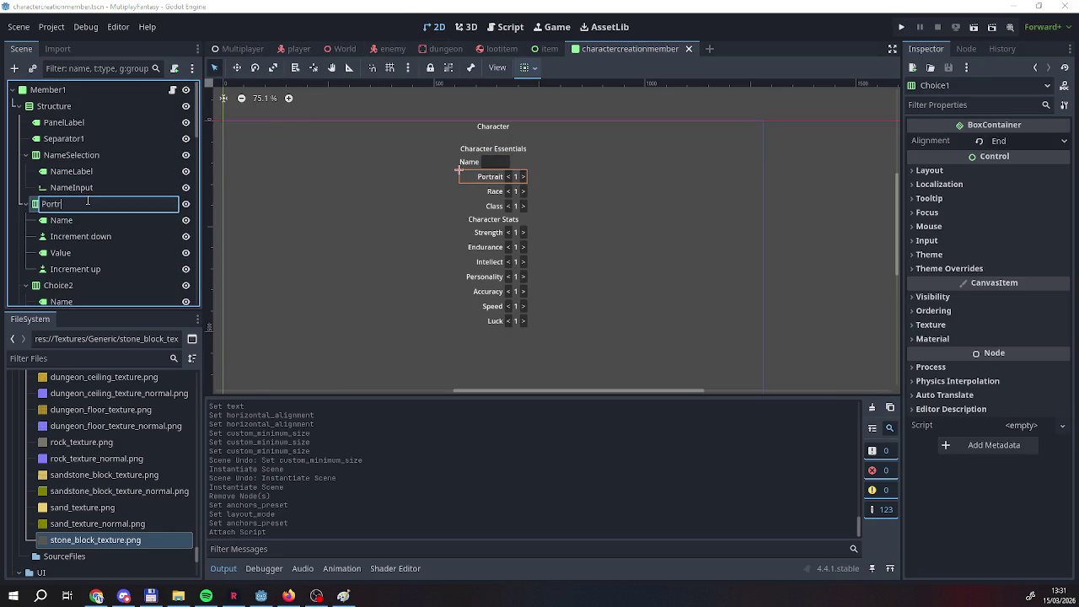
type("aitChoice")
key("Return")
left_click(61, 221)
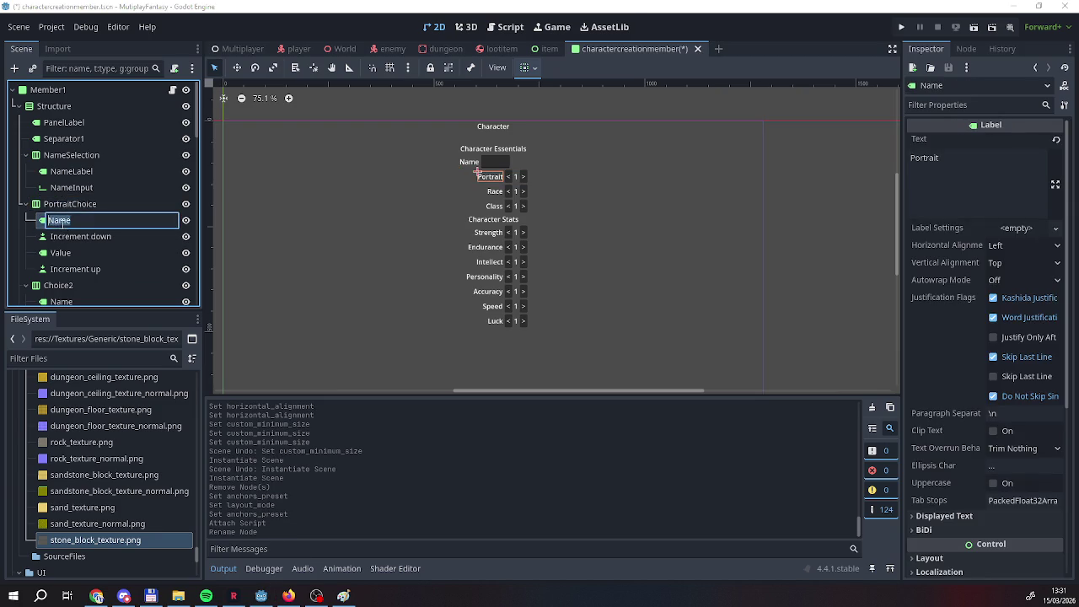
left_click(47, 221)
type("Portrait")
key("BackSpace")
key("BackSpace")
key("BackSpace")
type("Label")
key("Return")
Rename 'Increment down' to PortraitIncrementDown and Value to PortraitValue.
left_click(129, 237)
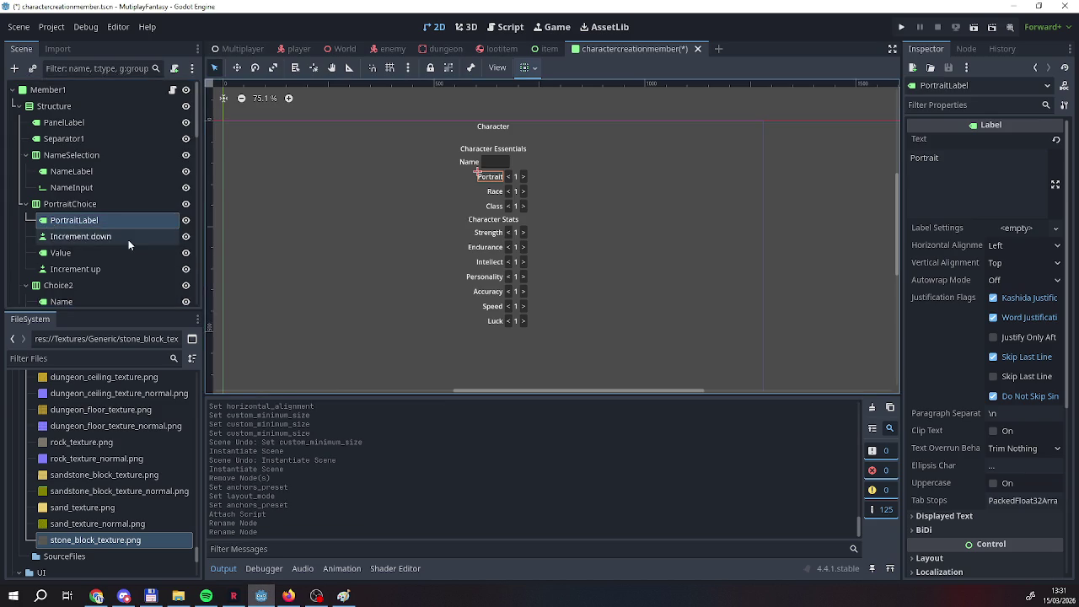
left_click(128, 237)
left_click(92, 237)
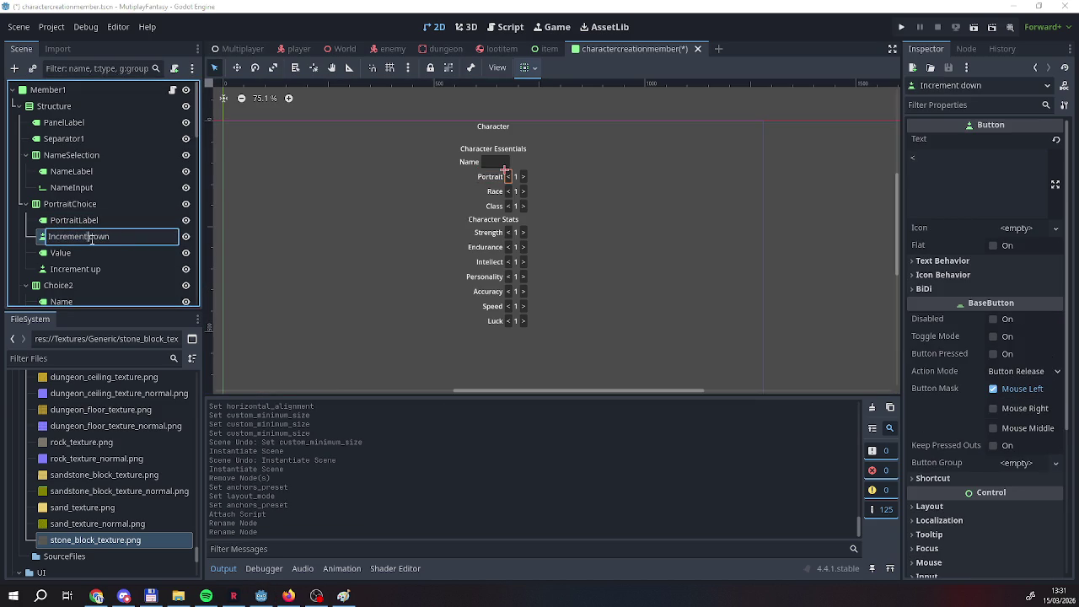
key("BackSpace")
key("BackSpace")
type("D")
key("Home")
type("Por")
type("trait")
key("Return")
key("Down")
key("F2")
key("Home")
type("Portrait")
Rename 'Increment up' to PortraitIncrementUp, then select a node in the race row.
left_click(67, 268)
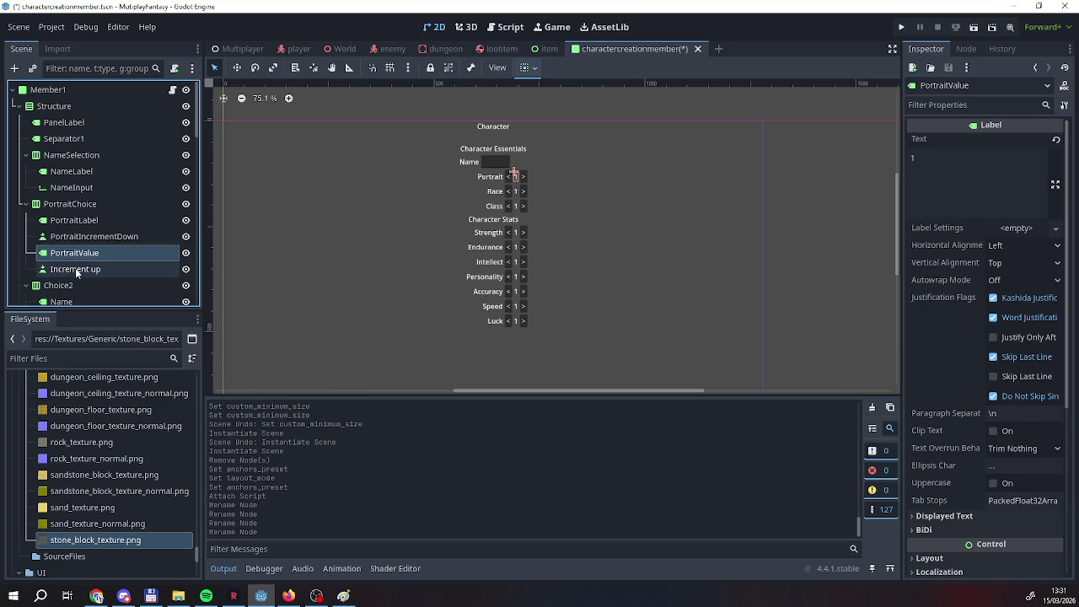
key("F2")
double_click(91, 268)
key("BackSpace")
type("U")
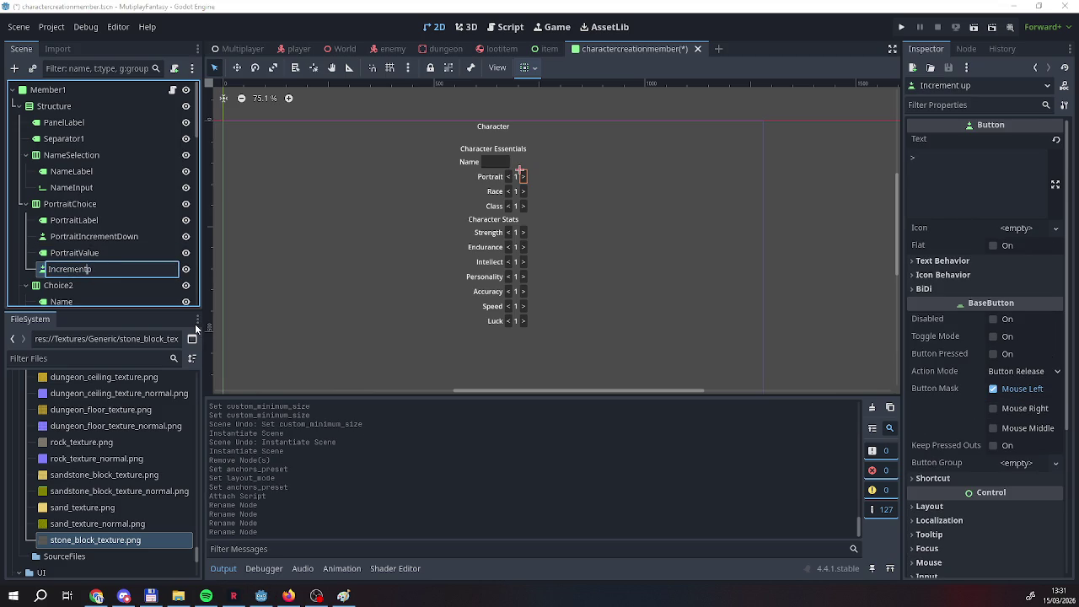
type("U")
type("OP")
key("BackSpace")
key("BackSpace")
type("Portrait")
key("Return")
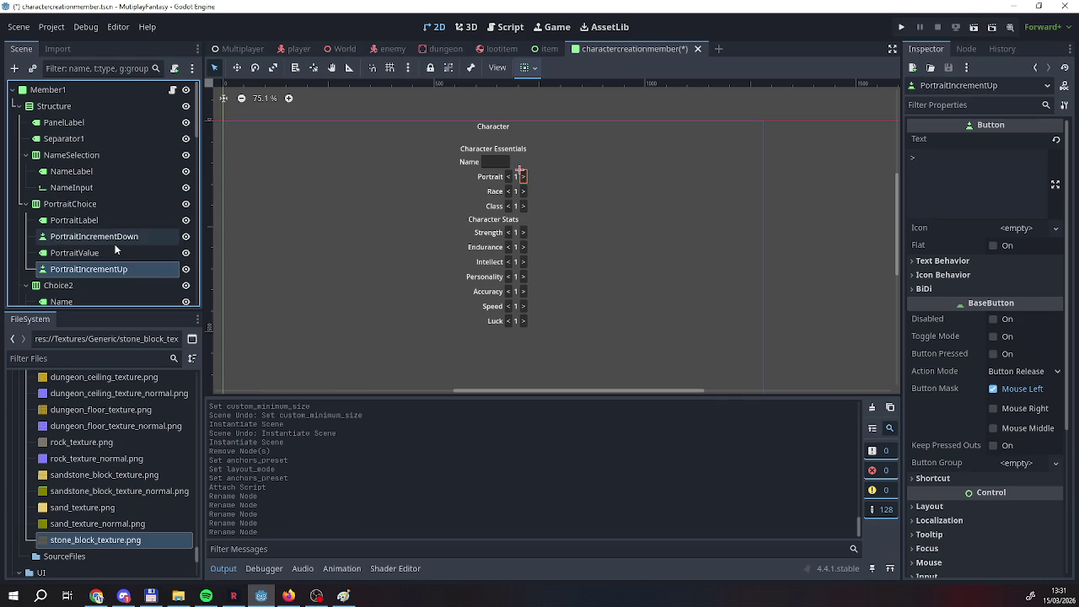
scroll(78, 226, "down", 3)
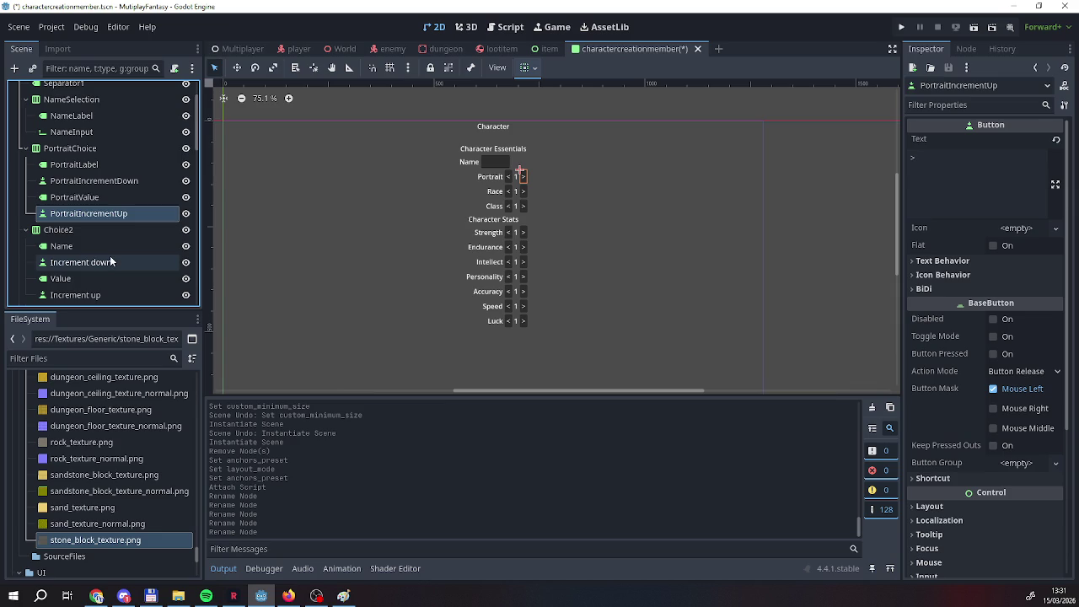
left_click(83, 245)
Rename Choice2 to RaceChoice and its Name label to RaceLabel.
double_click(82, 230)
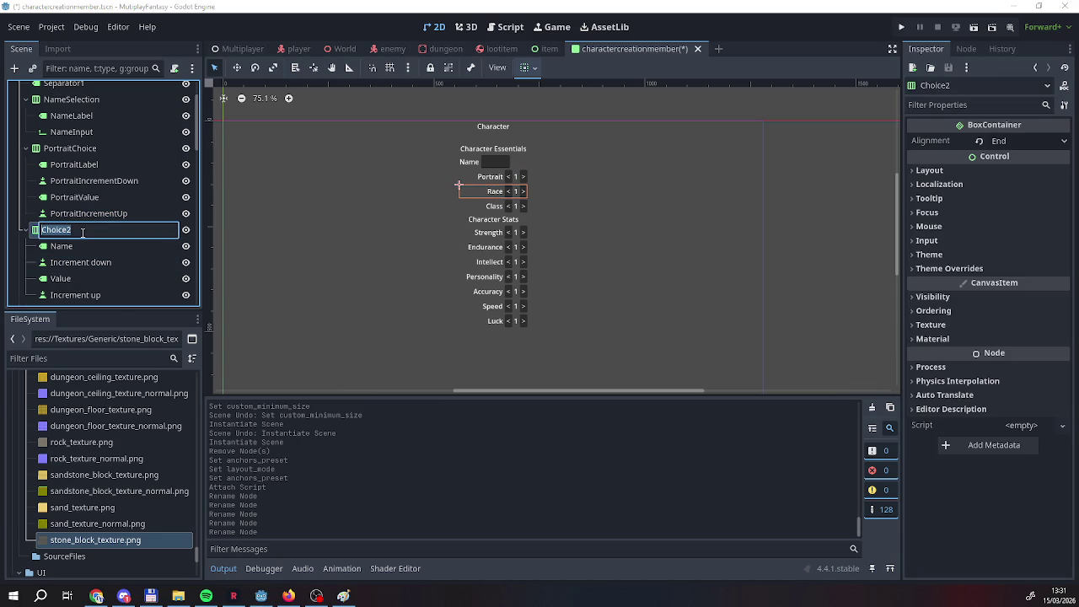
type("RaceChoic")
type("e")
key("Return")
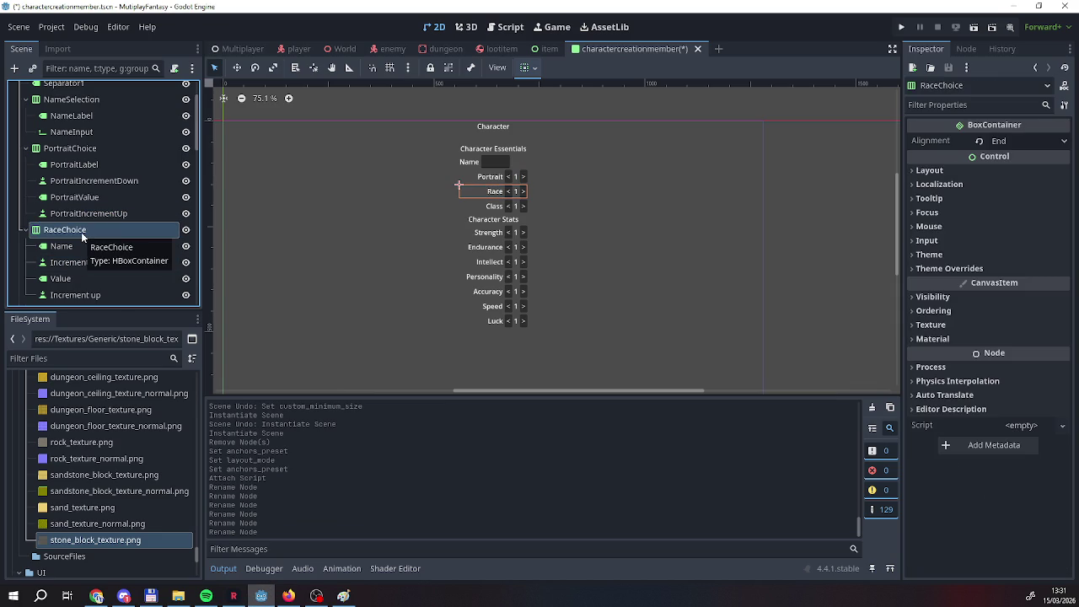
left_click(67, 262)
double_click(68, 245)
type("Race")
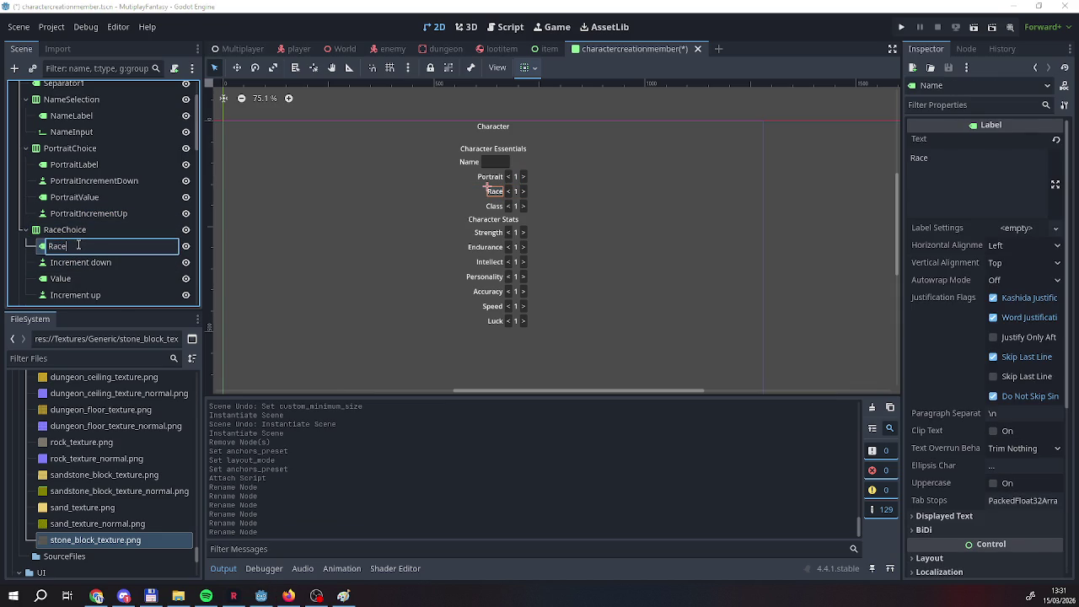
type("Label")
key("Return")
Rename the race decrement button to RaceIncrementDown and the value node to RaceValue.
double_click(76, 262)
left_click(48, 262)
type("Race")
key("BackSpace")
key("BackSpace")
type("Down")
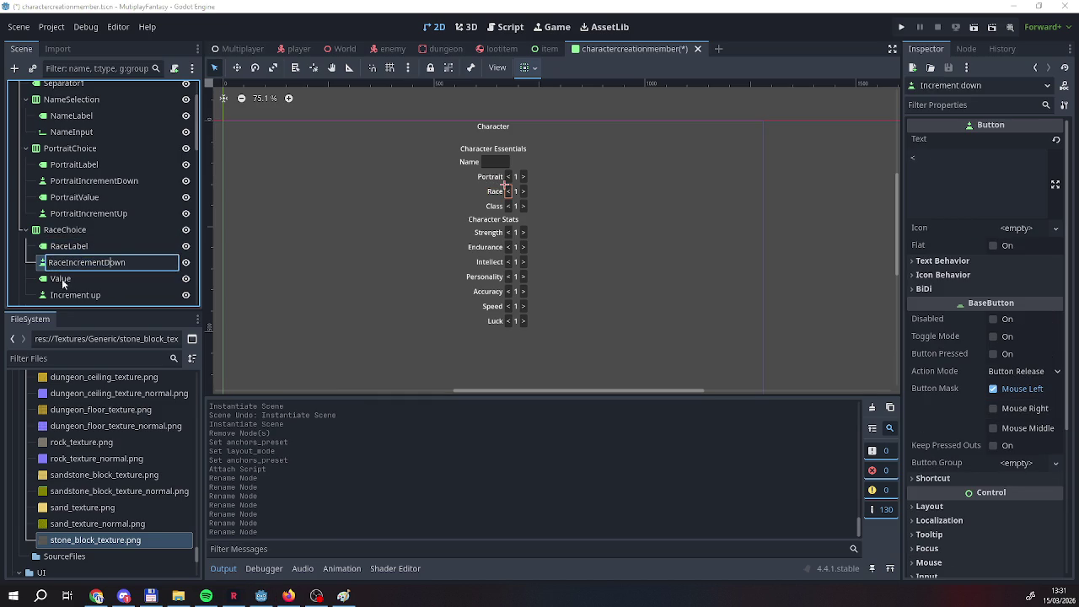
left_click(56, 282)
left_click(54, 282)
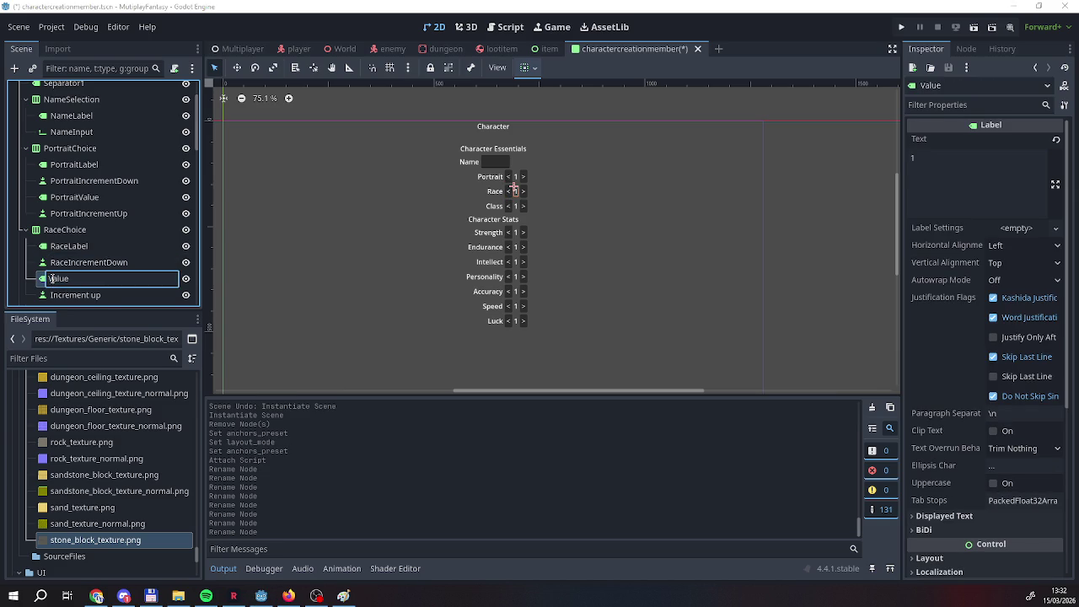
type("Race")
key("Return")
Rename the race increment up button to RaceIncrementUp.
left_click(63, 296)
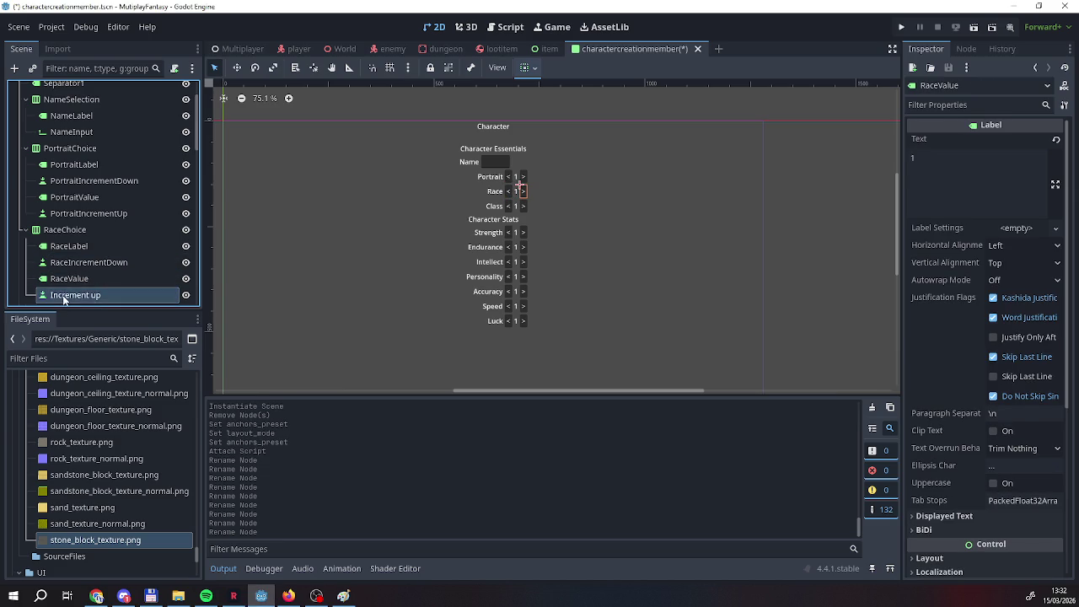
left_click(55, 296)
type("Race")
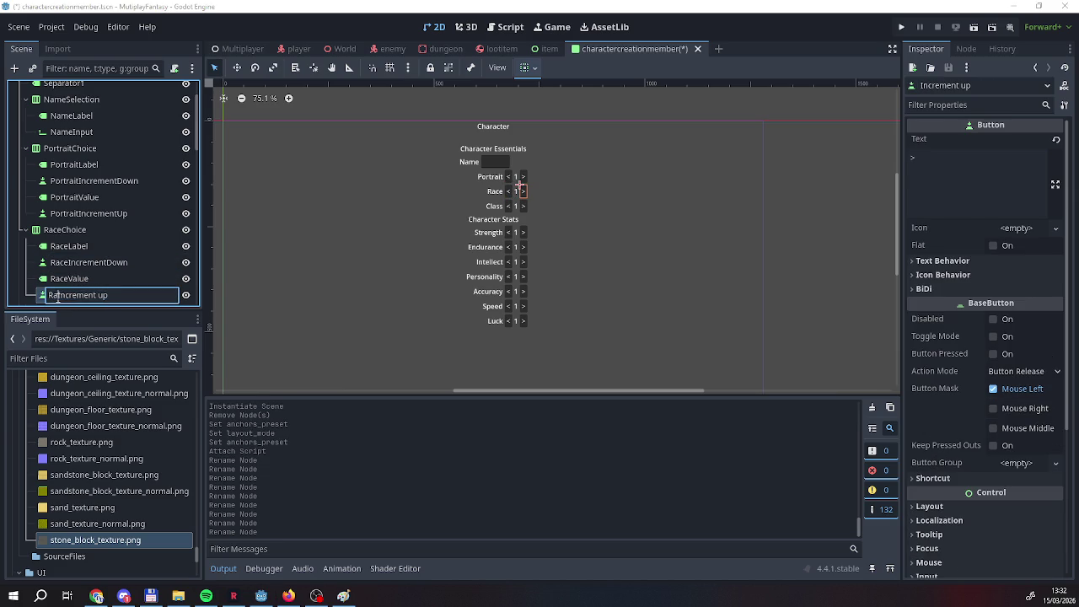
left_click(110, 294)
key("BackSpace")
type("U")
key("Left")
key("BackSpace")
key("Return")
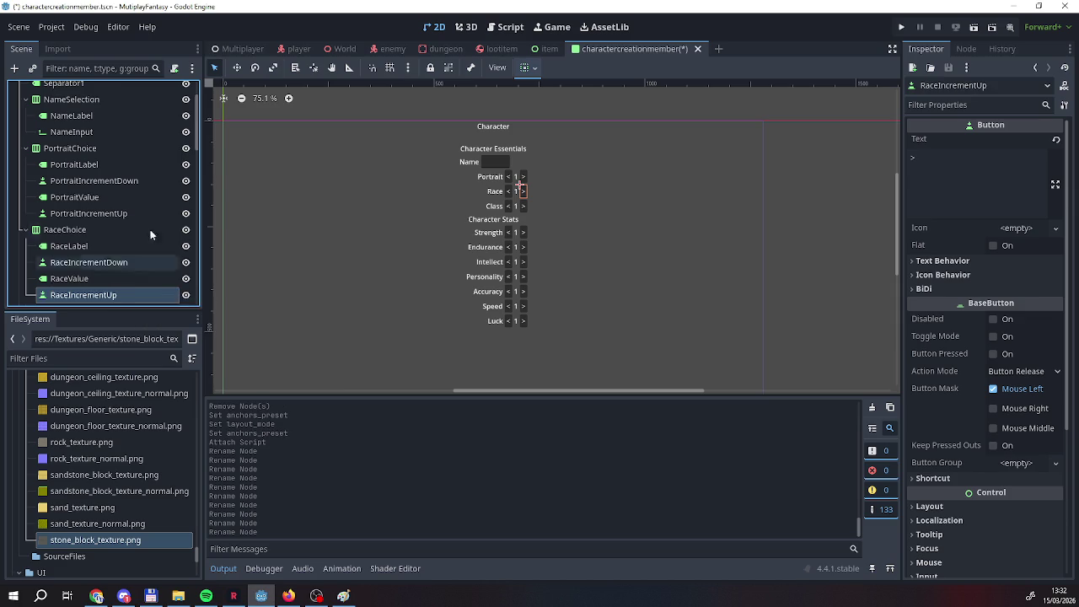
scroll(125, 251, "down", 3)
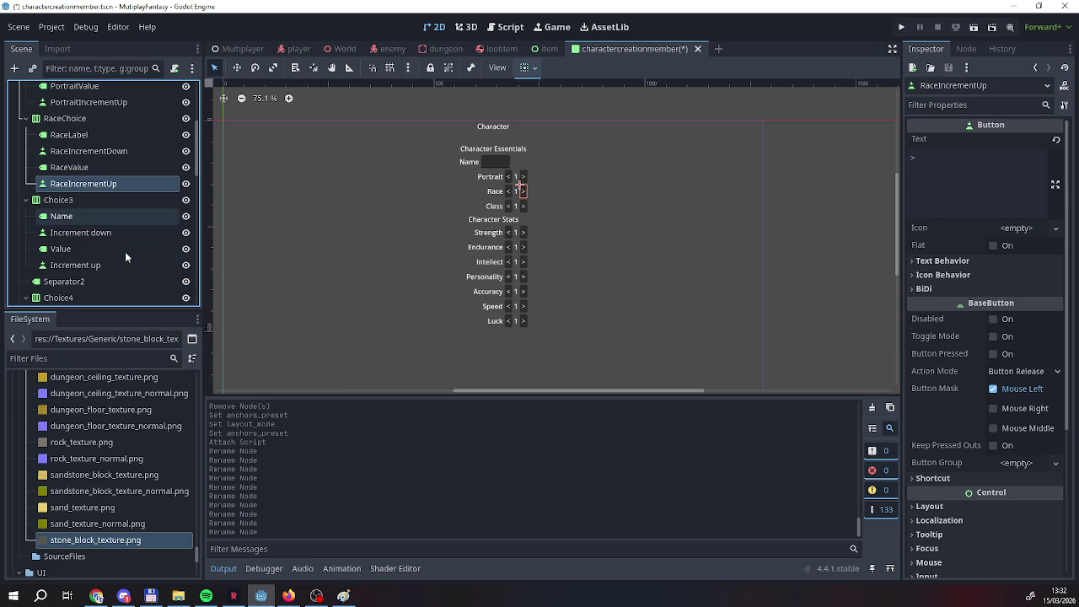
key("alt+Tab")
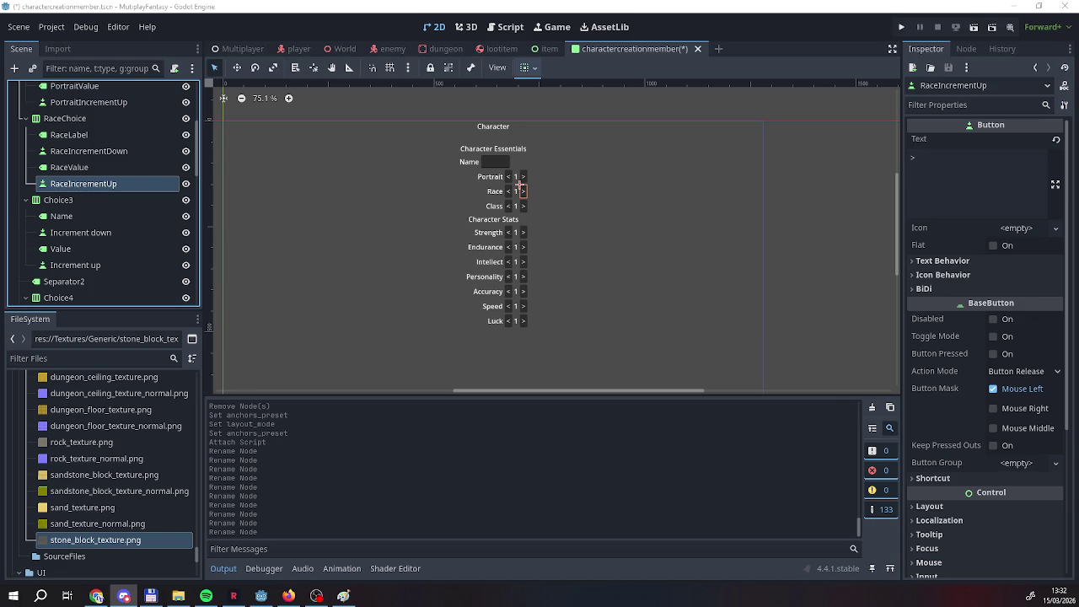
left_click(520, 185)
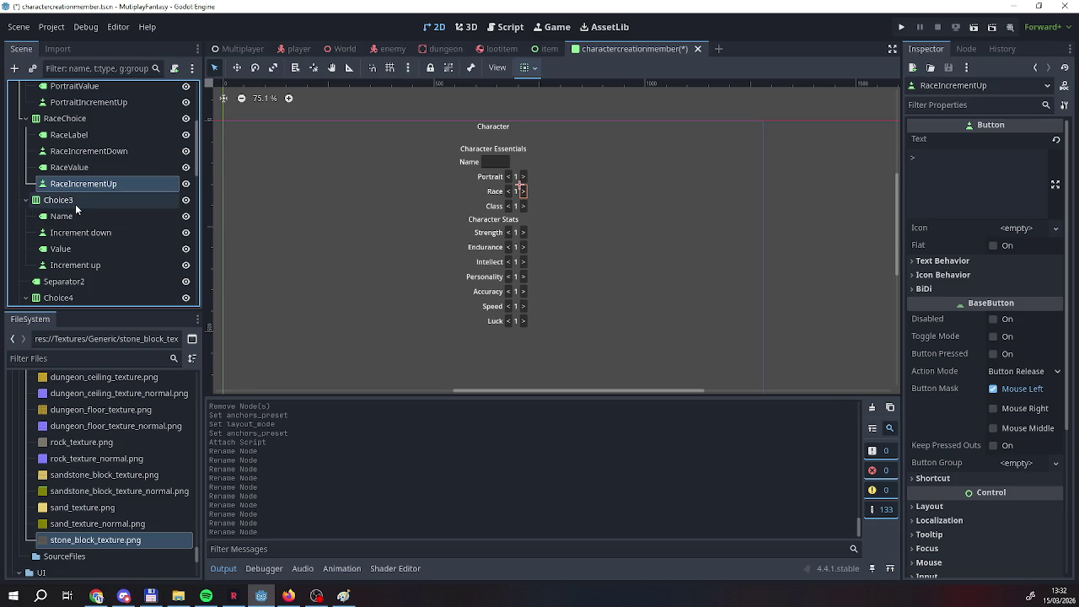
Rename Choice3 to ClassChoice and its Name label to ClassLabel.
left_click(76, 204)
left_click(76, 203)
type("ClassChoice")
key("Return")
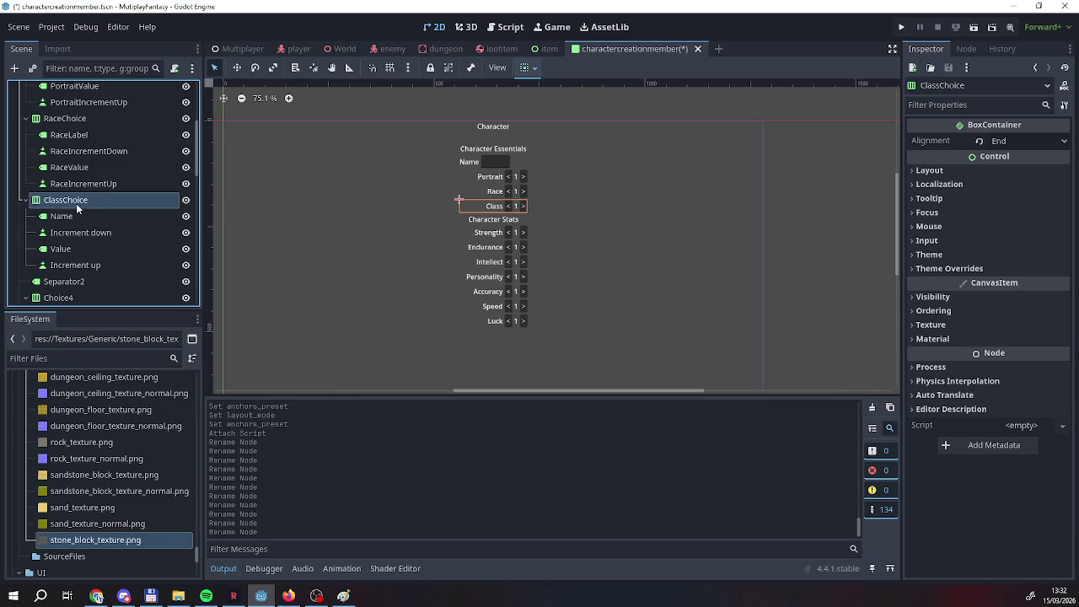
double_click(61, 217)
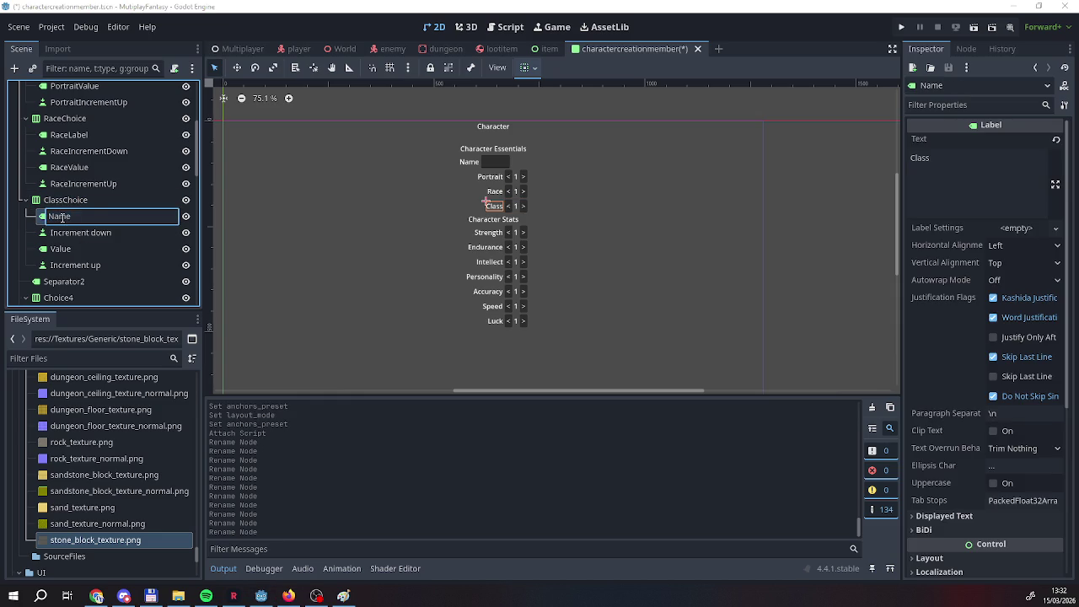
type("ClassLabel")
key("Return")
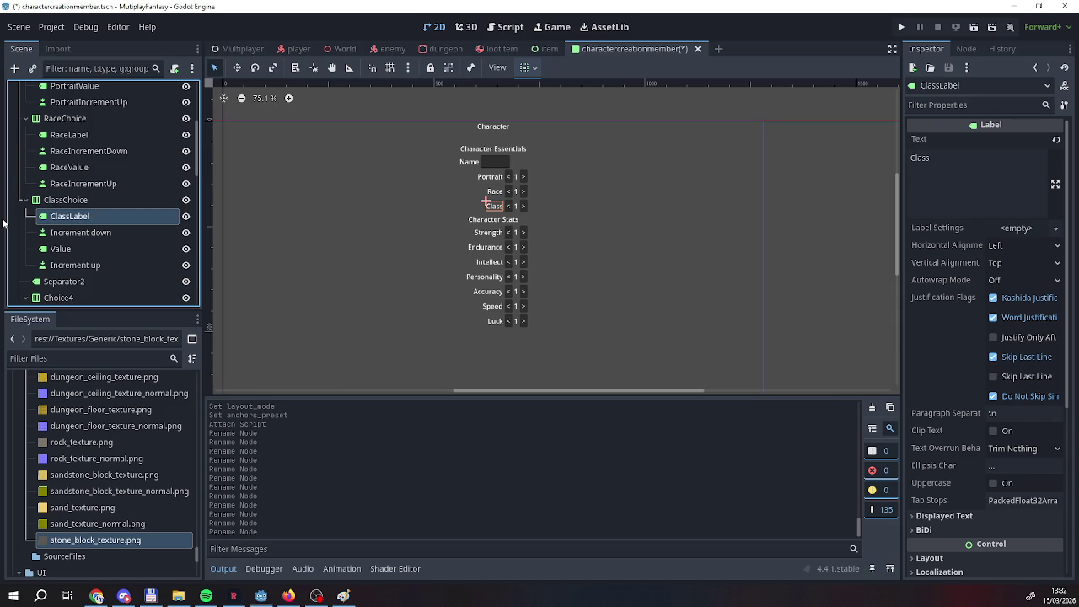
Rename the class decrement button to ClassIncrementDown and the value node to ClassValue.
double_click(115, 234)
type("Class")
key("BackSpace")
key("Delete")
type("D")
key("Return")
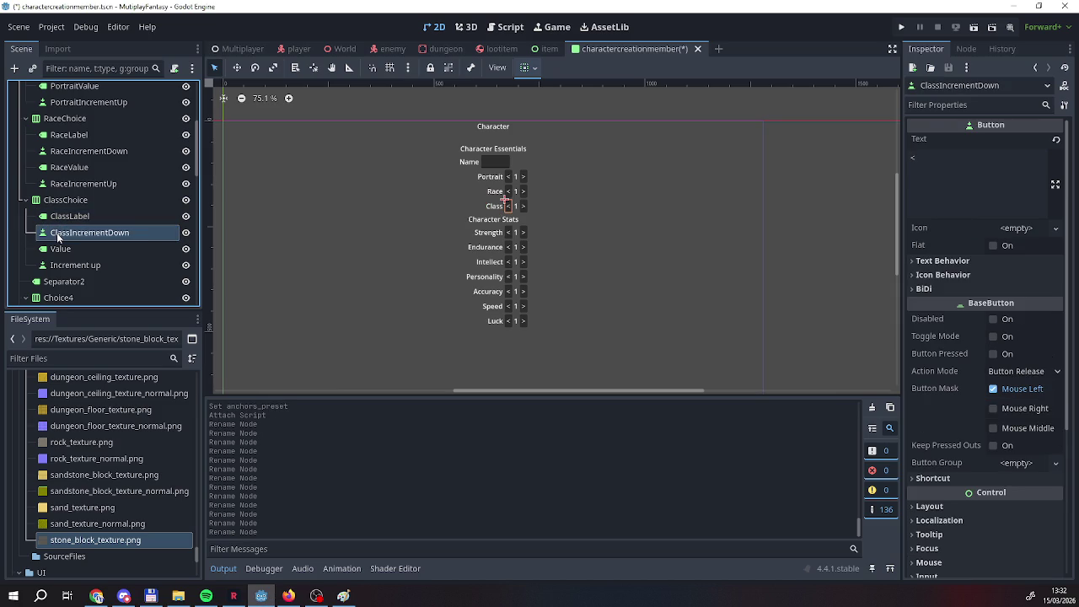
left_click(74, 249)
left_click(51, 248)
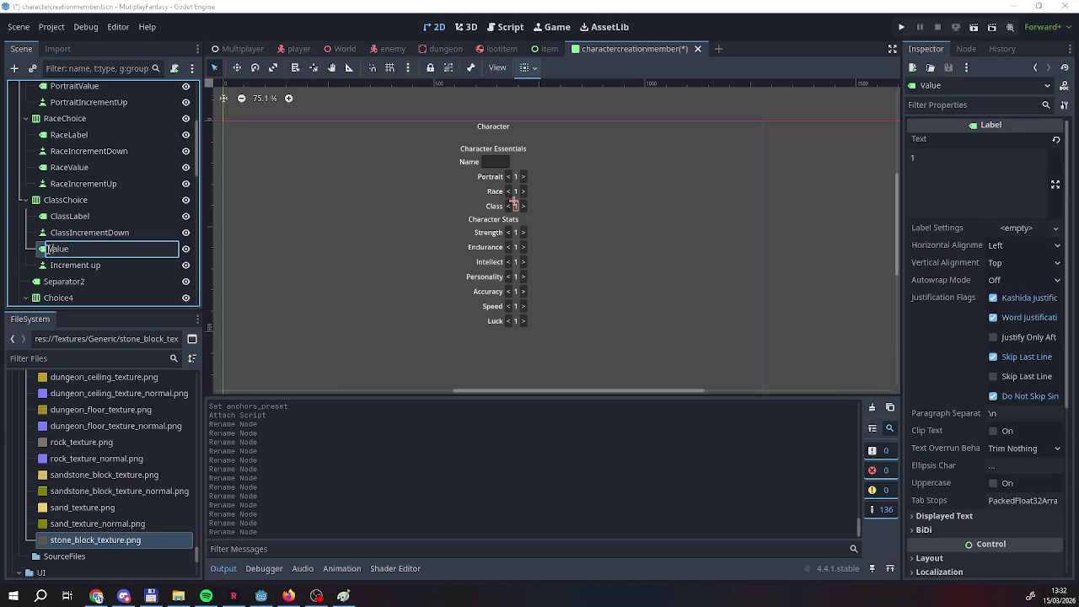
type("Class")
key("Return")
Rename the class increment up button to ClassIncrementUp.
left_click(108, 265)
left_click(50, 265)
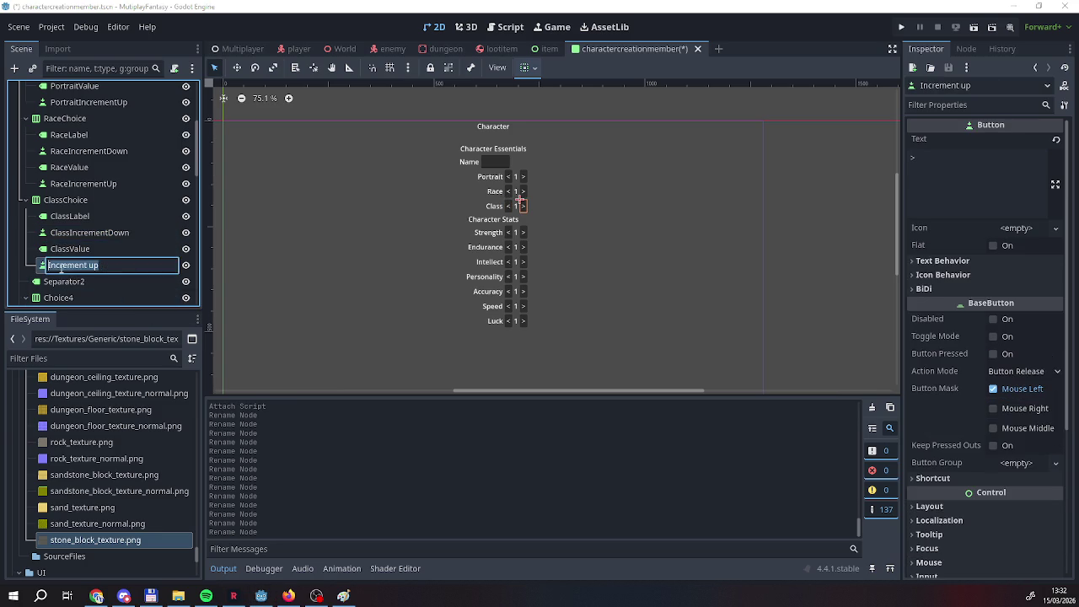
left_click(49, 266)
type("Cl")
type("ass")
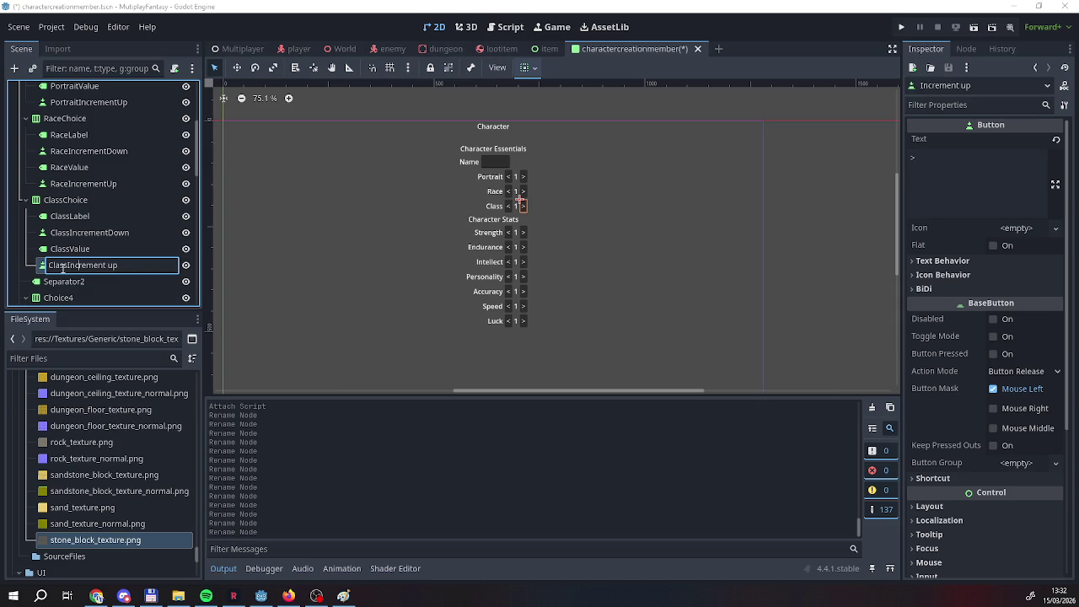
key("End")
key("BackSpace")
key("BackSpace")
key("BackSpace")
type("Up")
key("Return")
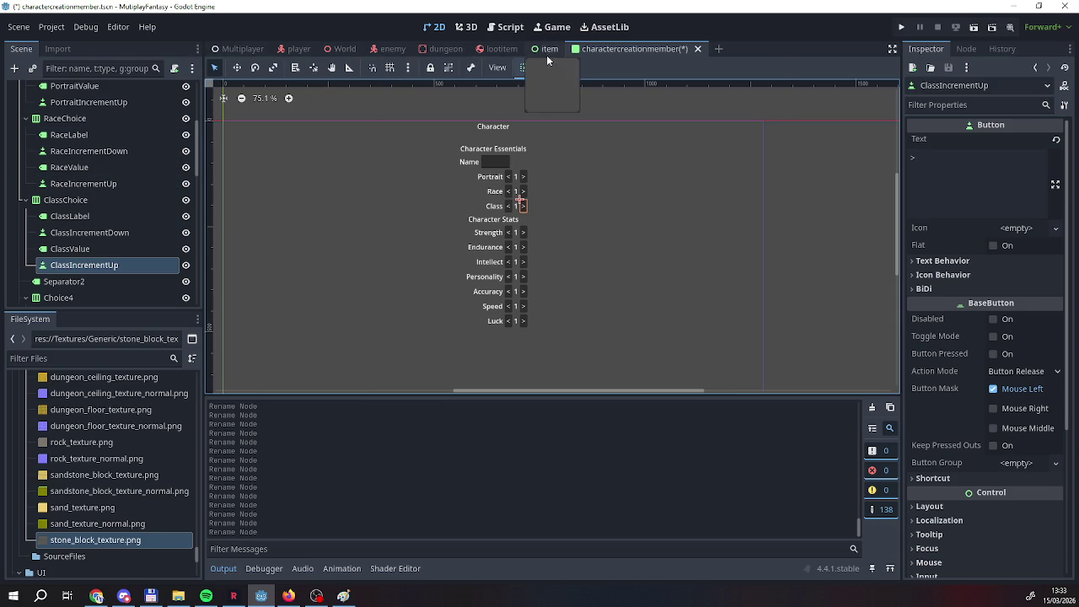
Save the character creation scene and begin a 'var portraitamount' declaration in its script.
right_click(624, 52)
left_click(646, 78)
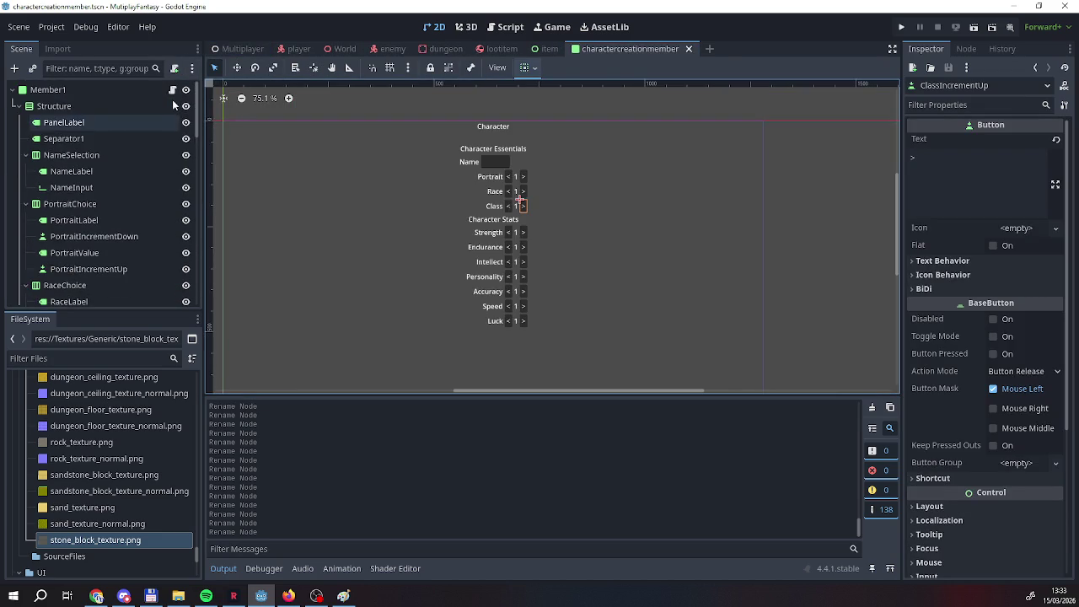
left_click(172, 89)
left_click(555, 134)
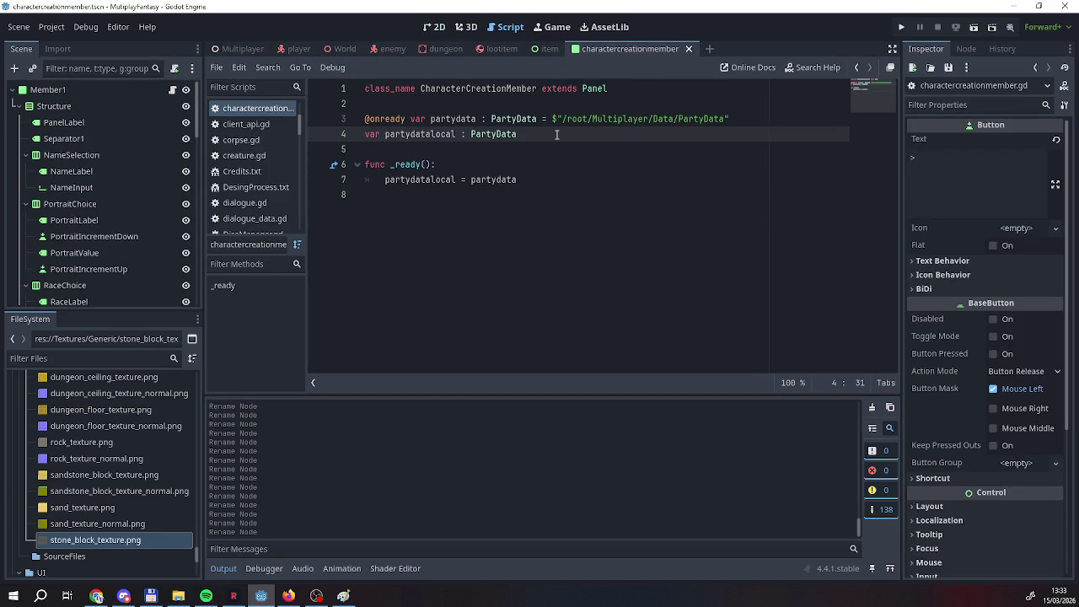
key("Return")
key("Return")
type("var ")
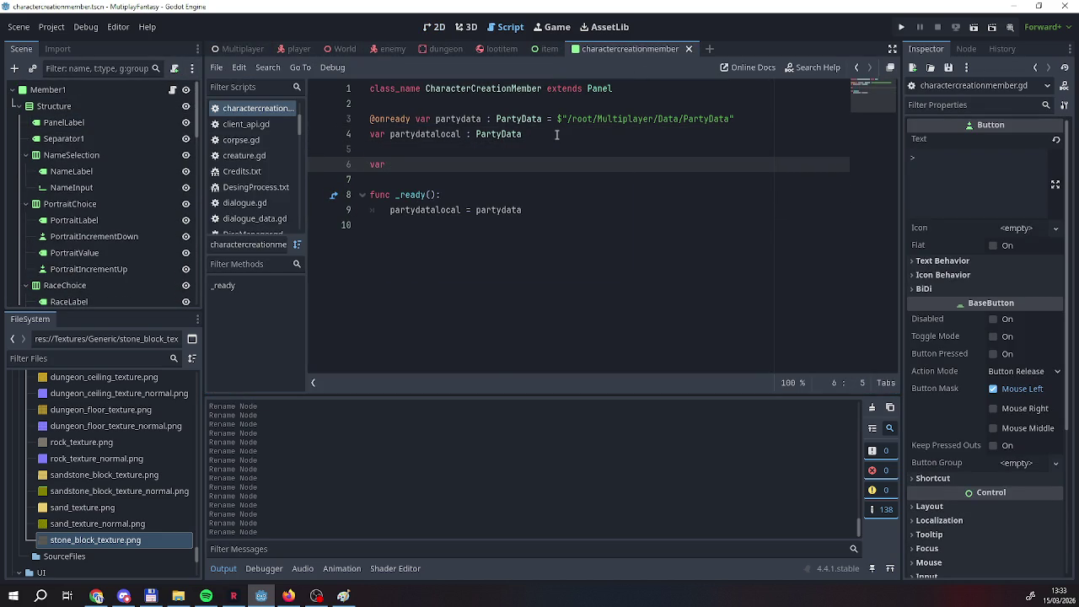
type("portraitamount")
Add 'var raceamount' and 'var class amount' declarations on new lines.
key("Return")
type("var race")
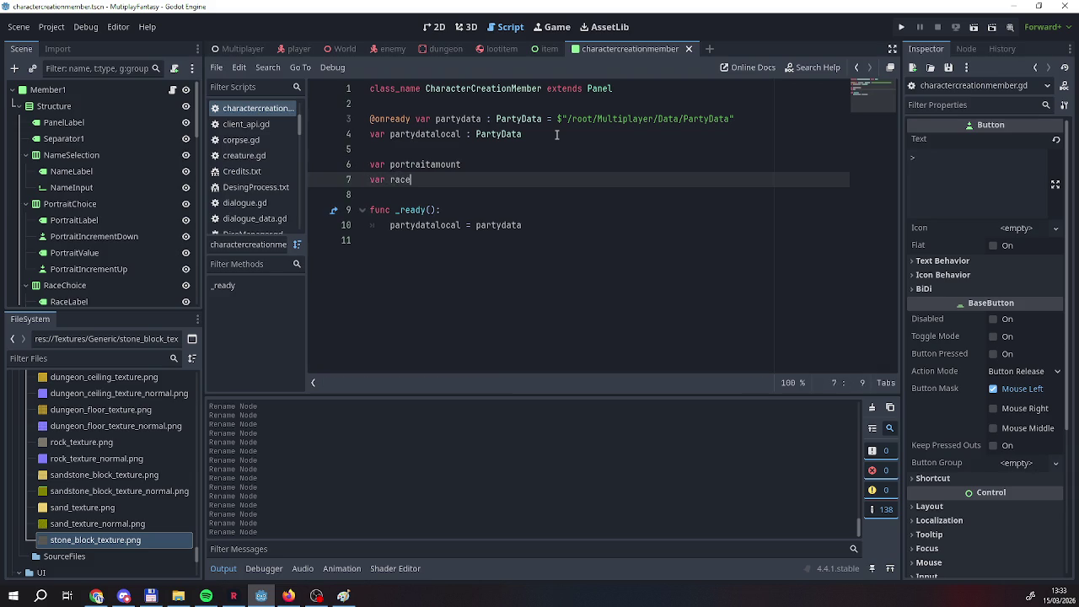
type("amount")
key("Return")
type("var class amount")
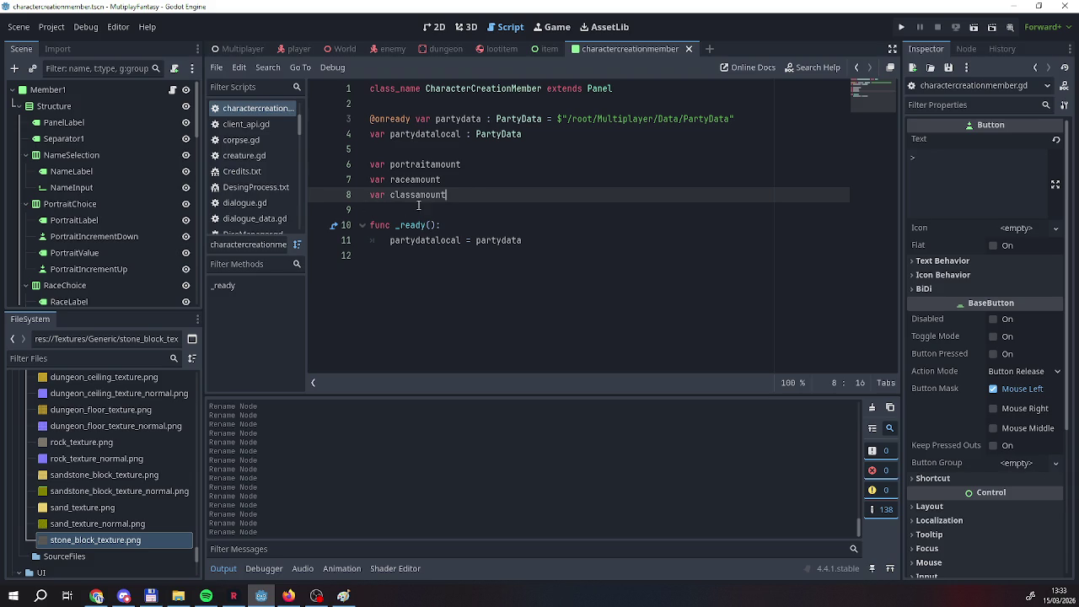
Type the three amount variables as int with values 5, 3 and 7.
mouse_move(437, 243)
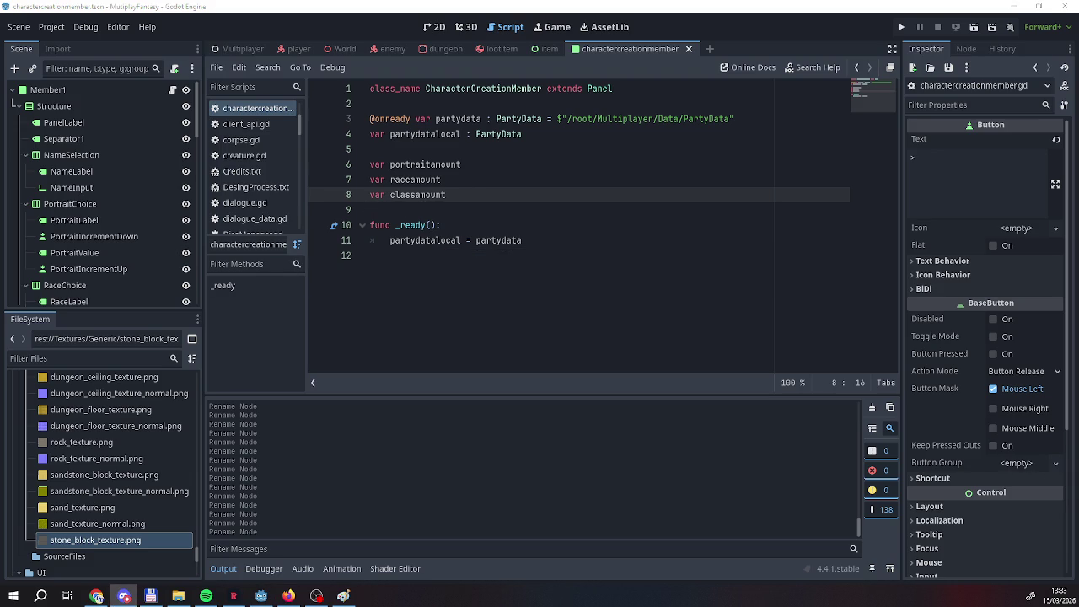
left_click(440, 225)
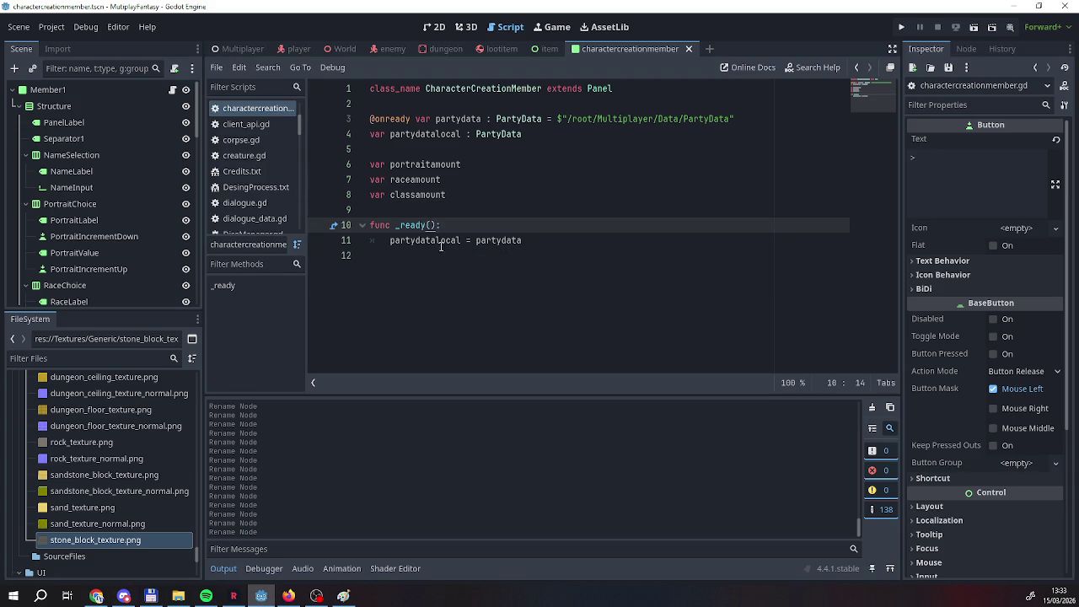
left_click(478, 166)
type("=")
key("BackSpace")
key("BackSpace")
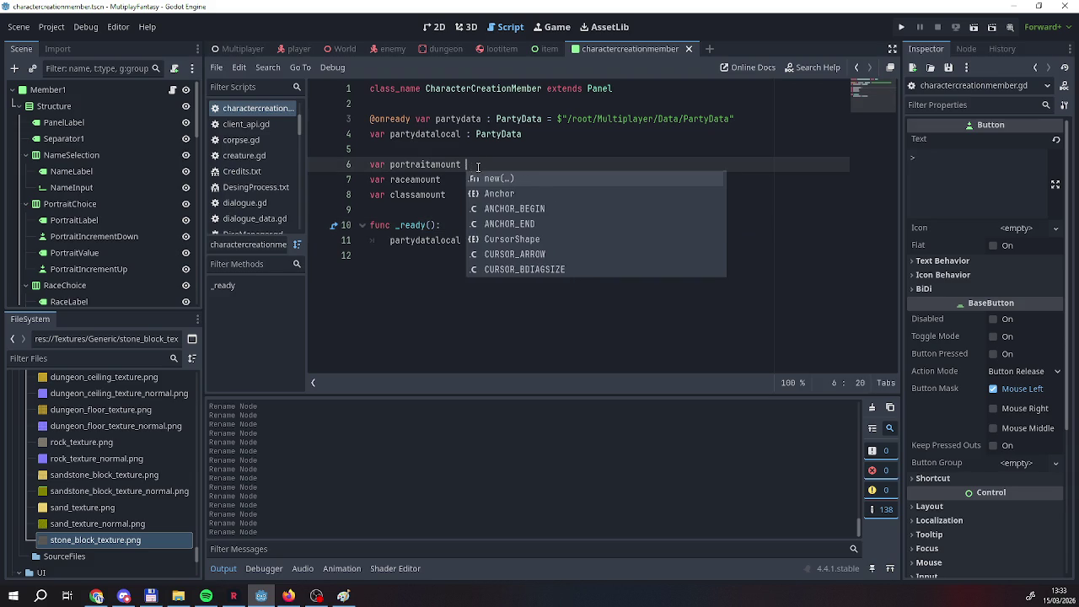
type(": int = ")
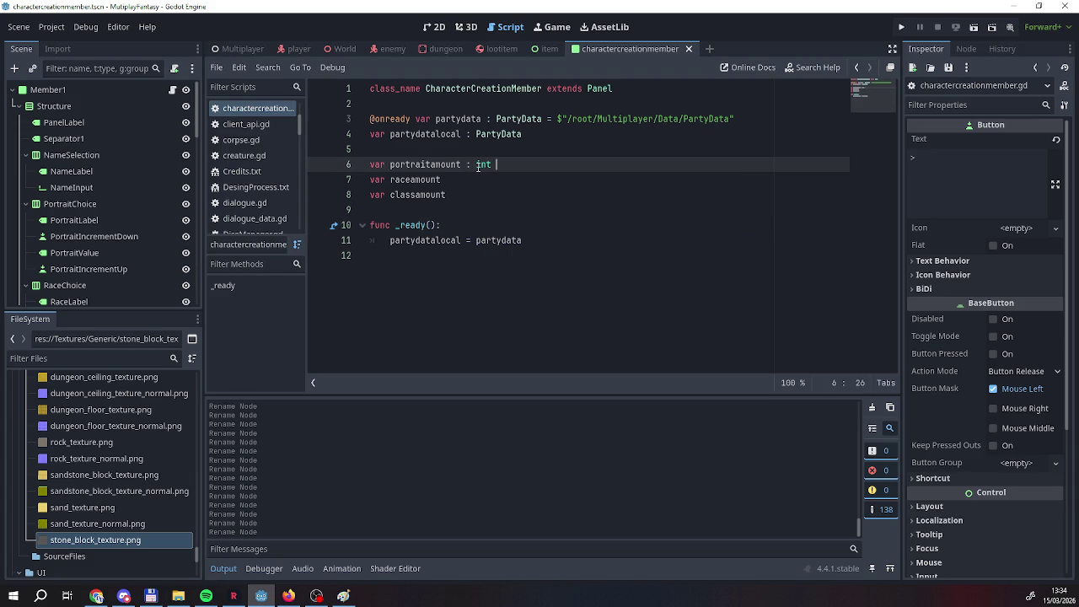
type("5")
key("Down")
type(": int ")
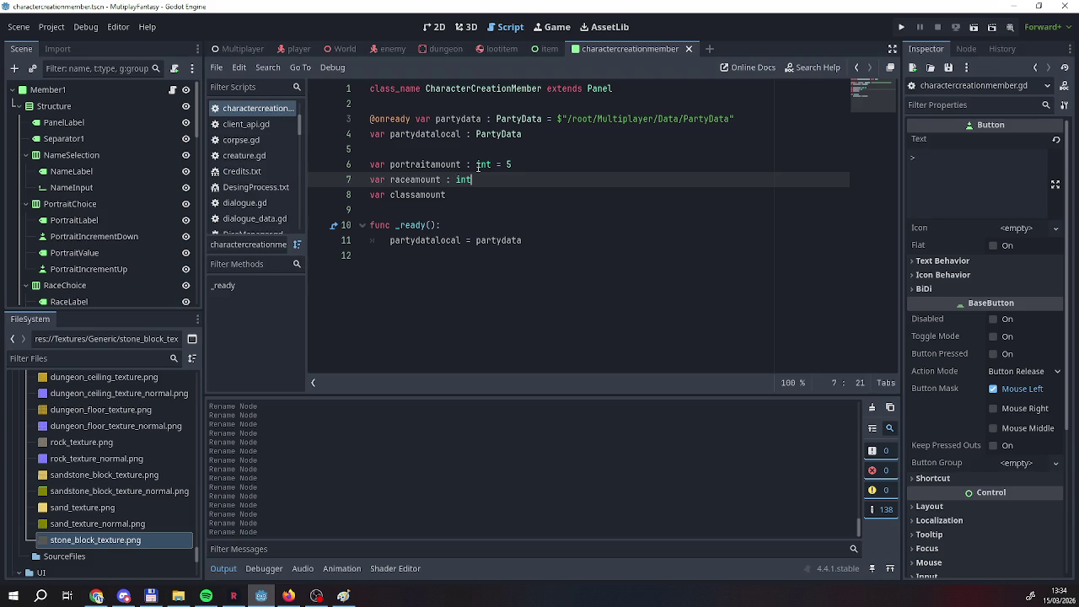
type("=")
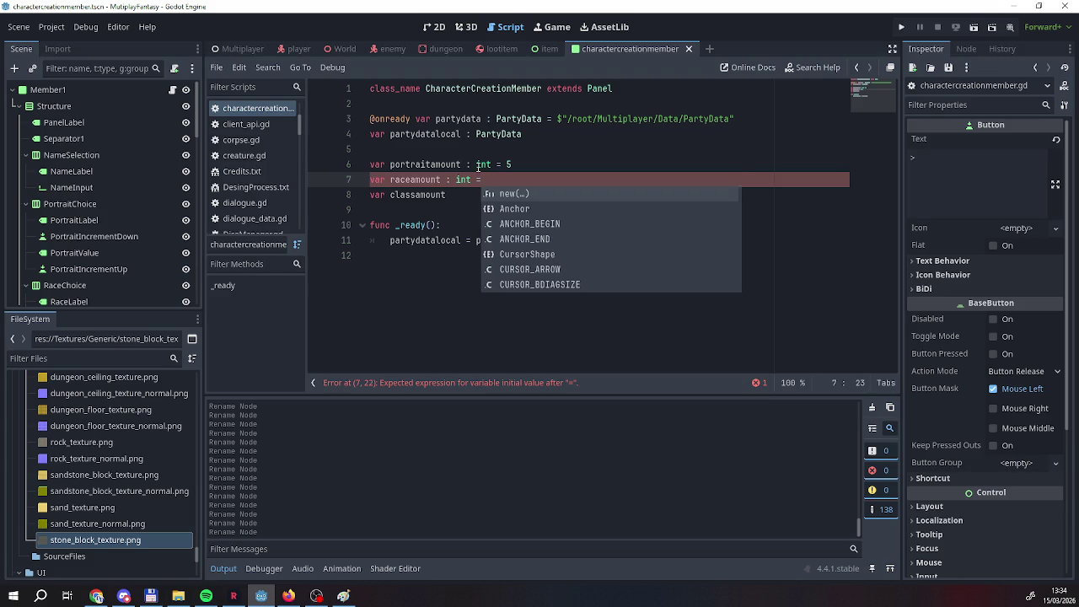
type(" 3")
key("Down")
type("int = 7")
Add a new empty line at the end of the script.
key("Down")
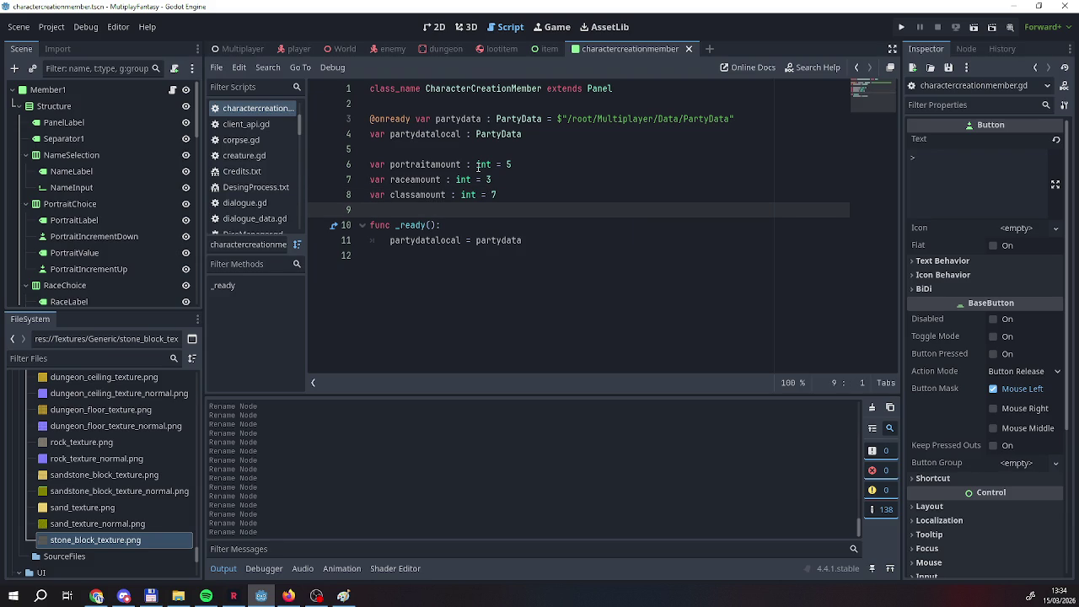
key("Down")
key("Down")
key("Down")
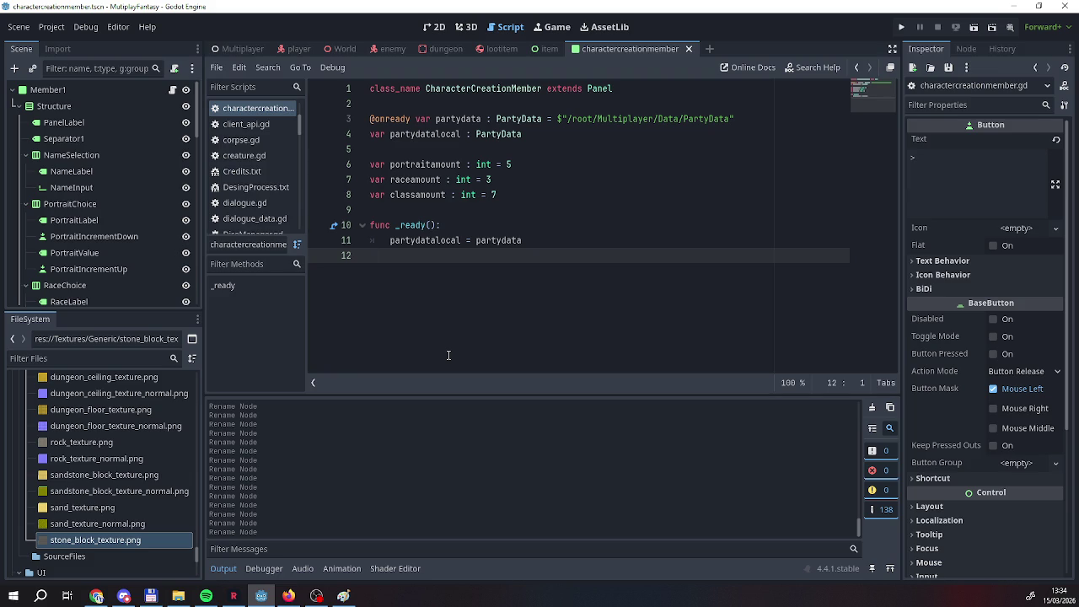
key("Return")
scroll(253, 168, "down", 3)
scroll(133, 258, "down", 5)
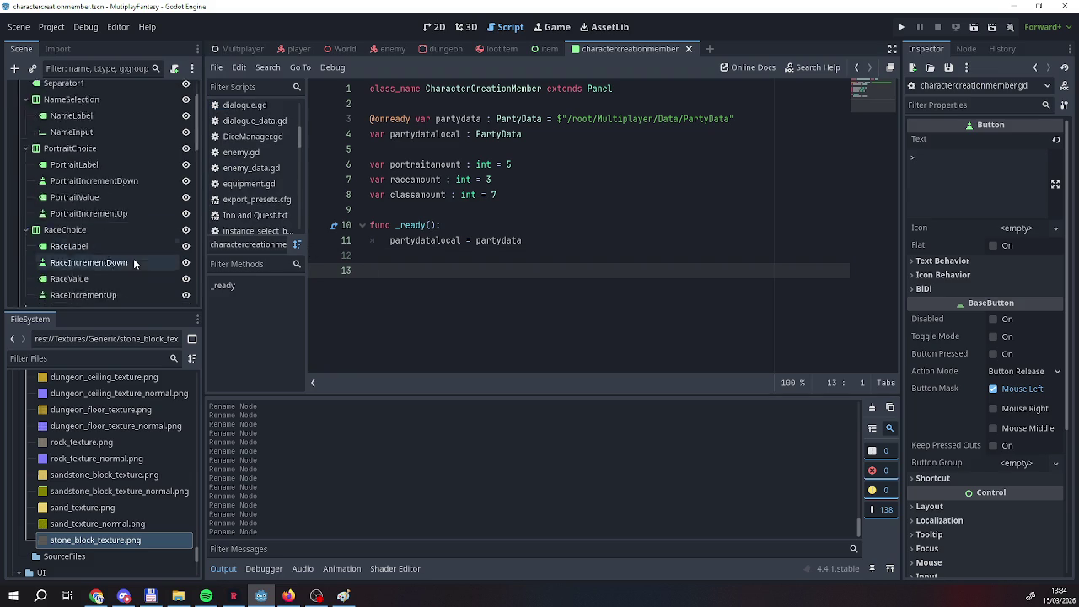
Connect PortraitIncrementDown's pressed signal to a new handler on Member1.
scroll(99, 263, "up", 5)
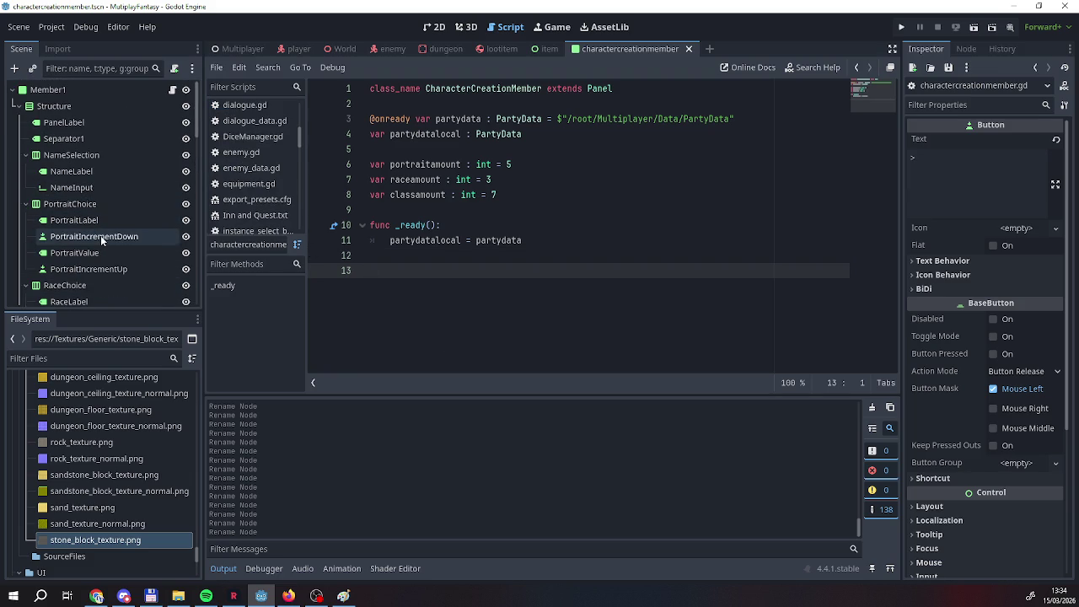
left_click(100, 236)
left_click(966, 48)
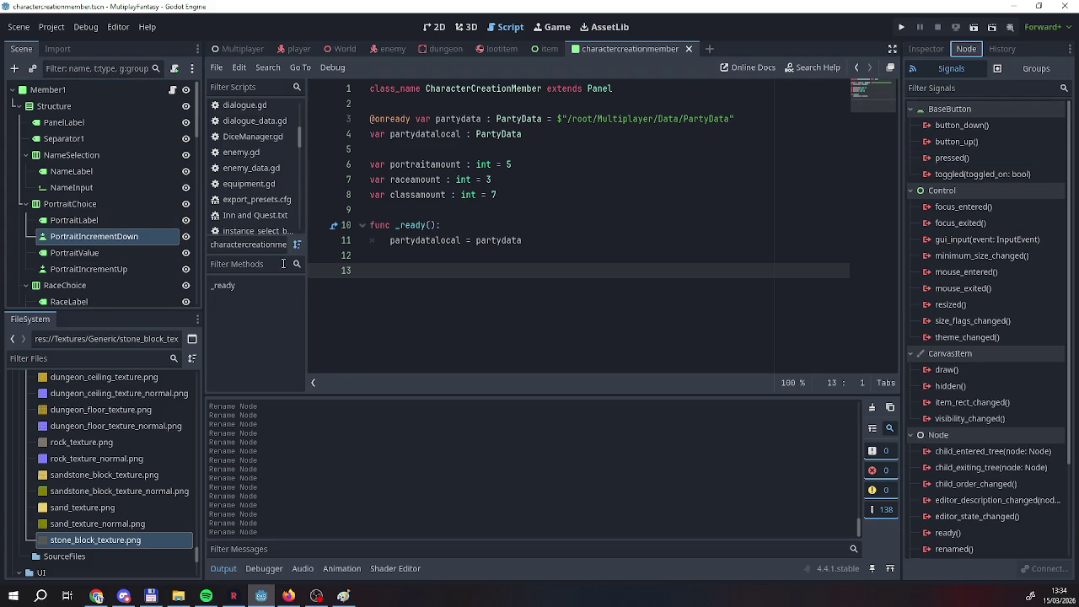
left_click(110, 269)
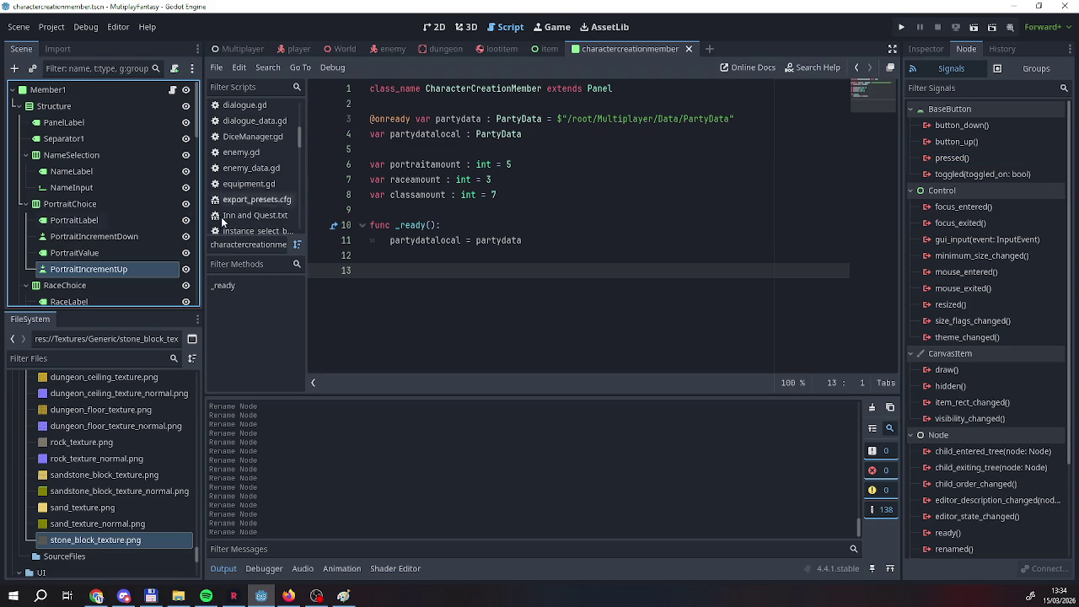
left_click(100, 239)
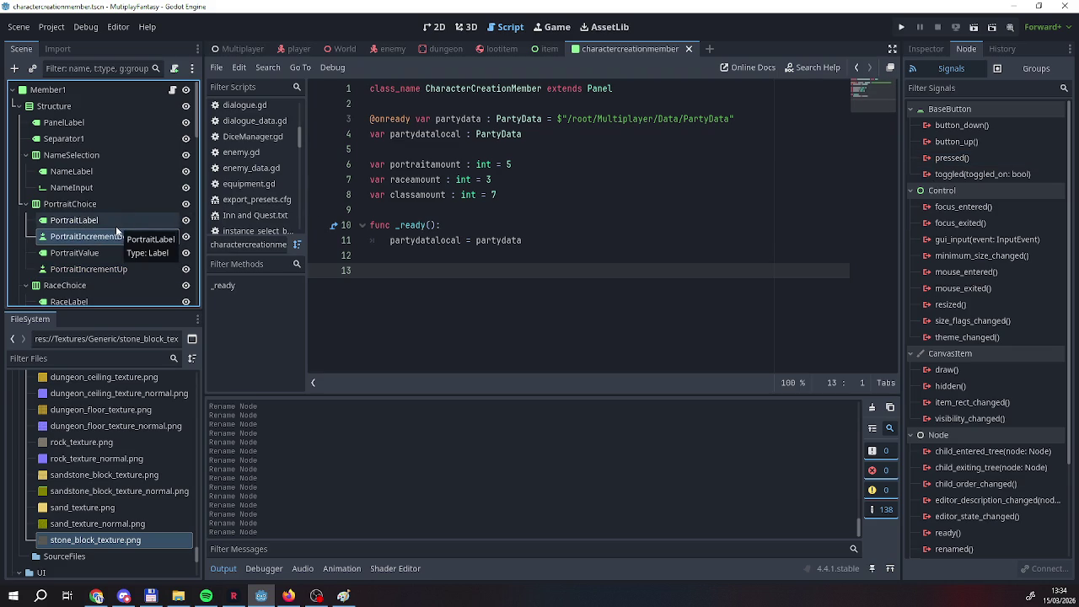
double_click(936, 160)
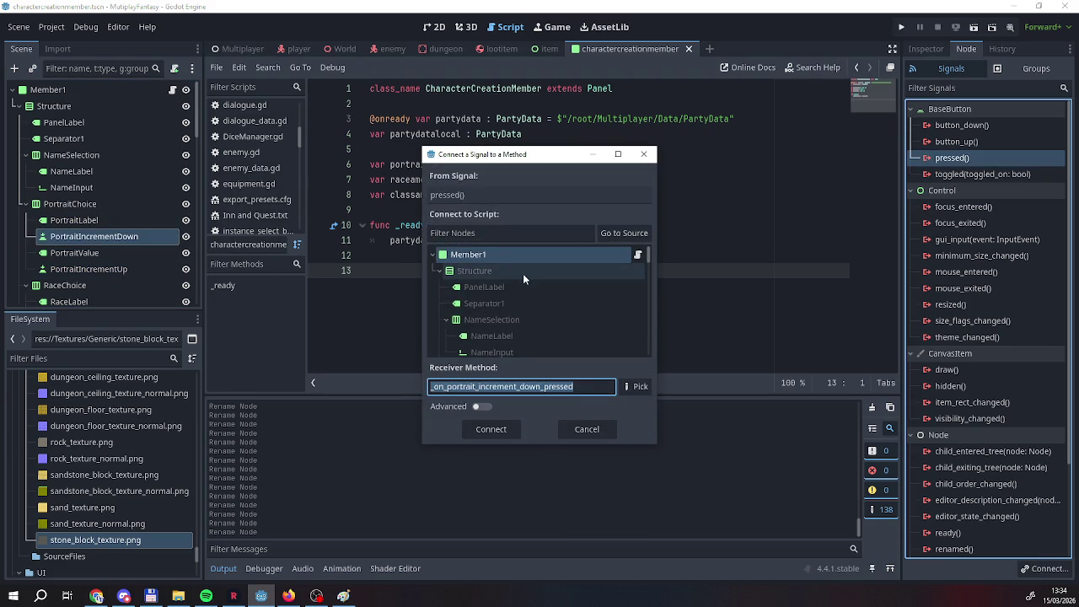
left_click(490, 254)
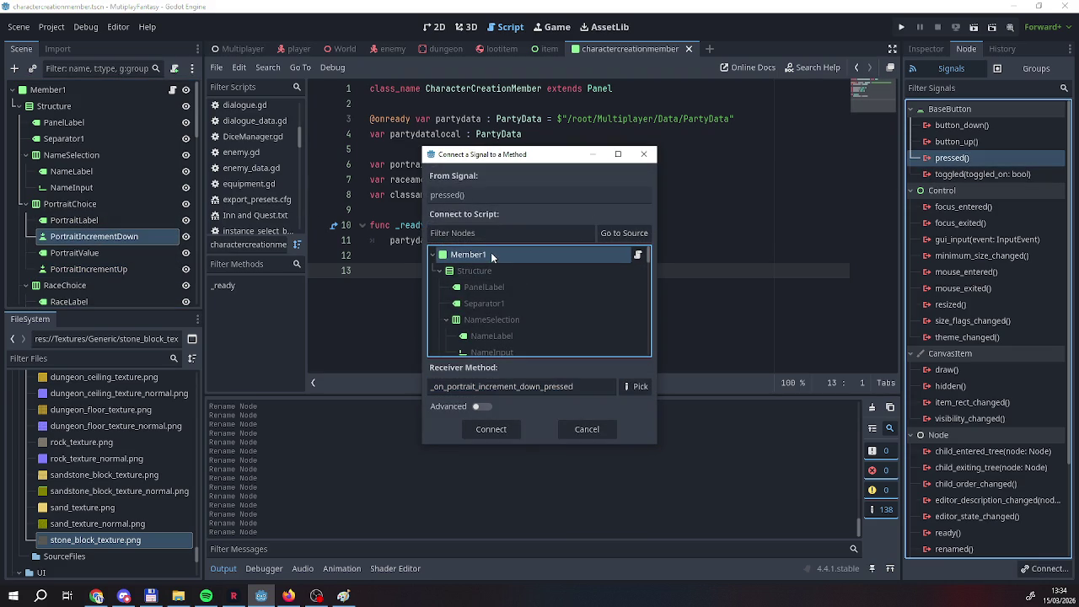
left_click(486, 430)
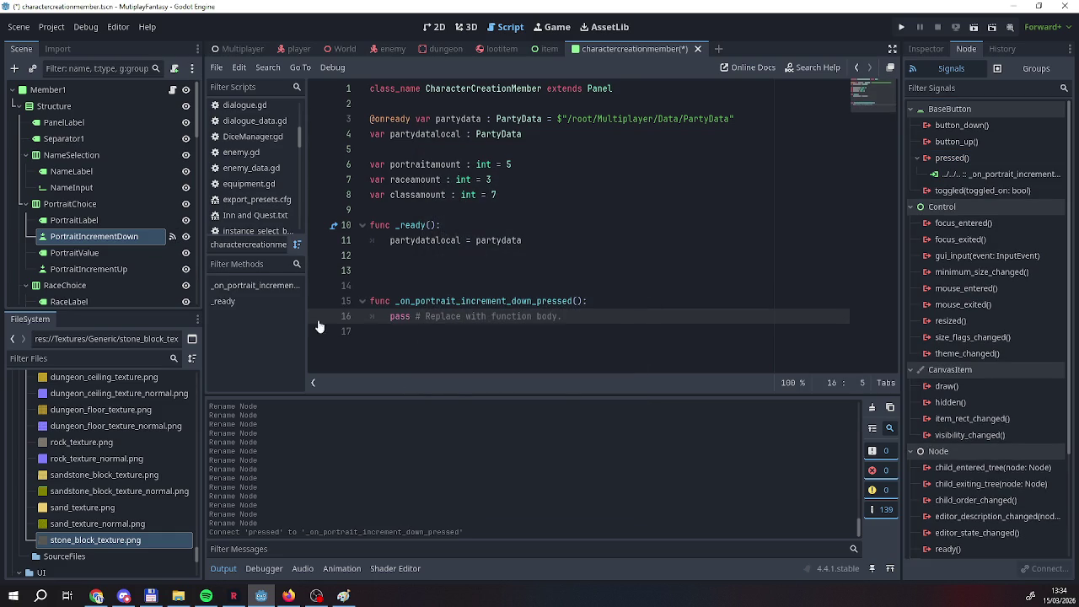
Connect PortraitIncrementUp's pressed signal to a new handler on Member1.
left_click(88, 269)
right_click(90, 270)
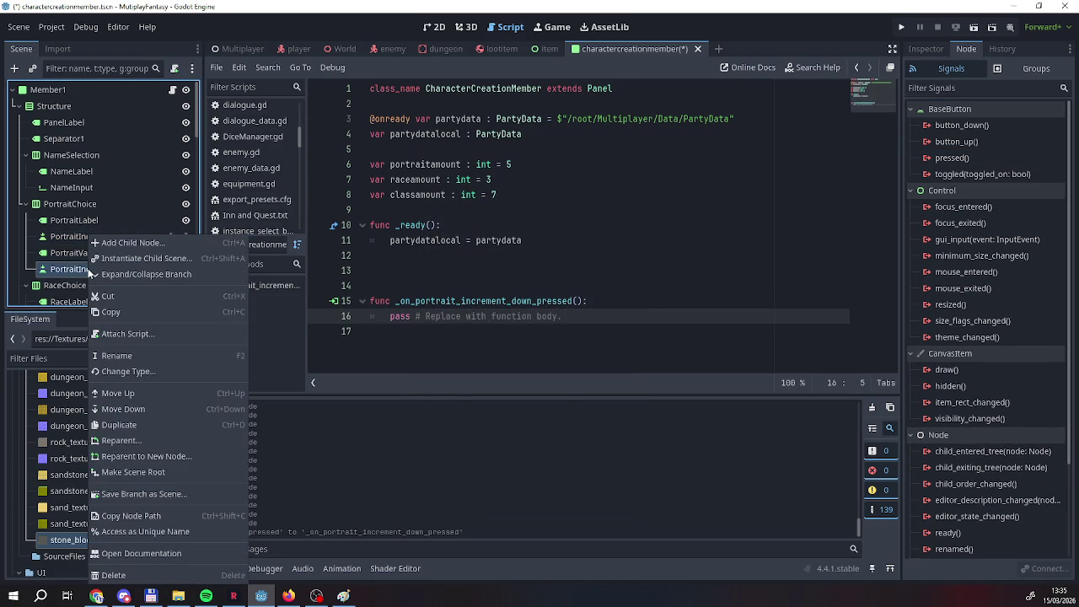
key("Escape")
double_click(959, 160)
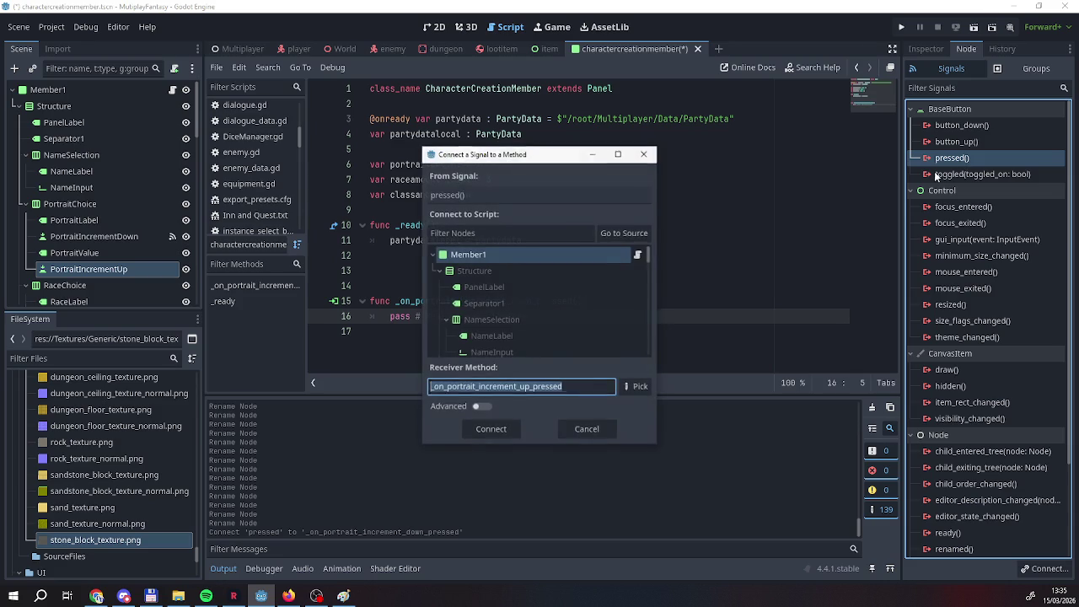
left_click(475, 435)
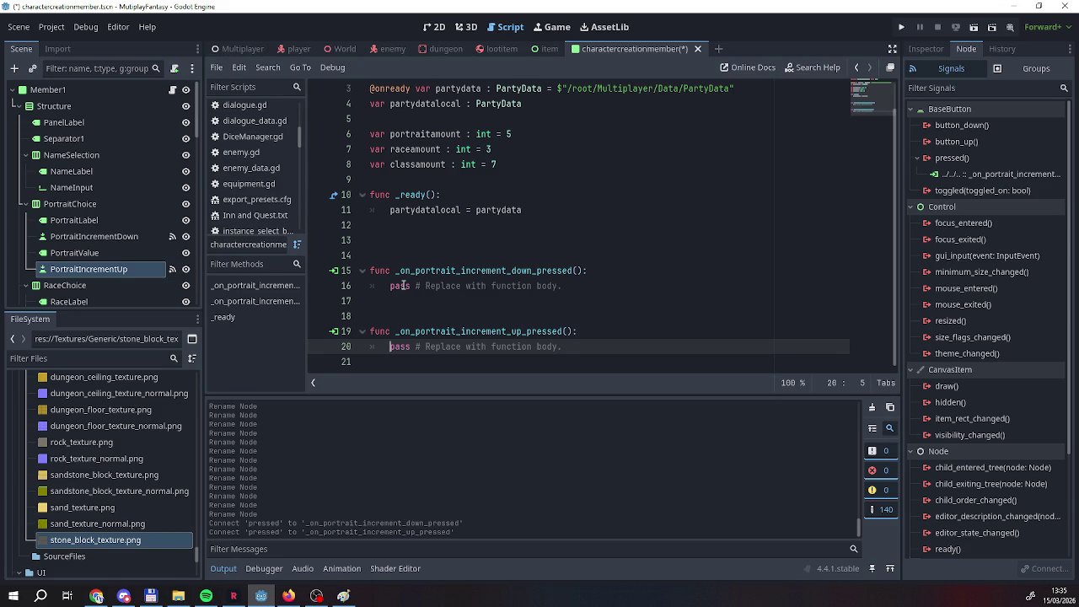
Declare portraitselected, raceselected and classselected as int variables set to 1.
left_click(531, 171)
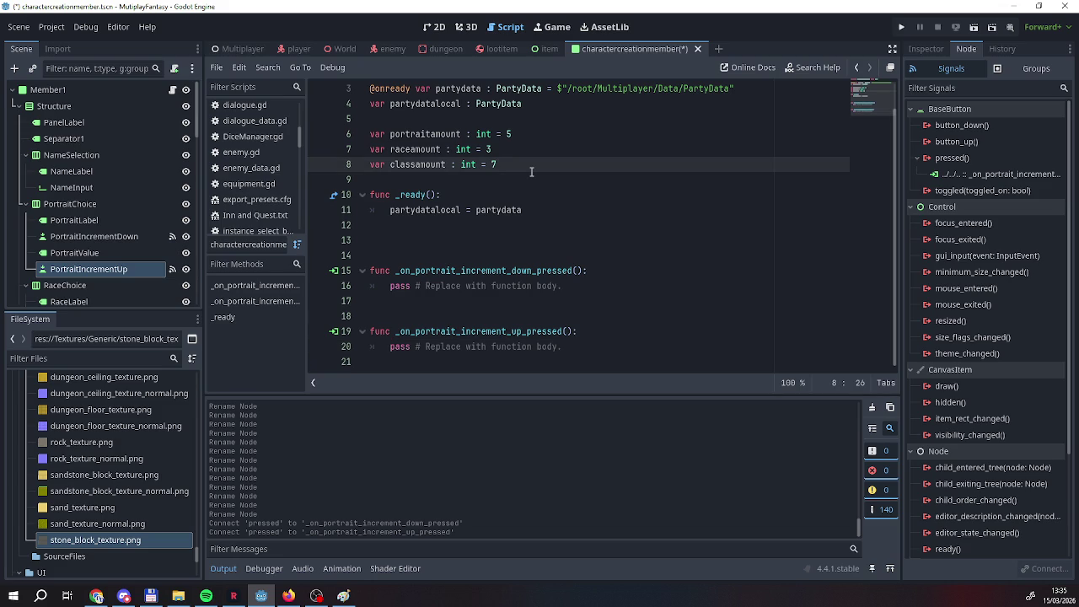
key("Return")
key("Return")
type("var ")
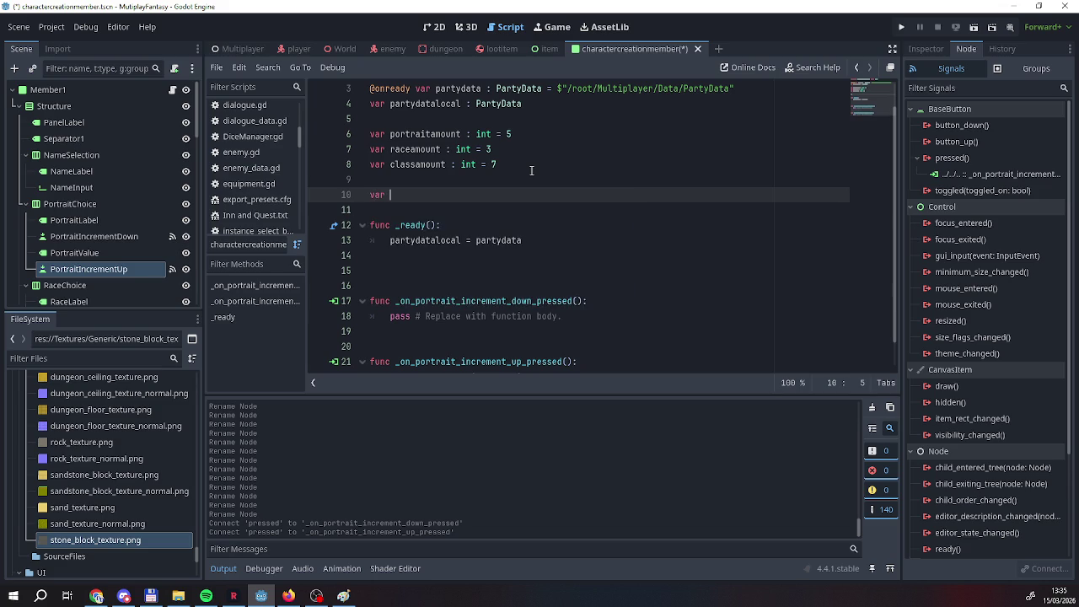
type("portraitse")
type("lected : i")
type("nt = 1")
key("Return")
type("var racesele")
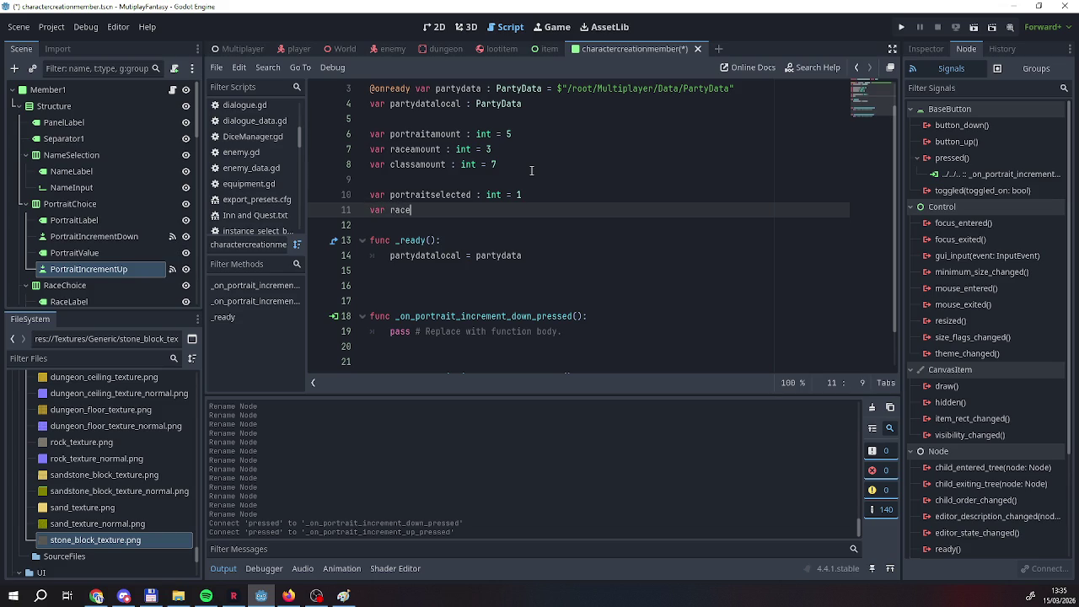
type("cted : ")
type("int = 1")
key("Return")
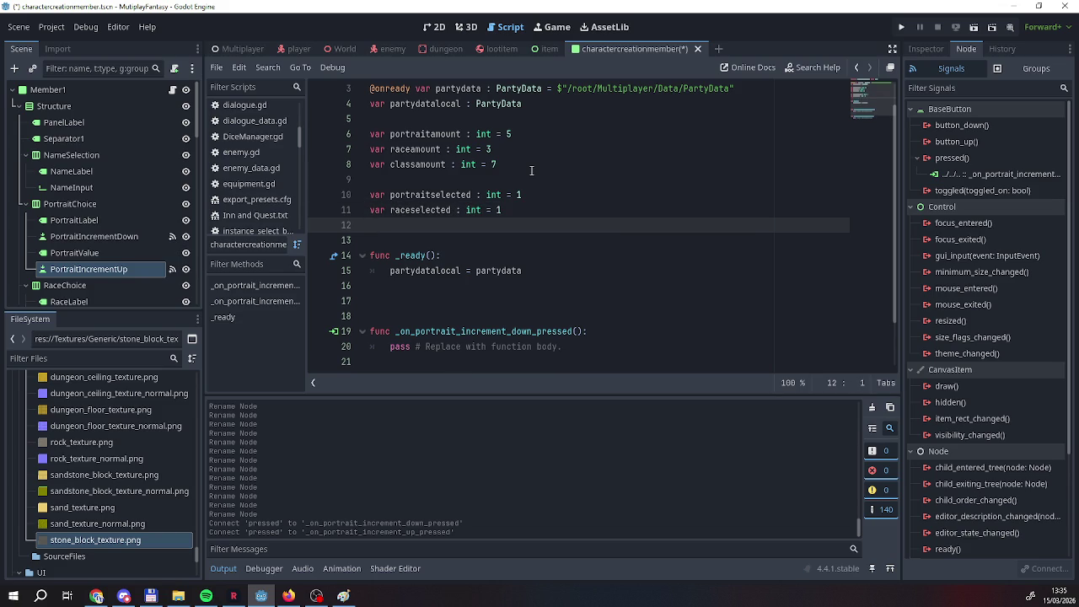
type("var classse")
type("lected : int = 1")
Select the placeholder pass line in the down-press handler.
key("Down")
scroll(531, 170, "down", 2)
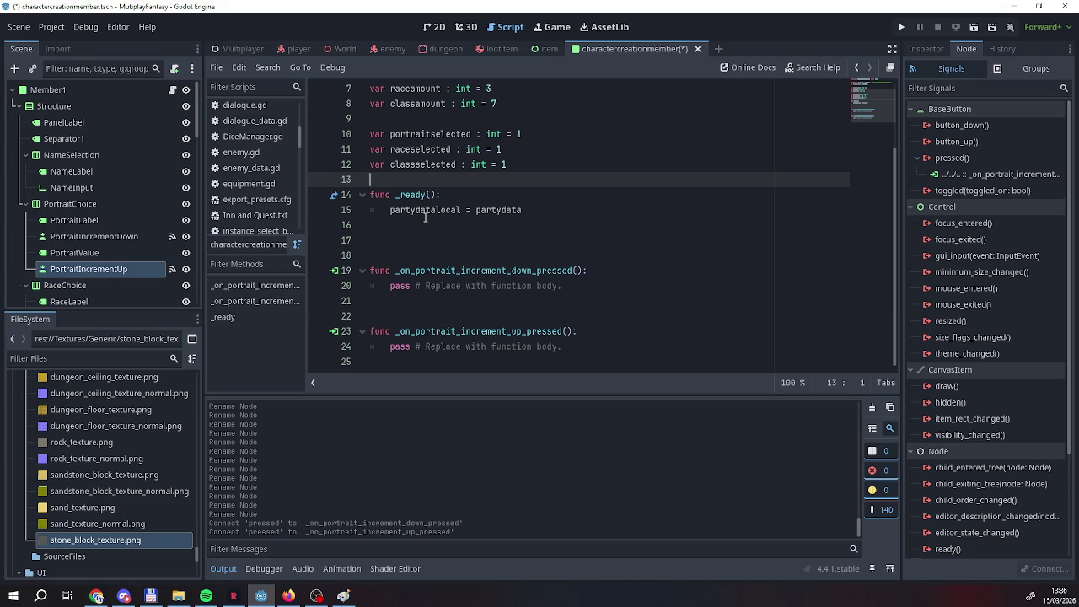
left_click(411, 289)
left_click(391, 297)
scroll(375, 186, "up", 2)
scroll(365, 170, "down", 2)
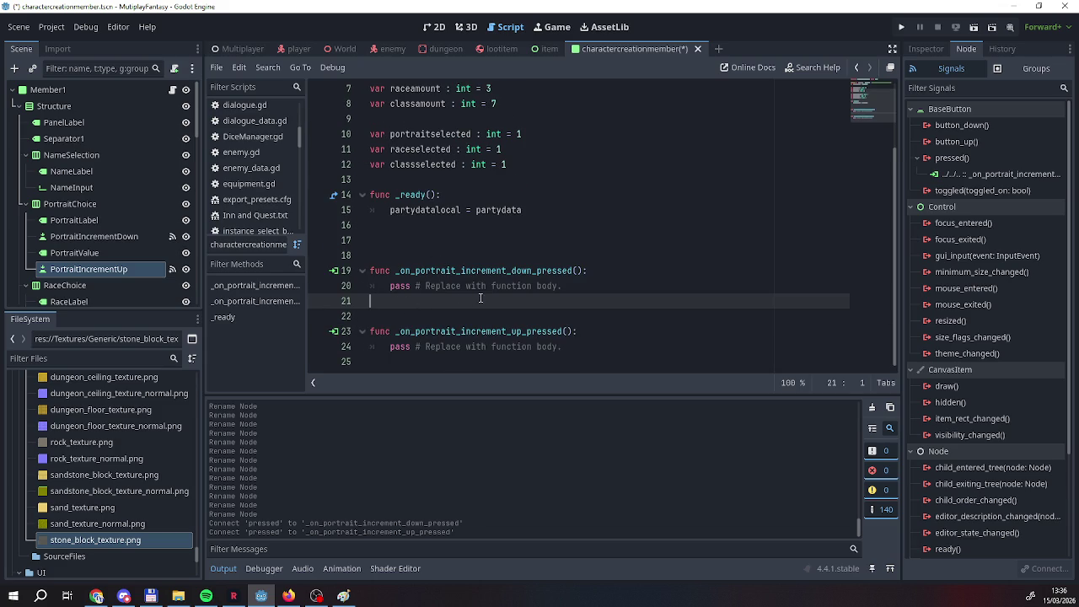
left_click_drag(563, 287, 390, 287)
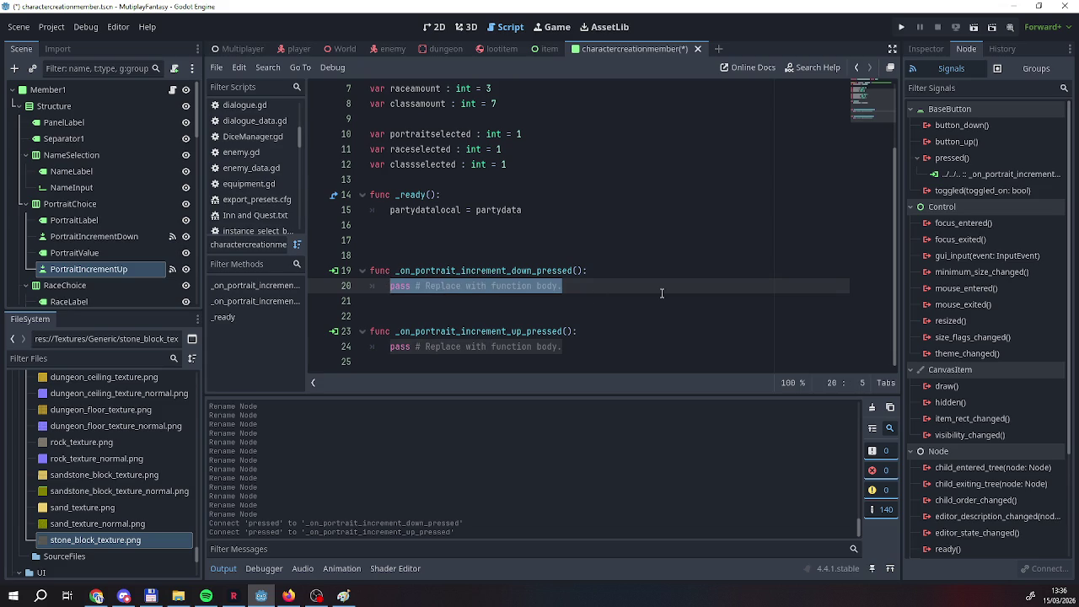
Replace pass with an if branch setting portraitselected to portraitamount when it drops below 1.
type("p")
key("BackSpace")
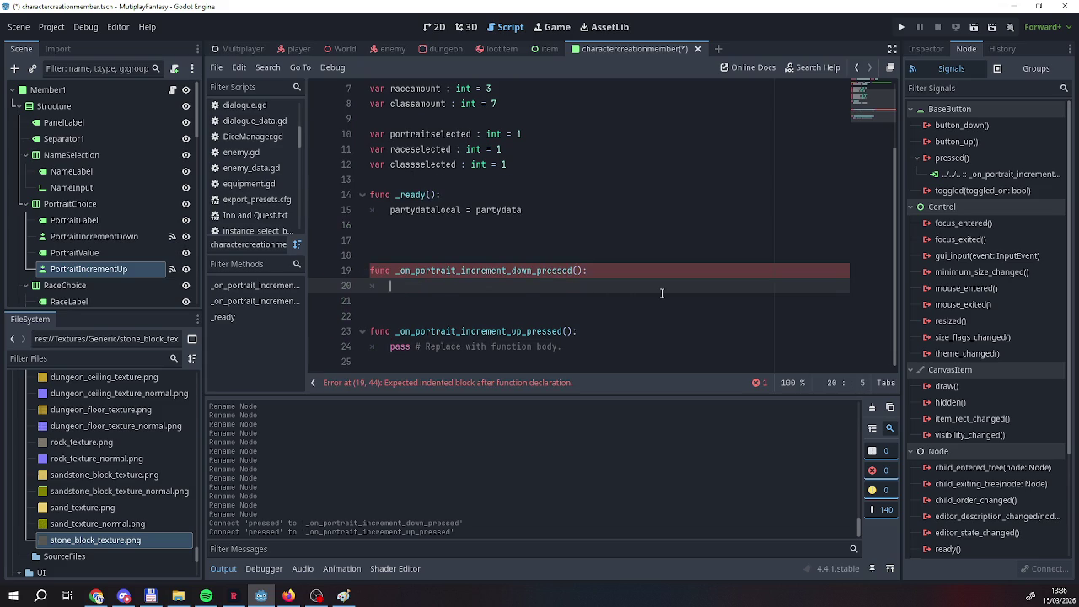
type("if")
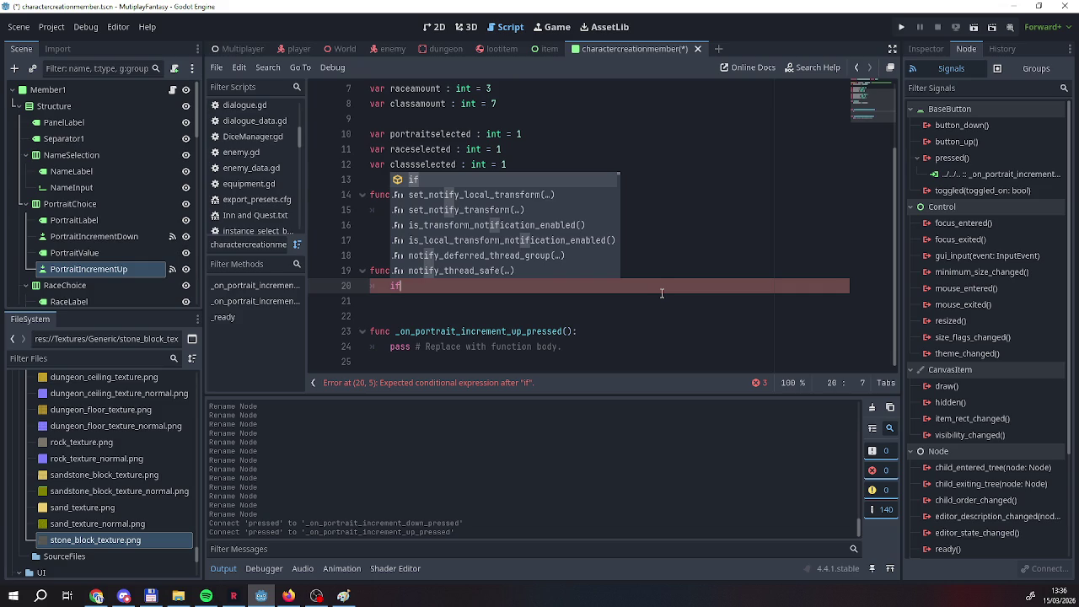
key("BackSpace")
key("BackSpace")
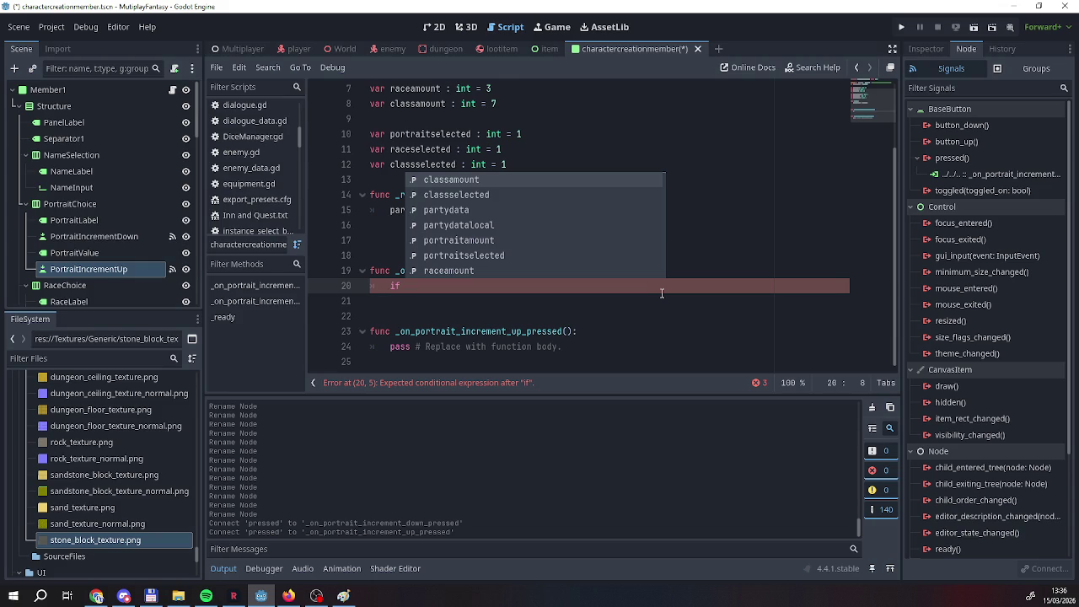
type("potra")
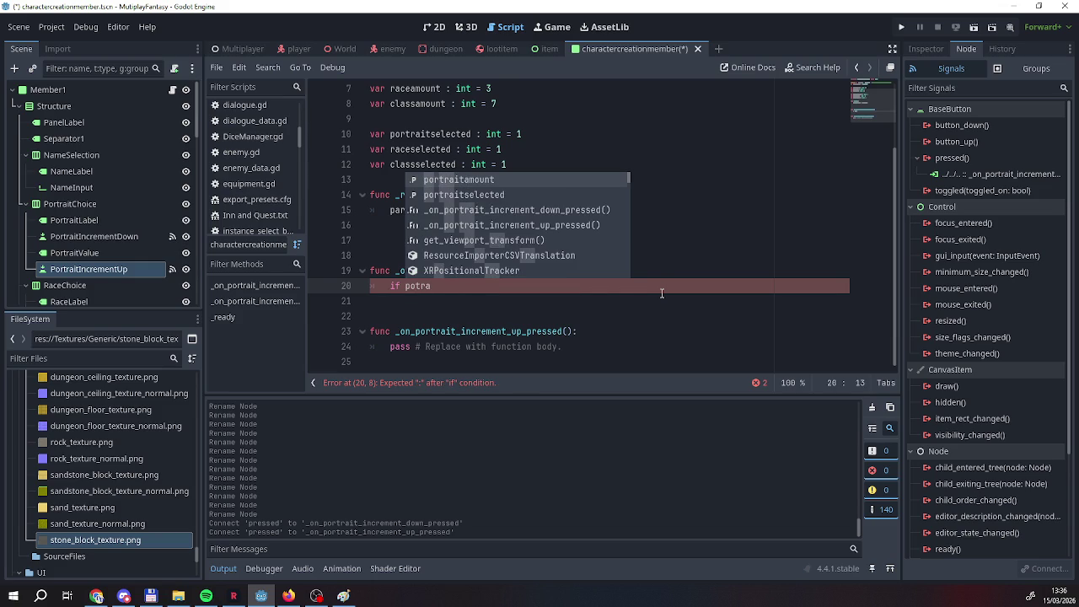
key("Down")
key("Return")
type("1")
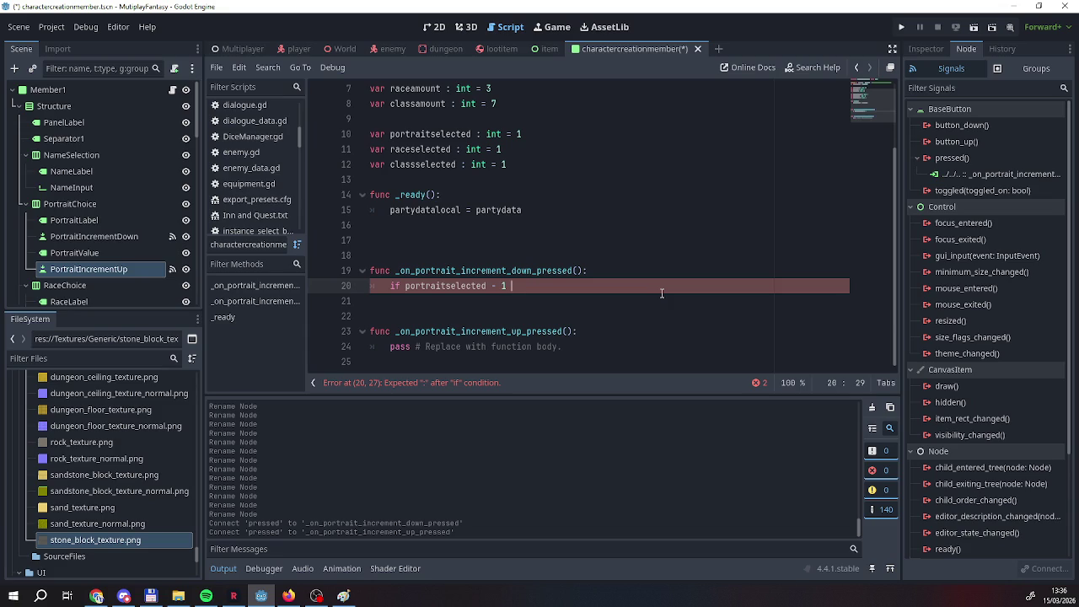
type(" <")
type(" 1:")
key("Return")
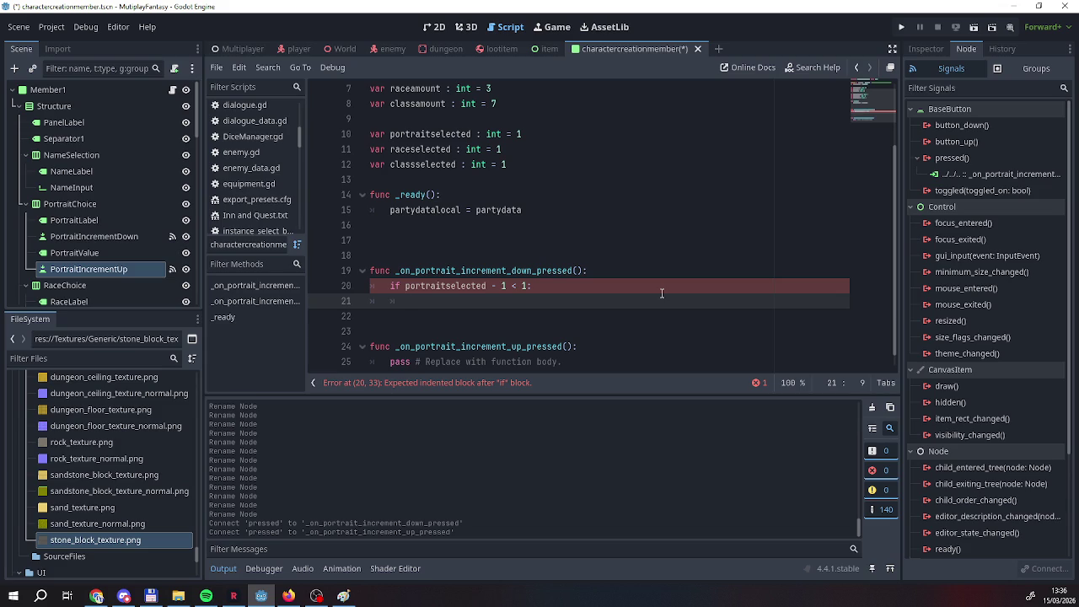
type("po")
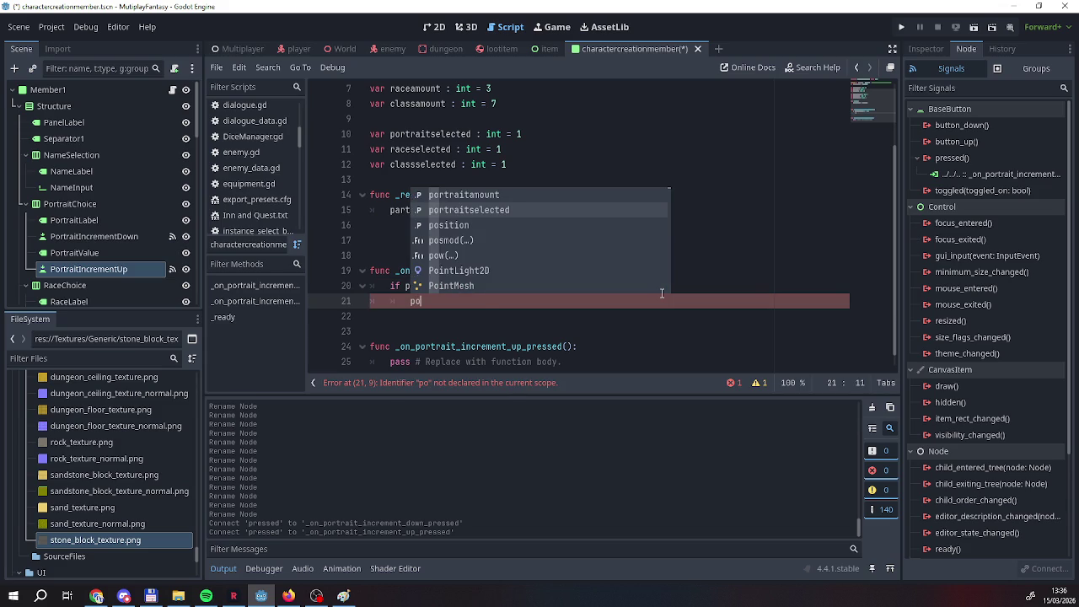
key("Return")
type("= ")
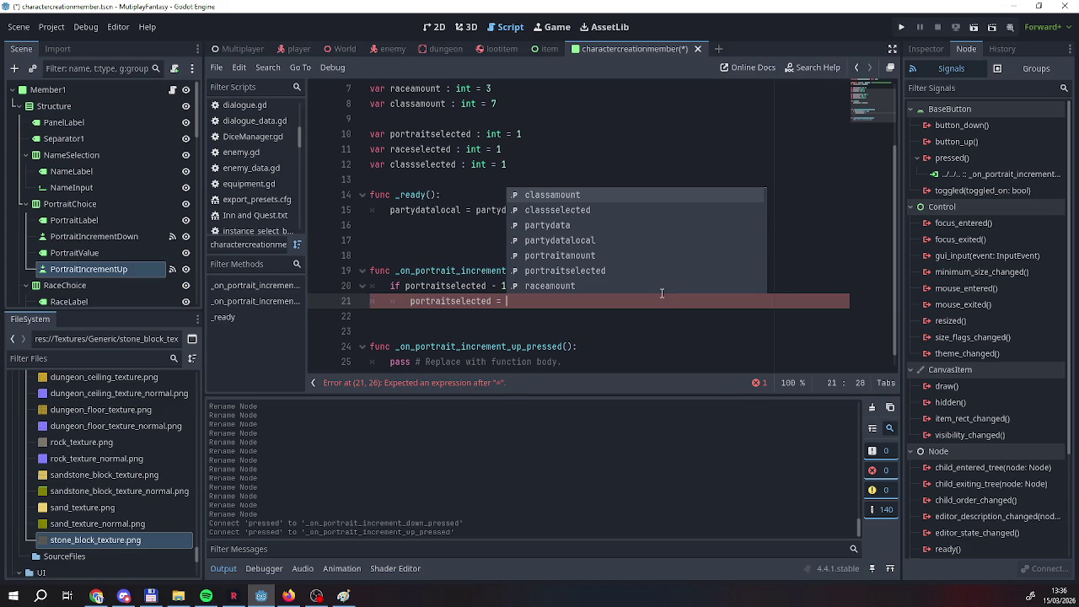
type("por")
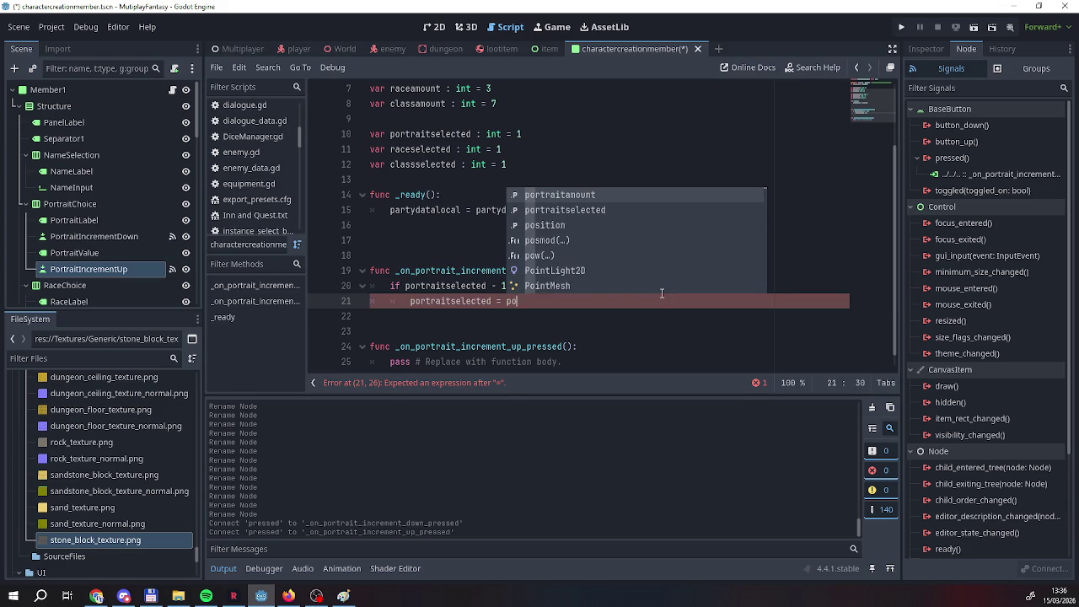
key("Return")
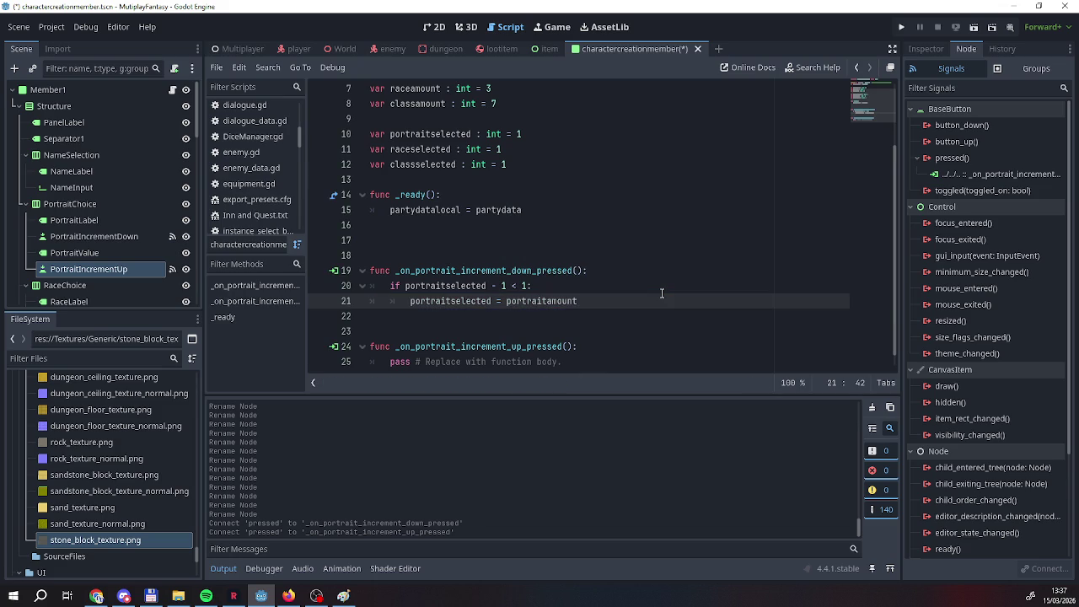
Add an else branch that sets portraitselected to portraitselected - 1.
key("Return")
type("else")
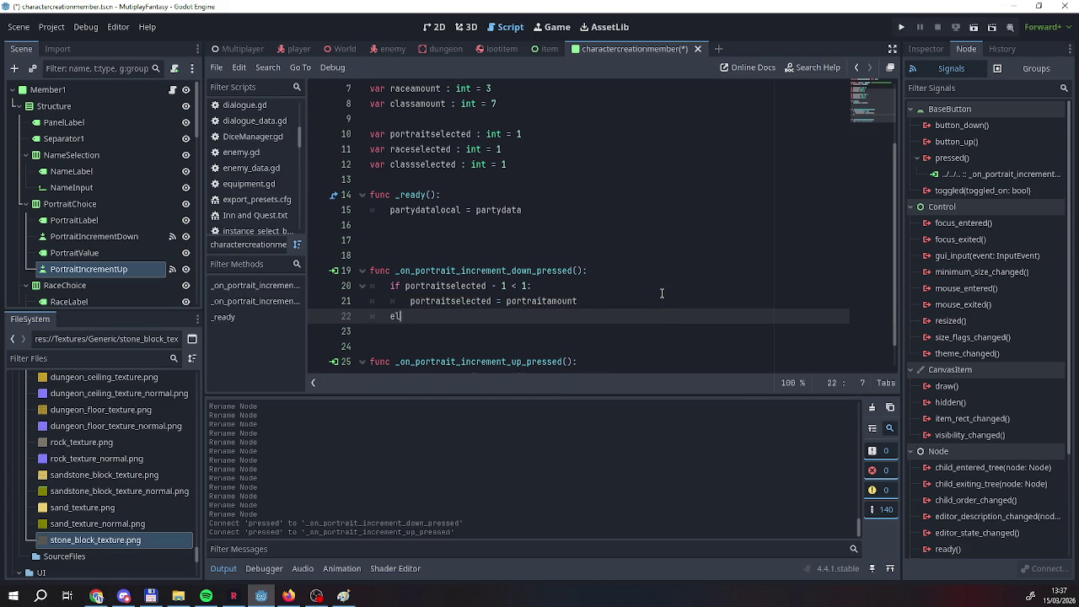
key("BackSpace")
key("Return")
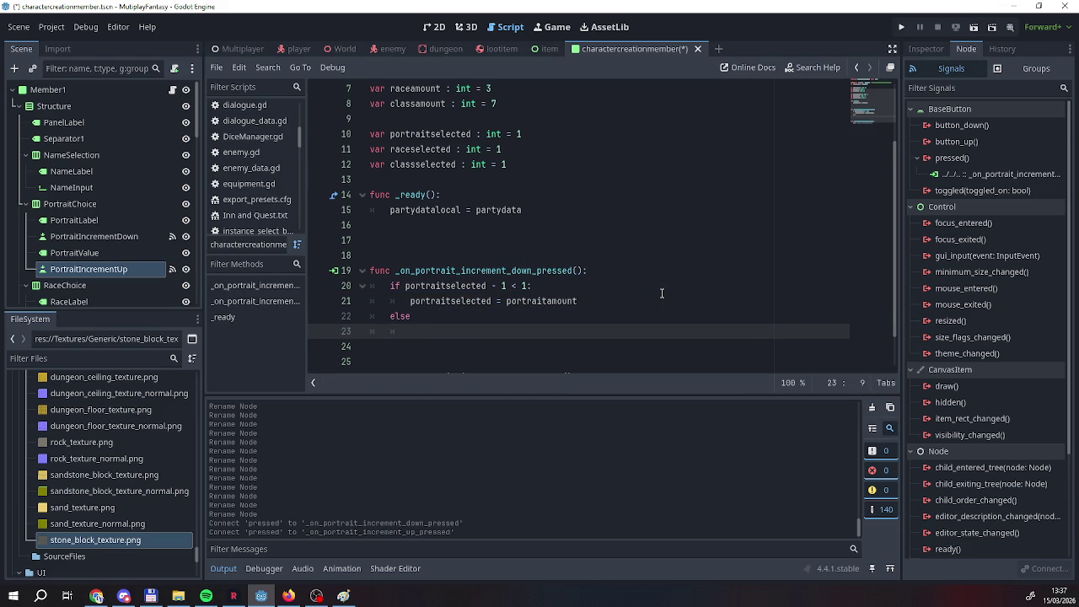
type("po")
key("Down")
key("Return")
type("= po")
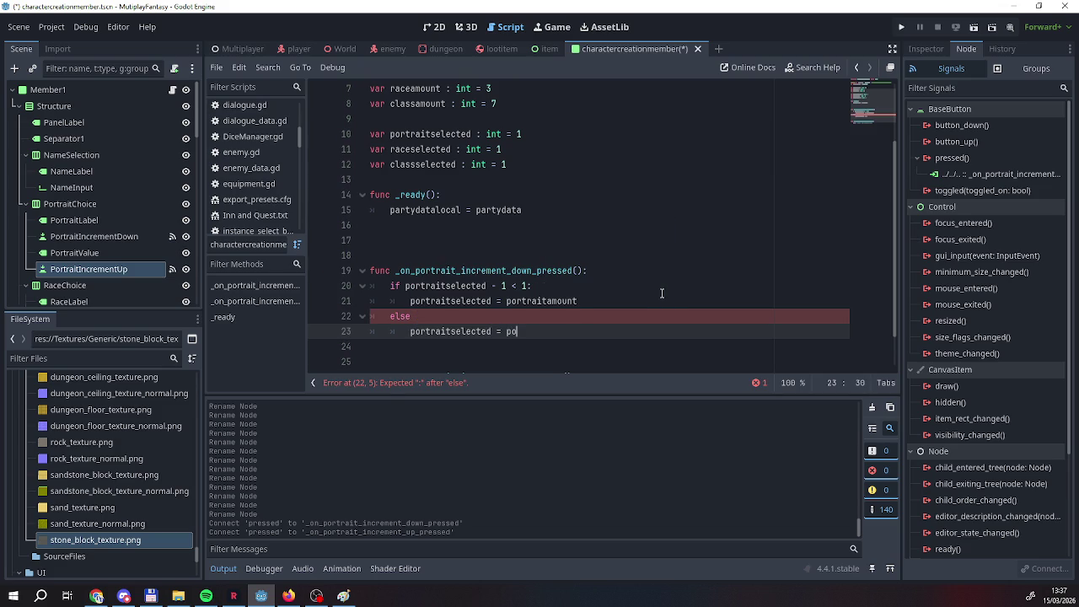
key("Down")
key("Return")
type("- 1")
key("Up")
type(":")
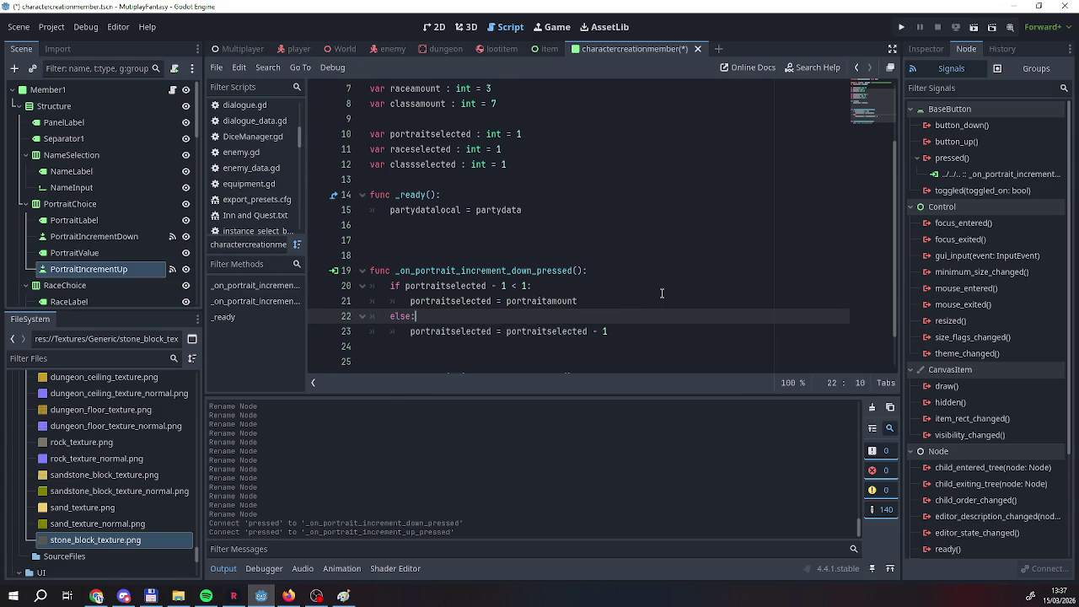
scroll(649, 289, "down", 1)
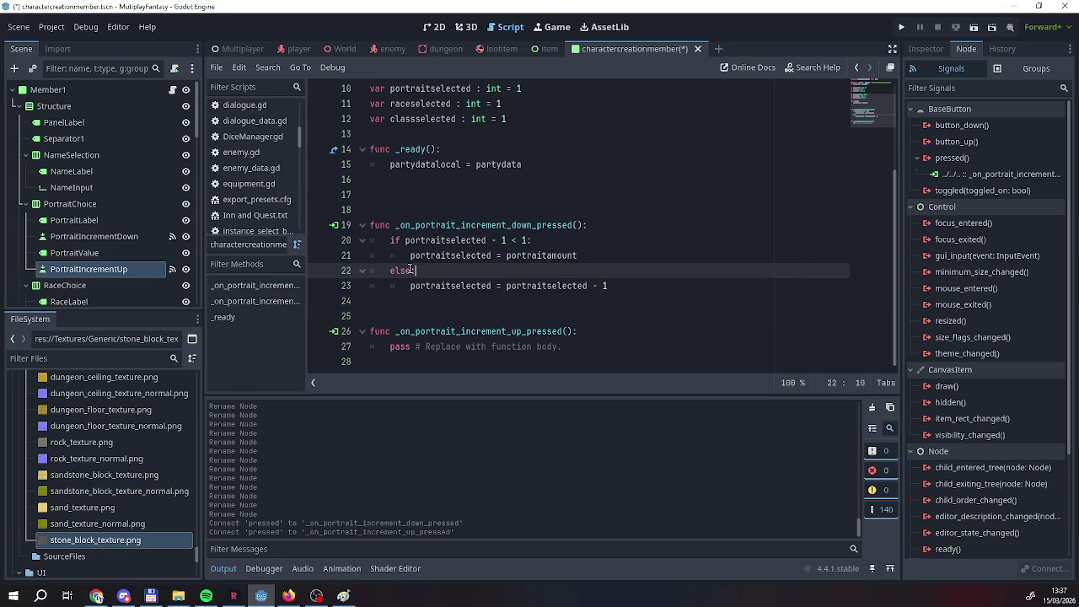
key("alt+Tab")
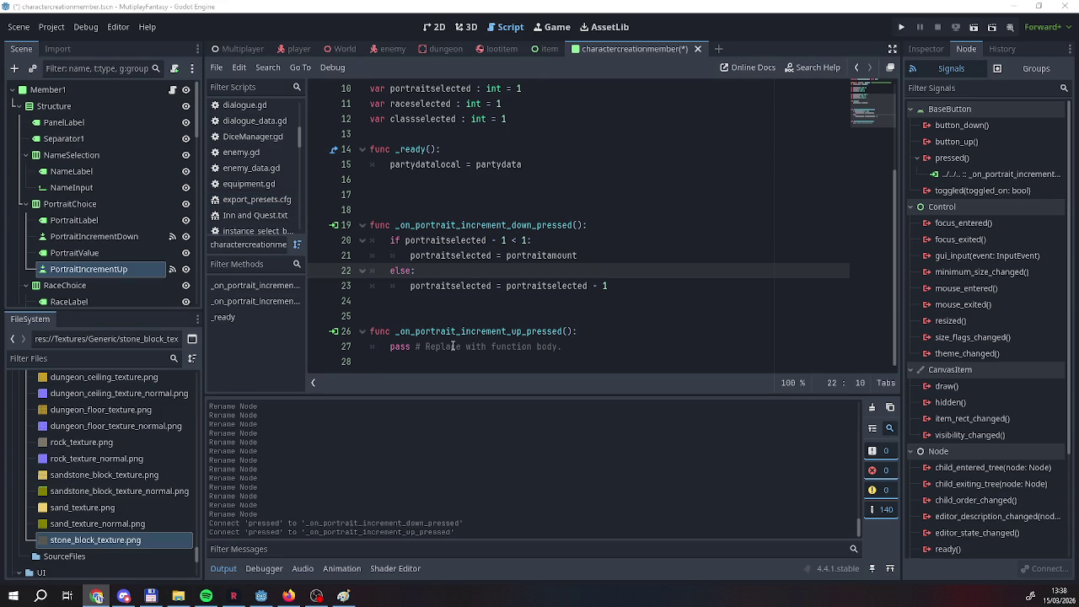
Replace the up handler's pass with 'if portraitselected + 1 > portraitamount:' setting portraitselected = 1.
left_click_drag(388, 347, 564, 346)
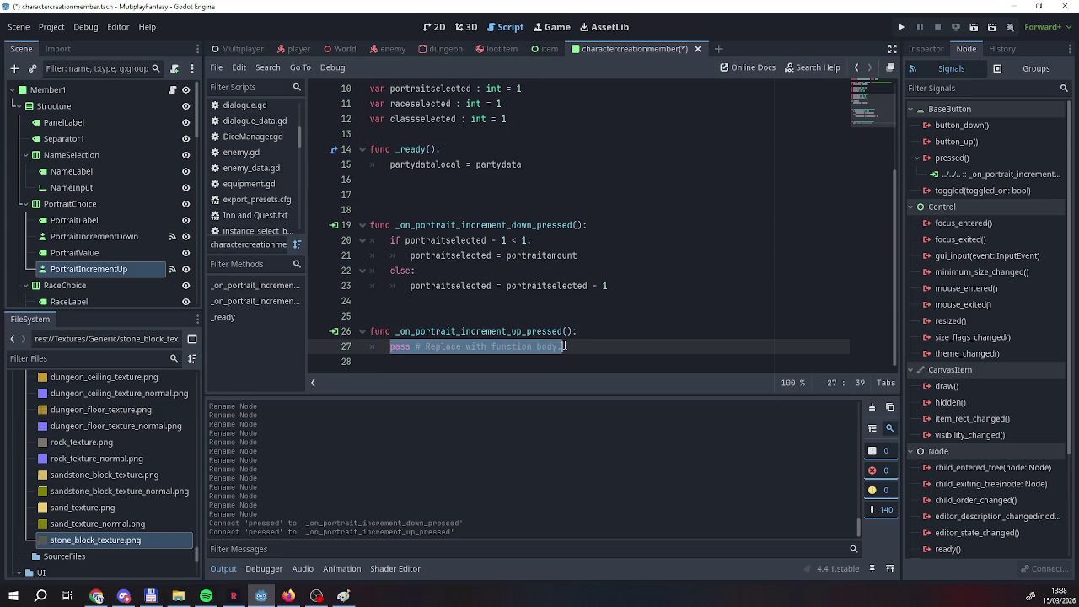
type("if port")
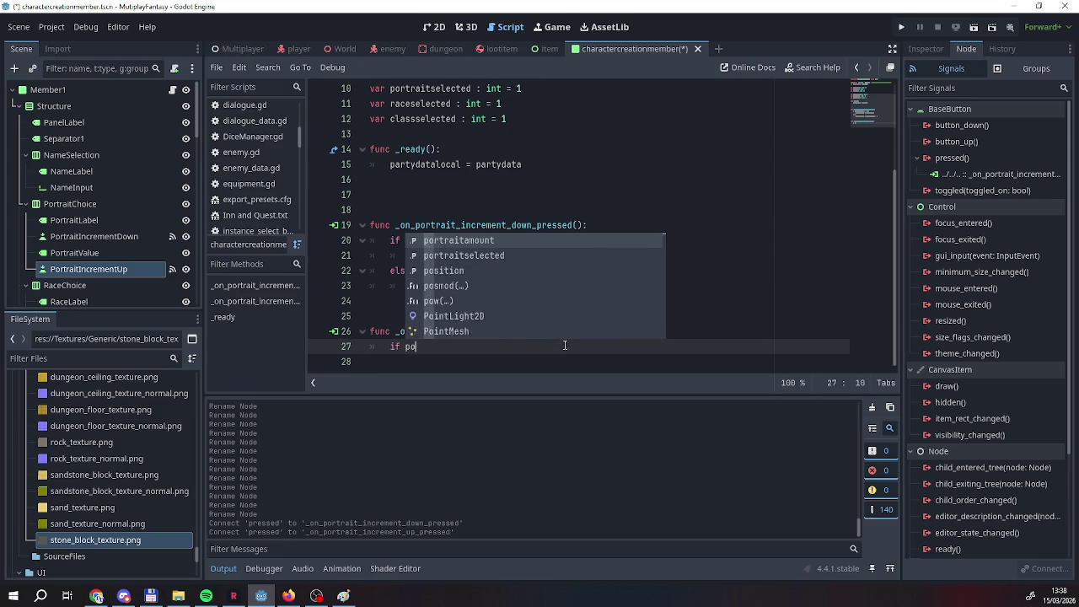
key("Down")
key("Return")
type("+ 1 > p")
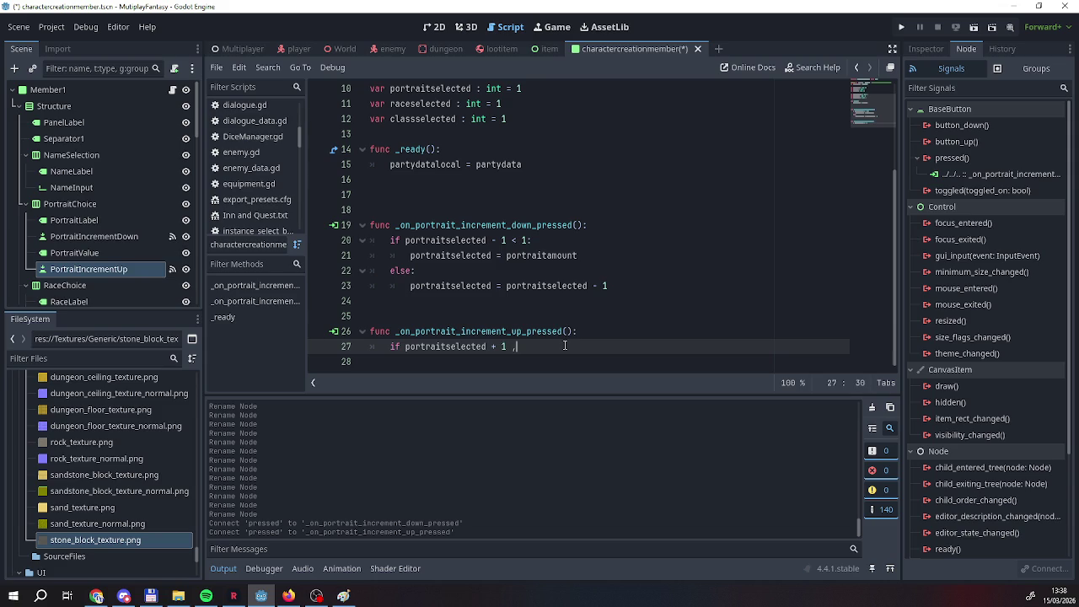
type("o")
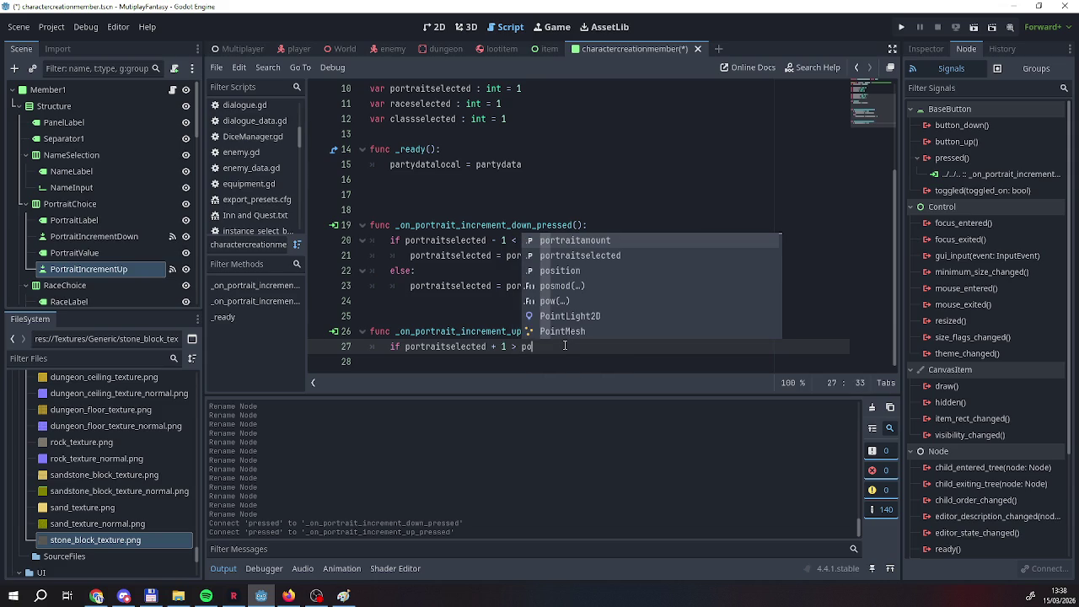
key("Down")
key("BackSpace")
key("BackSpace")
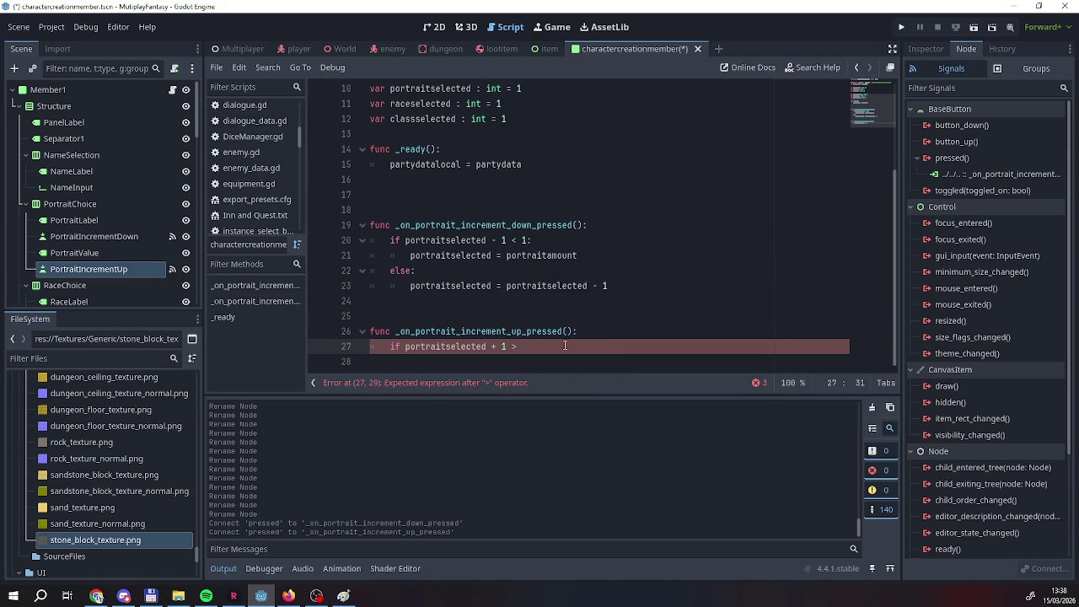
type("por")
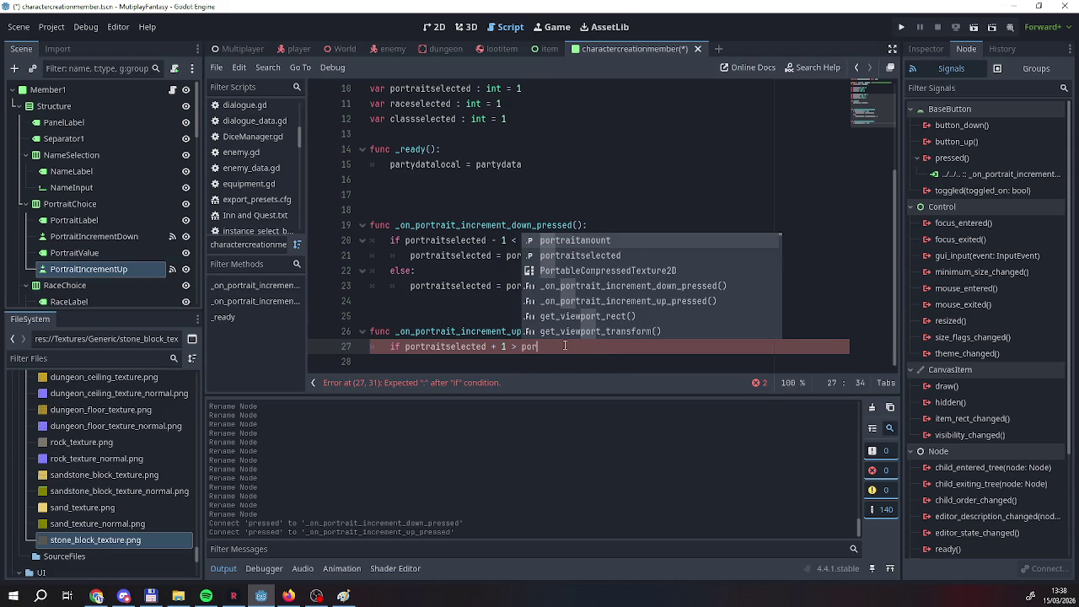
key("Return")
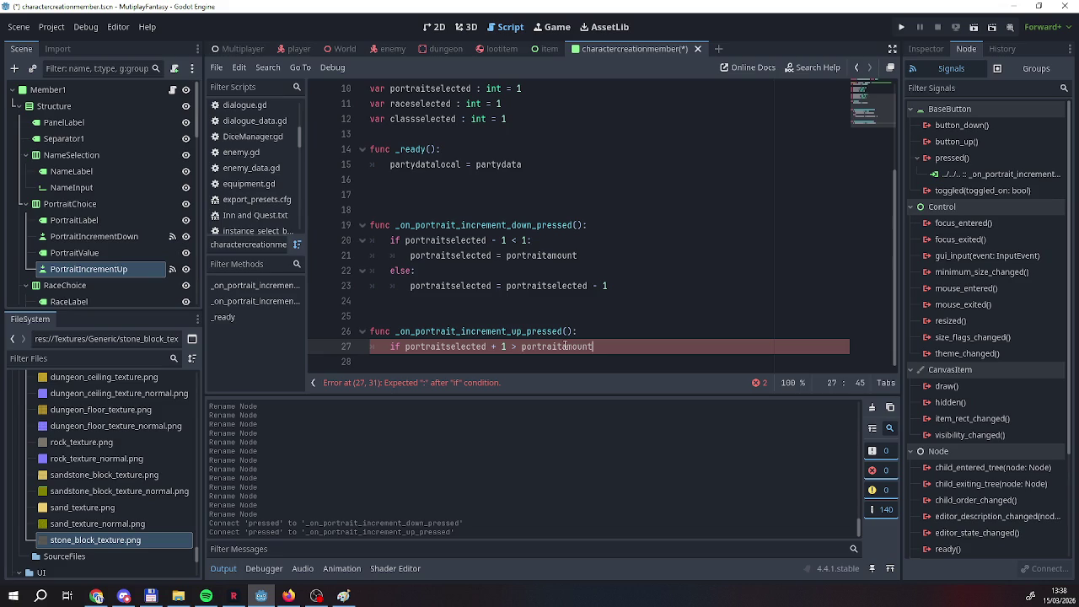
type(":")
type(":")
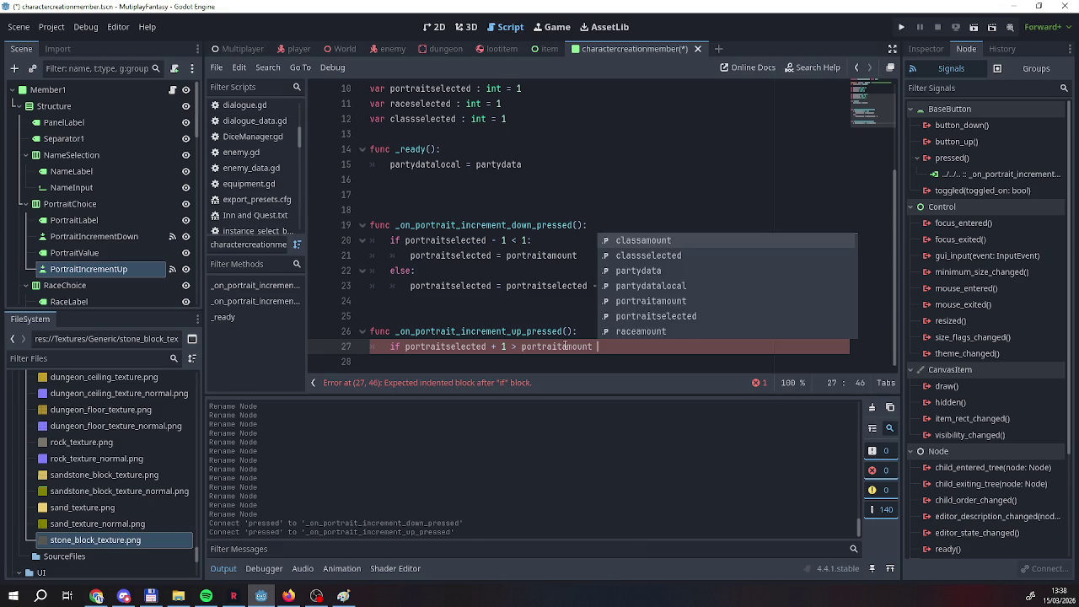
key("Return")
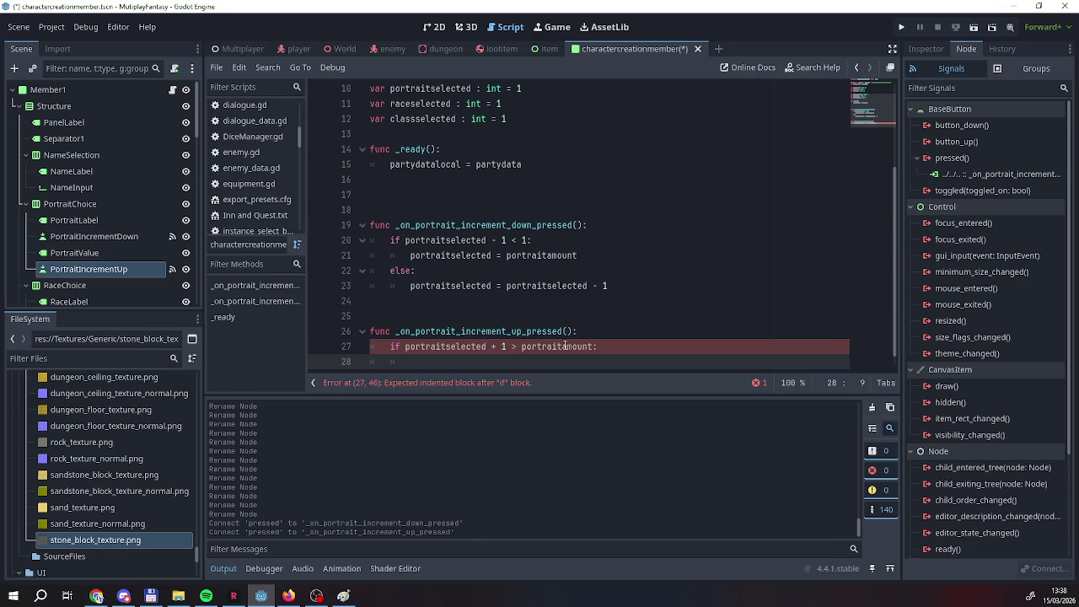
type("porta")
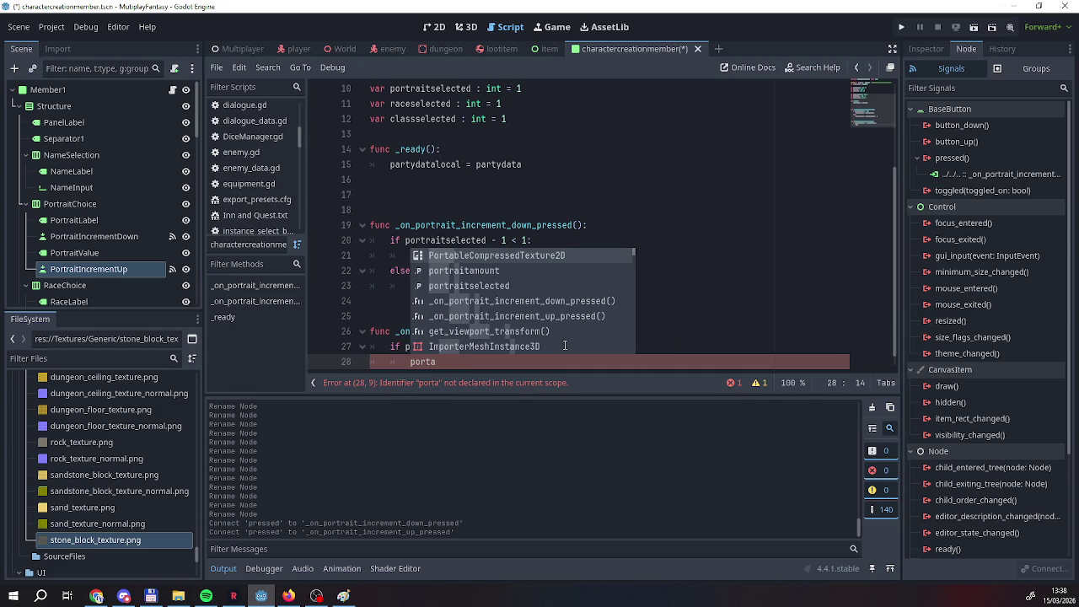
key("Down")
key("Down")
key("Return")
type("= 1")
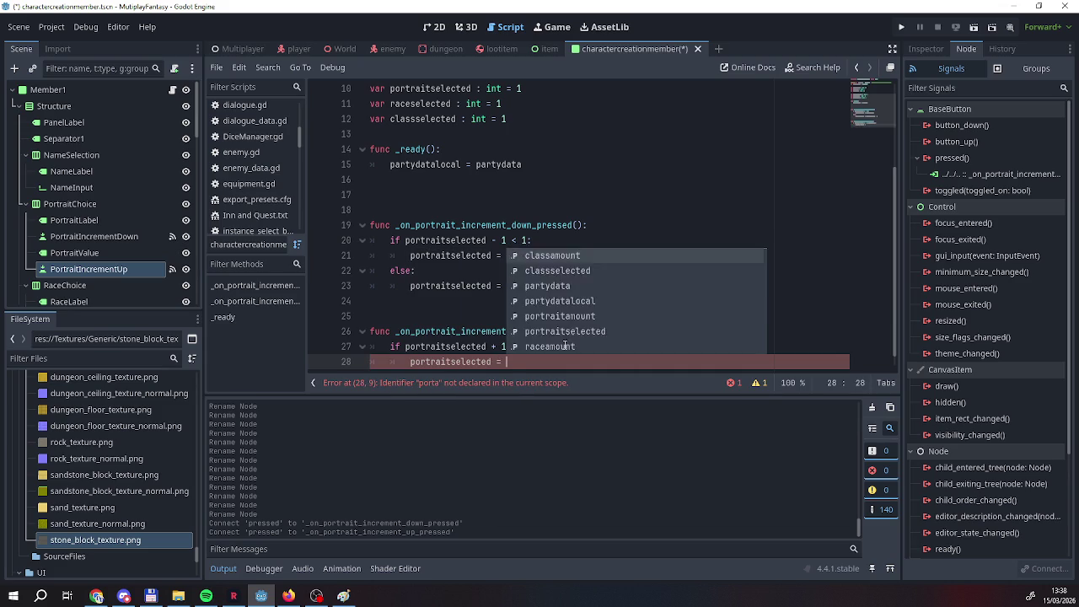
key("Return")
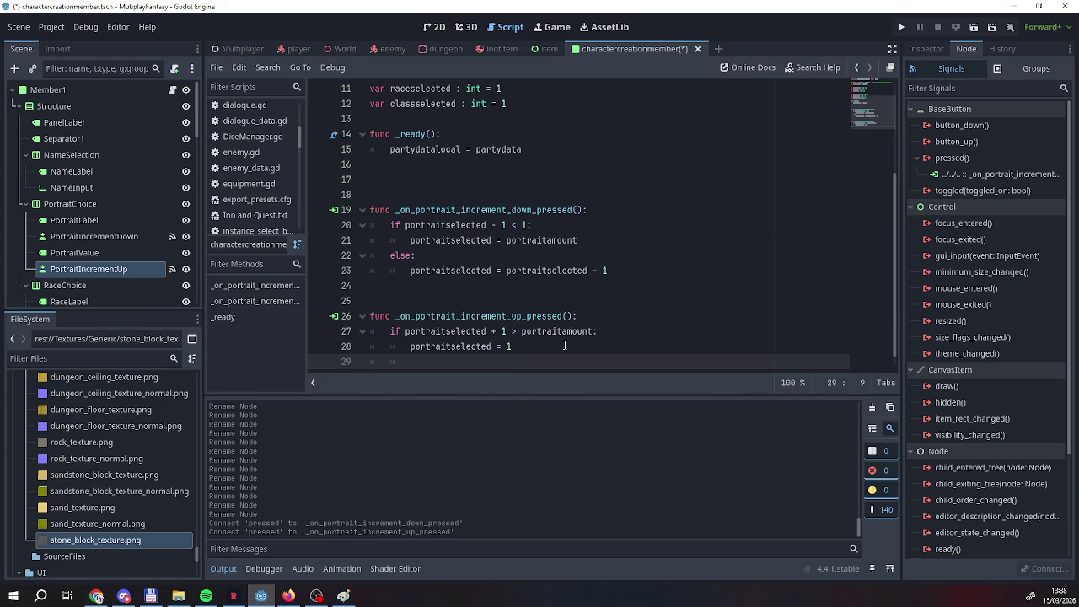
Add an else branch setting portraitselected = portraitselected + 1.
key("BackSpace")
type("else:")
key("Return")
type("portra")
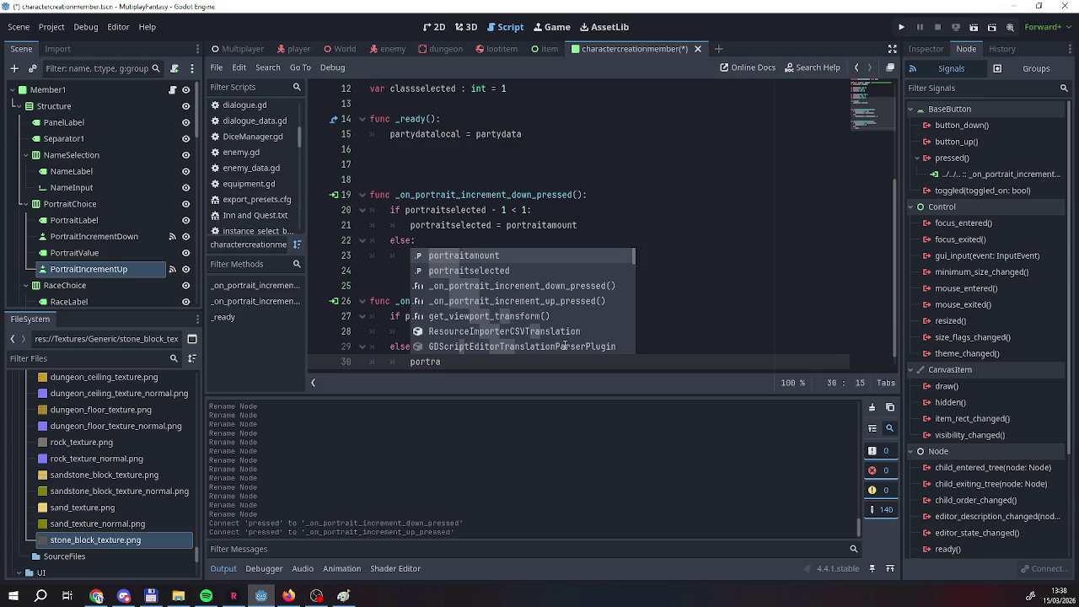
key("Down")
key("Return")
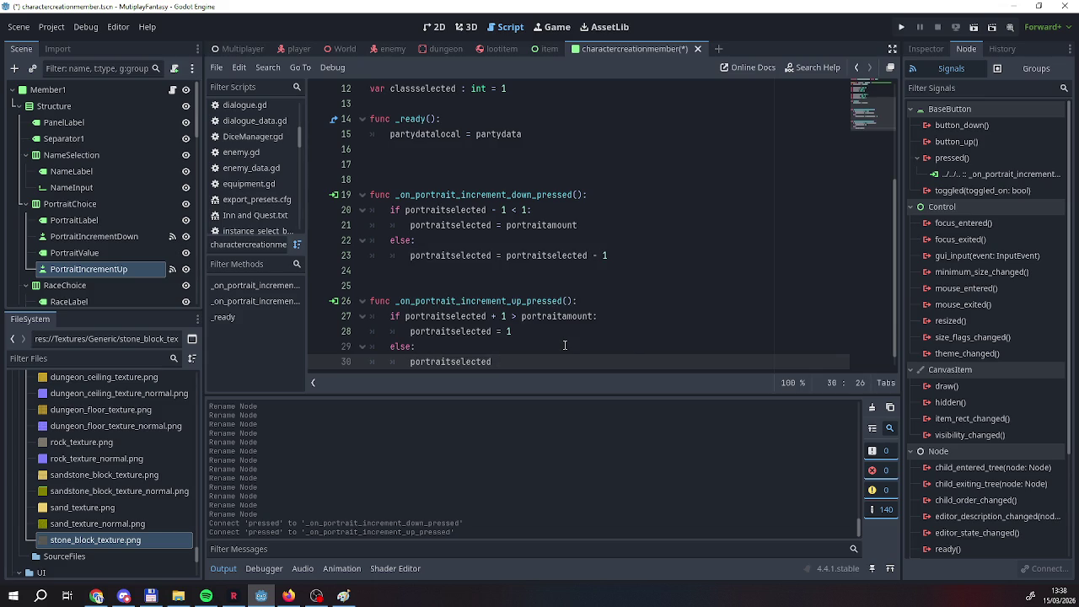
type("= po")
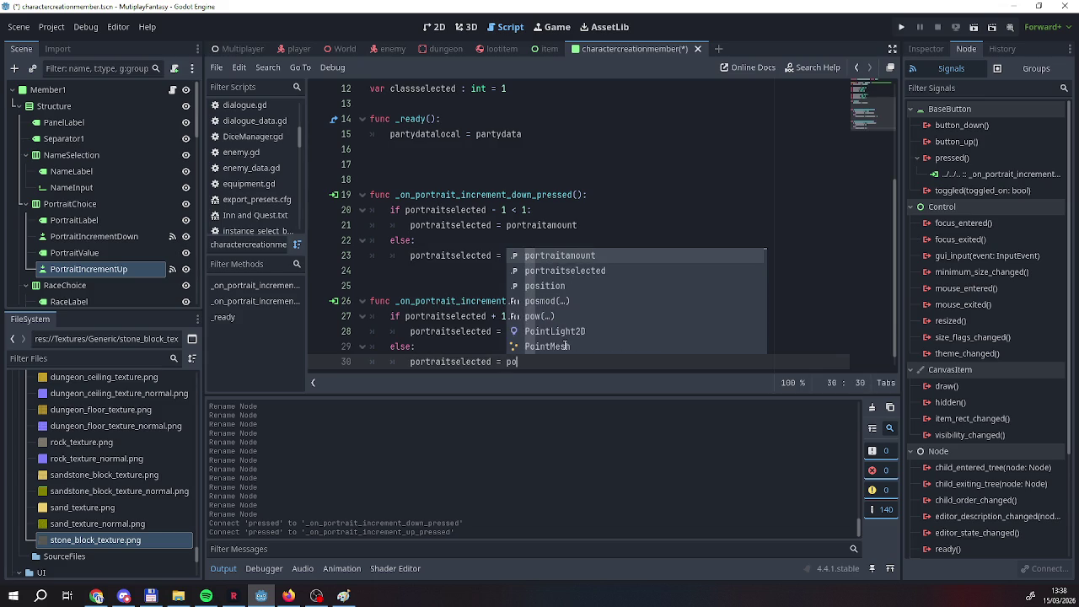
key("Down")
key("Return")
type("+ ")
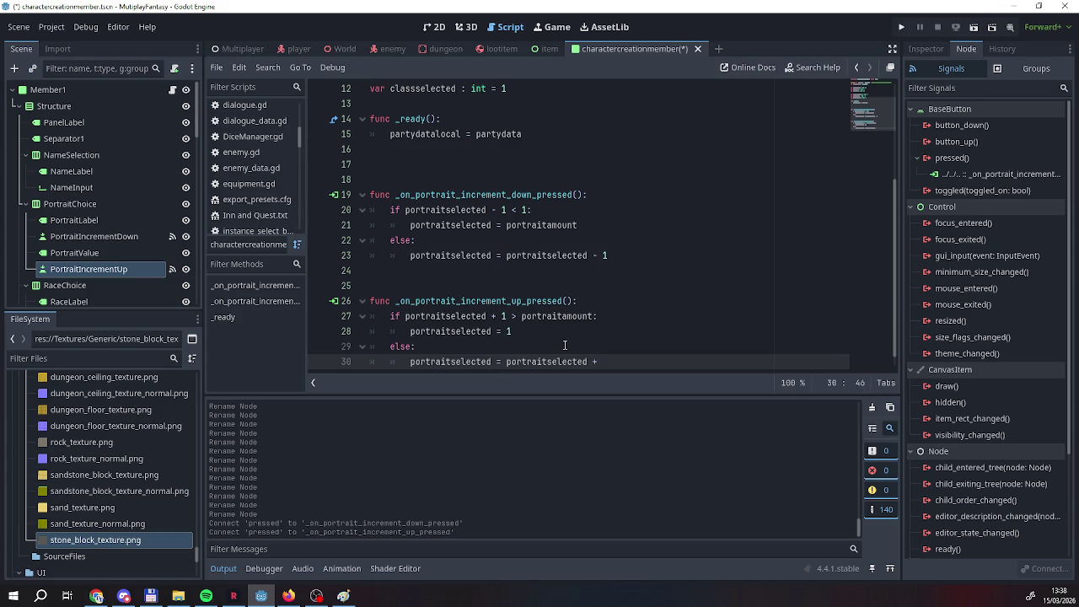
type("1")
left_click(565, 345)
scroll(539, 350, "down", 1)
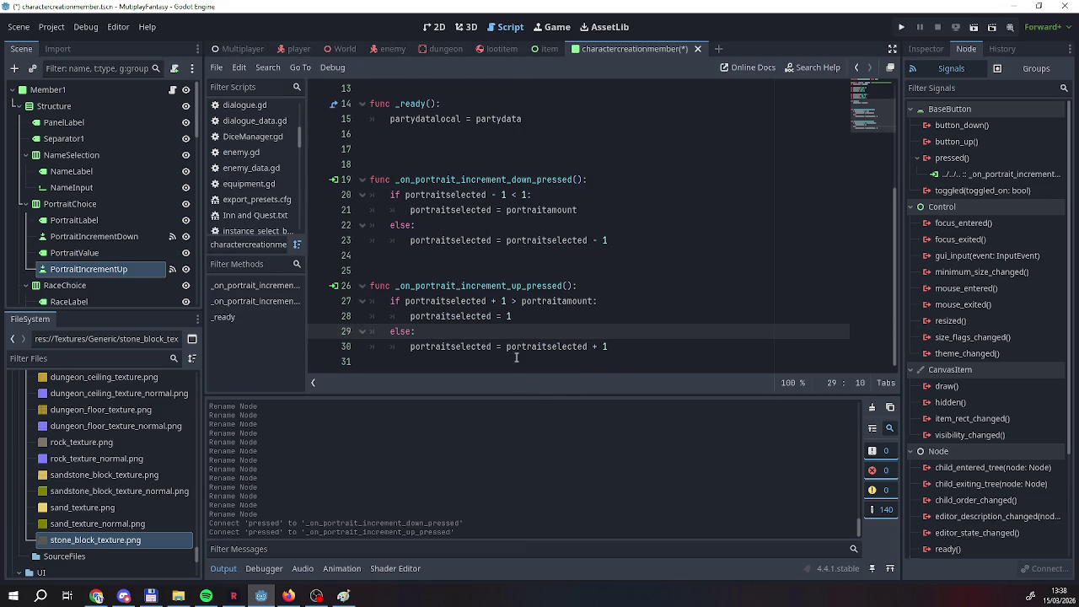
scroll(493, 317, "up", 3)
scroll(493, 318, "down", 2)
scroll(493, 318, "up", 5)
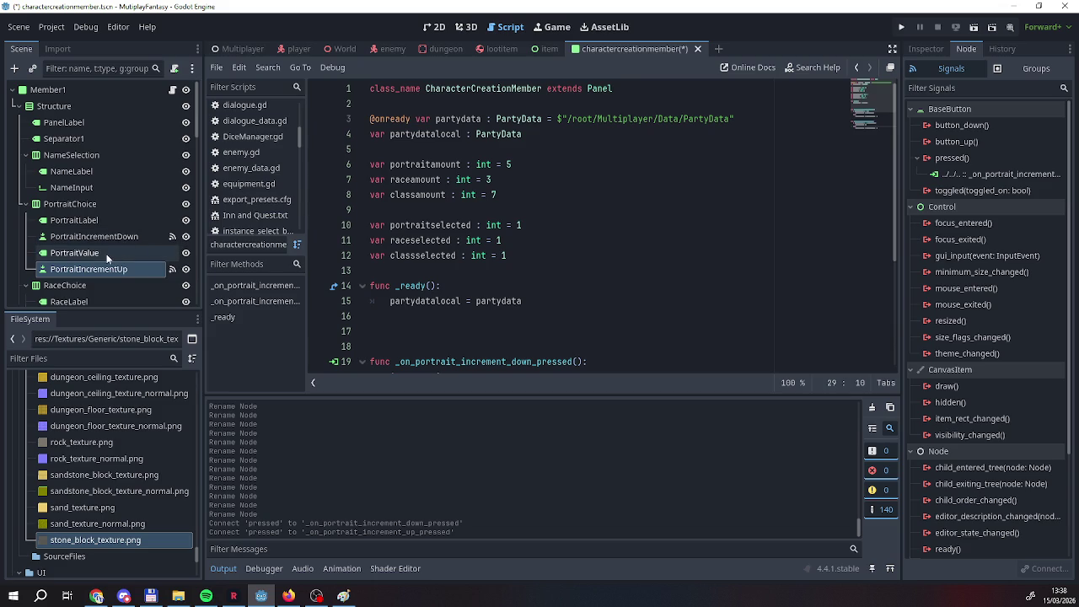
left_click(769, 119)
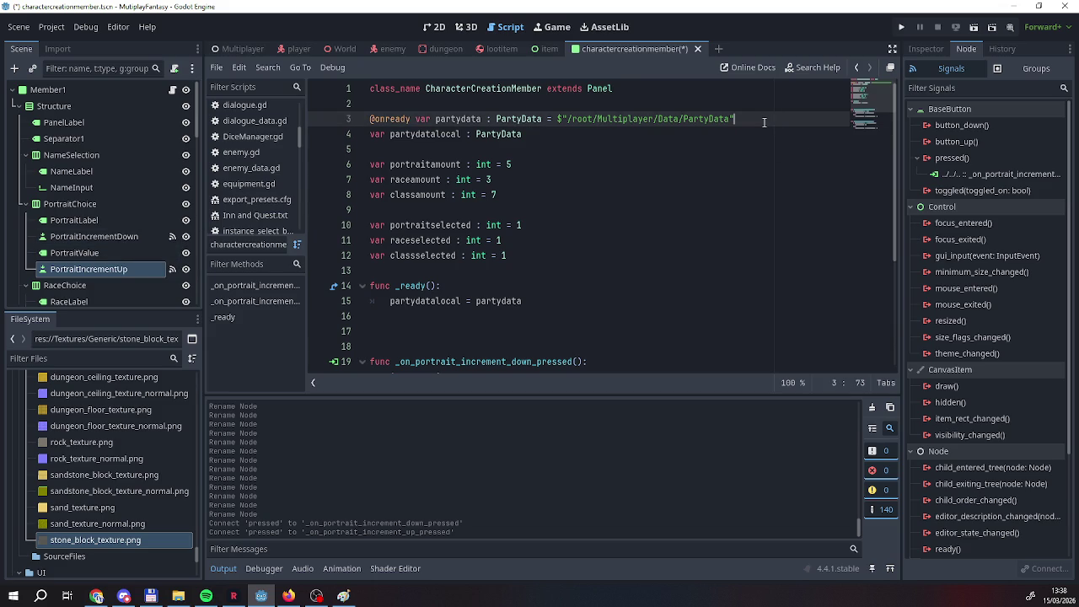
key("Up")
key("Return")
key("Return")
key("Return")
key("Up")
key("Up")
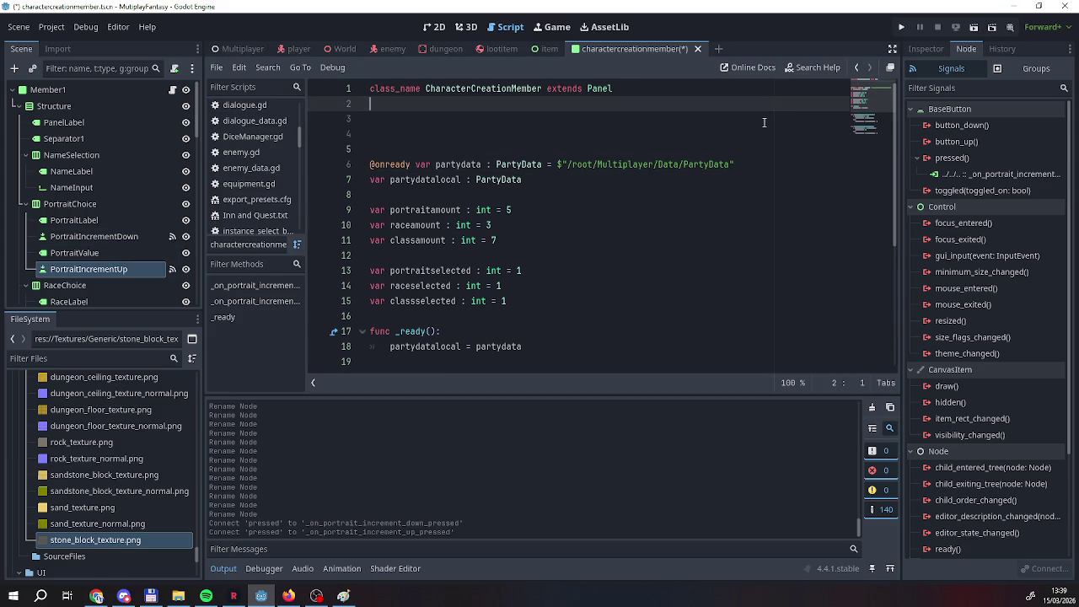
left_click(61, 254)
left_click_drag(61, 253, 427, 133)
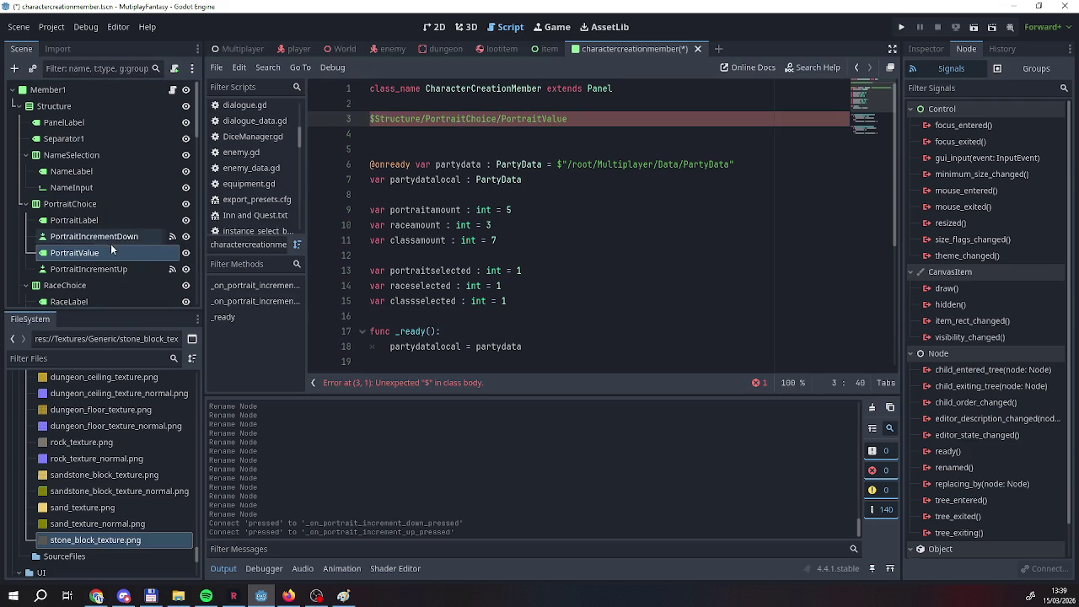
mouse_move(57, 256)
left_mouse_down()
mouse_move(374, 146)
mouse_move(373, 134)
left_mouse_up()
mouse_move(502, 123)
left_mouse_down()
mouse_move(578, 112)
mouse_move(371, 119)
left_mouse_up()
key("BackSpace")
key("BackSpace")
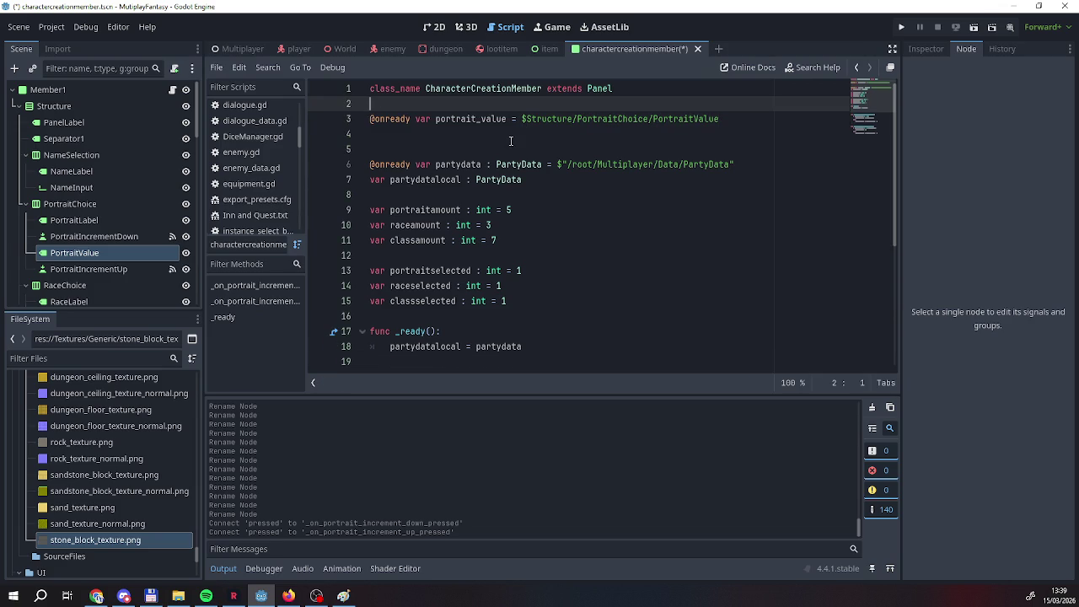
scroll(421, 160, "down", 5)
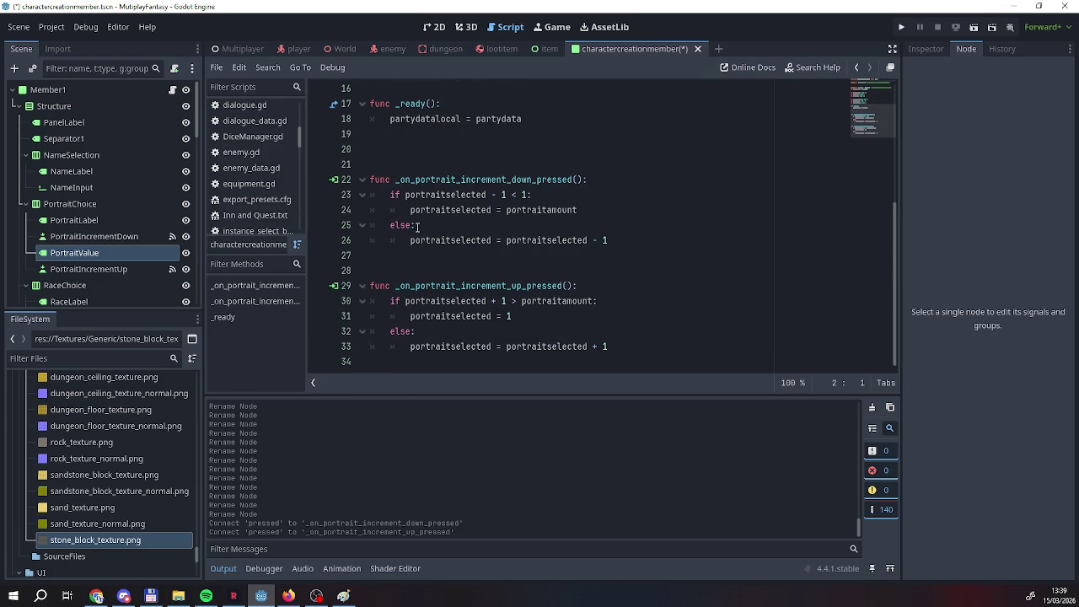
End the down function with 'portrait_value.text = str(portraitselected)'.
scroll(417, 226, "up", 5)
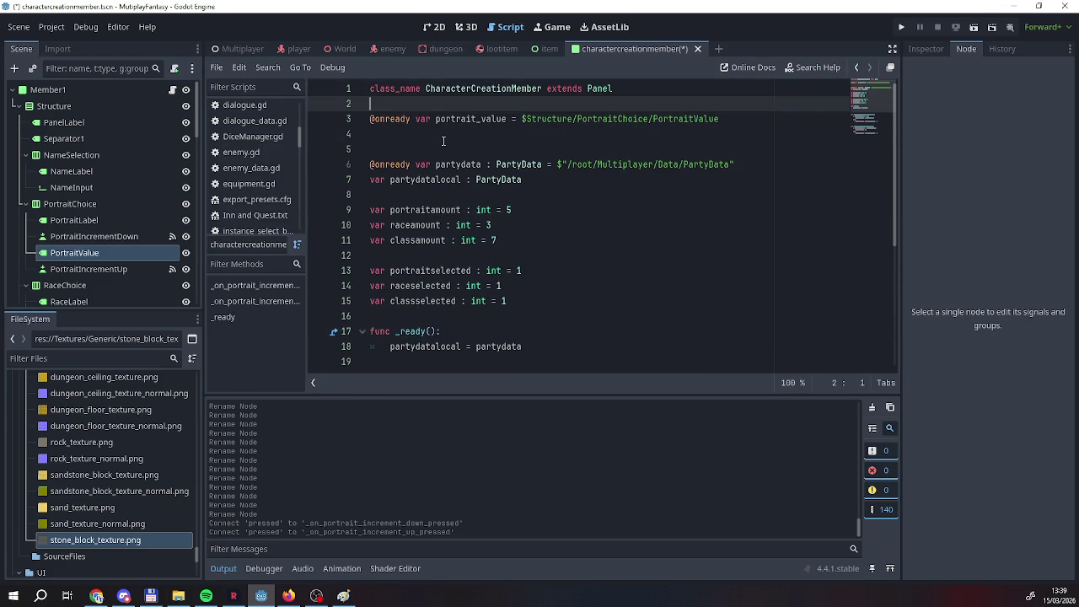
scroll(409, 160, "down", 5)
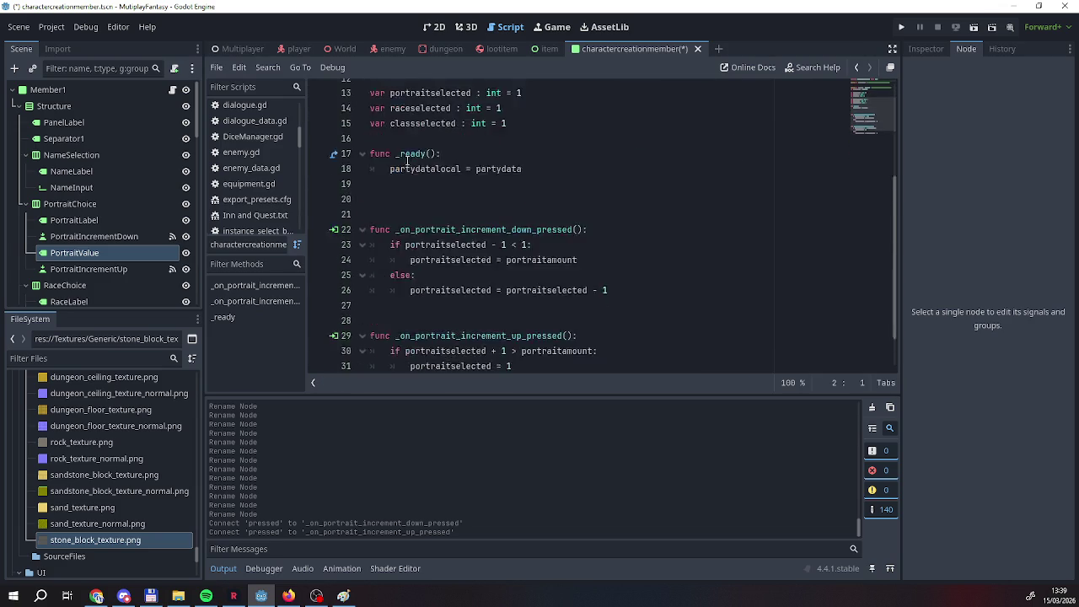
scroll(337, 333, "up", 5)
scroll(371, 331, "down", 5)
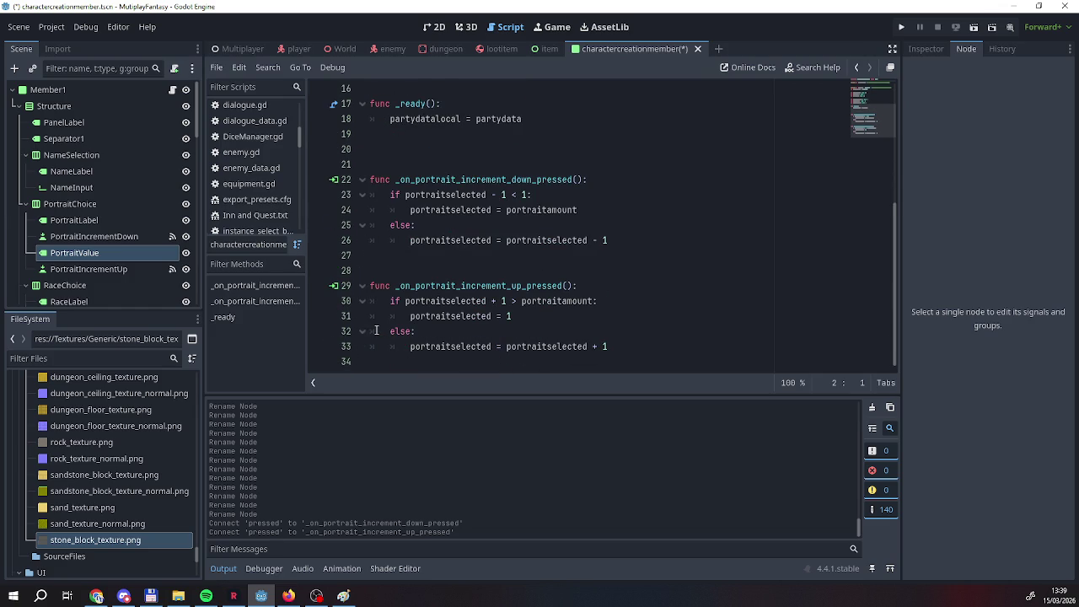
scroll(376, 331, "up", 2)
scroll(376, 331, "down", 2)
left_click(637, 246)
key("Return")
key("Return")
key("BackSpace")
type("portrait_value.y")
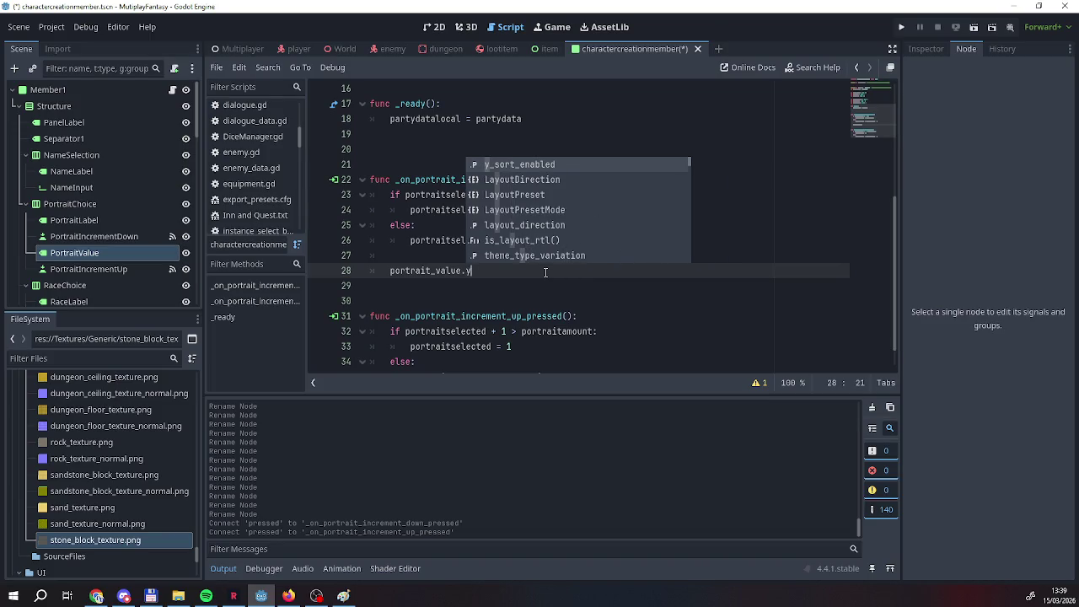
key("BackSpace")
type("tr")
key("BackSpace")
type("ext")
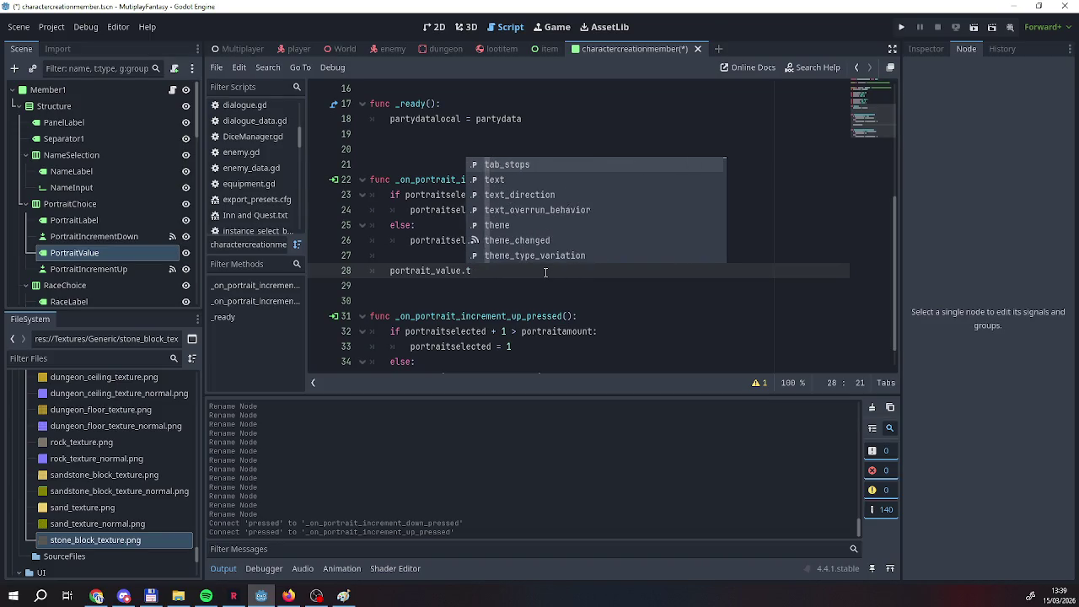
key("Return")
key("BackSpace")
key("BackSpace")
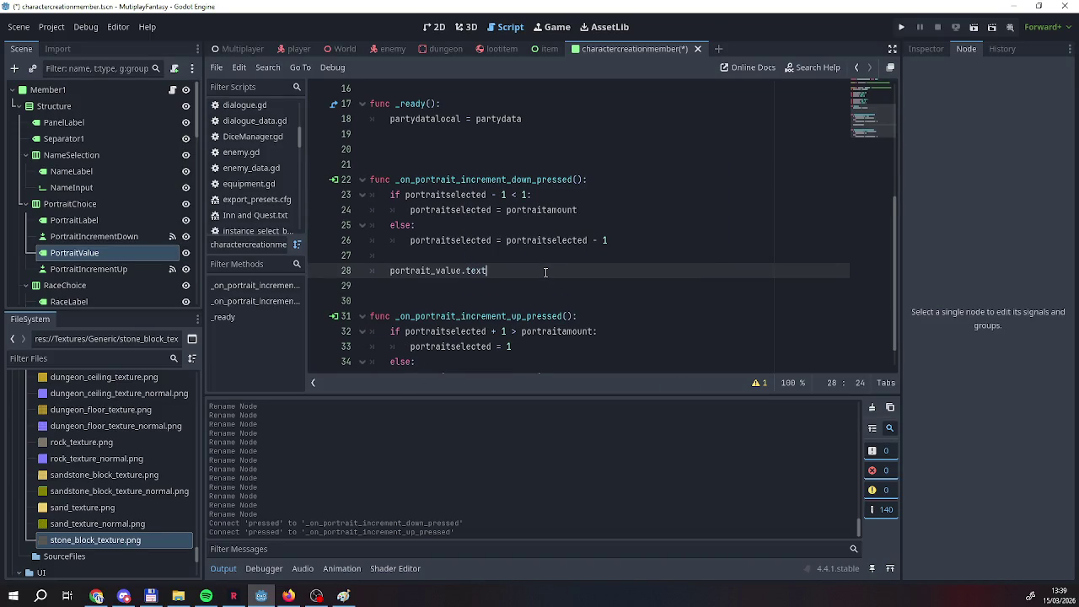
type("= ")
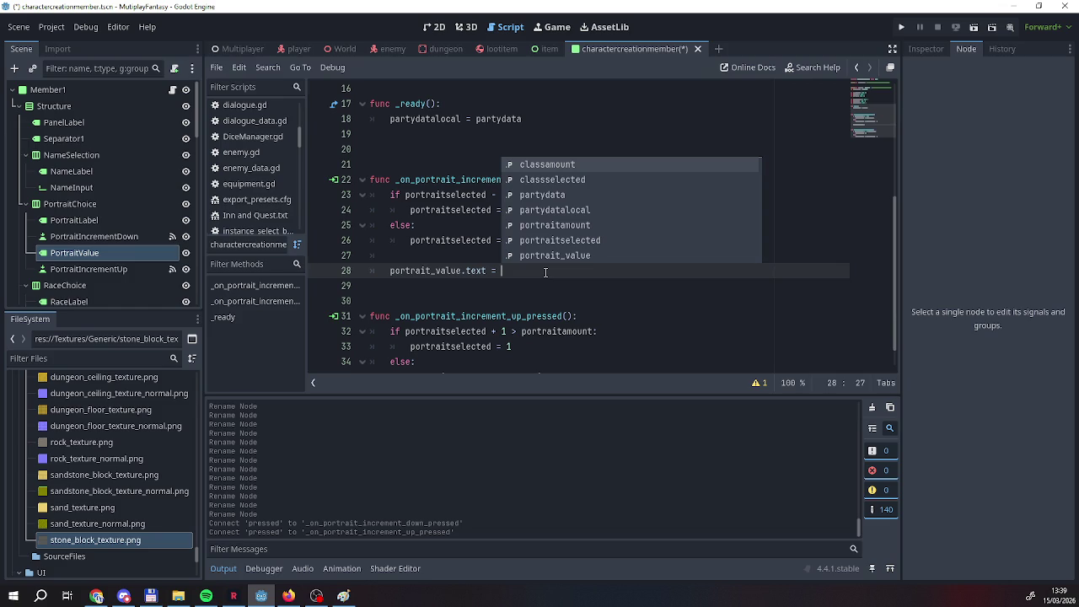
type("str(po")
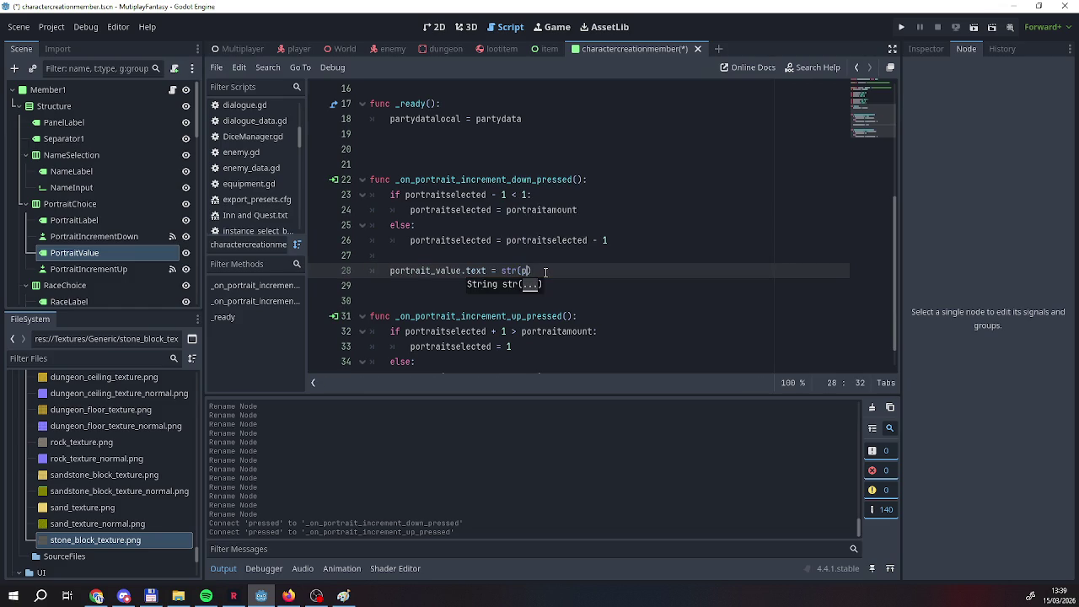
key("Down")
key("Return")
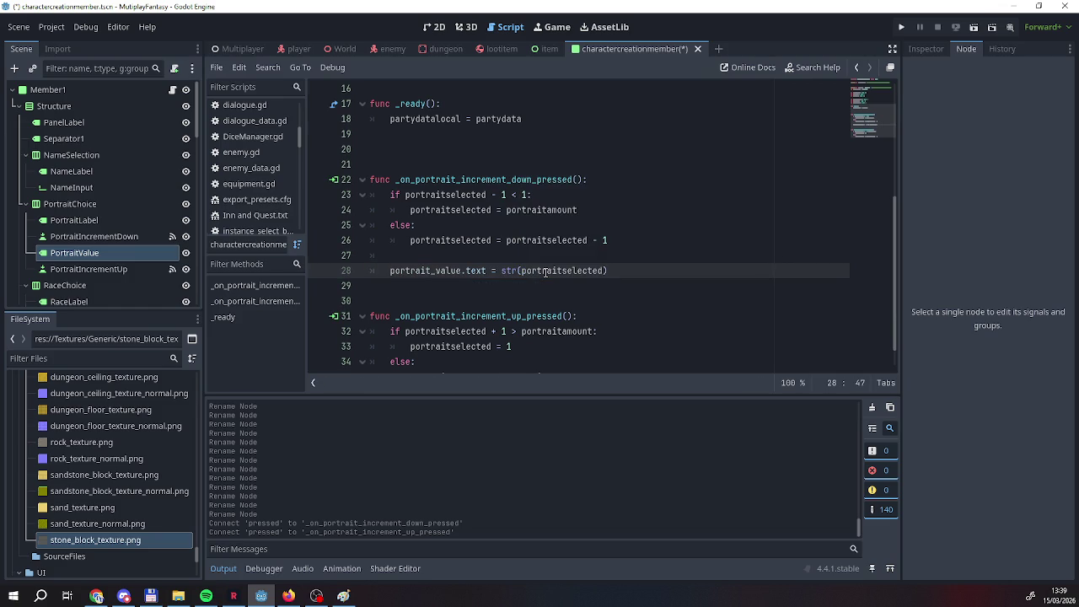
Copy the label-update line into the end of the up function.
left_click_drag(618, 271, 387, 271)
key("ctrl+c")
scroll(389, 271, "down", 1)
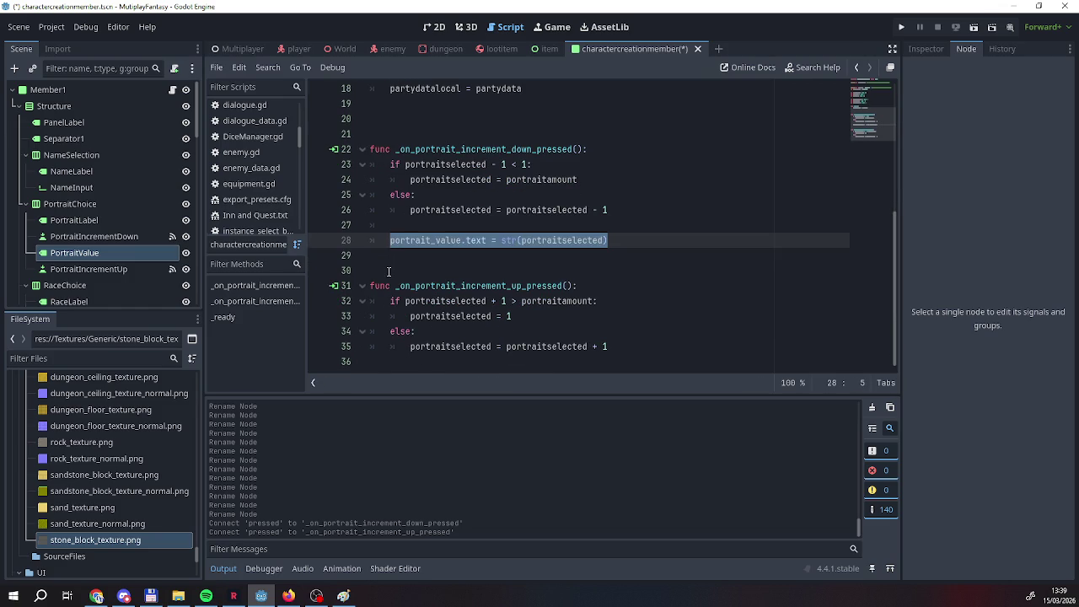
left_click(414, 362)
key("Tab")
key("Tab")
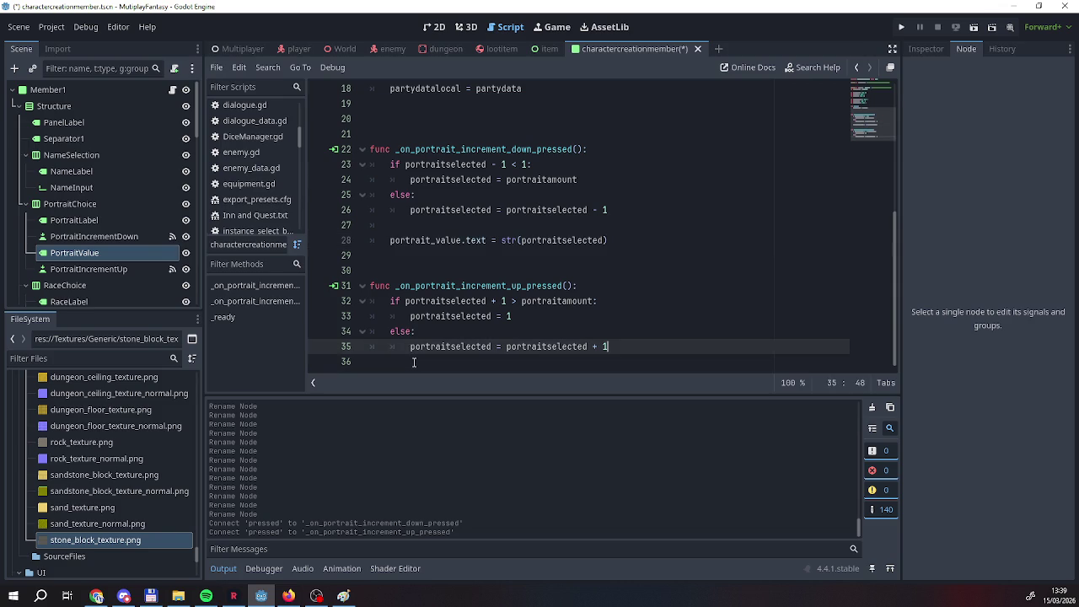
key("ctrl+v")
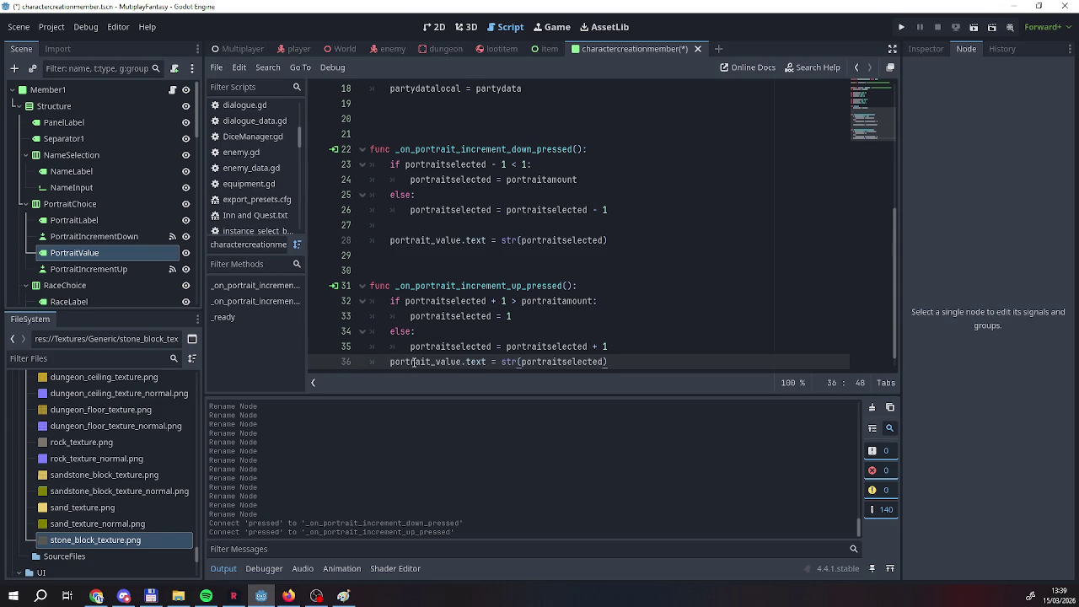
key("Left")
key("Left")
key("Left")
key("Return")
key("Up")
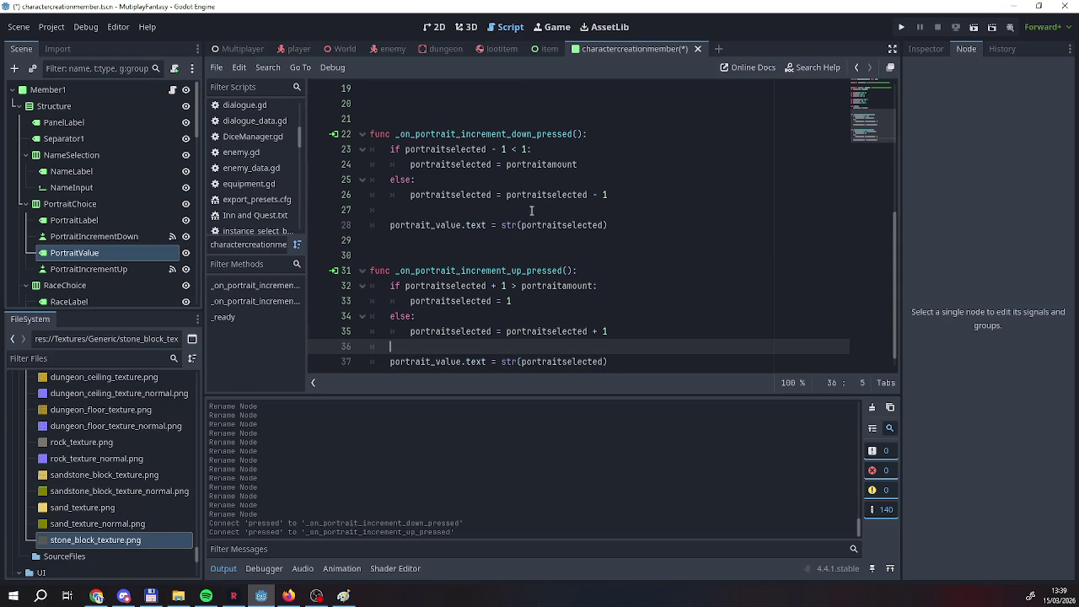
Save the character creation script and return to the Multiplayer scene.
right_click(615, 51)
left_click(657, 59)
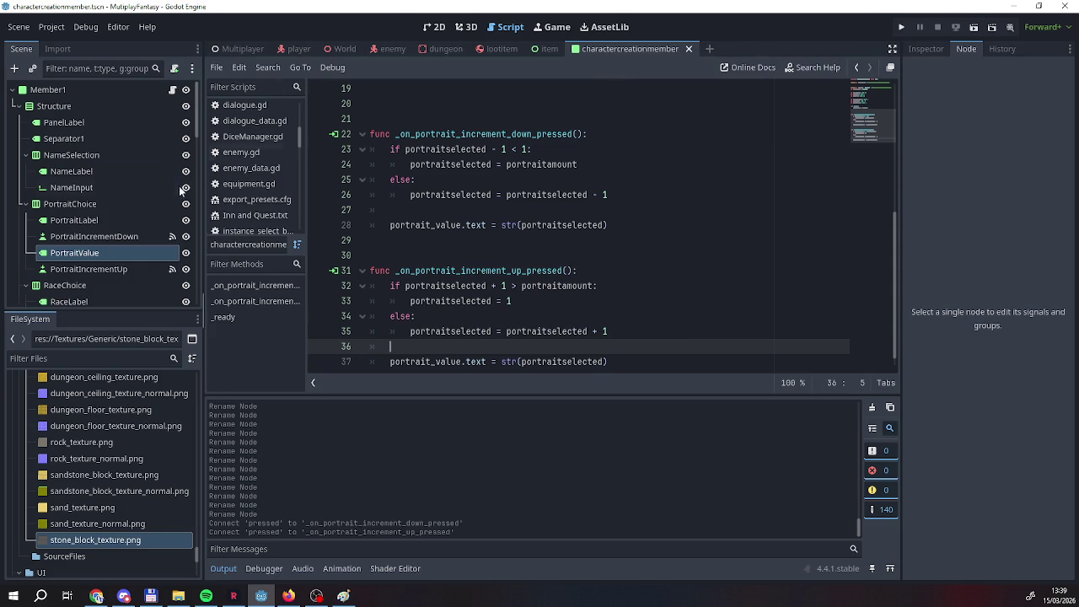
scroll(135, 268, "down", 5)
scroll(121, 273, "up", 3)
left_click(243, 49)
scroll(76, 270, "down", 3)
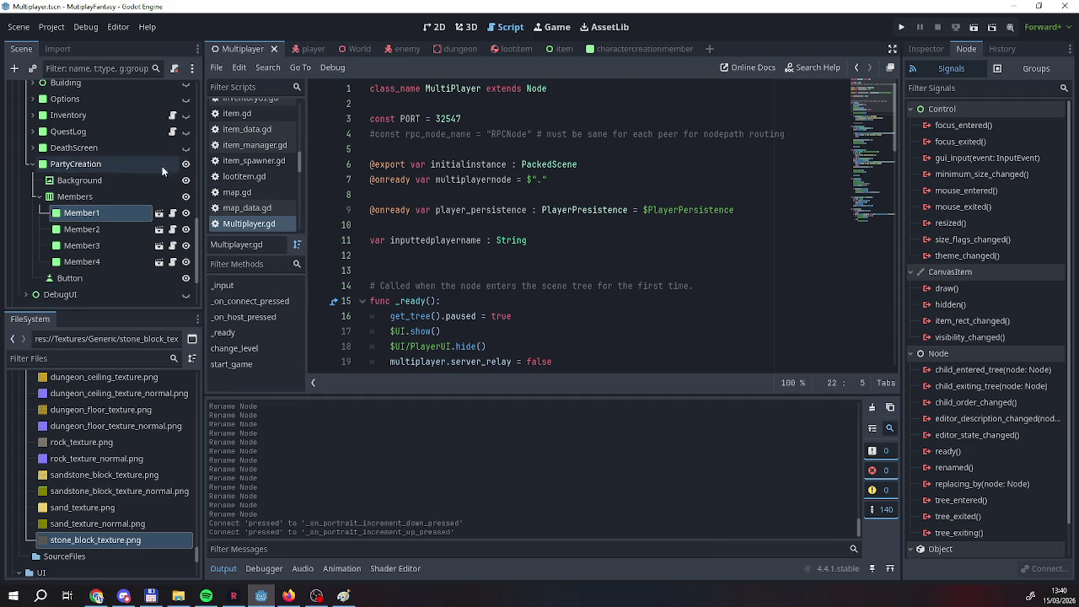
Run the game as host and raise the first character's Portrait number seven times.
scroll(133, 166, "up", 2)
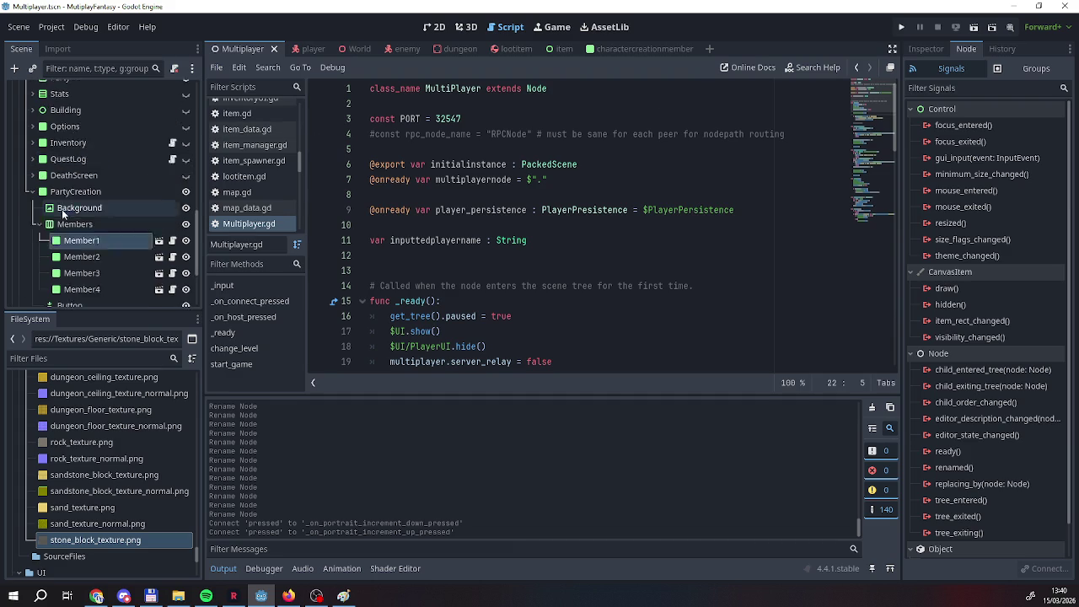
left_click(901, 27)
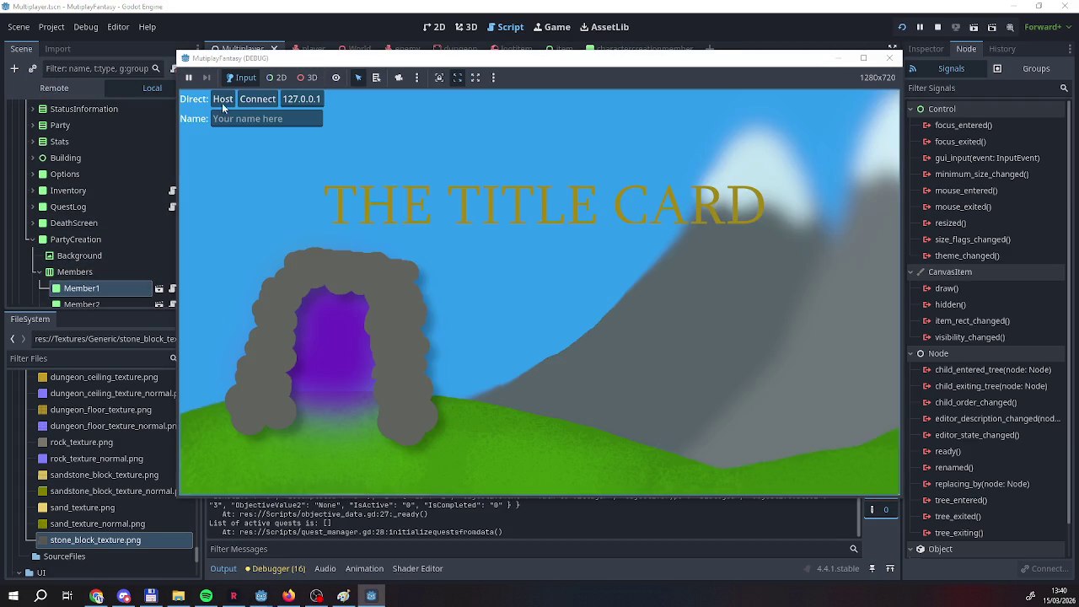
left_click(223, 99)
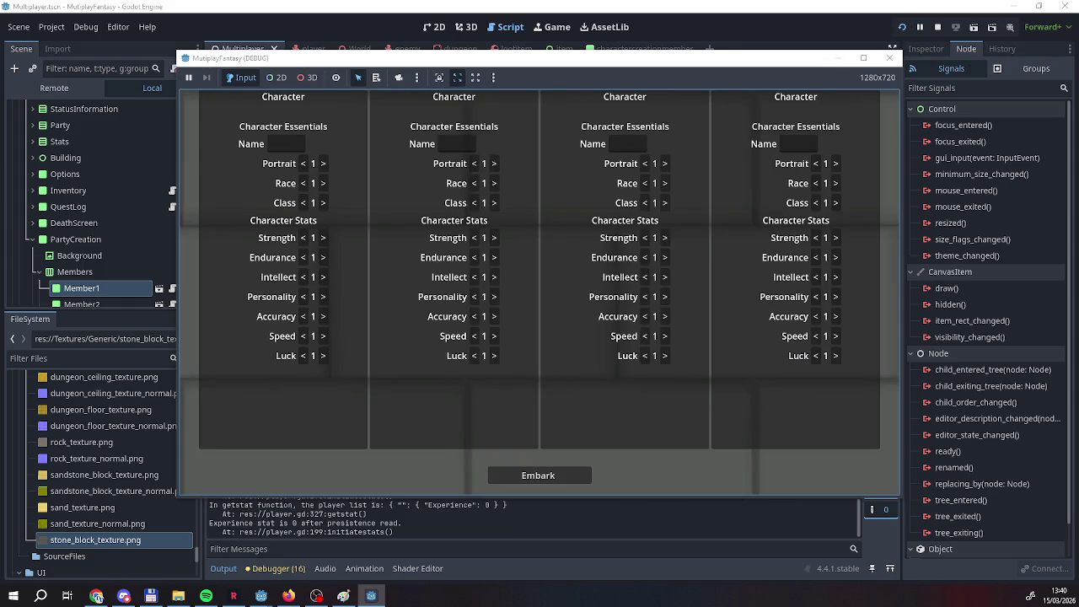
left_click(324, 164)
left_click(323, 164)
left_click(323, 164)
left_click(323, 165)
left_click(324, 165)
left_click(323, 165)
left_click(324, 165)
left_click(323, 165)
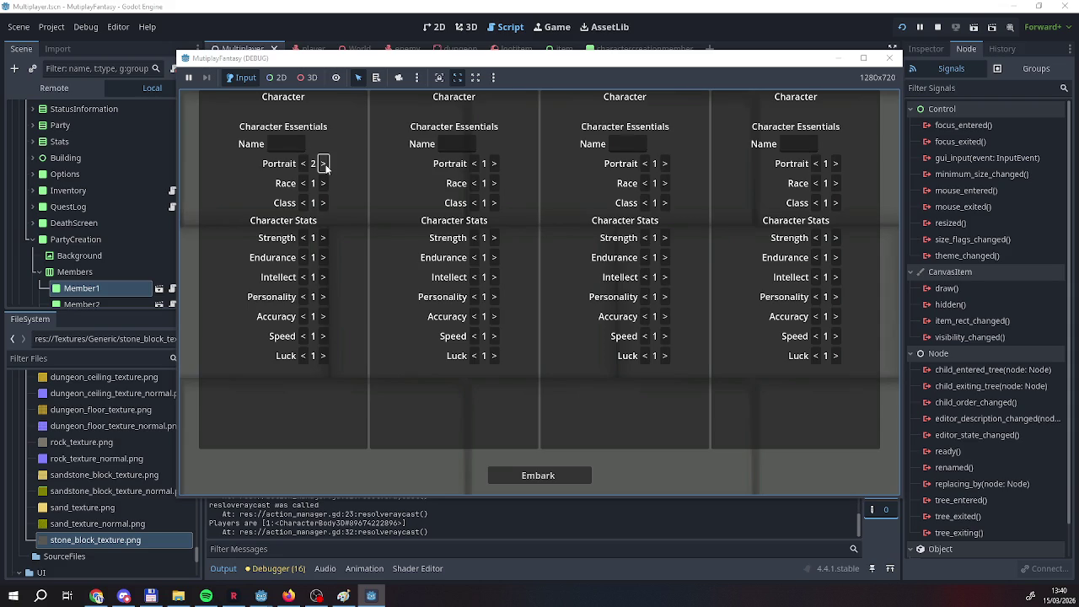
Lower the Portrait number repeatedly until it wraps from 1 back to 5.
left_click(302, 164)
left_click(302, 164)
left_click(302, 164)
left_click(302, 164)
left_click(302, 164)
left_click(302, 165)
left_click(302, 164)
left_click(302, 164)
left_click(302, 165)
left_click(302, 165)
left_click(302, 165)
left_click(301, 164)
left_click(302, 164)
left_click(302, 164)
left_click(302, 164)
Raise the Portrait number past 5 back to 1, lower it again, then stop the game.
left_click(323, 163)
left_click(322, 164)
left_click(323, 163)
left_click(323, 164)
left_click(323, 163)
left_click(323, 164)
left_click(323, 163)
left_click(323, 163)
left_click(322, 164)
left_click(322, 164)
left_click(323, 164)
left_click(304, 164)
left_click(304, 164)
left_click(304, 164)
left_click(304, 164)
key("F8")
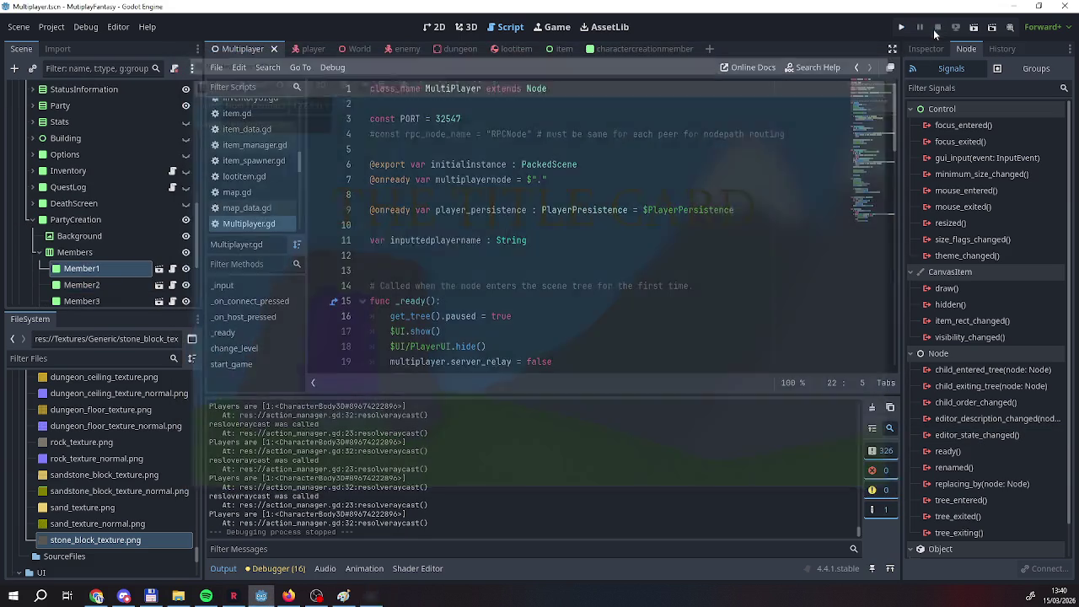
left_click(640, 48)
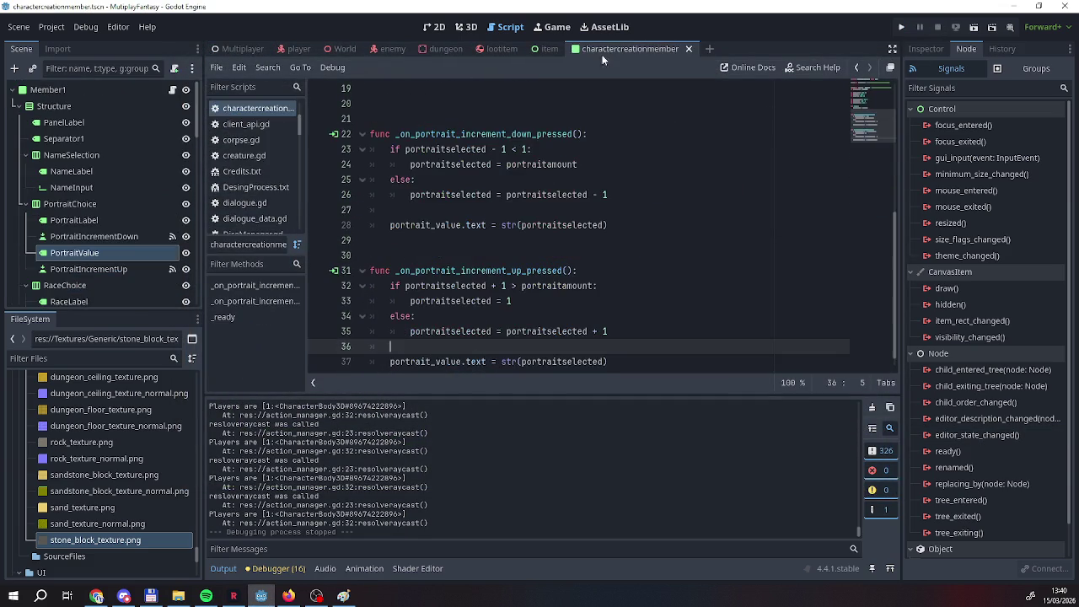
left_click(393, 228)
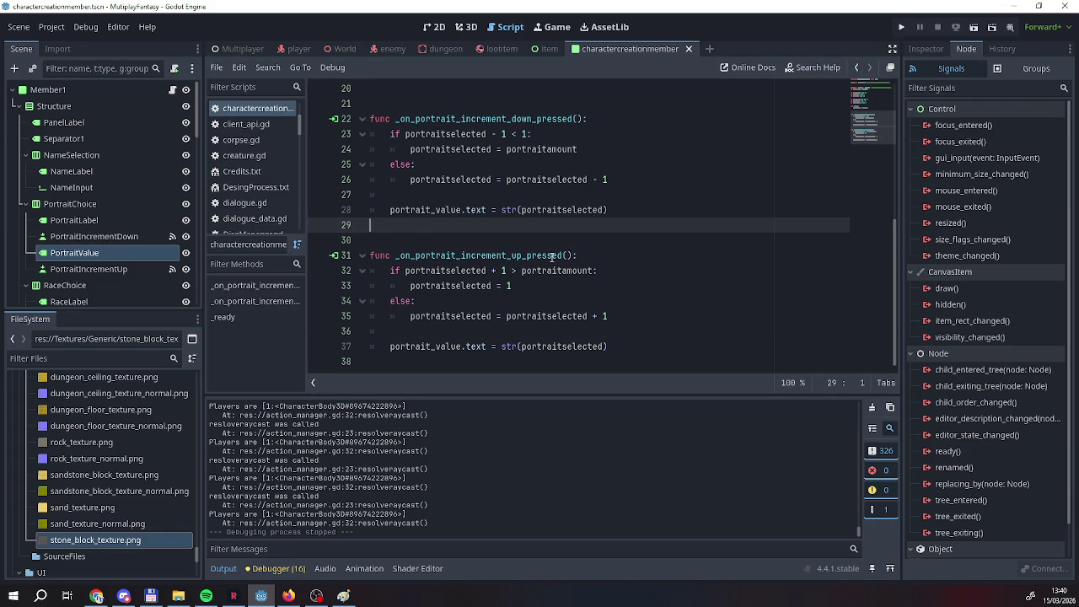
scroll(551, 257, "up", 5)
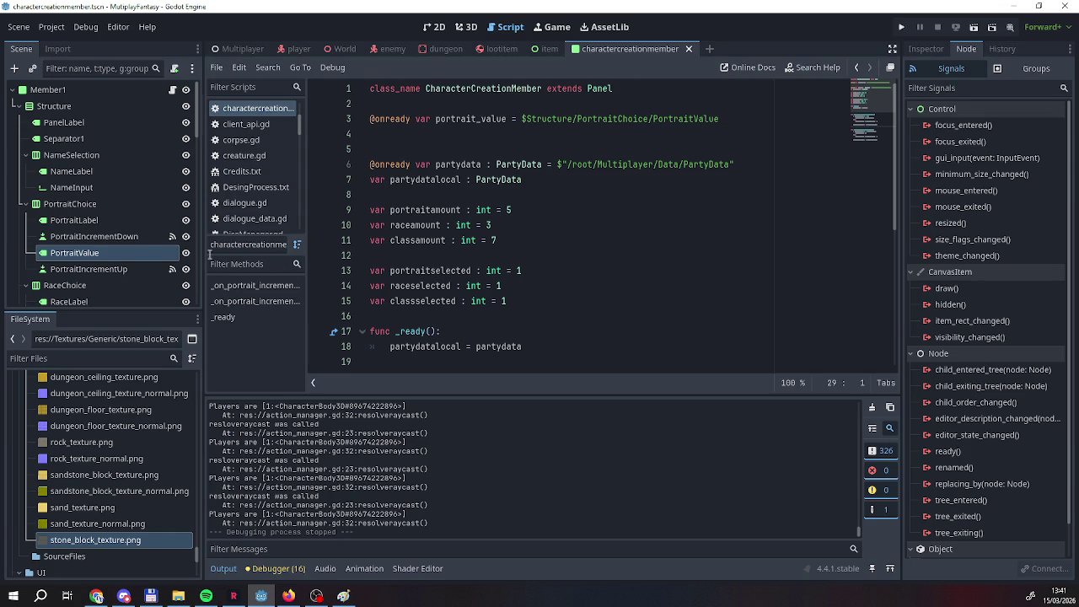
left_click(235, 48)
scroll(107, 157, "down", 5)
scroll(116, 222, "up", 2)
scroll(117, 222, "up", 3)
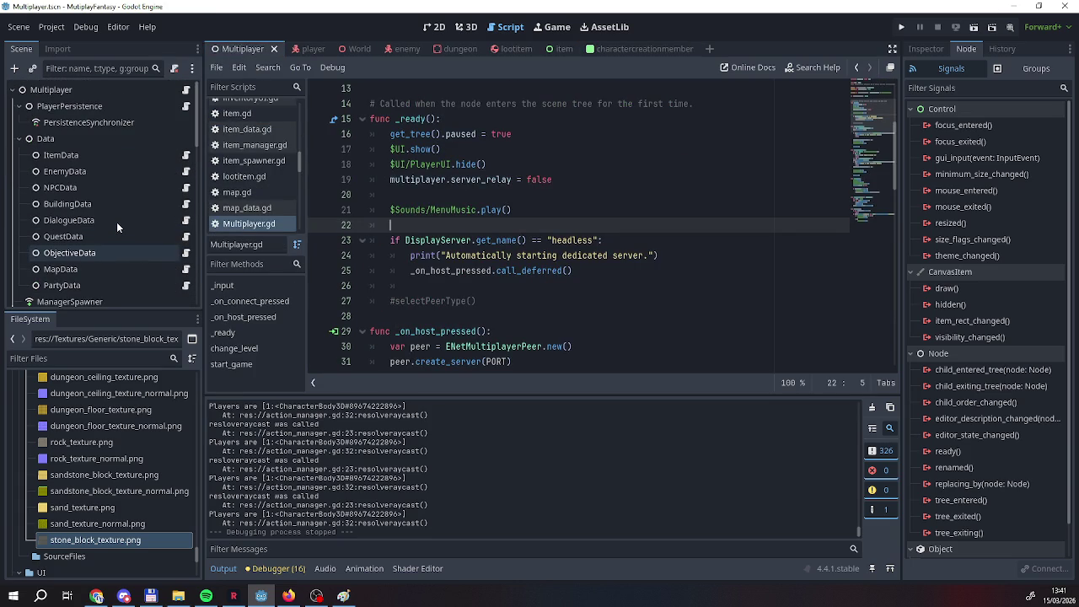
Add a plain Node as a child of the Data node.
right_click(58, 147)
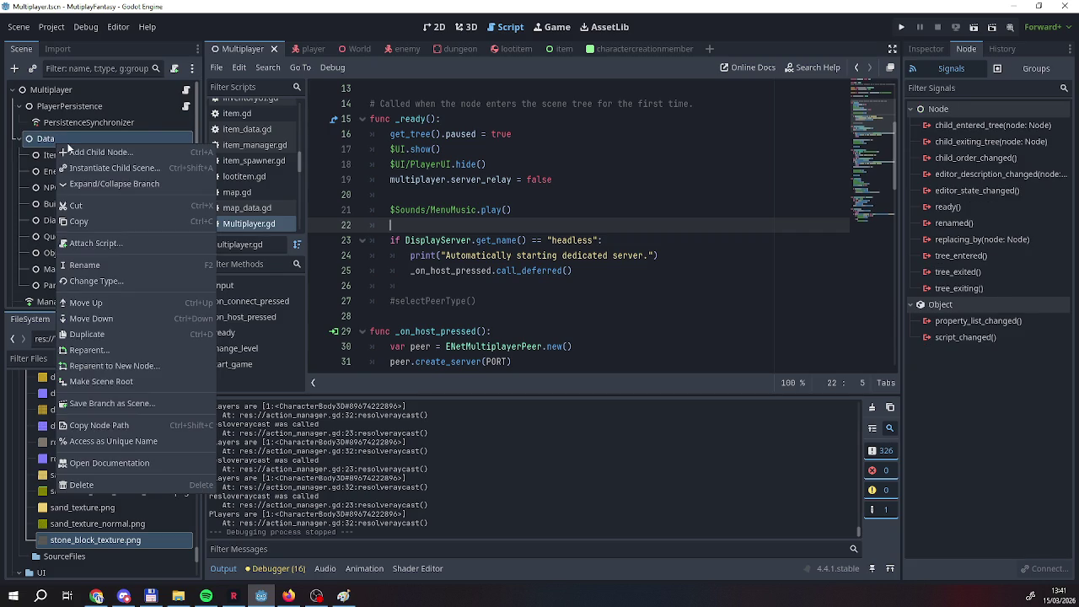
left_click(71, 143)
right_click(71, 142)
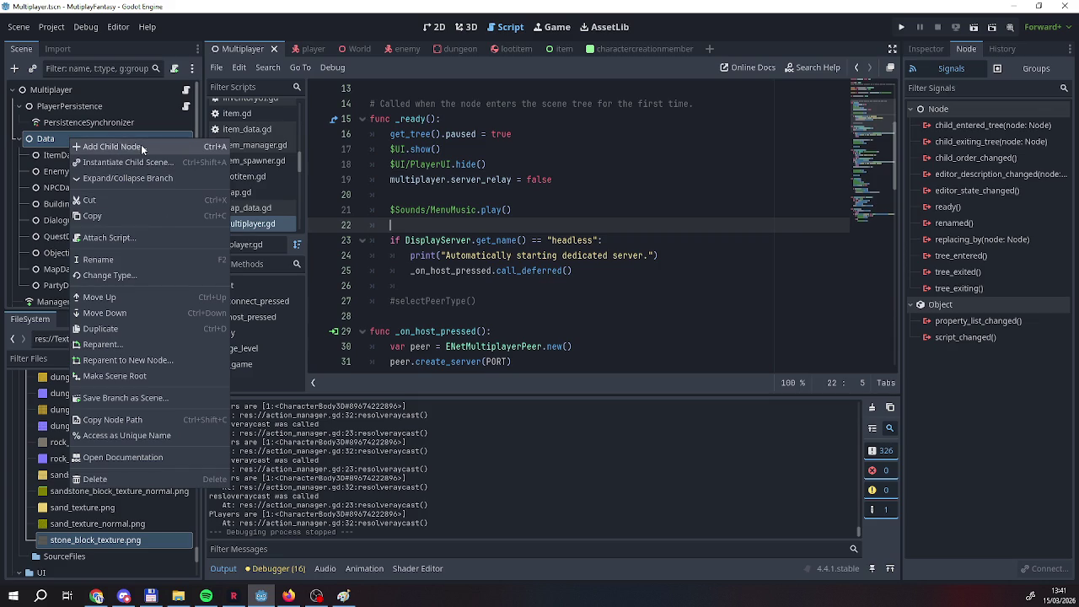
left_click(53, 137)
right_click(57, 139)
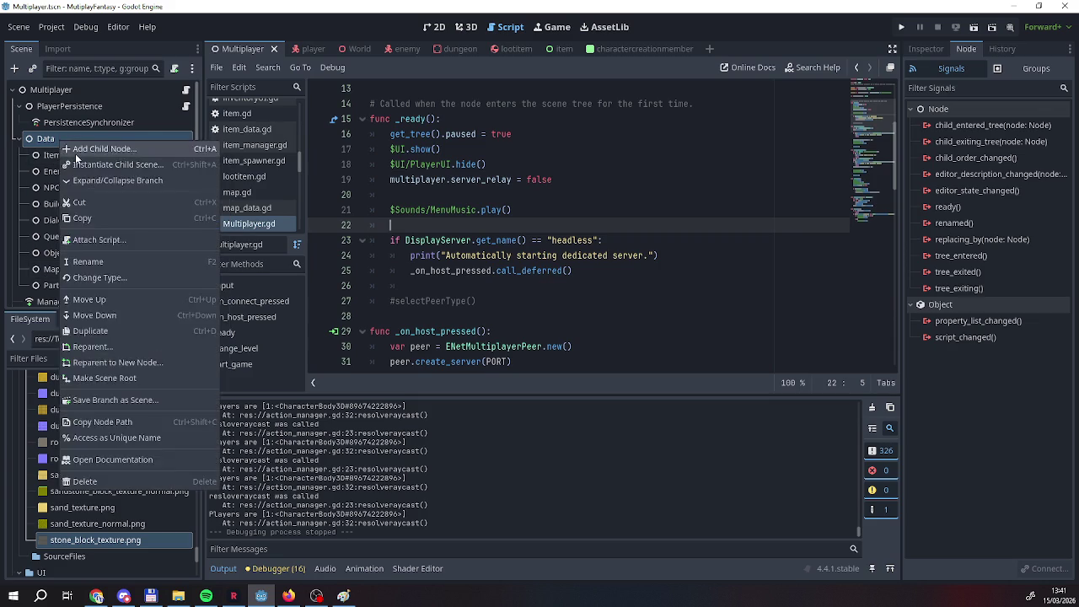
left_click(85, 149)
double_click(140, 94)
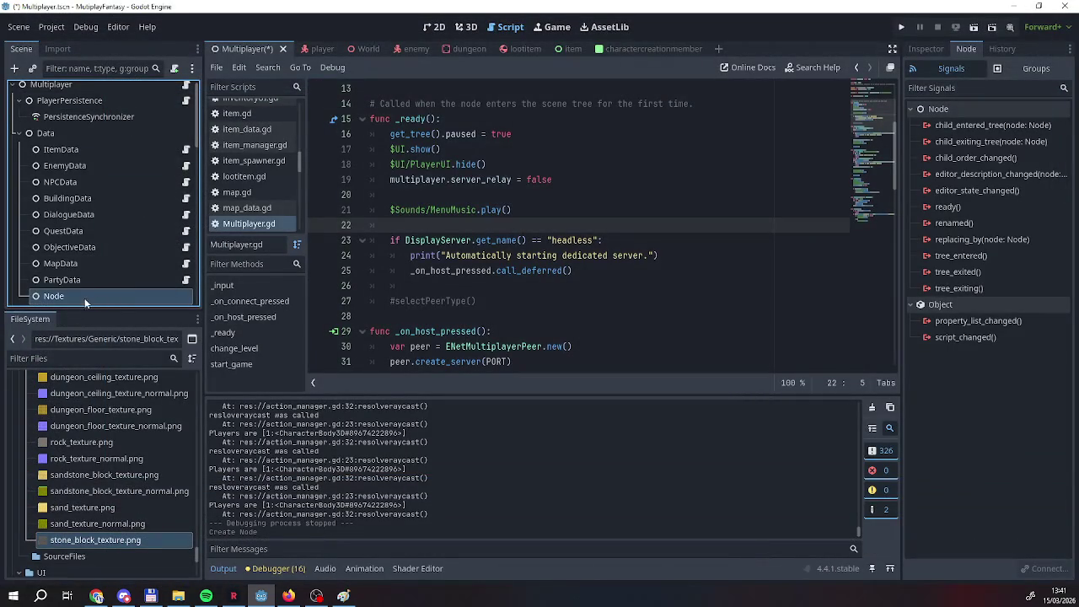
Rename the new node to GameData.
double_click(85, 298)
key("BackSpace")
key("BackSpace")
key("BackSpace")
type("Ga")
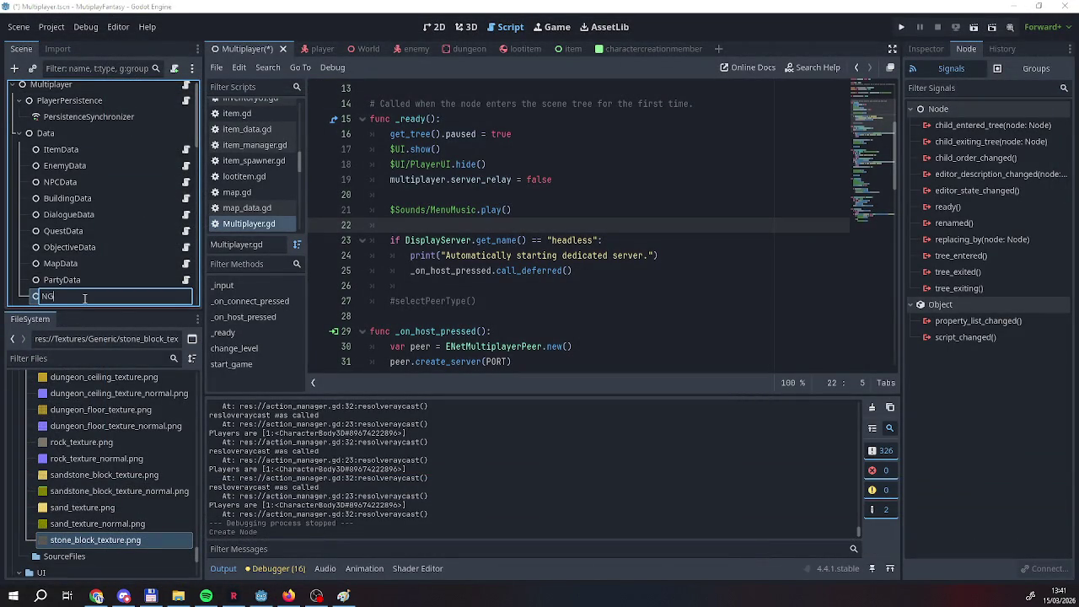
type("meData")
key("Return")
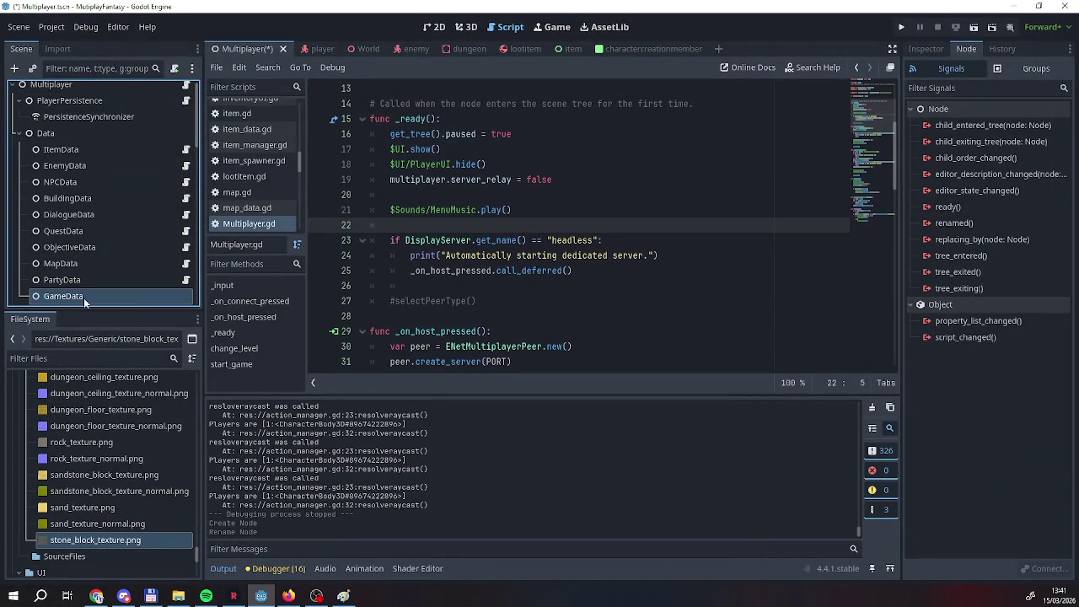
right_click(84, 297)
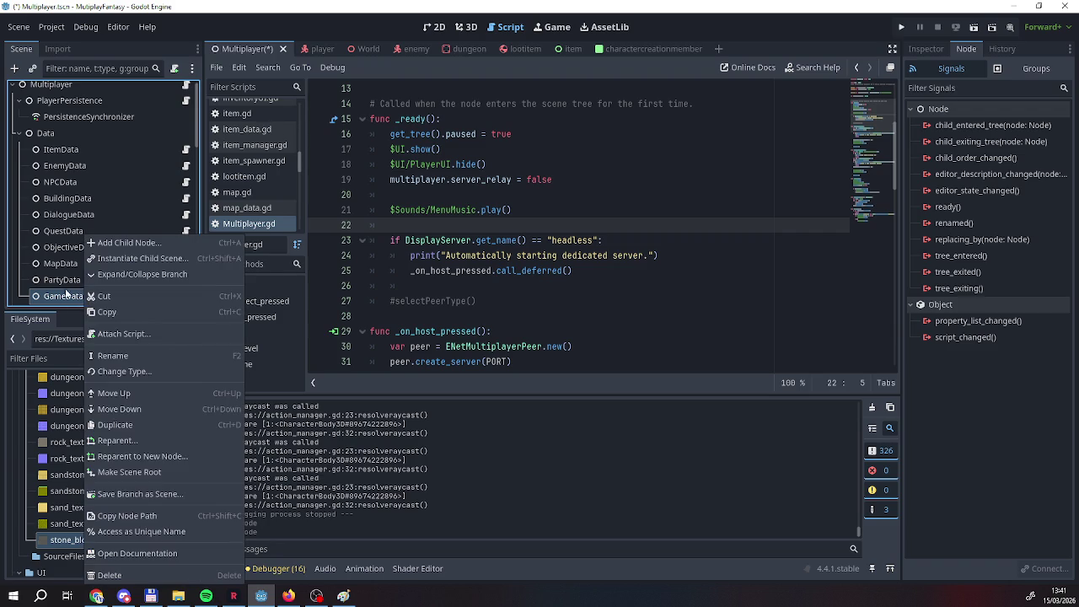
left_click(67, 288)
double_click(132, 296)
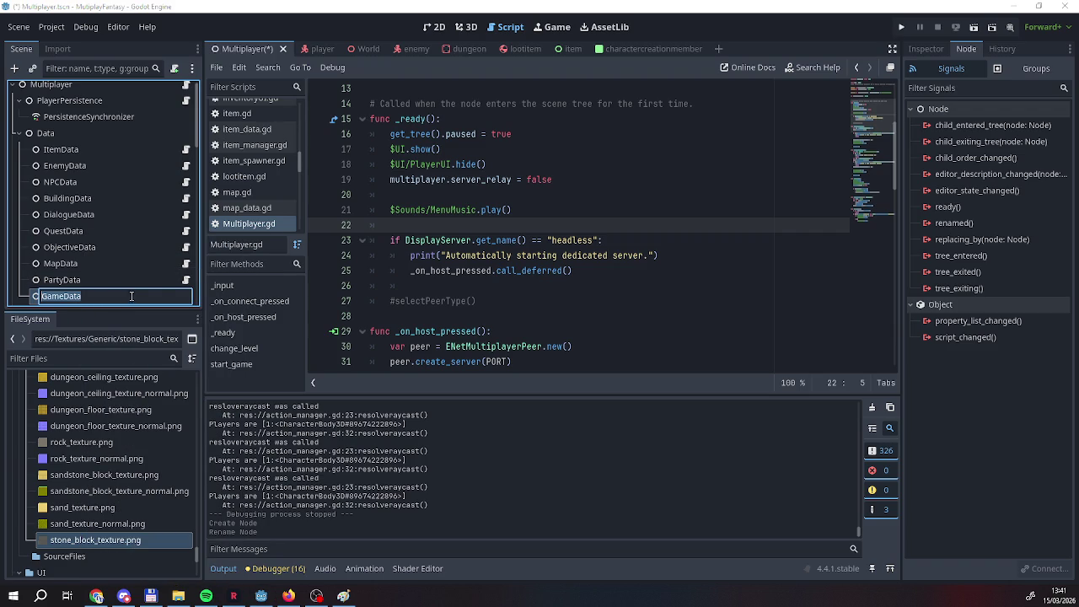
left_click(131, 295)
key("Return")
double_click(160, 297)
left_click(67, 296)
right_click(68, 294)
key("Escape")
left_click(60, 296)
key("Return")
left_click(118, 292)
key("Return")
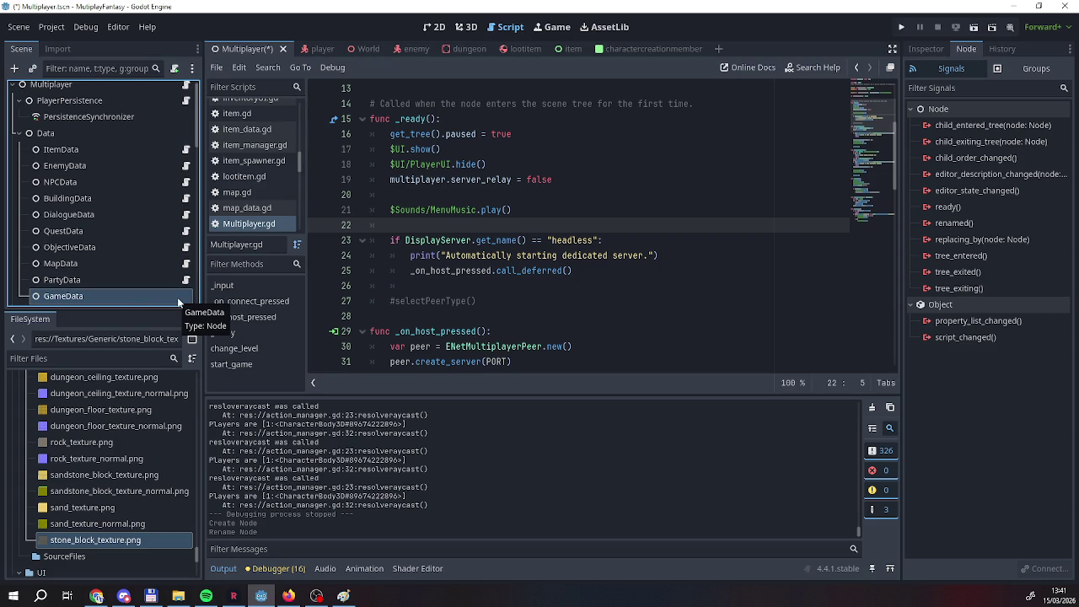
Attach a new script to GameData, saved as res://Scripts/game_data.gd.
right_click(176, 292)
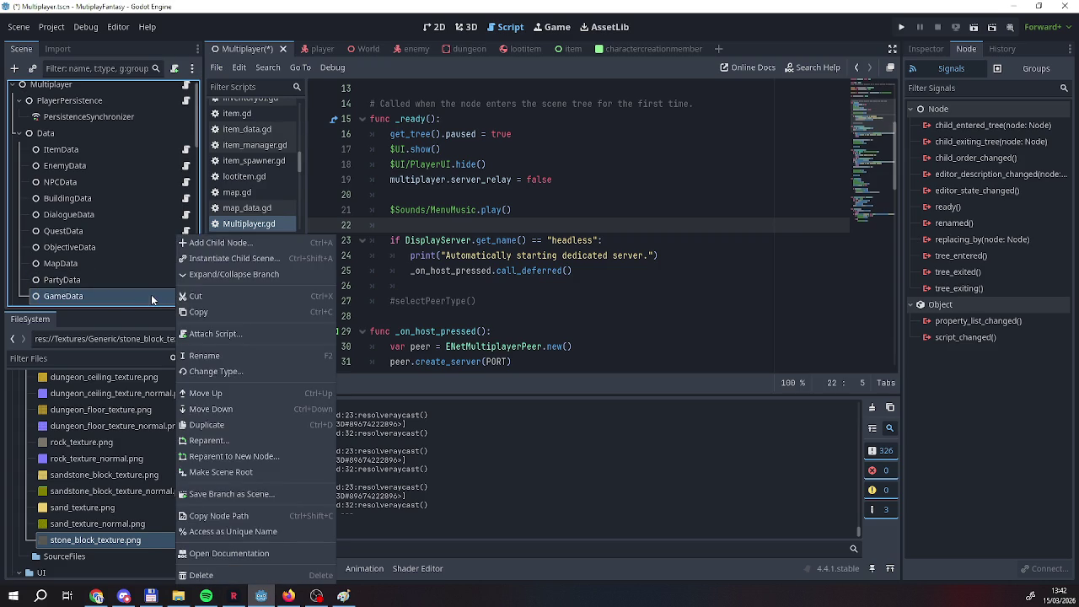
left_click(215, 334)
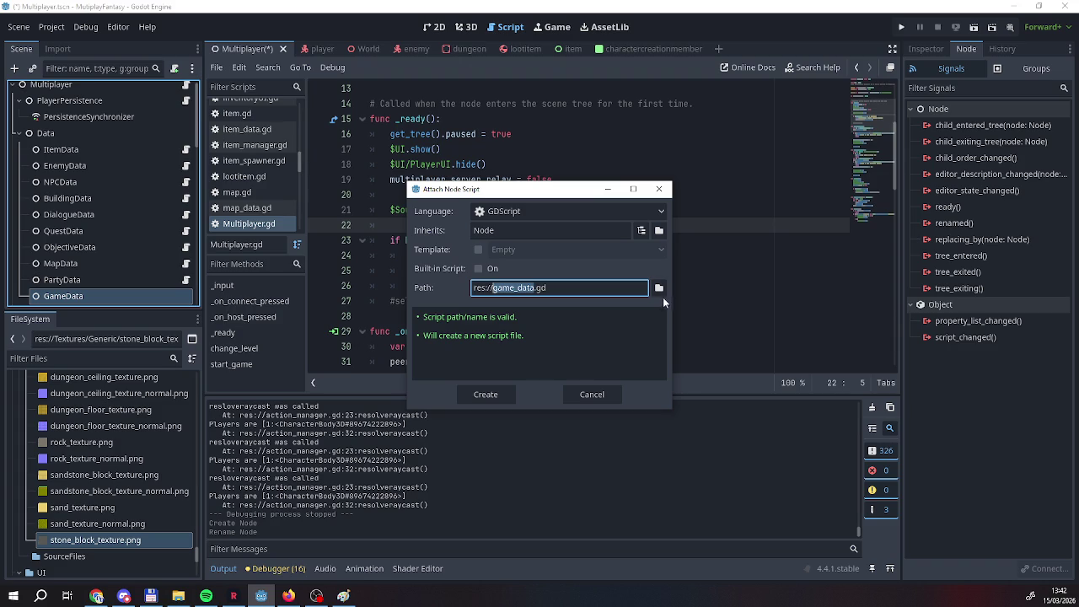
left_click(659, 287)
left_click(278, 360)
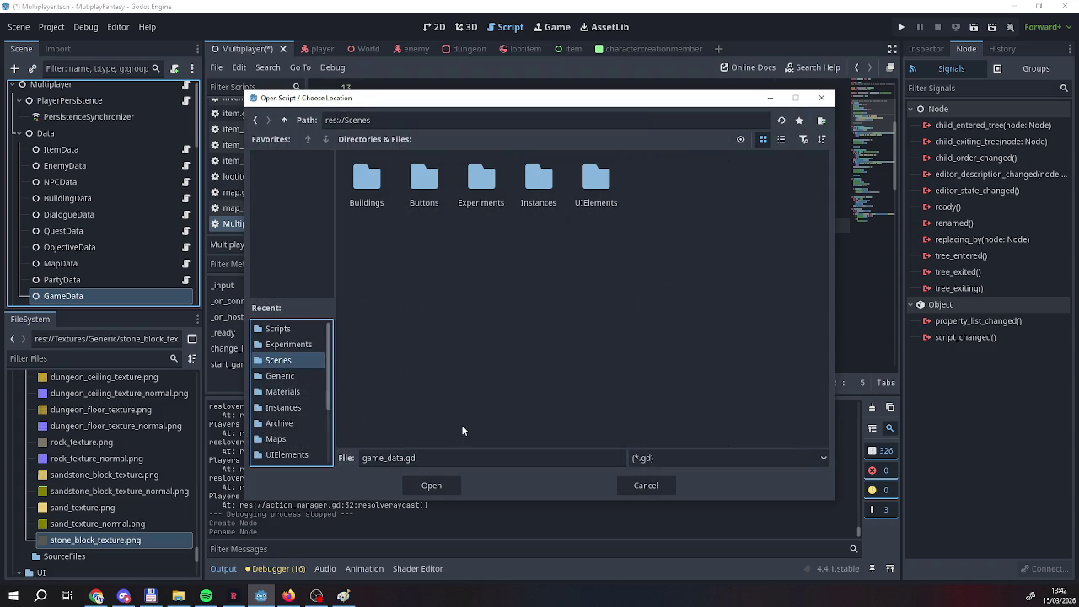
left_click(278, 329)
left_click(416, 478)
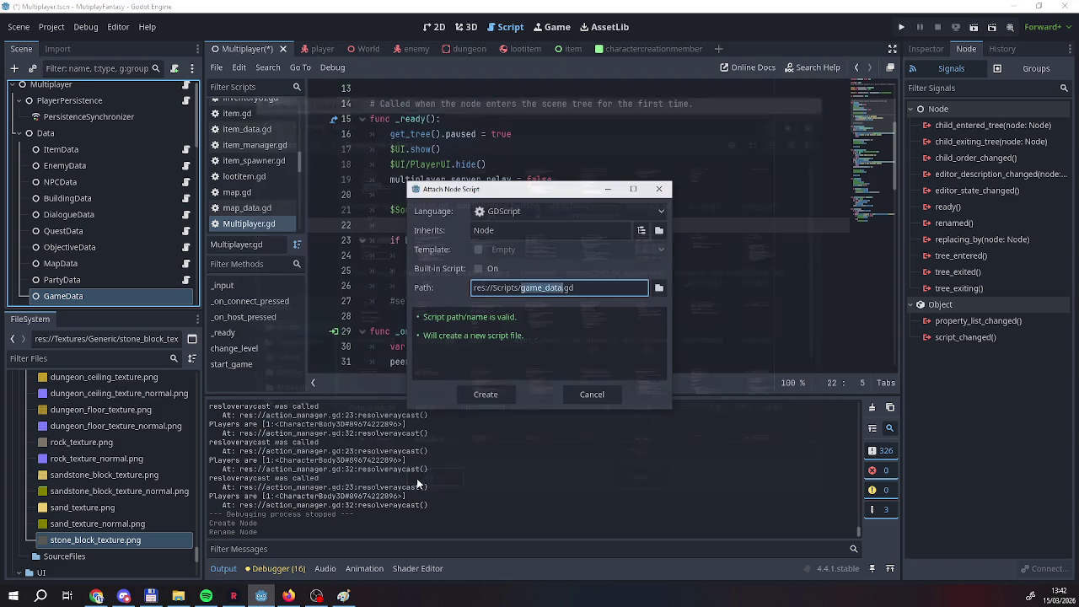
left_click(485, 393)
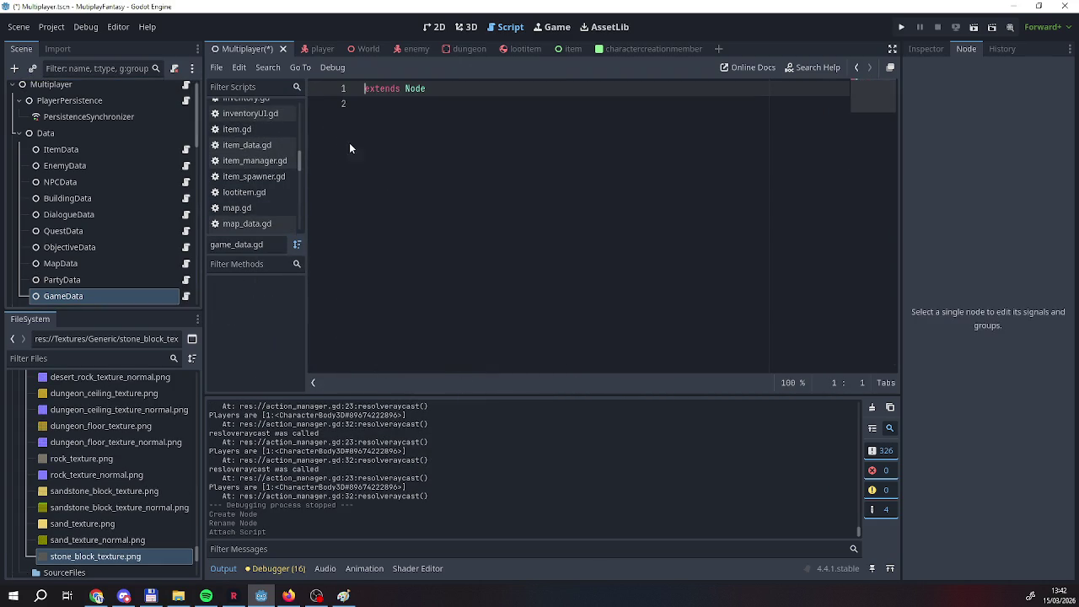
Declare class_name GameData in the script and save the scene and script.
type("classna")
key("Return")
type("GameData")
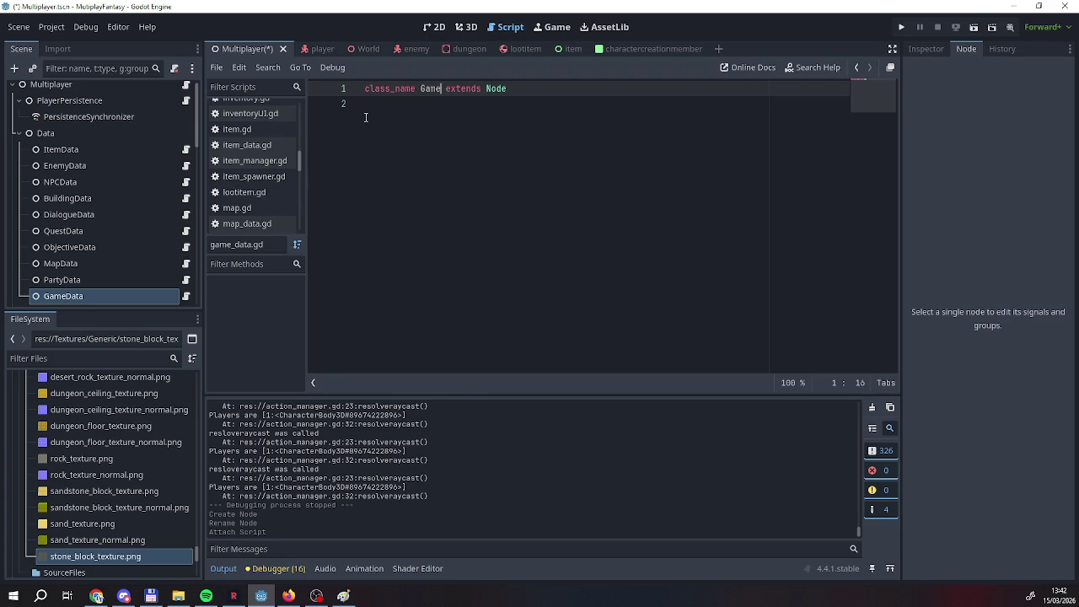
left_click(365, 117)
key("Return")
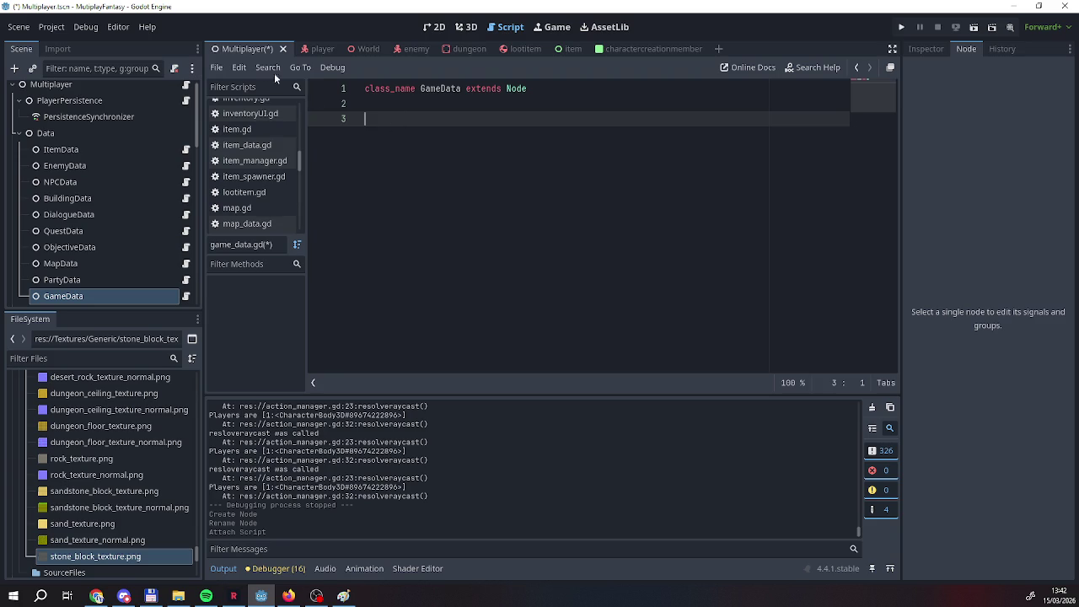
right_click(251, 48)
left_click(262, 75)
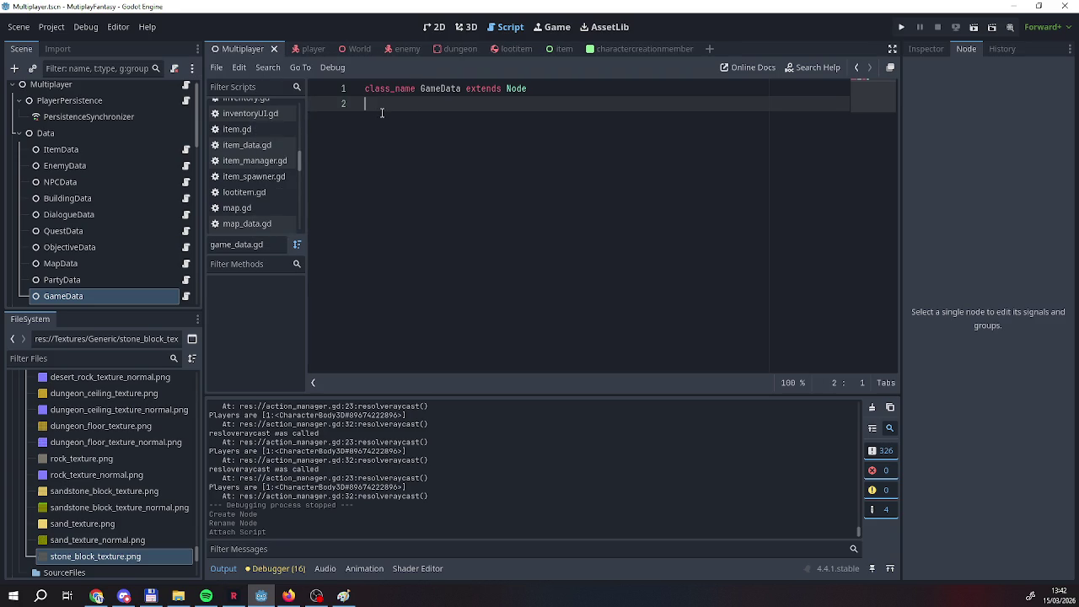
Add a listofraces array variable holding "Human", "Elf" and "Dwarf".
key("Return")
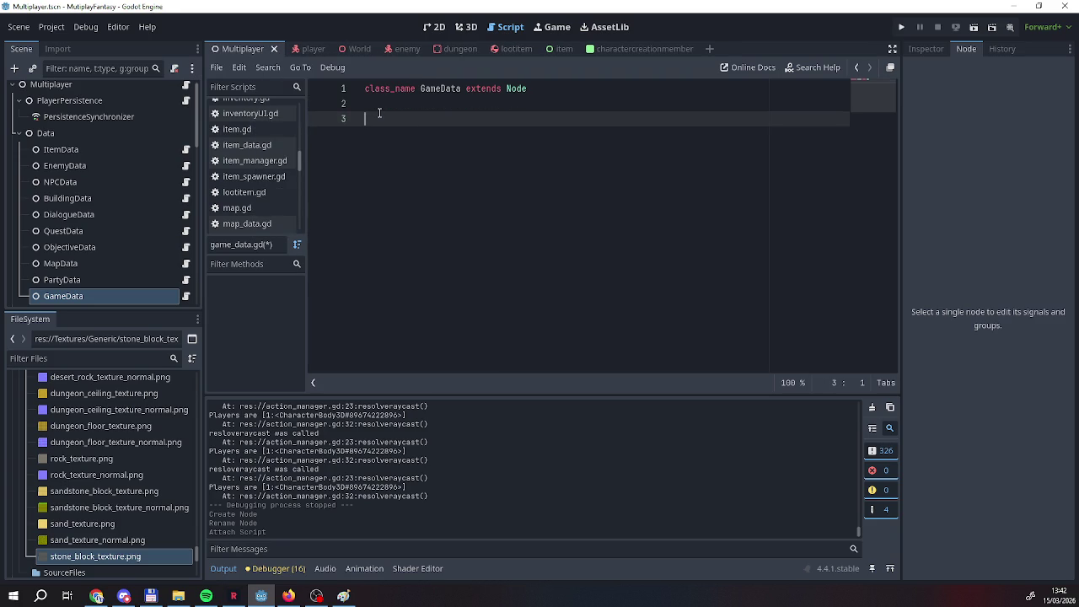
type("var ")
type("li")
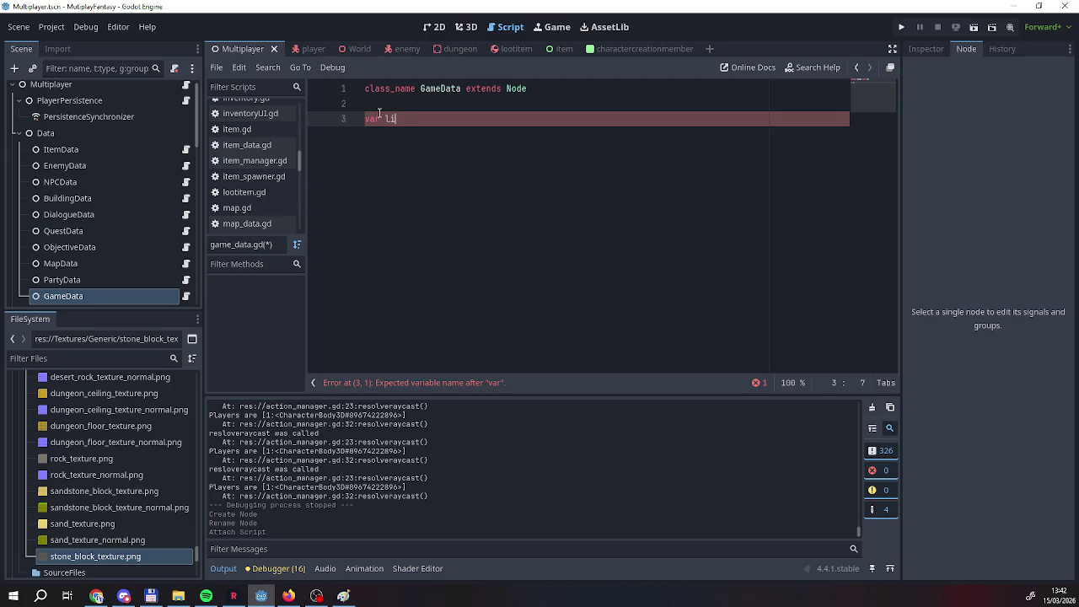
type("stofclas")
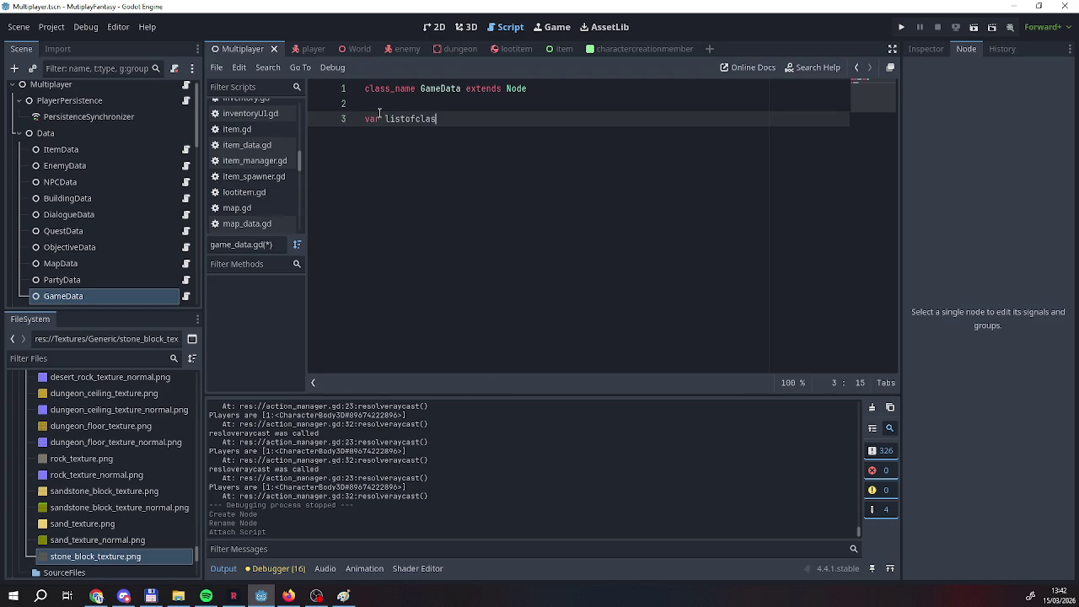
type("ses = ")
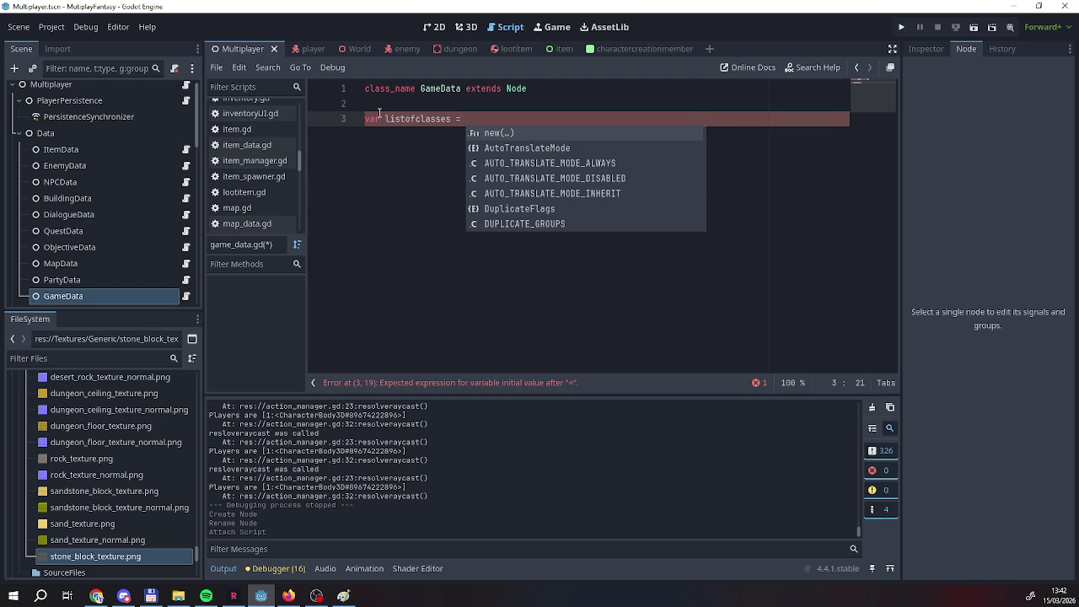
type("[")
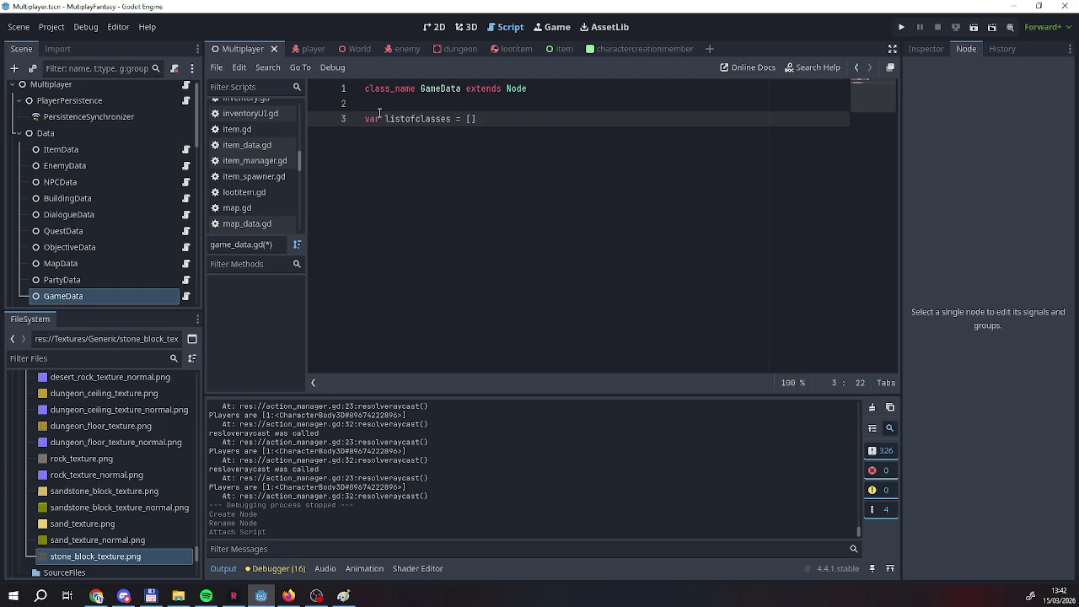
type("\"")
type("Human\",\"Elf\"")
type(",\"Dwarf\"")
type("]")
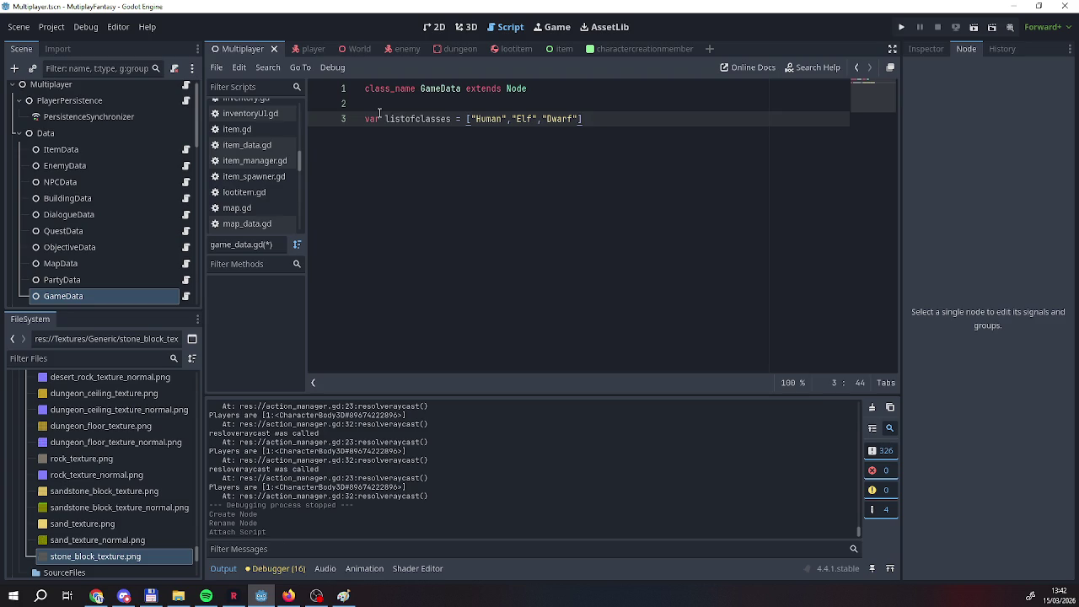
left_click_drag(416, 119, 452, 119)
type("e")
type("aces")
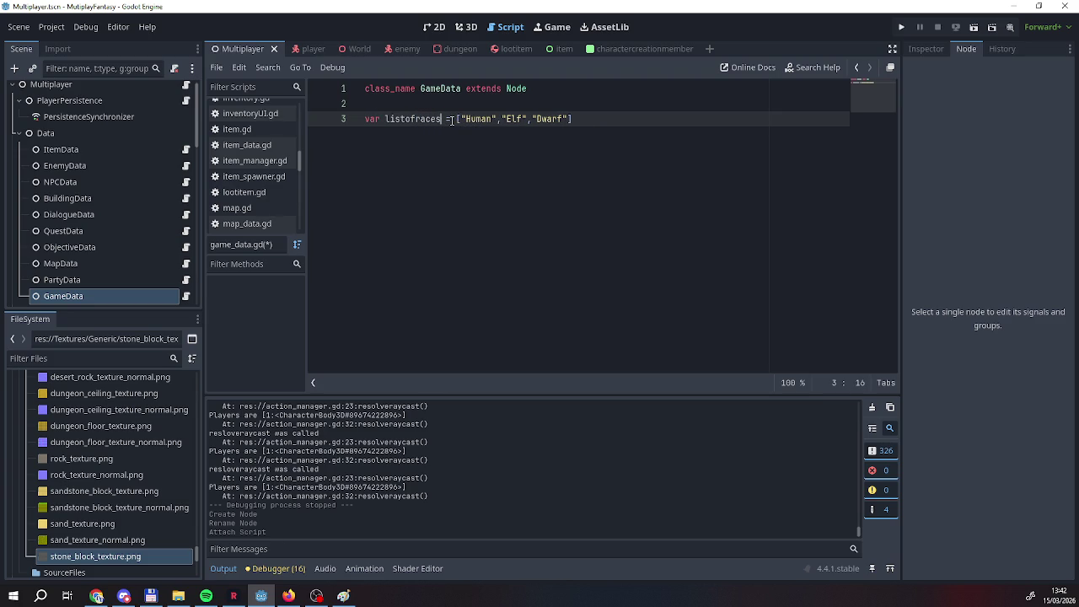
type(": ")
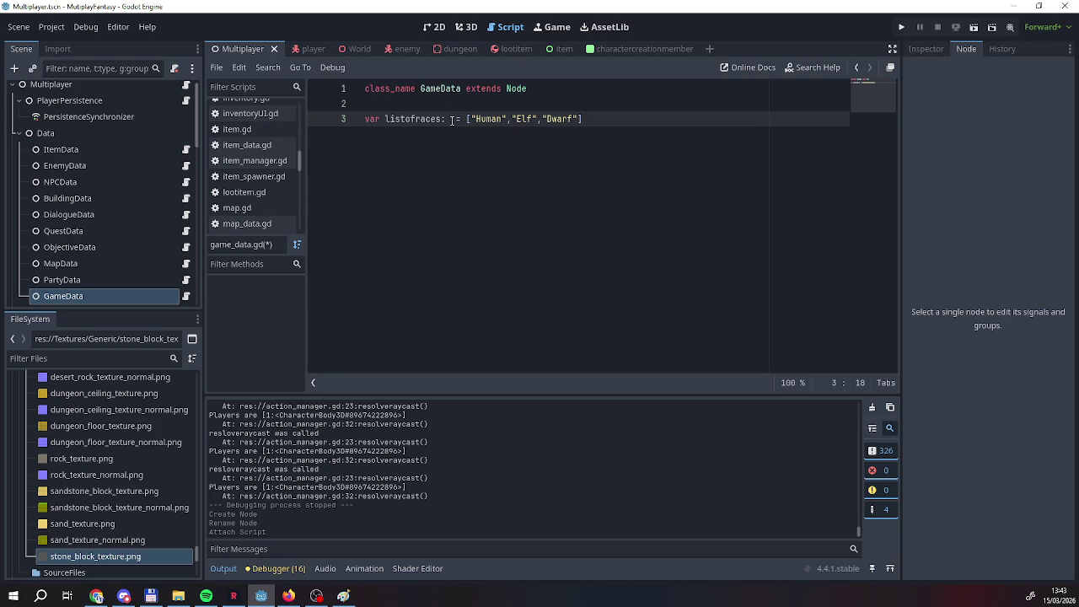
type(";;;;;;;;;;;;;;;;;;;;;;;;;;;;;;;;;;;;;;;;;;;;;;;;;;;;;;;;;;;;;;;;;;;;;;;;;")
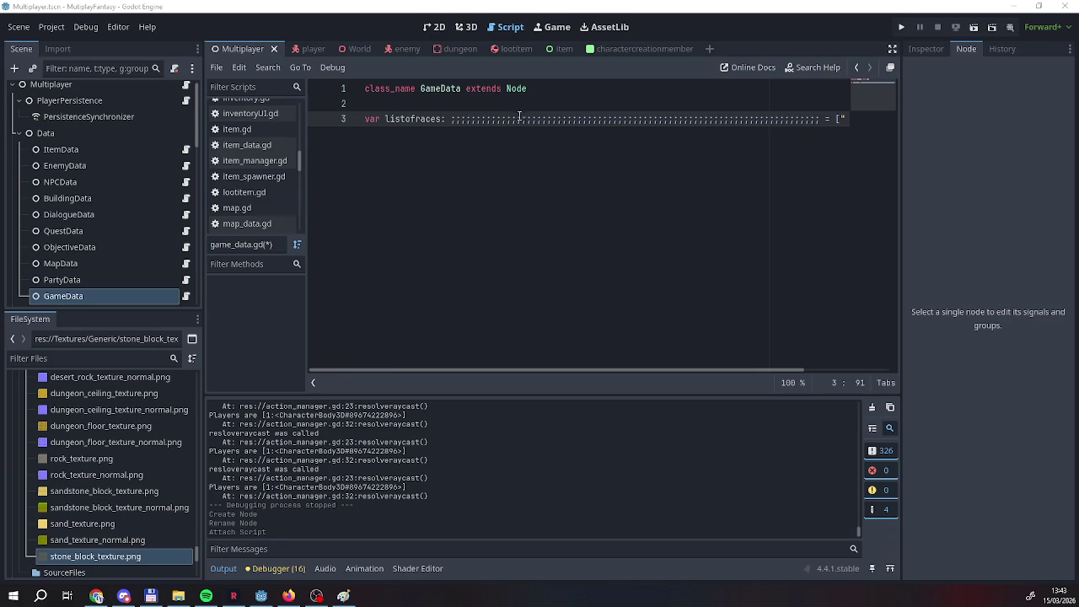
scroll(519, 116, "right", 2)
left_click_drag(717, 119, 371, 122)
key("BackSpace")
key("BackSpace")
key("BackSpace")
key("BackSpace")
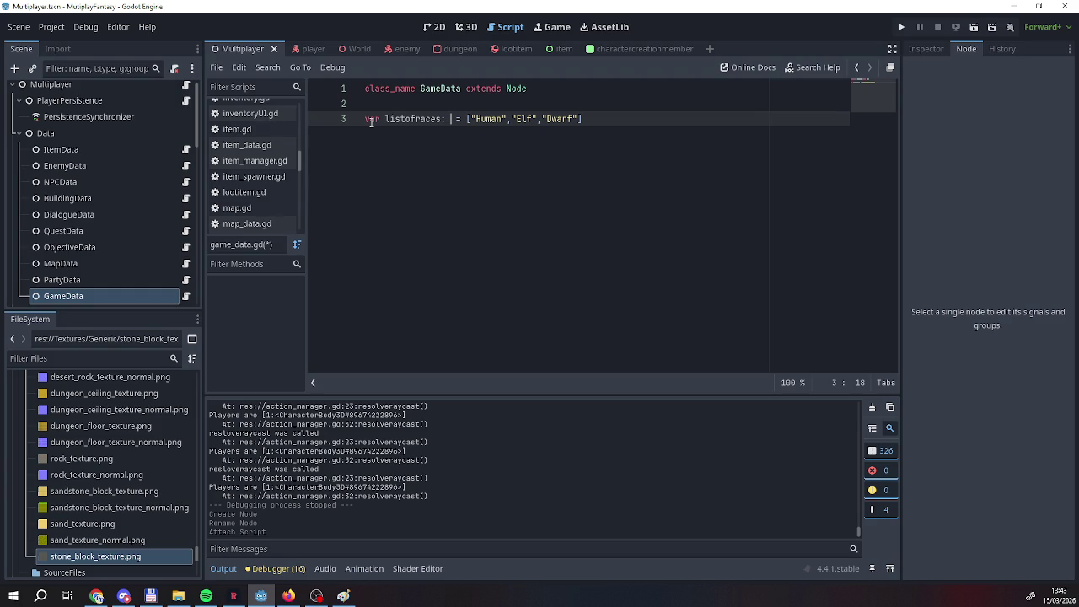
Give listofraces the Array type in game_data.gd.
left_click(447, 118)
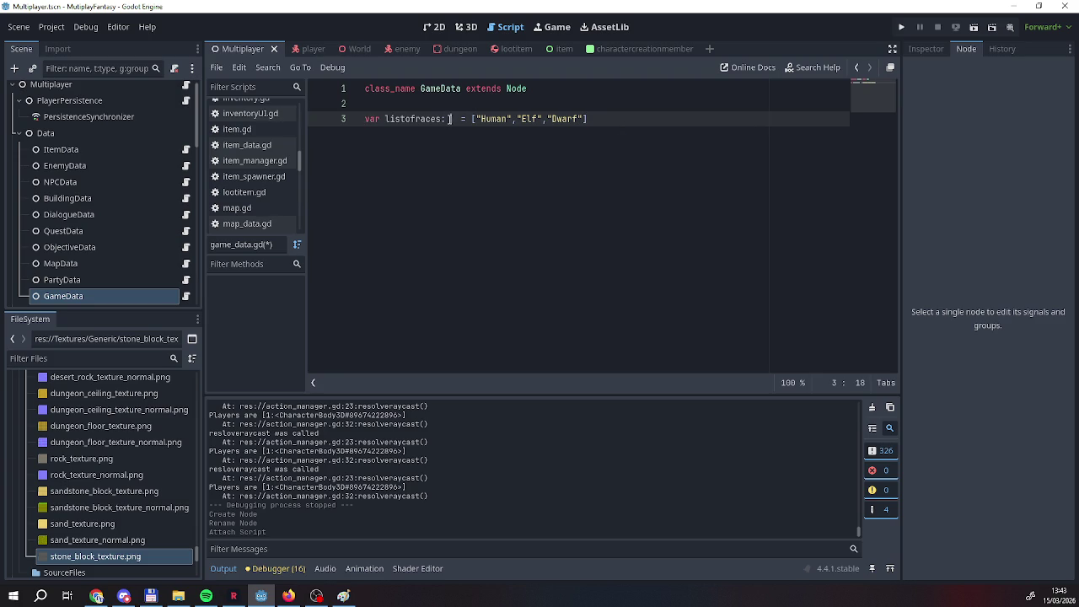
type("Arrway")
key("BackSpace")
key("BackSpace")
key("BackSpace")
type("ay")
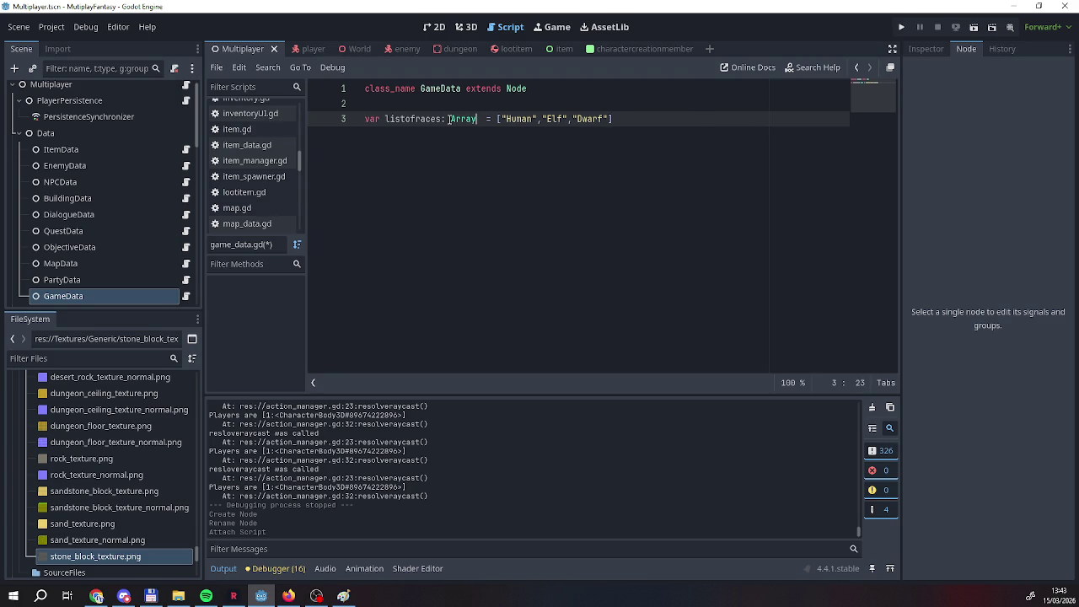
key("Escape")
Add a listofclasses Array of Knight, Archer, Wizard and Cleric, then save the script.
key("End")
key("Return")
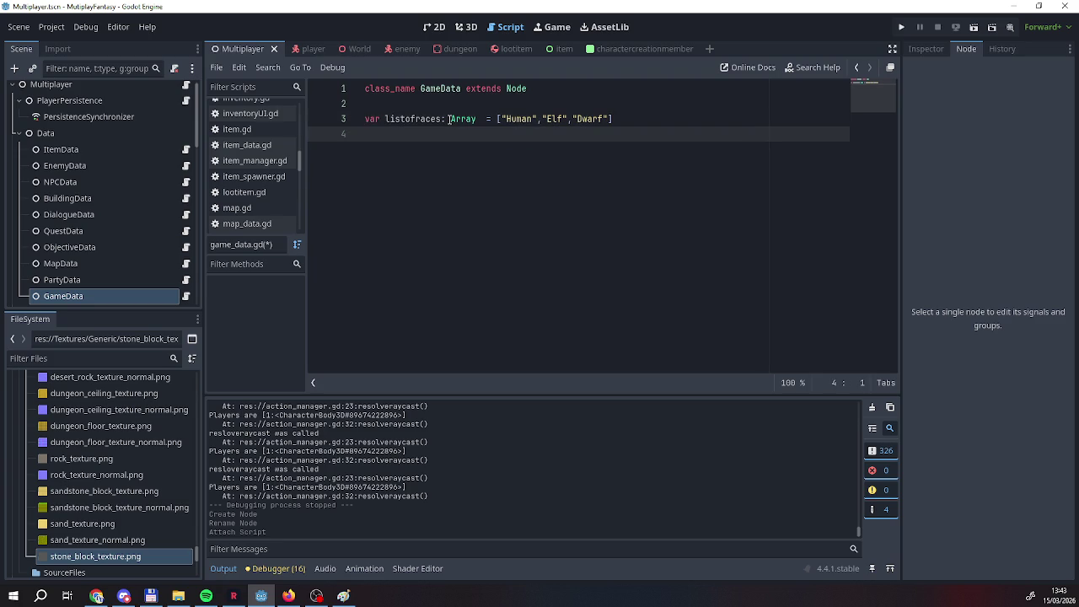
type("var li")
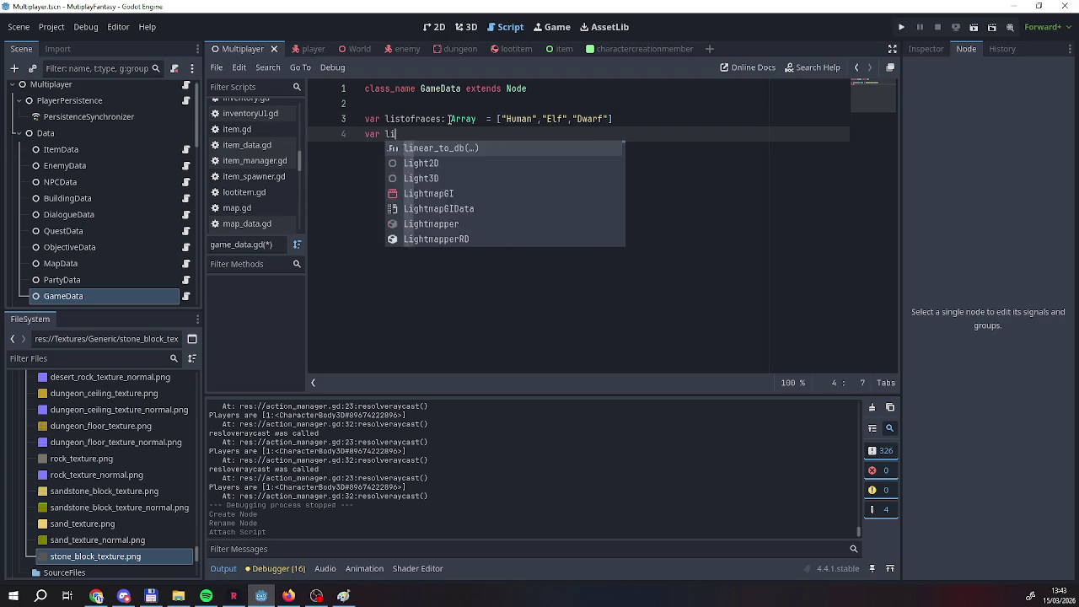
type("stofclasses")
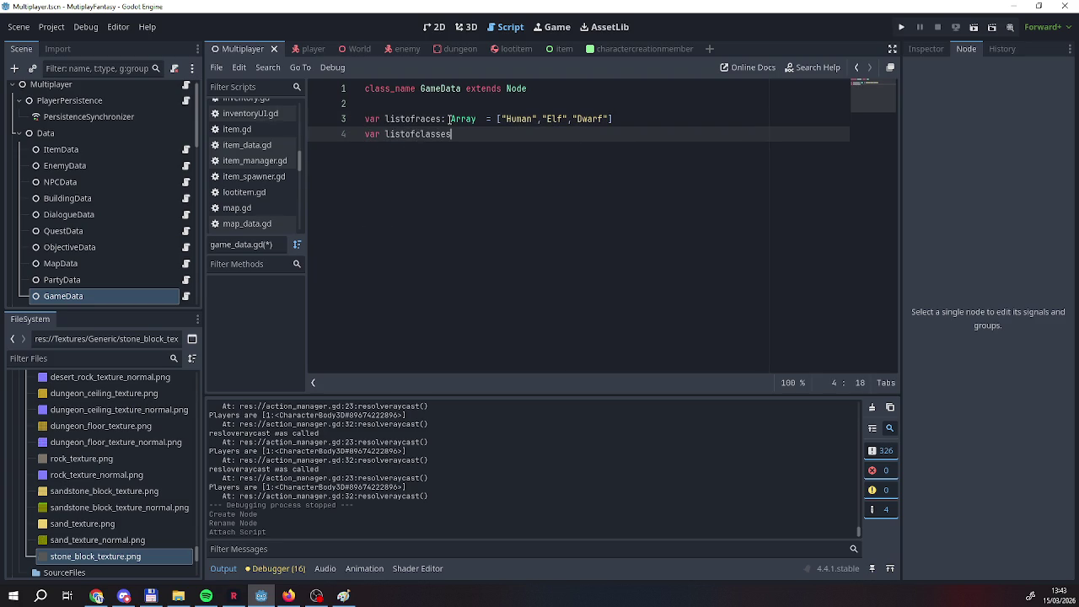
type(": Array")
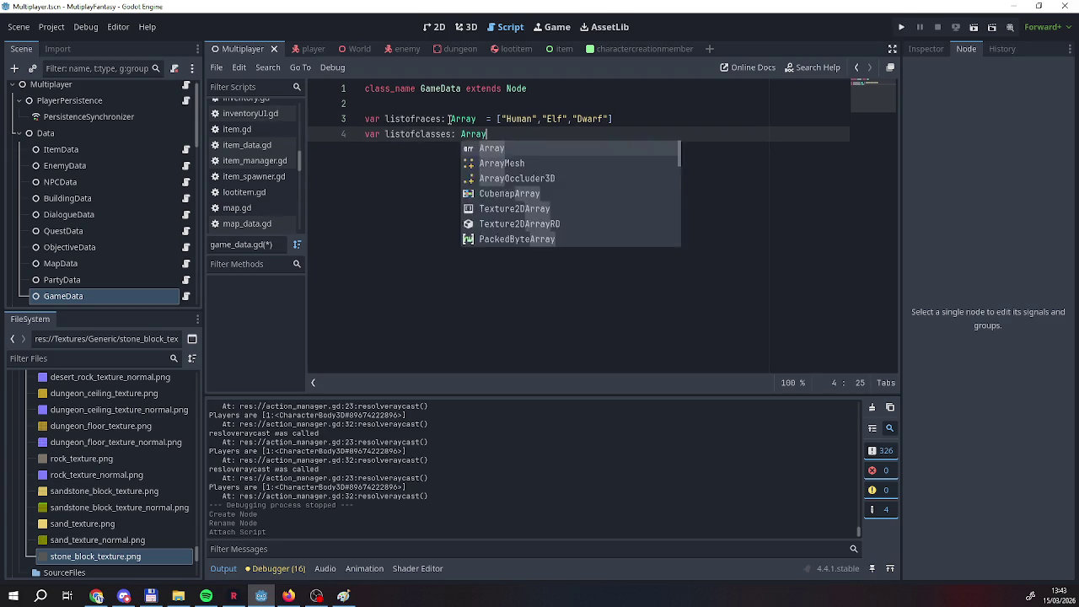
type(" = [\"None")
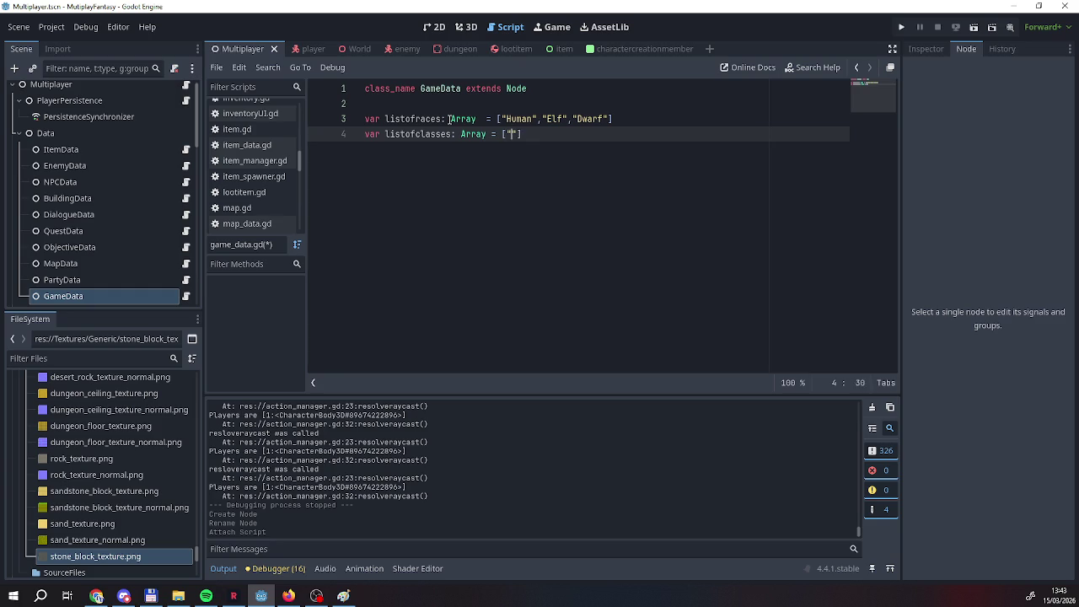
key("BackSpace")
key("BackSpace")
key("BackSpace")
type("Knight")
type(",\"Archer, \"")
key("BackSpace")
key("BackSpace")
type("\"Wizard\"")
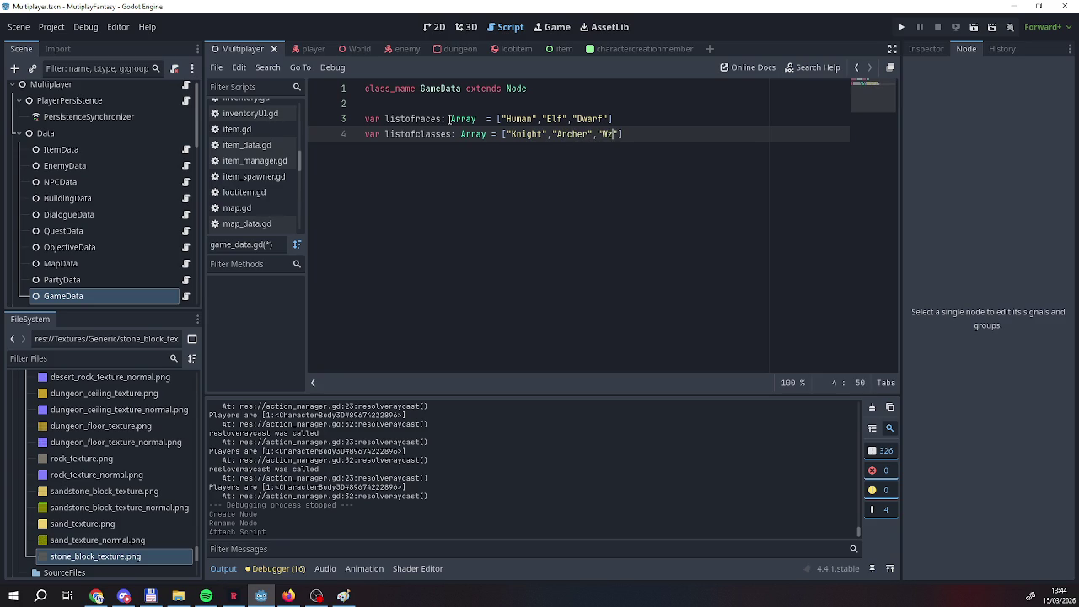
type(",\"Cleric\"]")
key("Return")
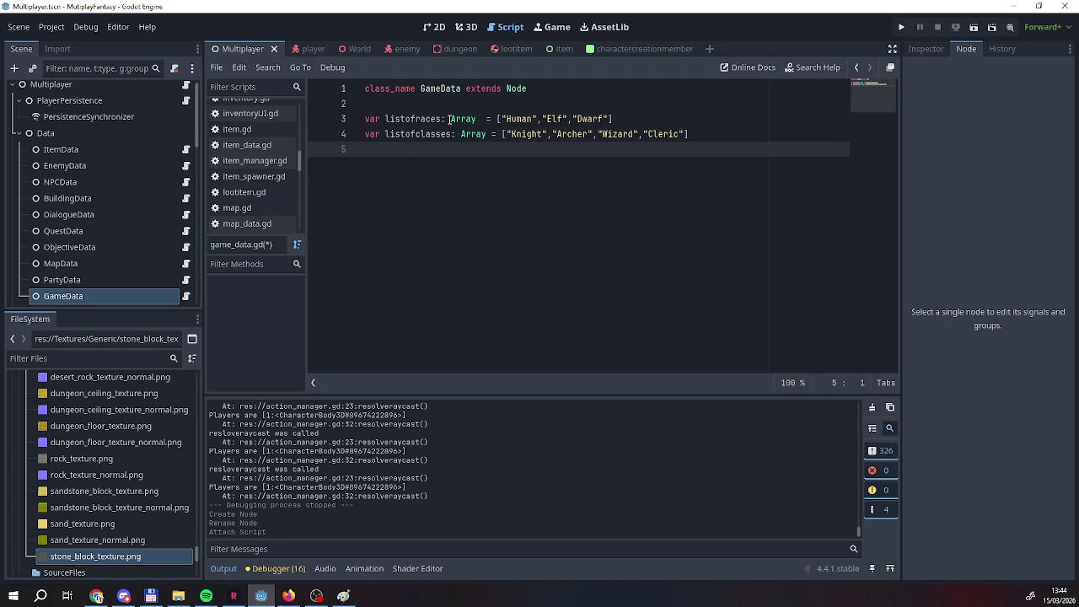
scroll(257, 206, "up", 3)
scroll(268, 203, "up", 1)
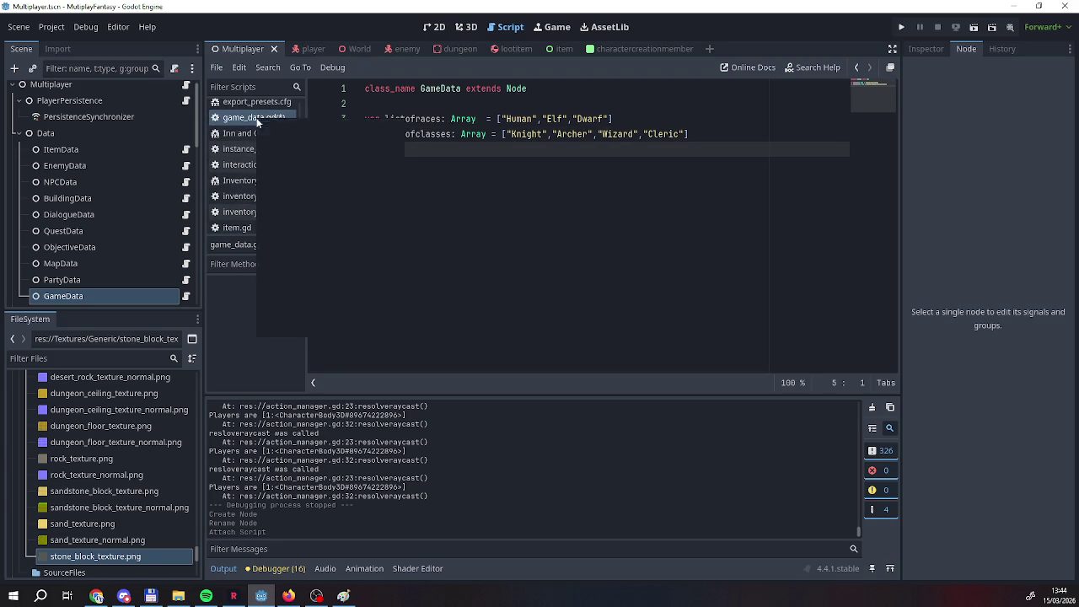
key("ctrl+s")
scroll(71, 216, "down", 3)
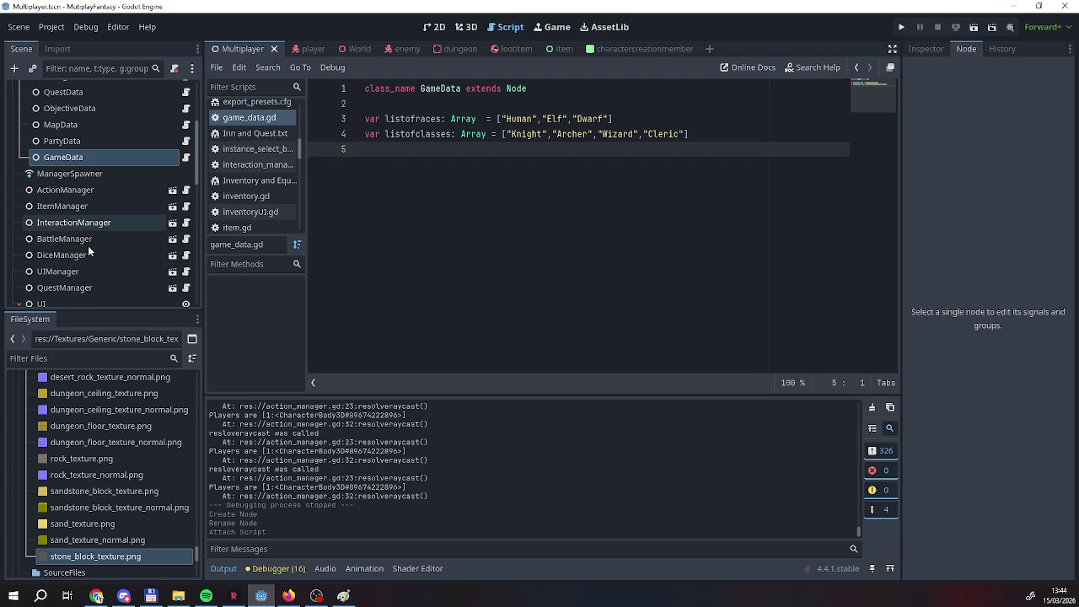
scroll(87, 245, "up", 3)
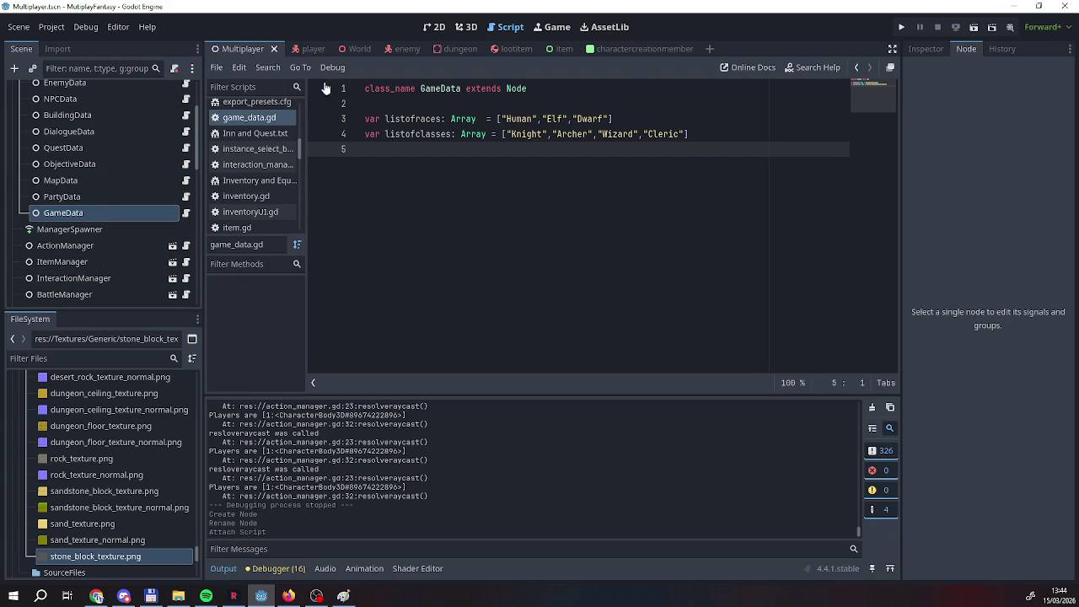
left_click(643, 49)
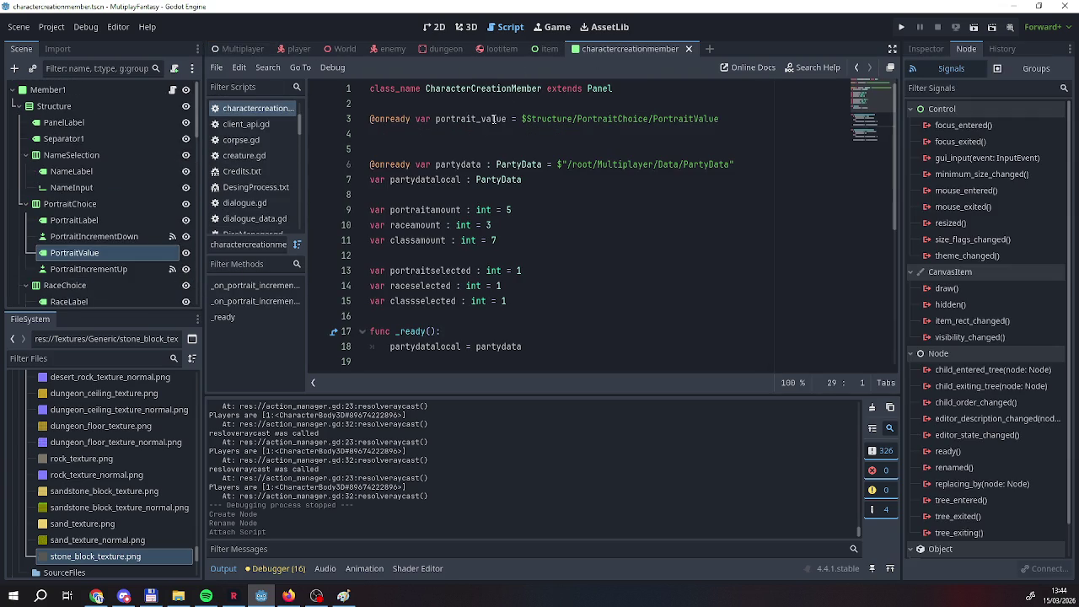
left_click(451, 152)
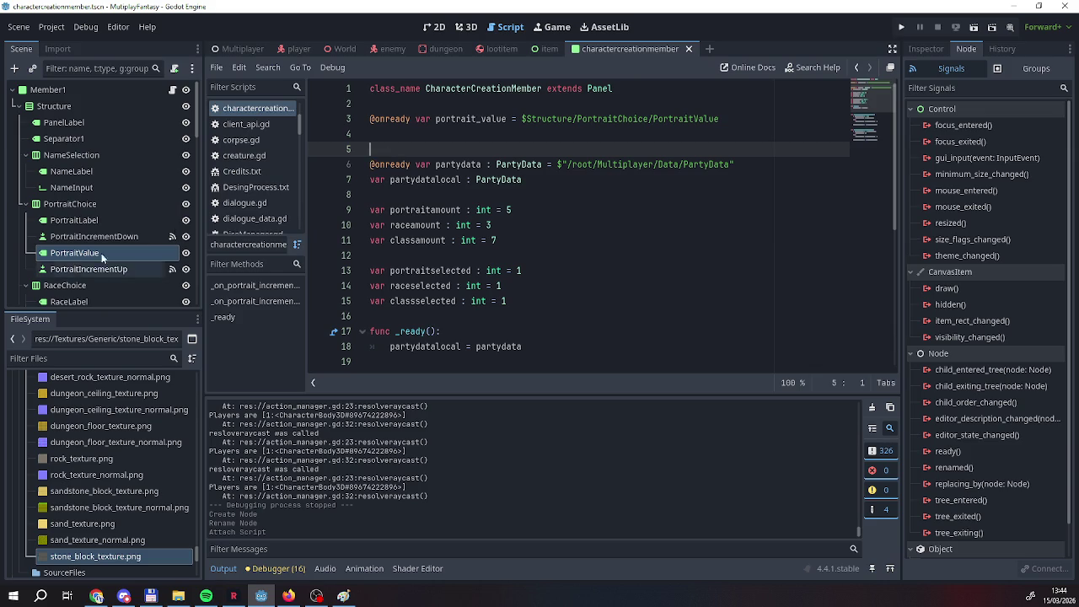
left_click_drag(735, 165, 345, 168)
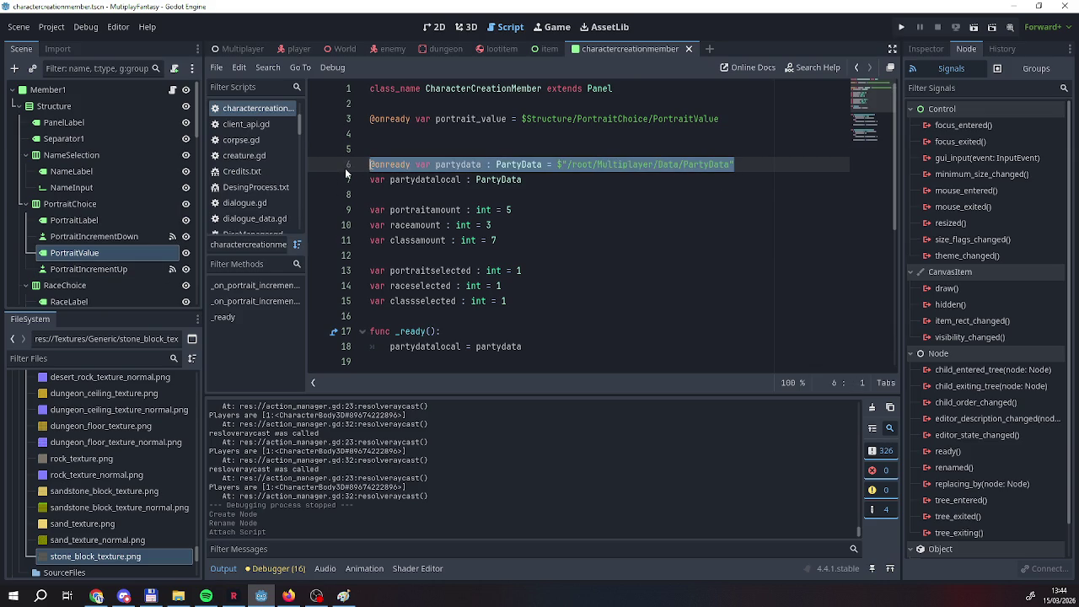
key("ctrl+c")
key("Up")
key("ctrl+v")
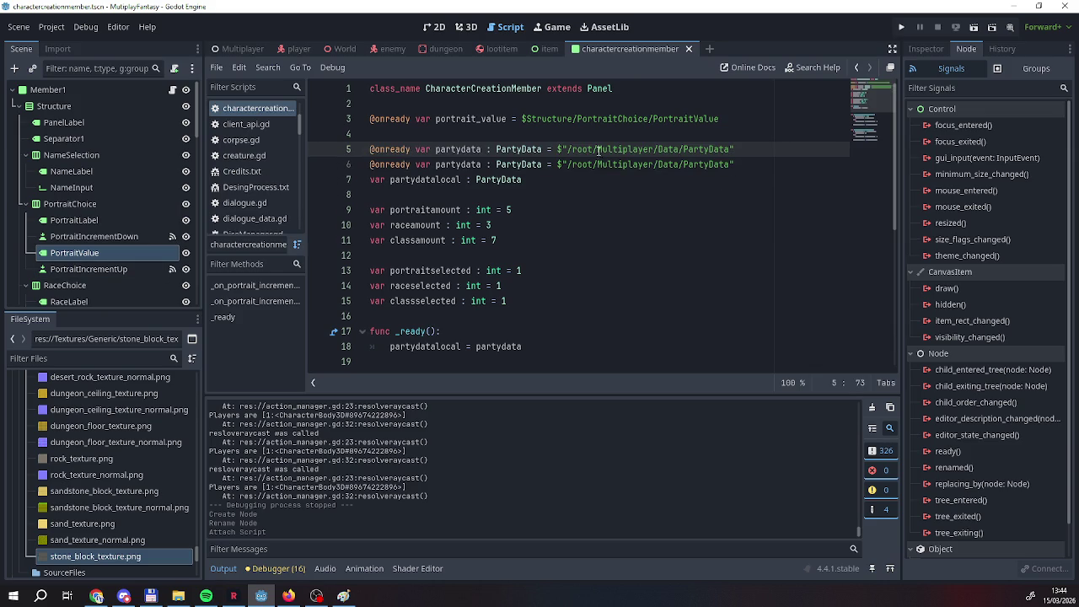
Change the copy to gamedata : GameData with path /root/Multiplayer/Data/GameData.
left_click_drag(436, 149, 461, 150)
type("ga")
type("mw")
key("BackSpace")
type("e")
left_click_drag(492, 149, 518, 149)
type("Game")
left_click_drag(673, 149, 702, 151)
type("Game")
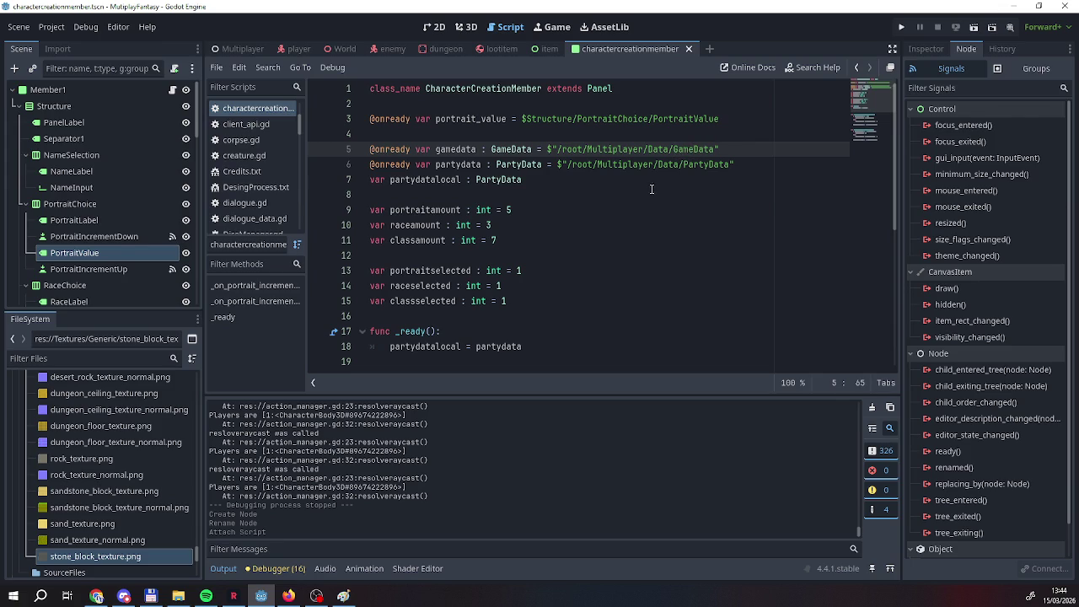
left_click(651, 189)
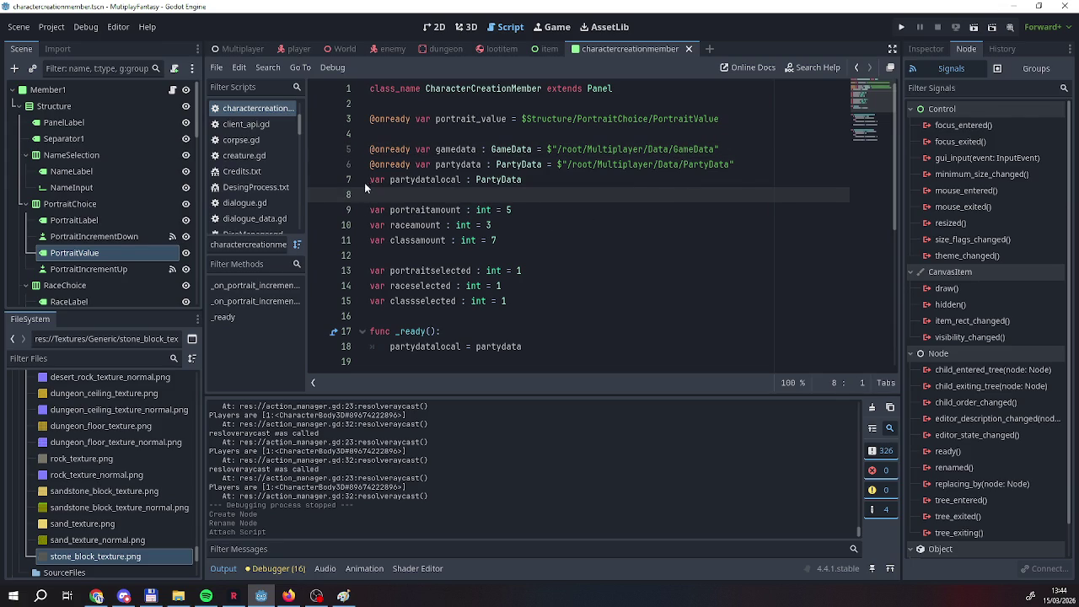
Paste the raceamount and classamount lines into _ready and indent them.
scroll(508, 210, "down", 1)
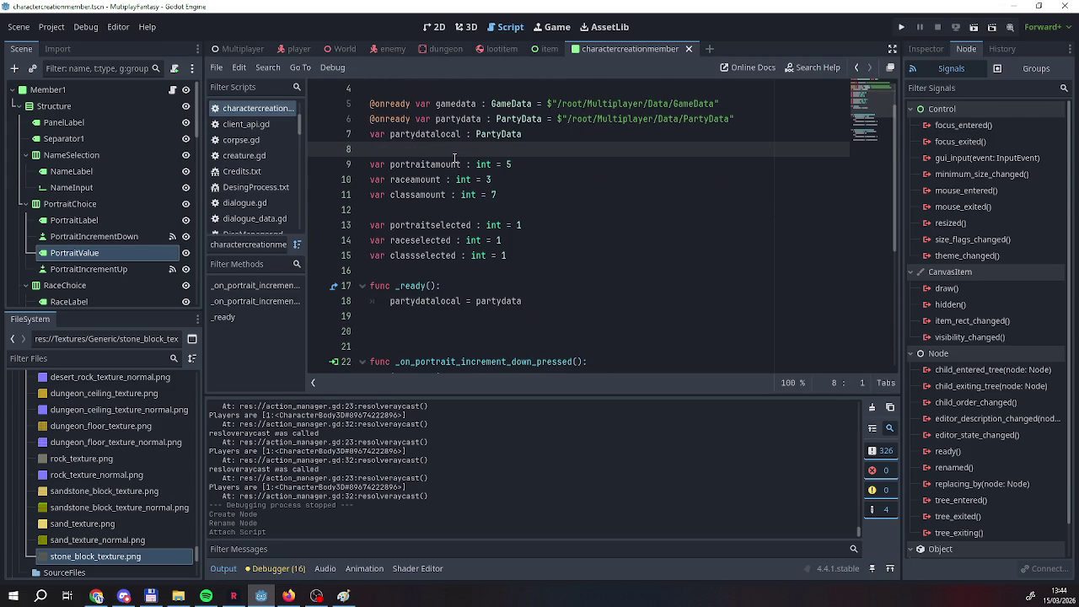
scroll(459, 169, "down", 2)
scroll(476, 202, "up", 2)
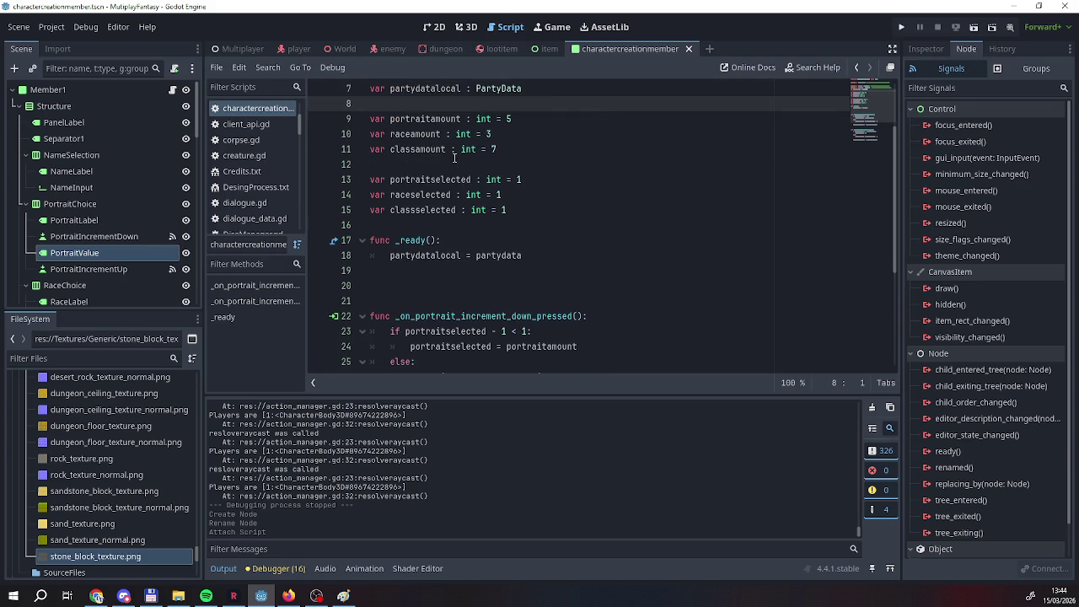
scroll(447, 191, "down", 1)
scroll(450, 187, "up", 1)
mouse_move(497, 194)
left_mouse_down()
mouse_move(358, 164)
mouse_move(354, 180)
left_mouse_up()
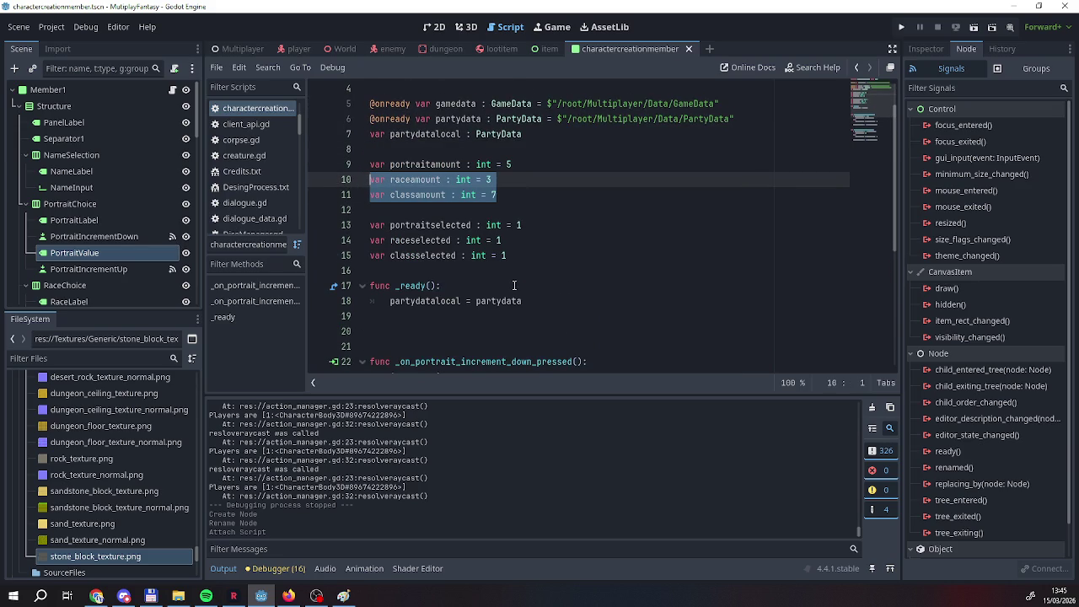
left_click(405, 333)
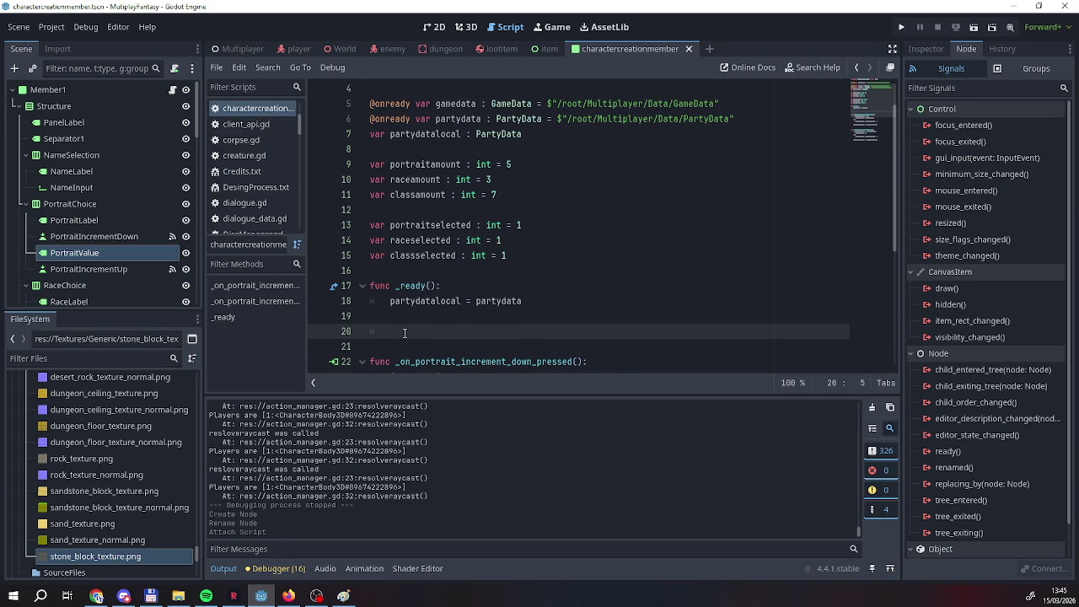
key("ctrl+v")
key("Home")
key("Tab")
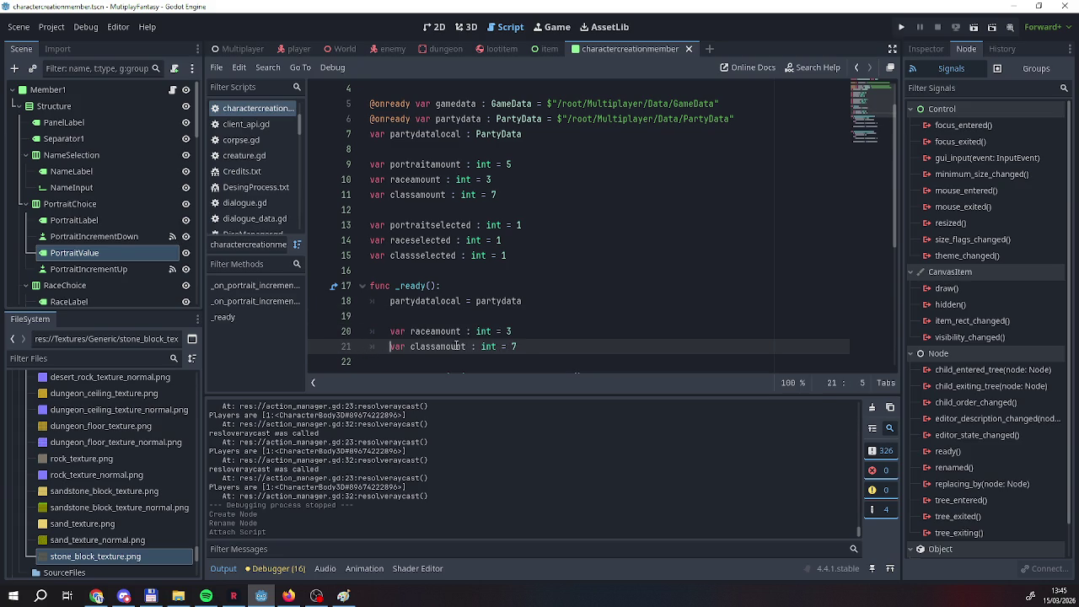
Set raceamount to gamedata.listofraces.size().
left_click(513, 333)
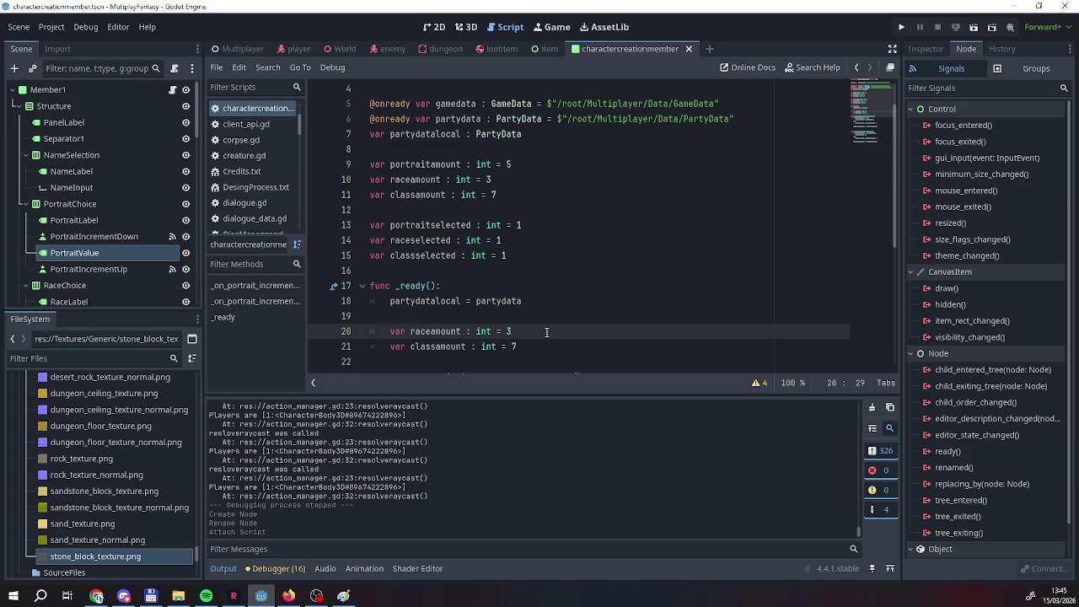
type("amedata.")
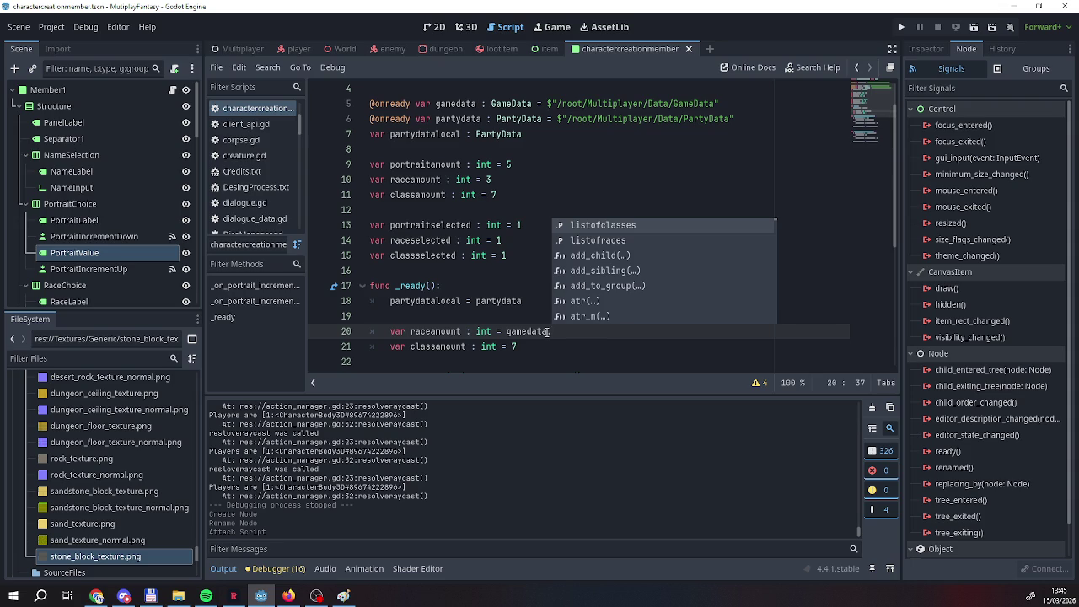
key("Down")
key("Return")
type("si")
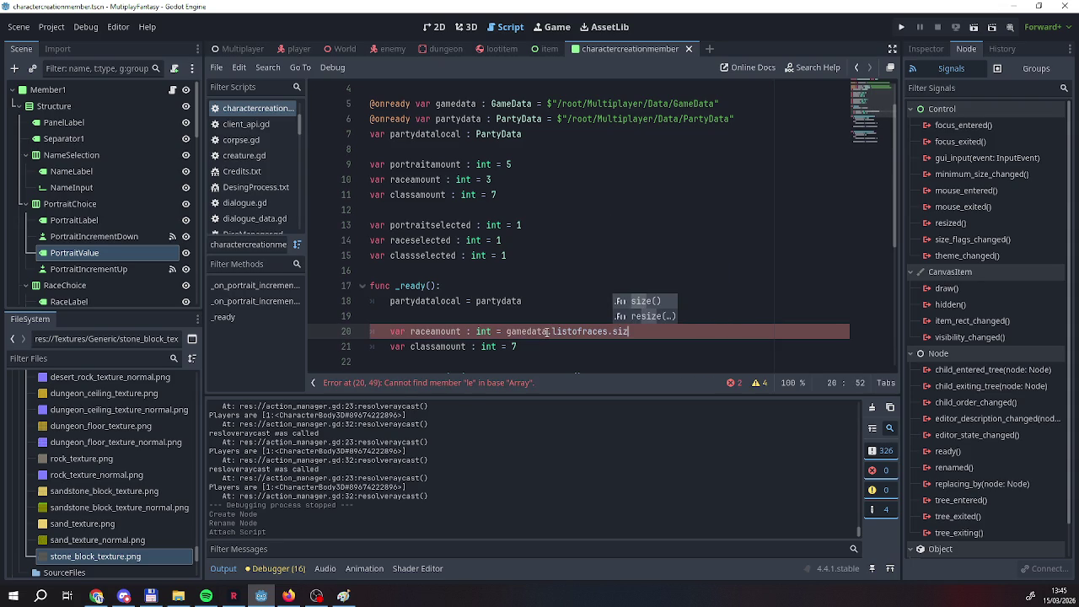
type("z")
key("Return")
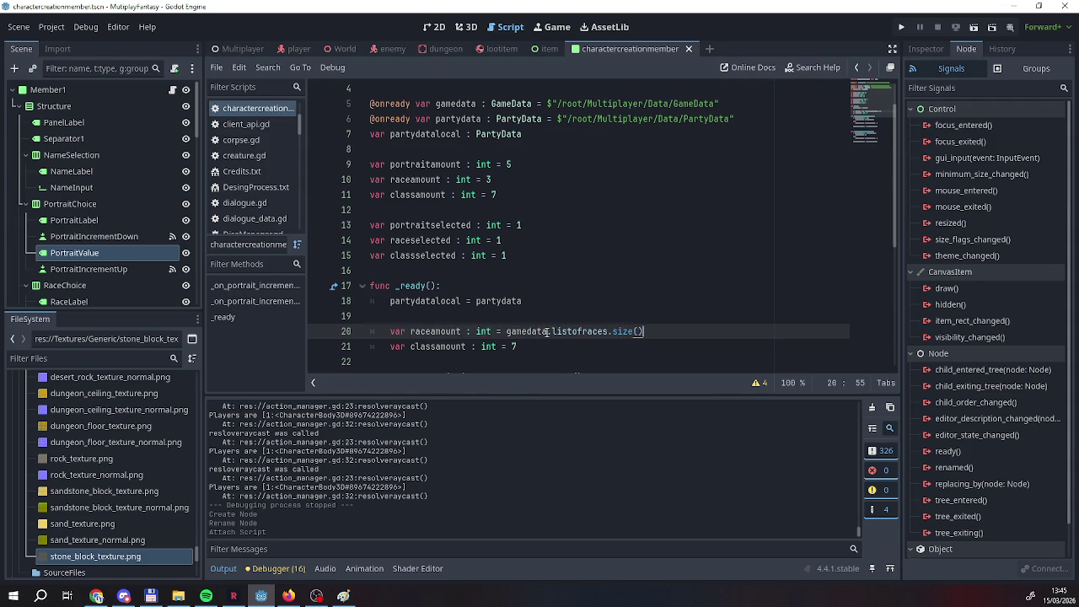
Replace the hardcoded 7 so classamount uses gamedata.listofclasses.size().
key("Down")
key("BackSpace")
type("gameda")
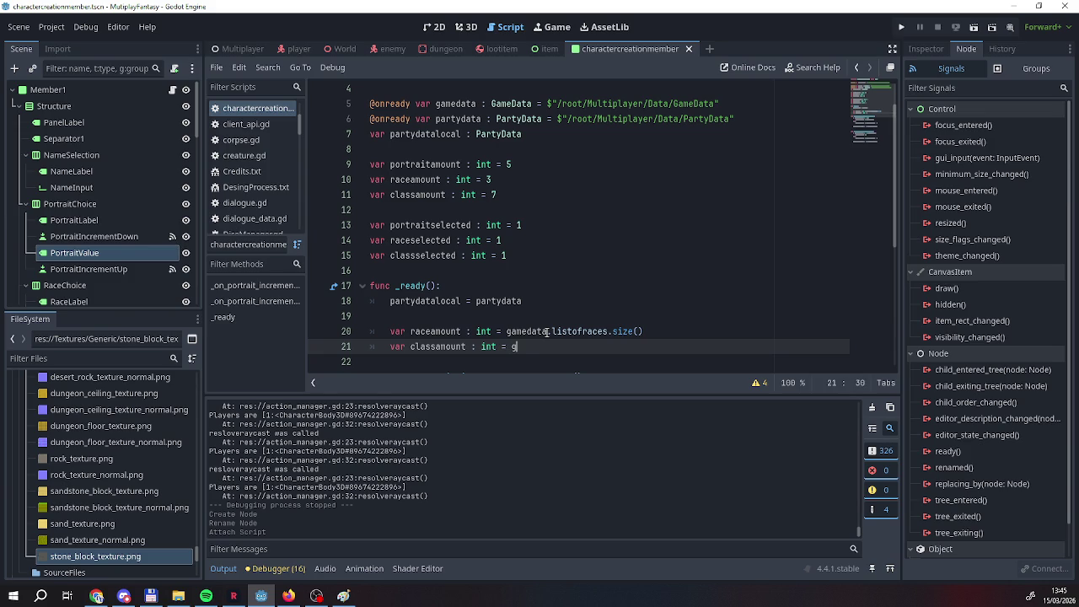
key("Return")
type(".")
type("list")
key("Return")
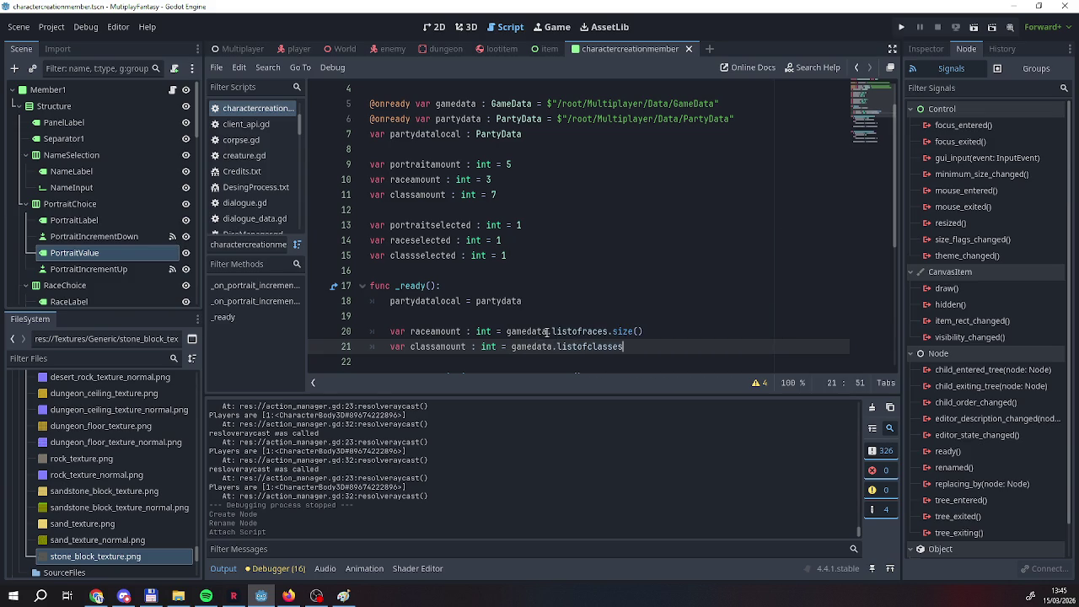
type(".si")
key("Return")
scroll(581, 221, "down", 3)
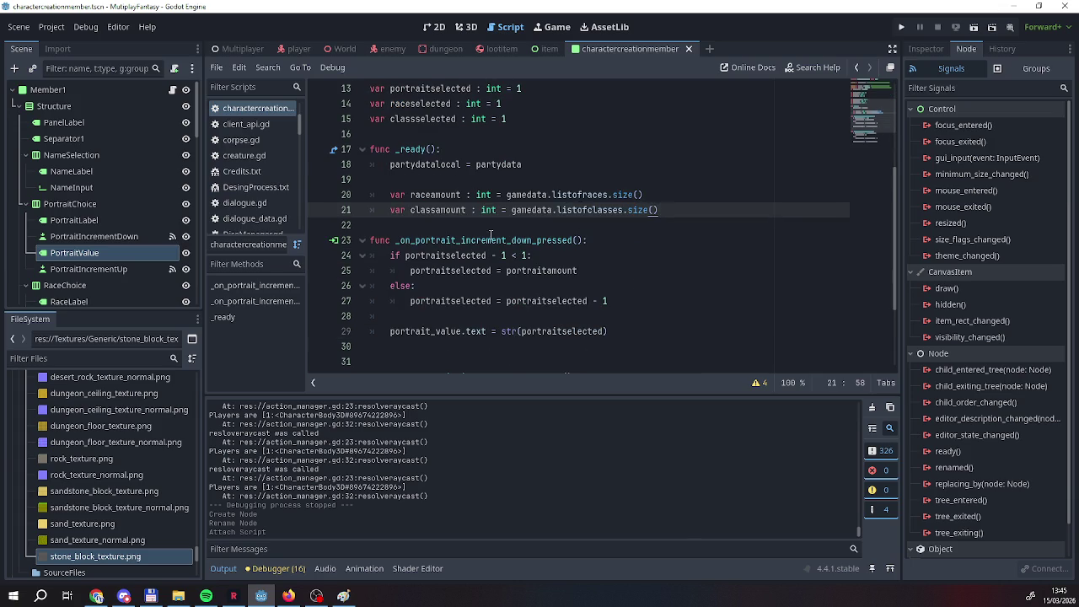
Look over the portrait increment handlers, then select the RaceIncrementDown button node.
scroll(491, 235, "down", 1)
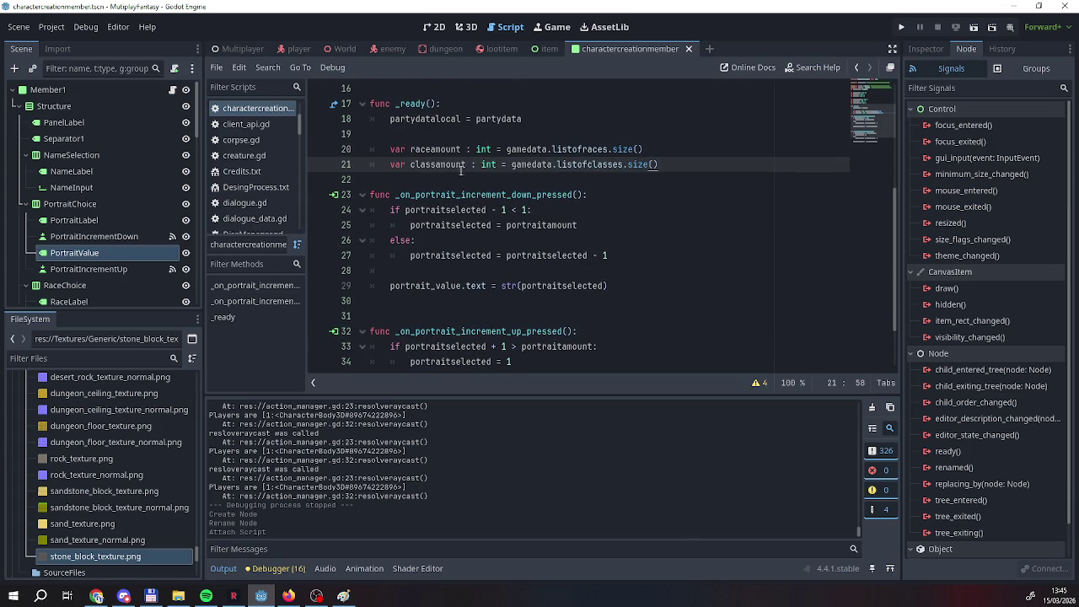
scroll(488, 249, "down", 1)
scroll(534, 184, "up", 4)
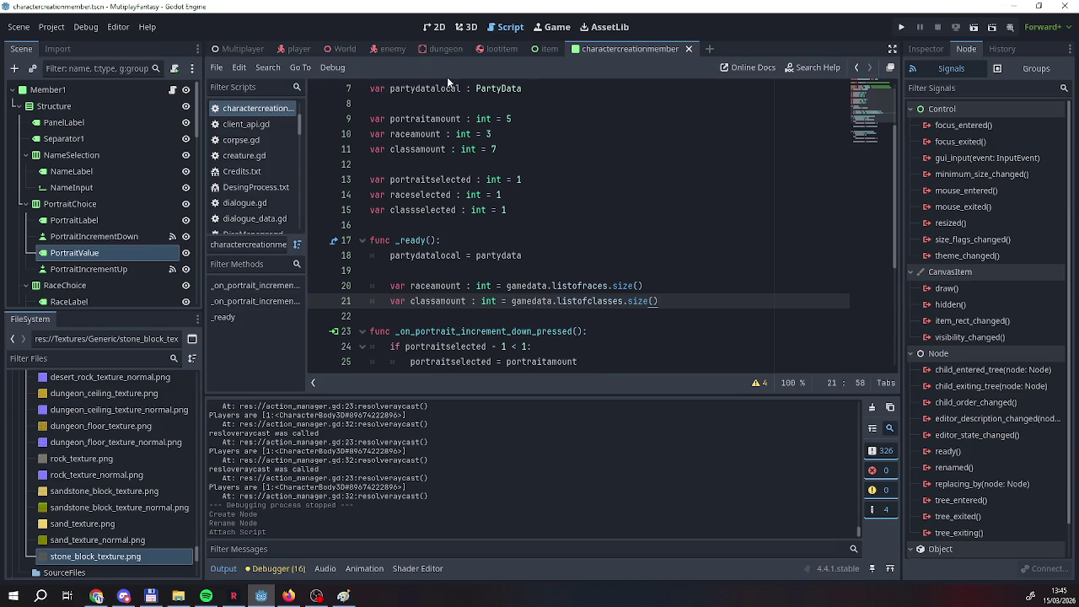
scroll(481, 214, "down", 4)
scroll(482, 213, "down", 1)
scroll(547, 253, "up", 6)
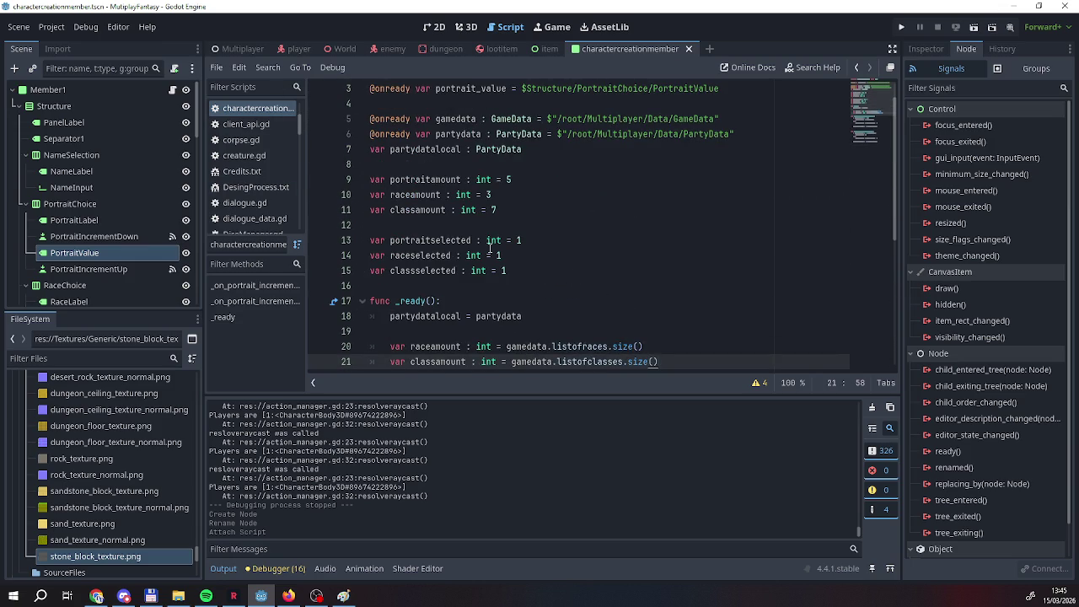
scroll(489, 248, "down", 3)
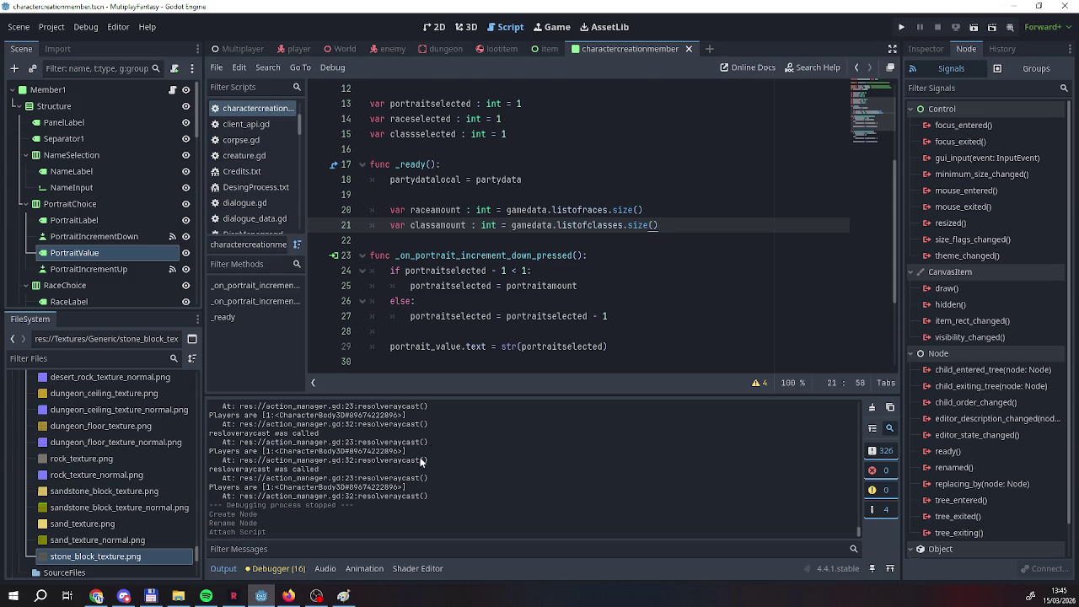
scroll(445, 324, "down", 3)
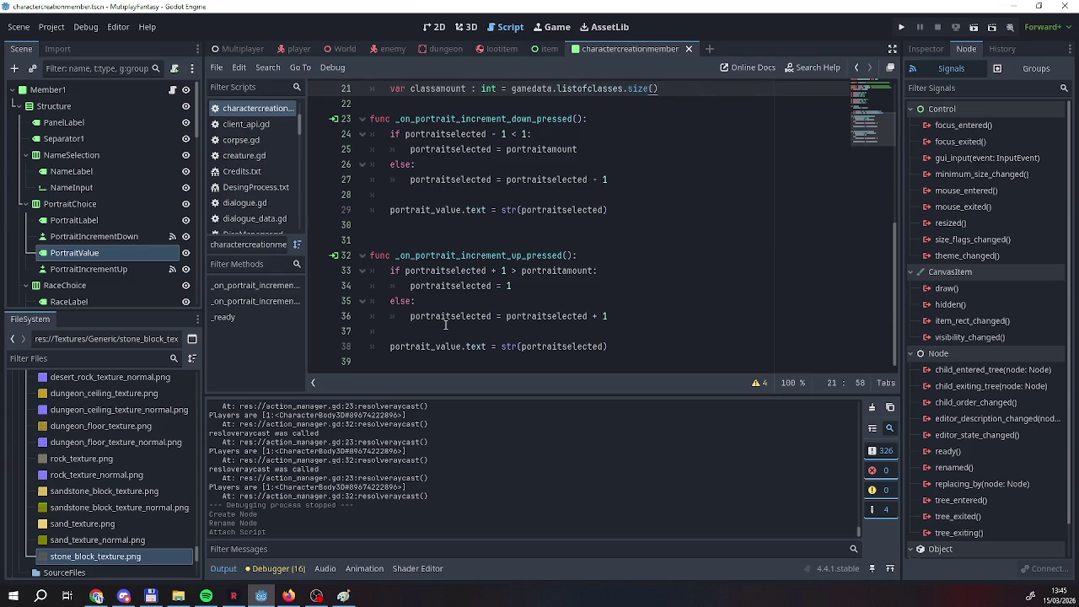
left_click(596, 312)
scroll(596, 312, "up", 1)
left_click(455, 270)
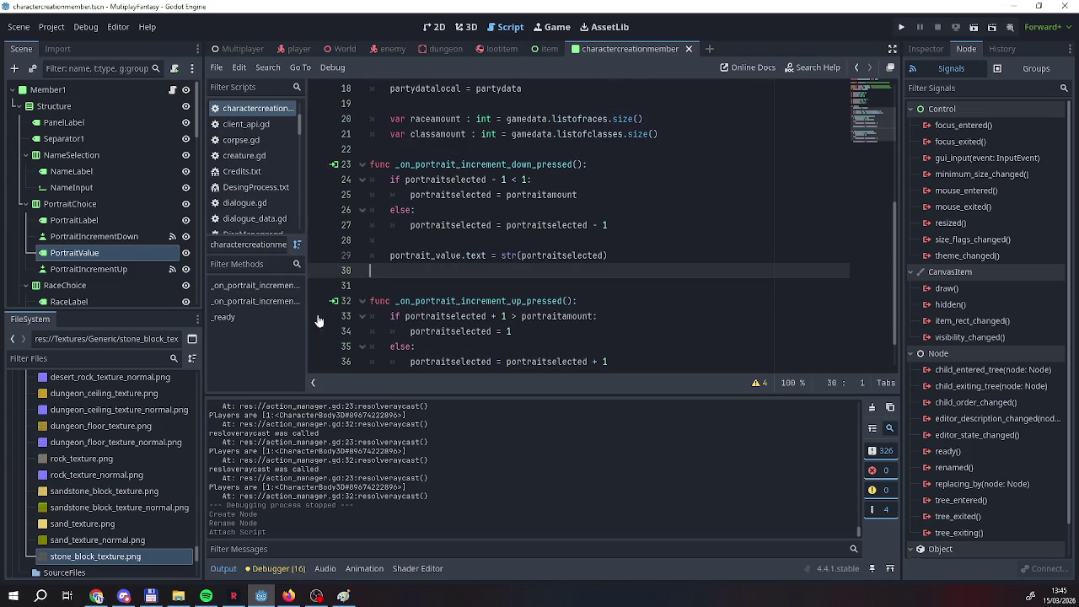
scroll(131, 281, "down", 2)
left_click(98, 248)
left_click(101, 262)
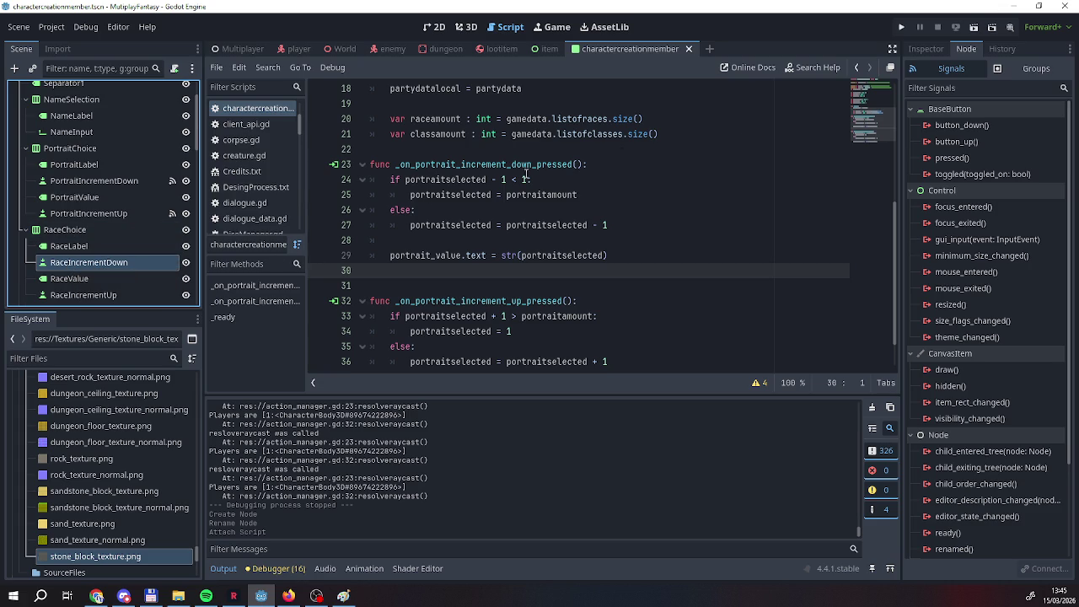
Connect RaceIncrementDown's pressed signal to _on_race_increment_down_pressed.
left_click(943, 160)
double_click(943, 160)
left_click(508, 429)
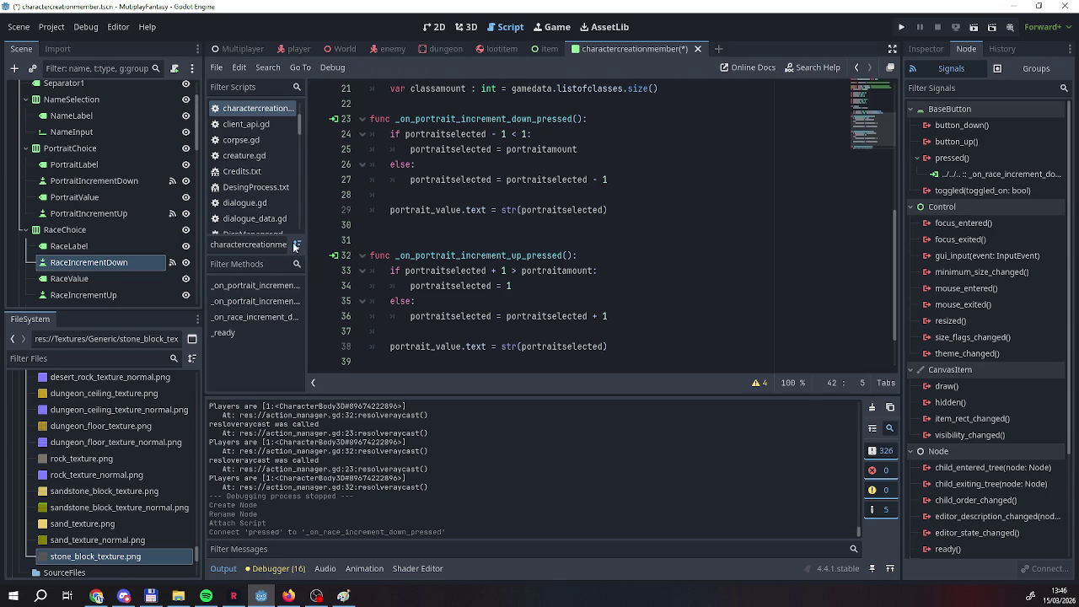
Connect RaceIncrementUp's pressed signal to _on_race_increment_up_pressed.
left_click(83, 297)
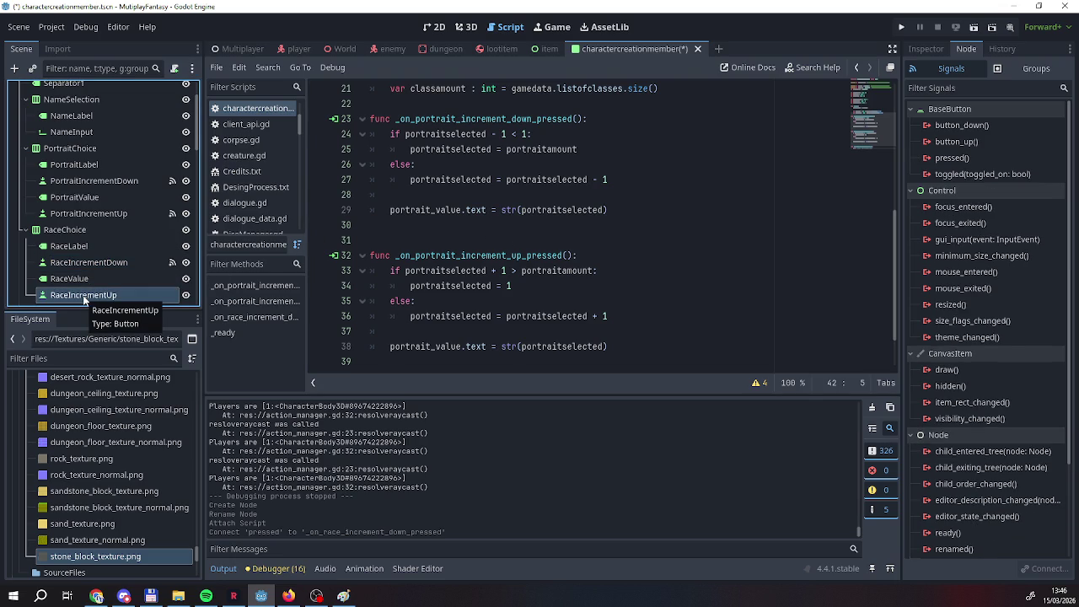
scroll(457, 303, "up", 3)
scroll(458, 303, "down", 4)
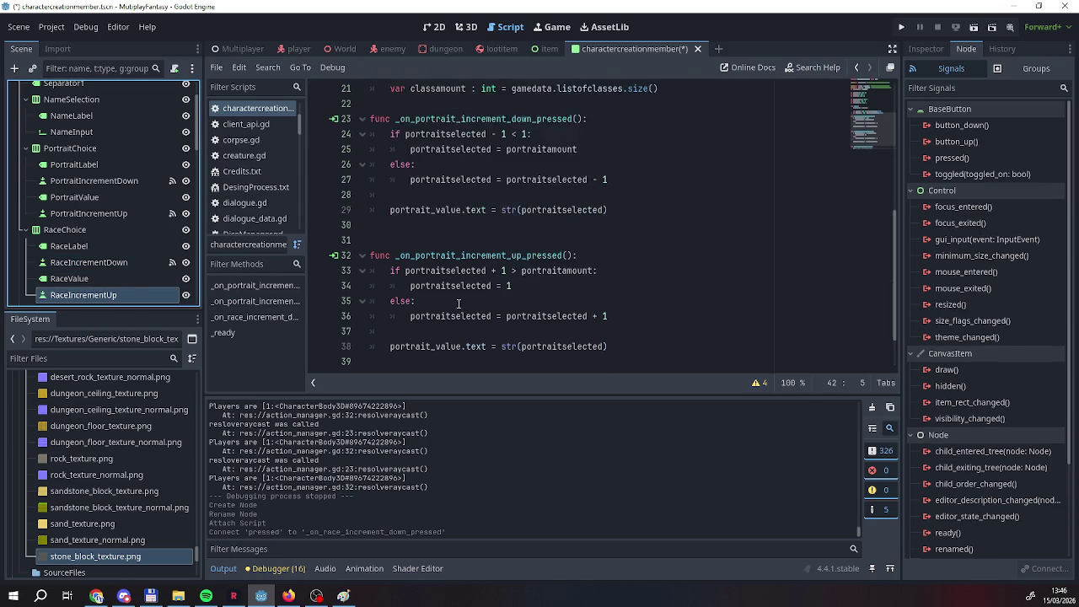
right_click(82, 297)
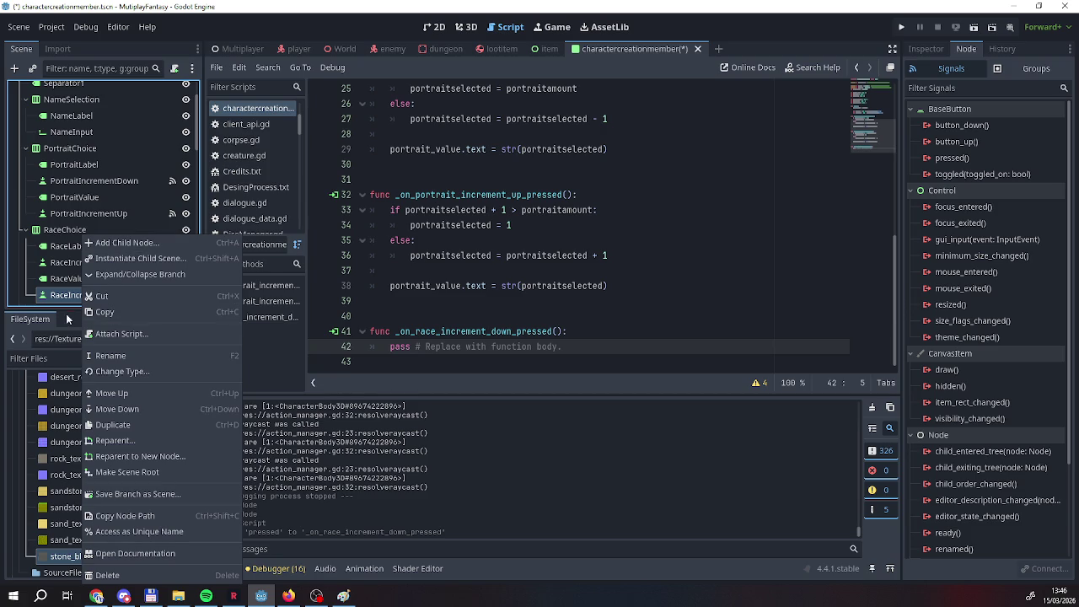
left_click(944, 158)
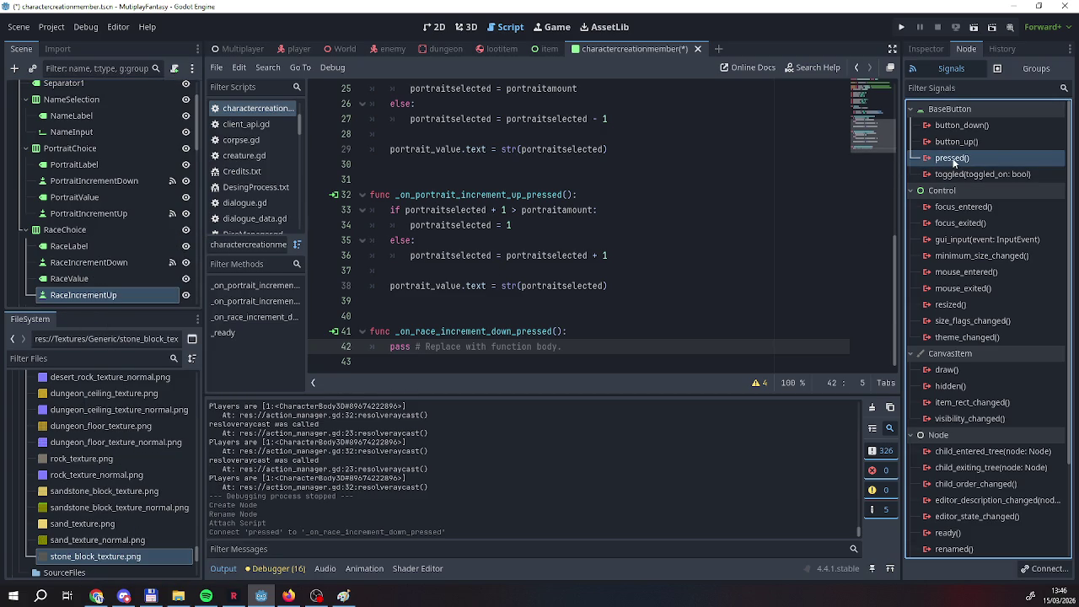
double_click(952, 158)
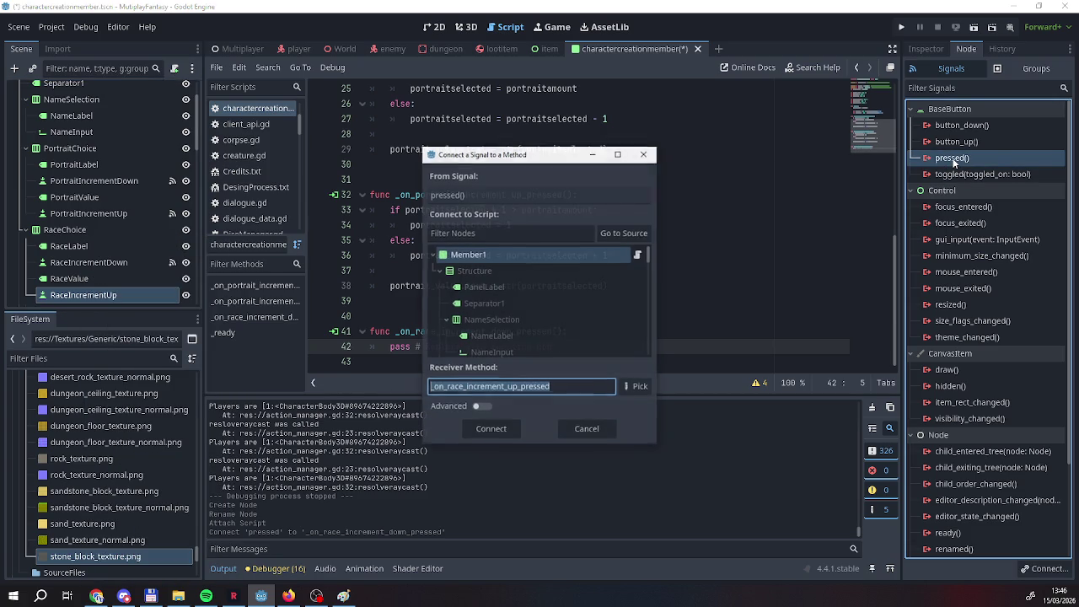
left_click(485, 430)
scroll(482, 289, "up", 2)
scroll(481, 295, "down", 1)
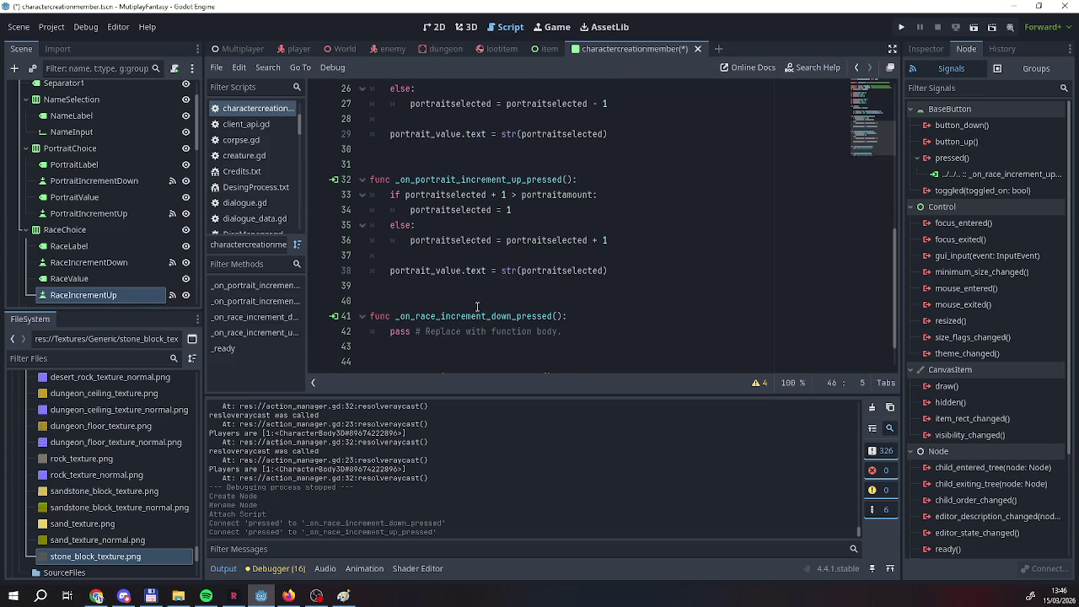
mouse_move(622, 233)
left_mouse_down()
mouse_move(405, 151)
mouse_move(396, 137)
left_mouse_up()
left_click(457, 209)
scroll(456, 209, "up", 4)
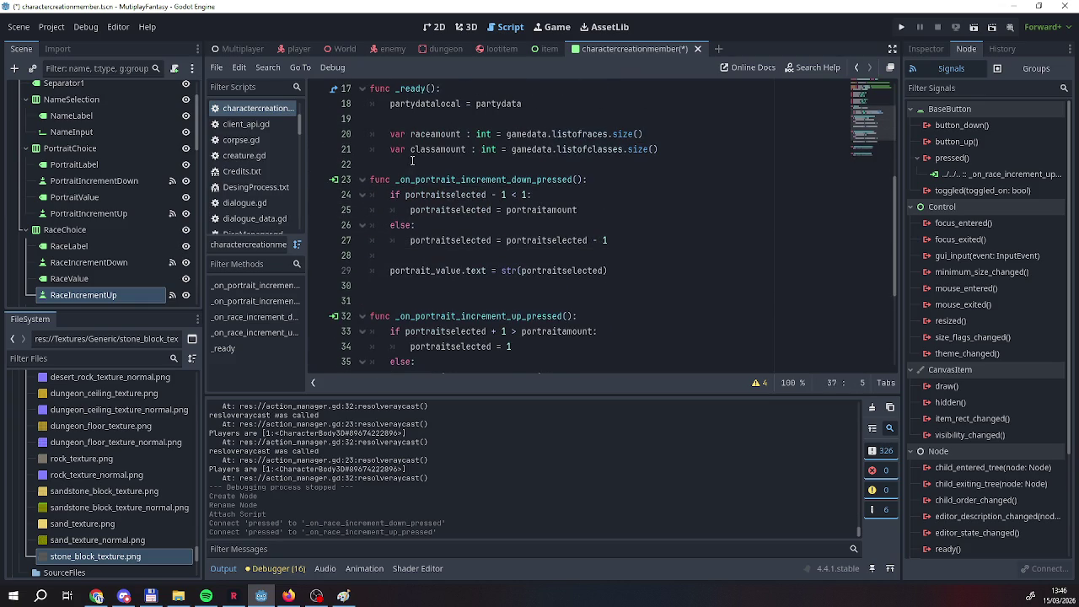
scroll(412, 160, "up", 1)
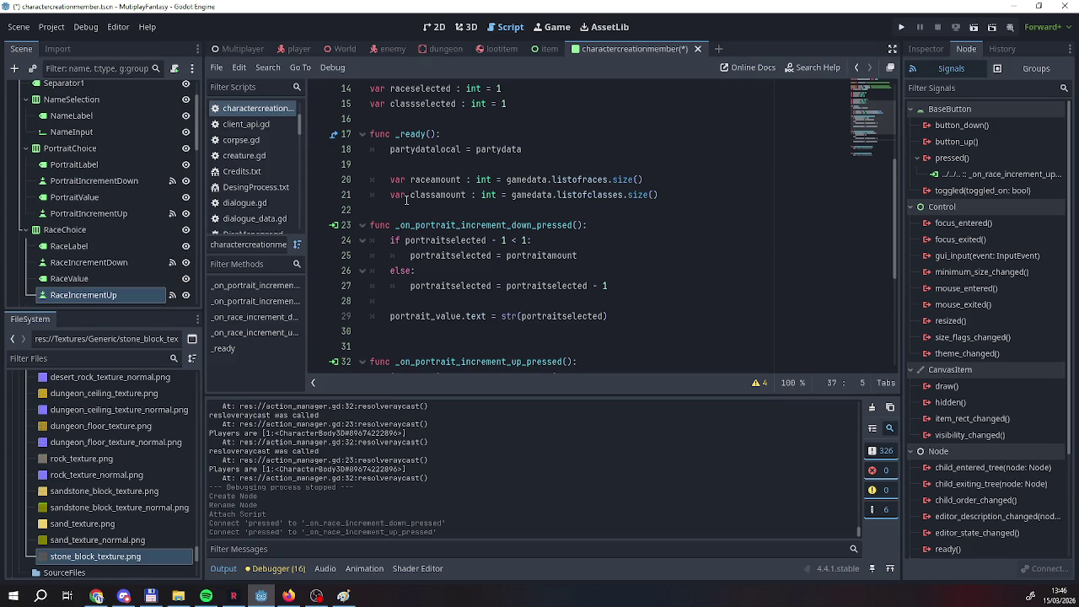
scroll(439, 196, "down", 5)
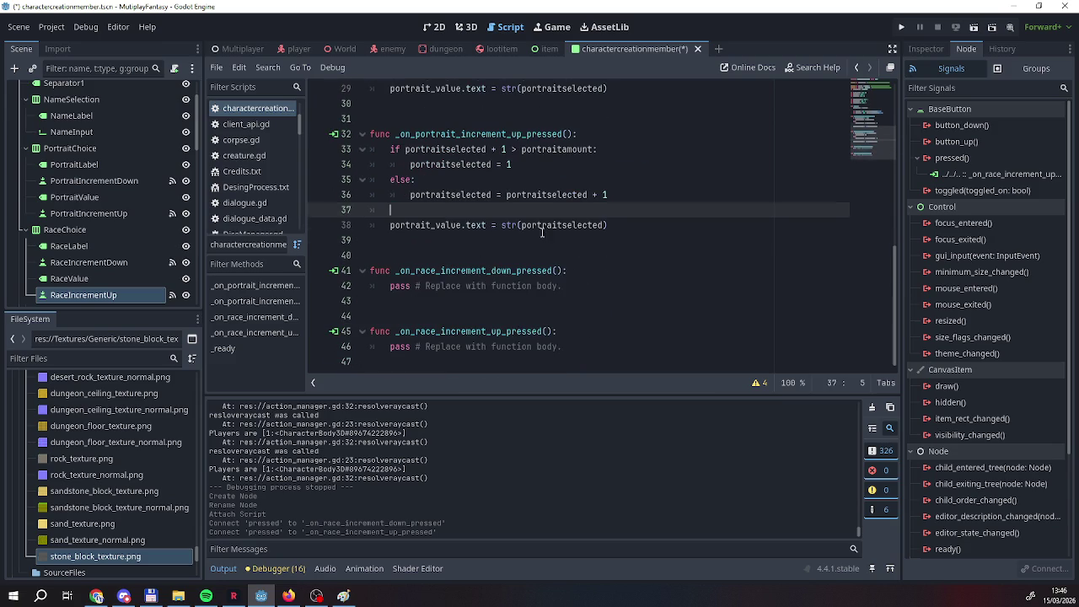
Copy the portrait increment-up code into _on_race_increment_up_pressed, replacing pass, and fix indentation.
mouse_move(607, 225)
left_mouse_down()
mouse_move(404, 180)
mouse_move(363, 150)
left_mouse_up()
key("ctrl+c")
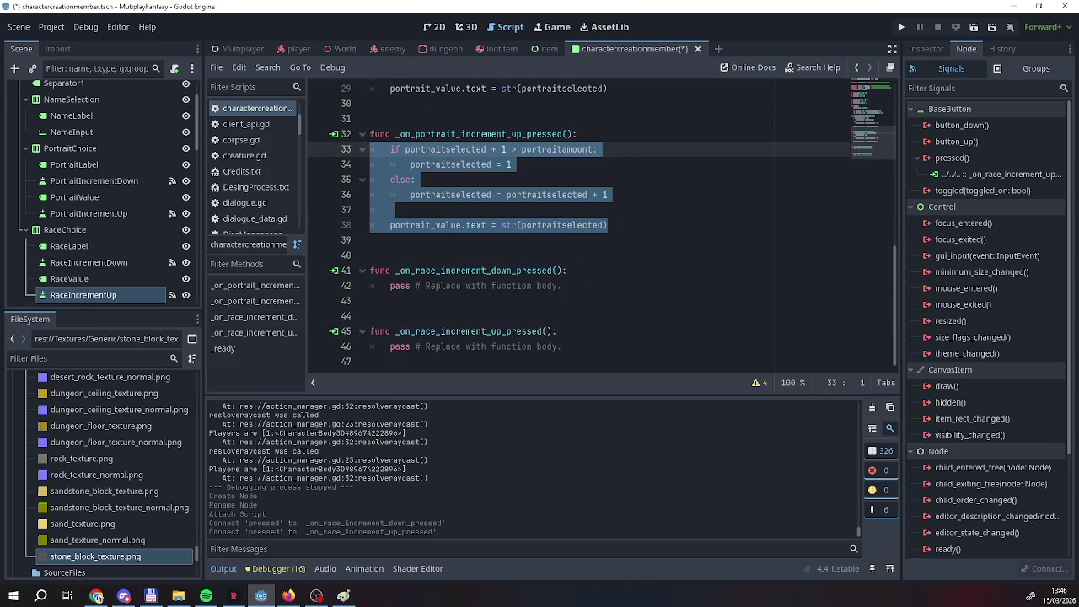
key("alt+Tab")
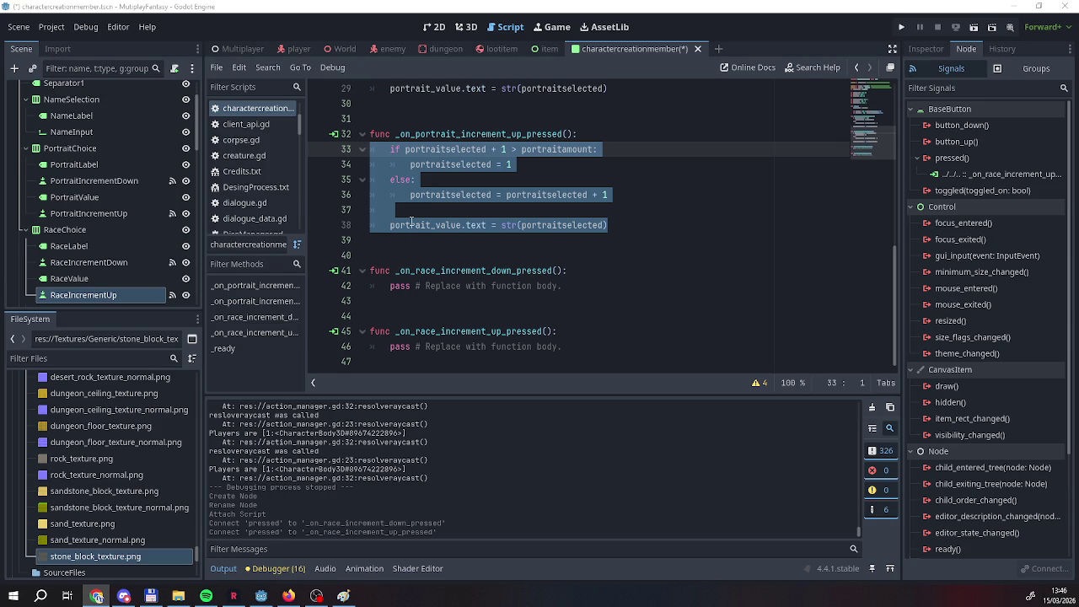
right_click(449, 154)
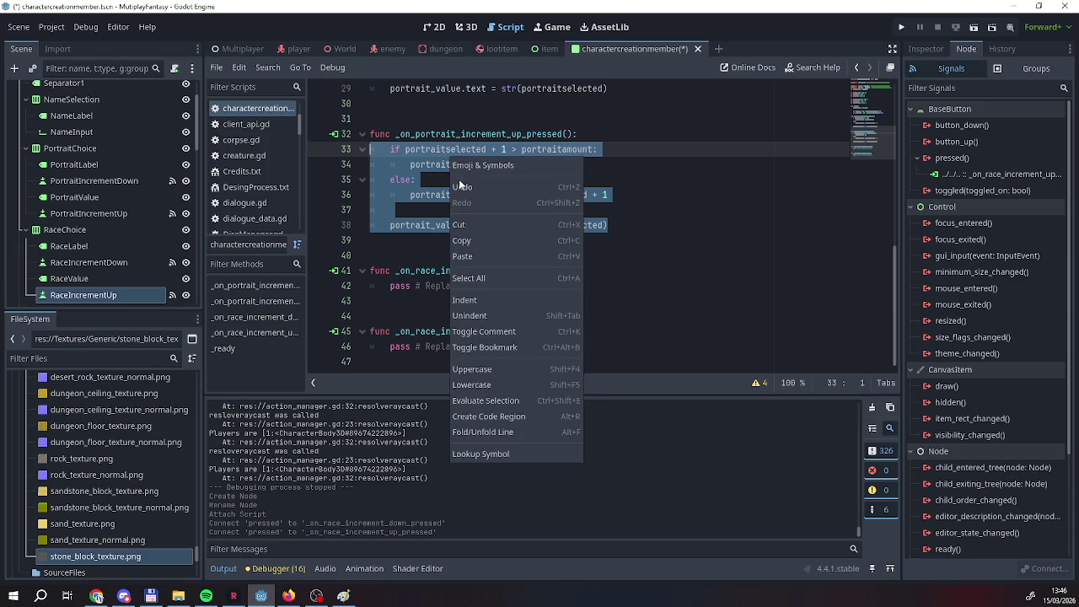
left_click(472, 241)
left_click_drag(390, 346, 571, 352)
key("ctrl+v")
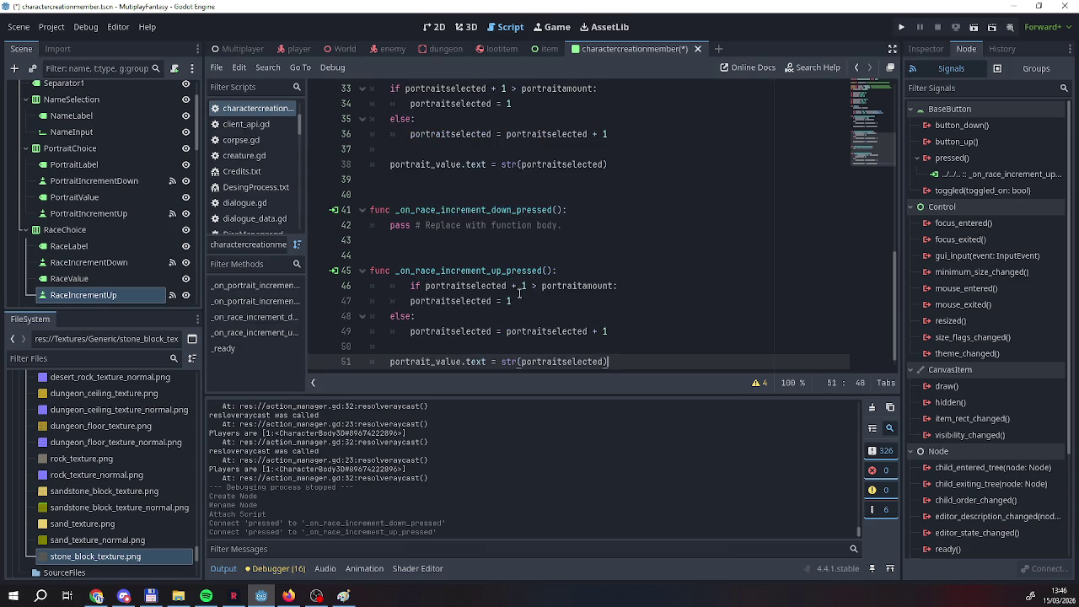
scroll(514, 292, "up", 1)
scroll(570, 222, "up", 3)
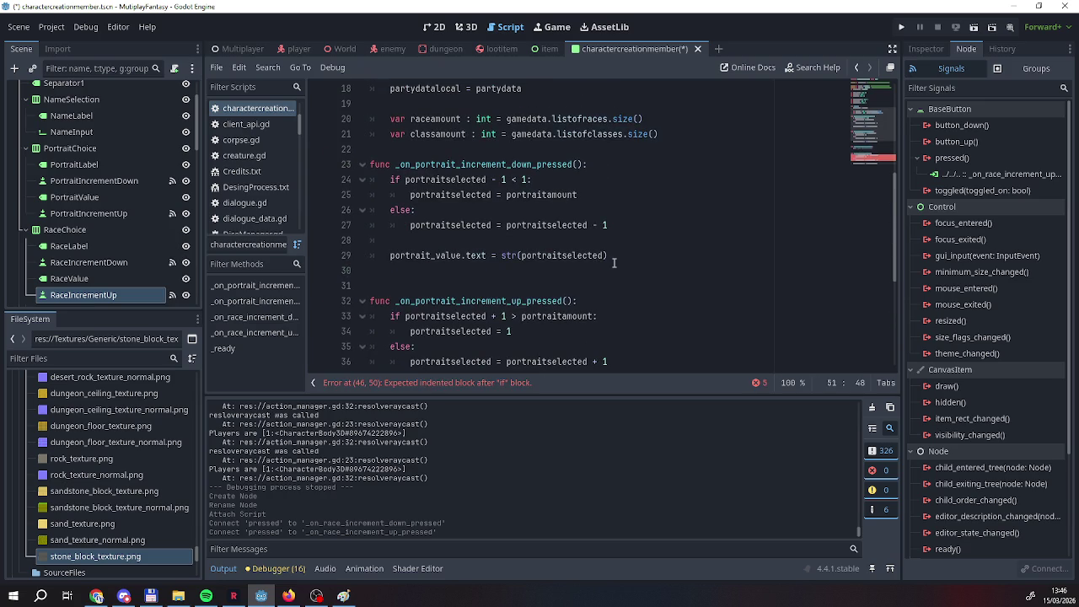
scroll(621, 247, "down", 5)
mouse_move(371, 331)
left_mouse_down()
mouse_move(590, 270)
mouse_move(569, 257)
mouse_move(413, 266)
left_mouse_up()
left_click(412, 271)
key("BackSpace")
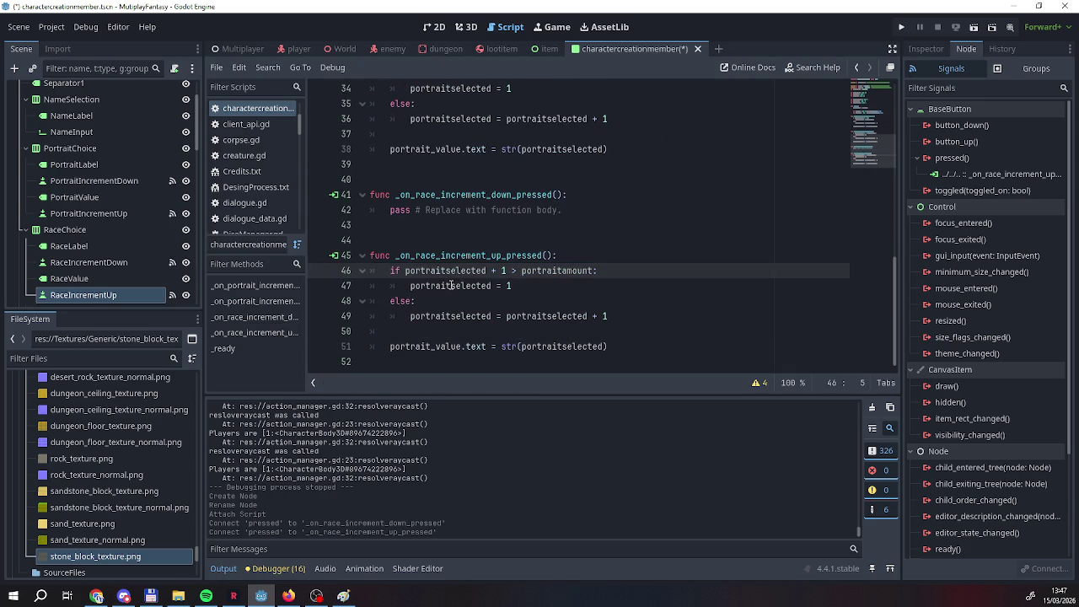
Copy the portrait decrement code into _on_race_increment_down_pressed, replacing its pass line.
scroll(465, 289, "up", 1)
scroll(465, 289, "down", 1)
scroll(464, 289, "up", 3)
scroll(467, 287, "down", 3)
scroll(531, 265, "up", 5)
left_click_drag(621, 241, 334, 166)
key("ctrl+c")
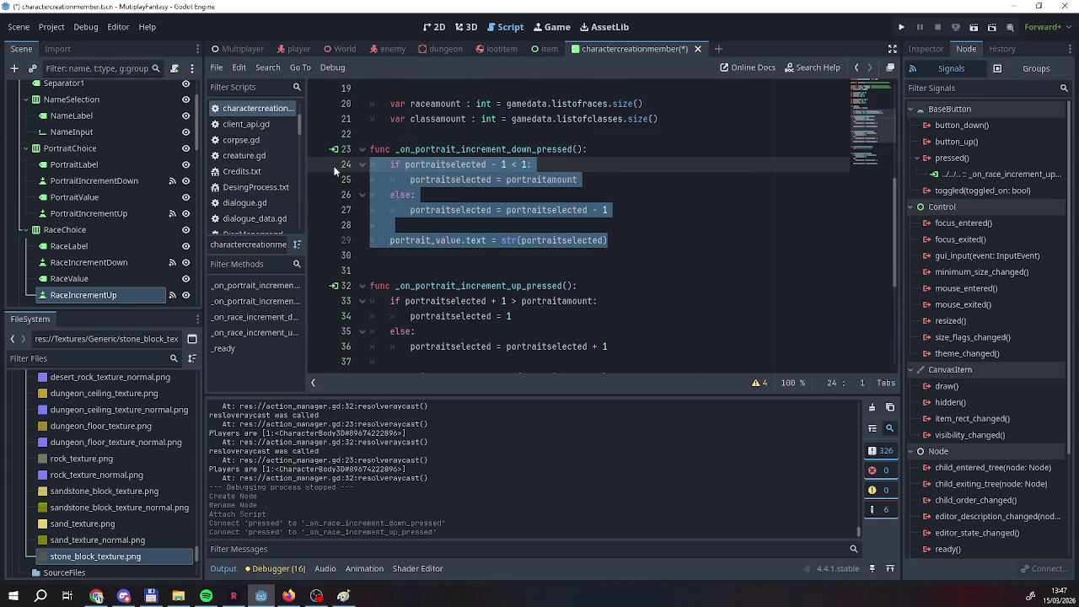
scroll(572, 210, "down", 5)
mouse_move(571, 210)
left_mouse_down()
mouse_move(286, 190)
mouse_move(268, 212)
left_mouse_up()
key("ctrl+v")
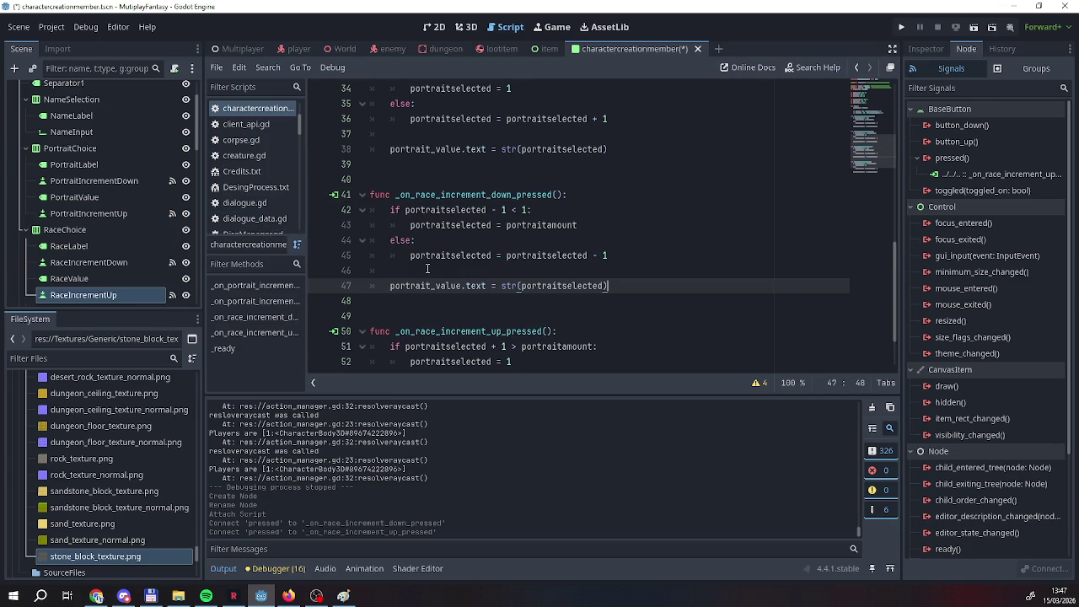
scroll(427, 268, "up", 7)
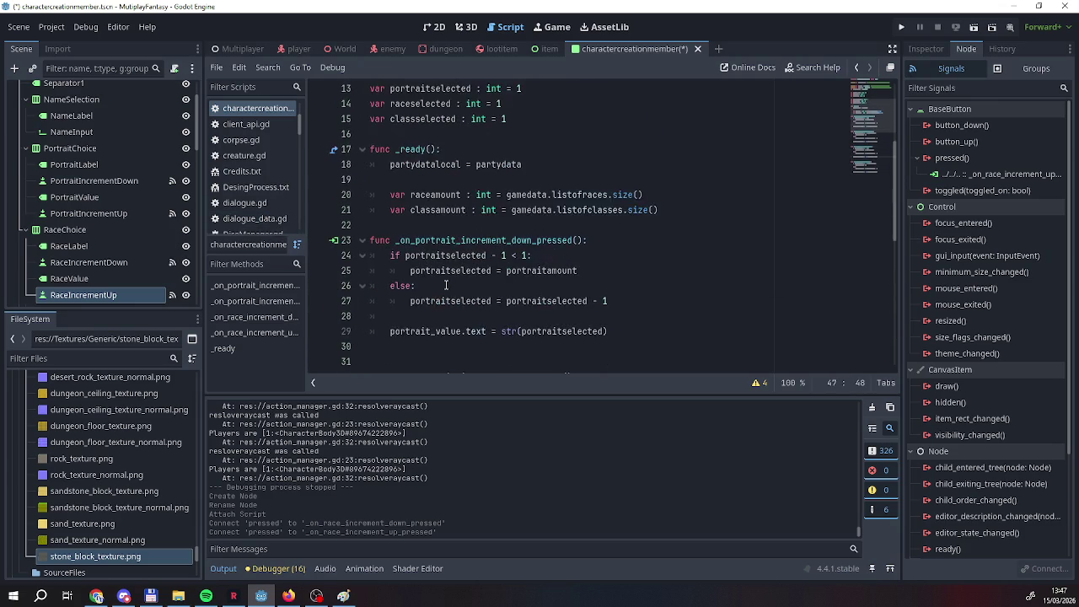
scroll(446, 285, "up", 4)
scroll(447, 285, "down", 9)
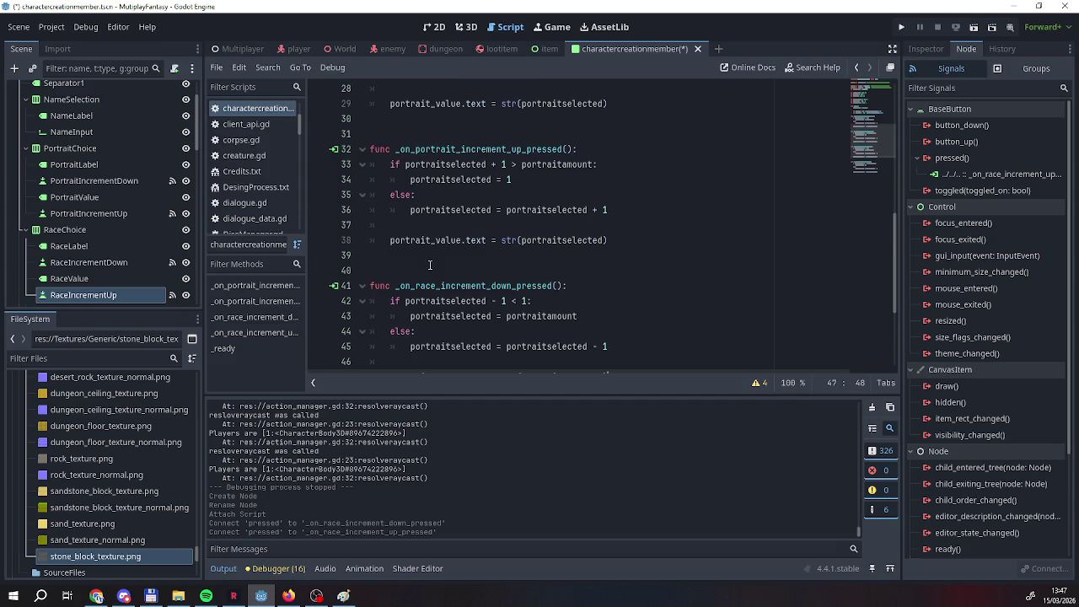
scroll(430, 257, "down", 4)
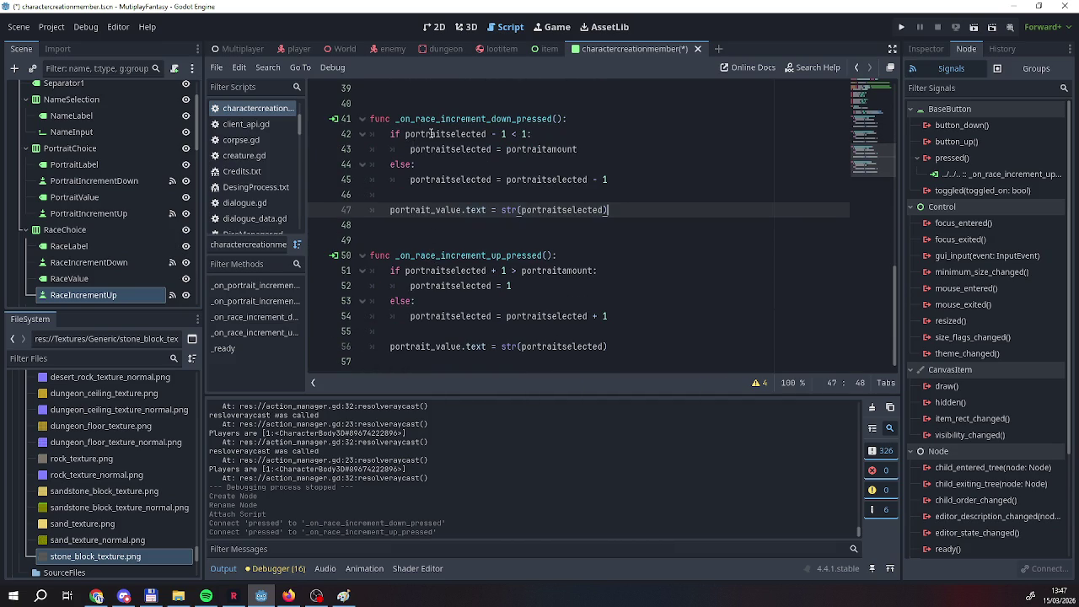
left_click_drag(445, 137, 405, 140)
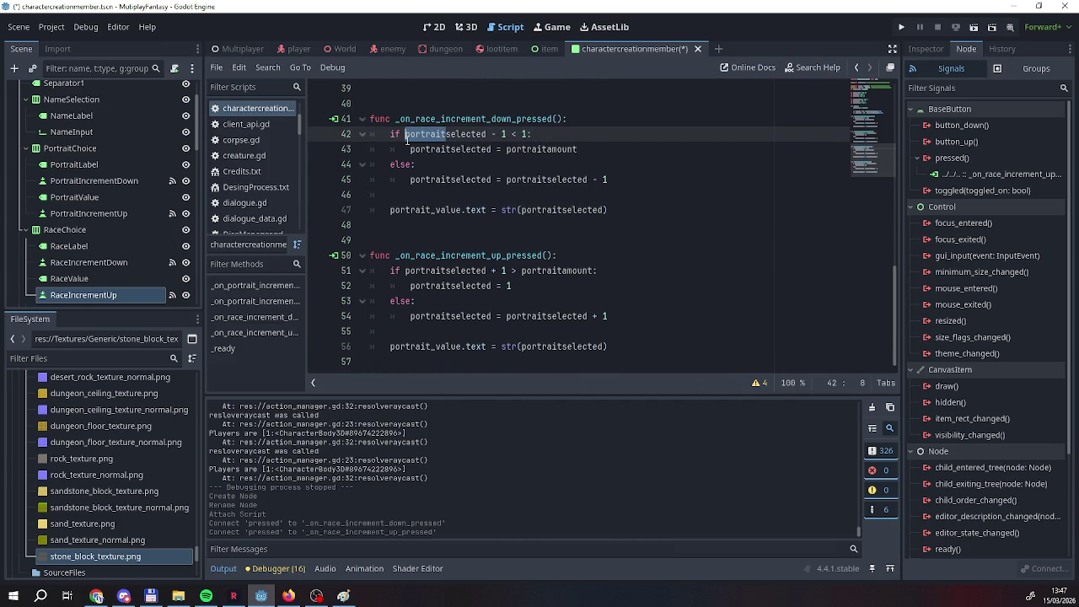
Change portraitselected, portraitamount and portrait_value to raceselected, raceamount and race_value in the decrement handler.
type("race")
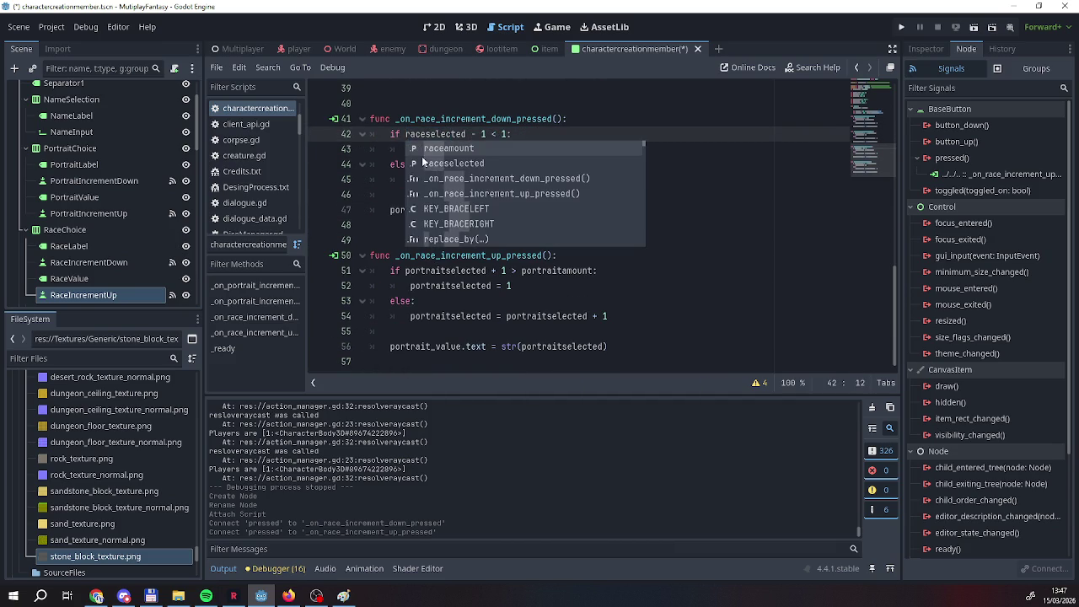
left_click(386, 150)
mouse_move(406, 149)
left_mouse_down()
mouse_move(511, 154)
mouse_move(486, 157)
left_mouse_up()
type("race")
type("raceamount")
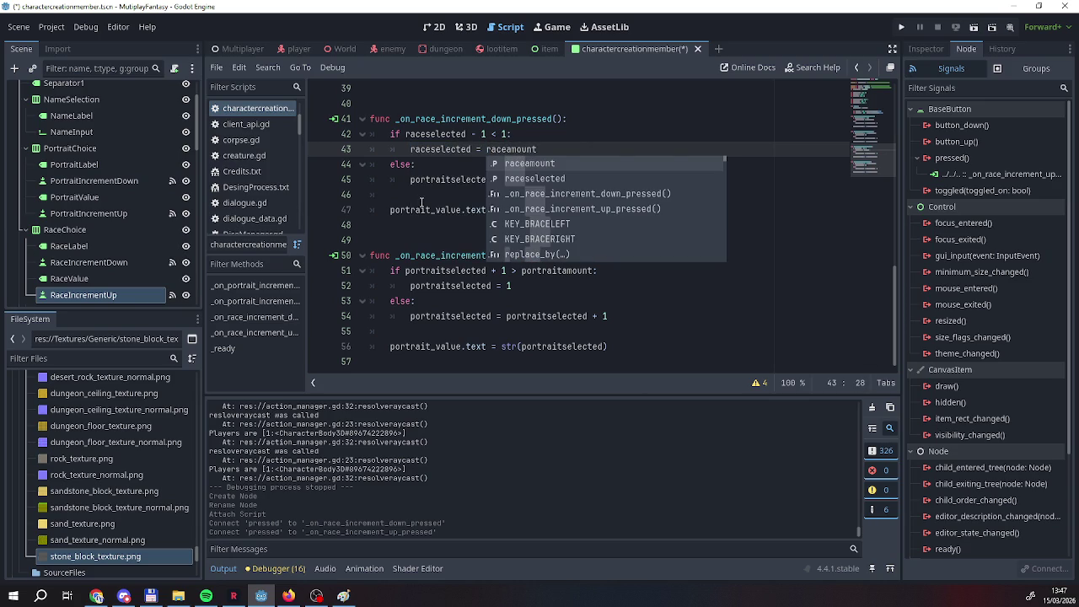
left_click_drag(411, 180, 528, 184)
type("race")
type("raceselected - 1")
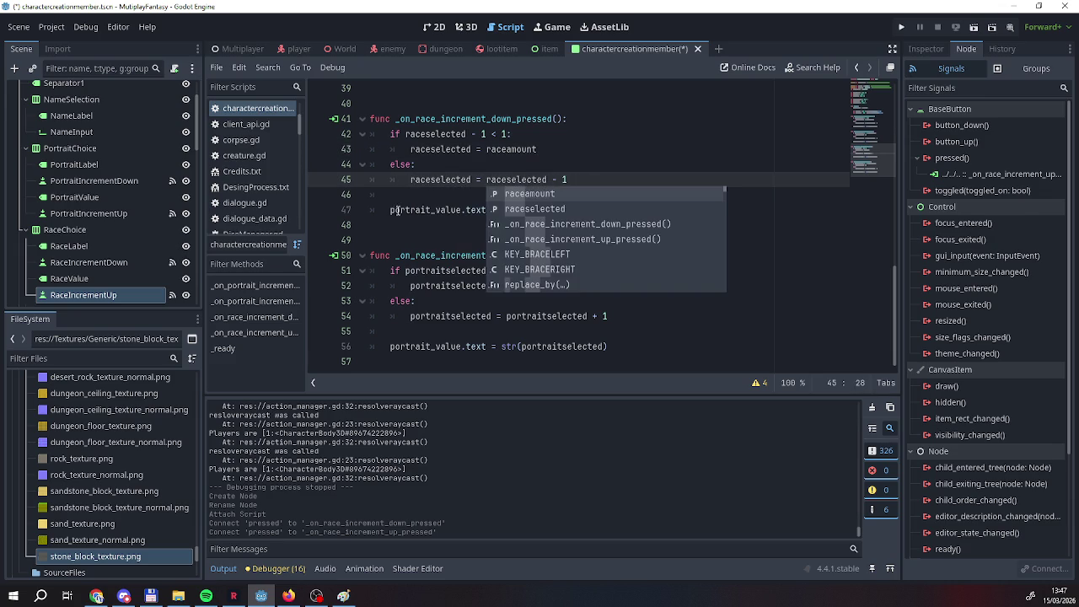
left_click(392, 210)
left_click_drag(392, 211, 435, 210)
type("race")
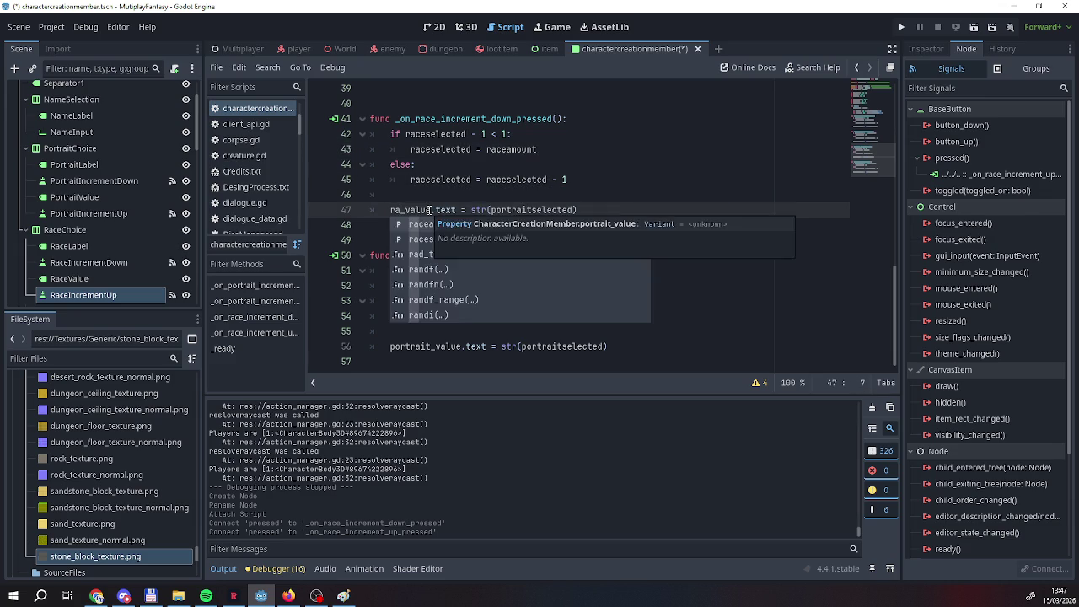
left_click(476, 185)
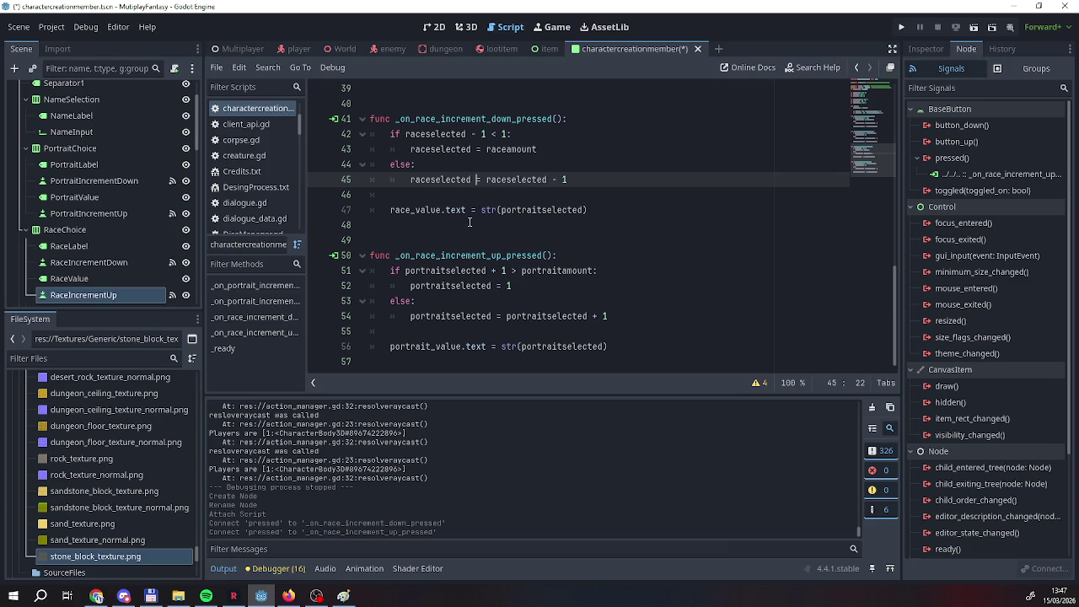
scroll(470, 222, "up", 8)
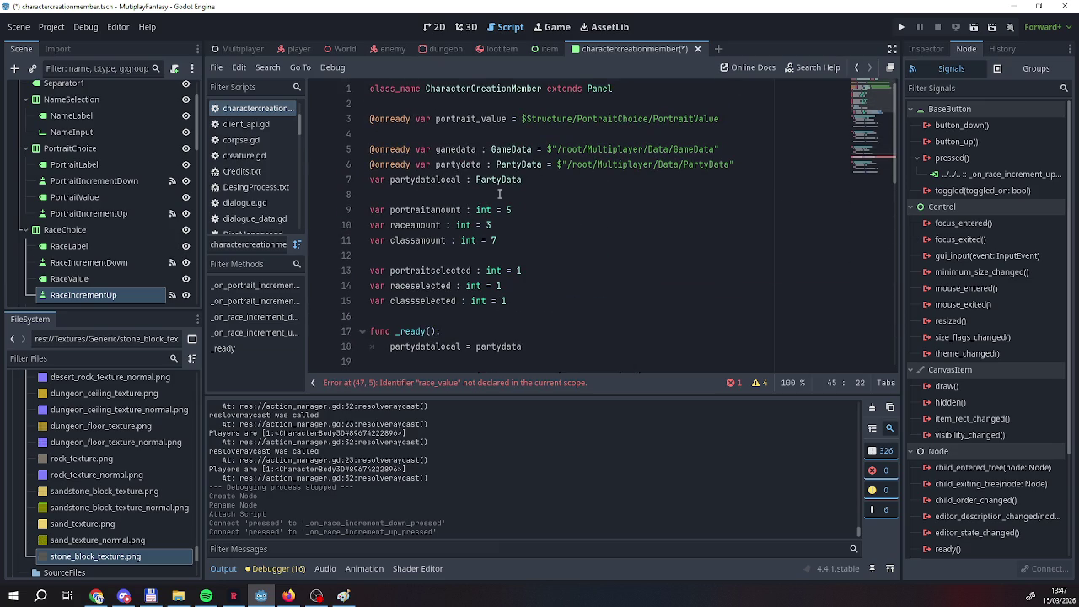
left_click(735, 116)
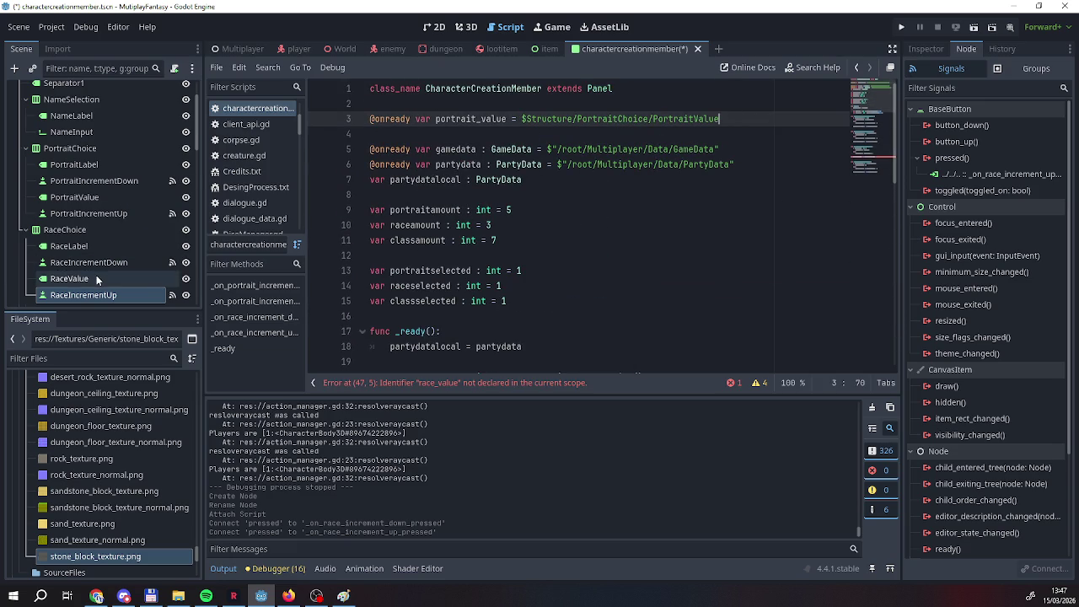
key("Return")
key("Return")
key("Up")
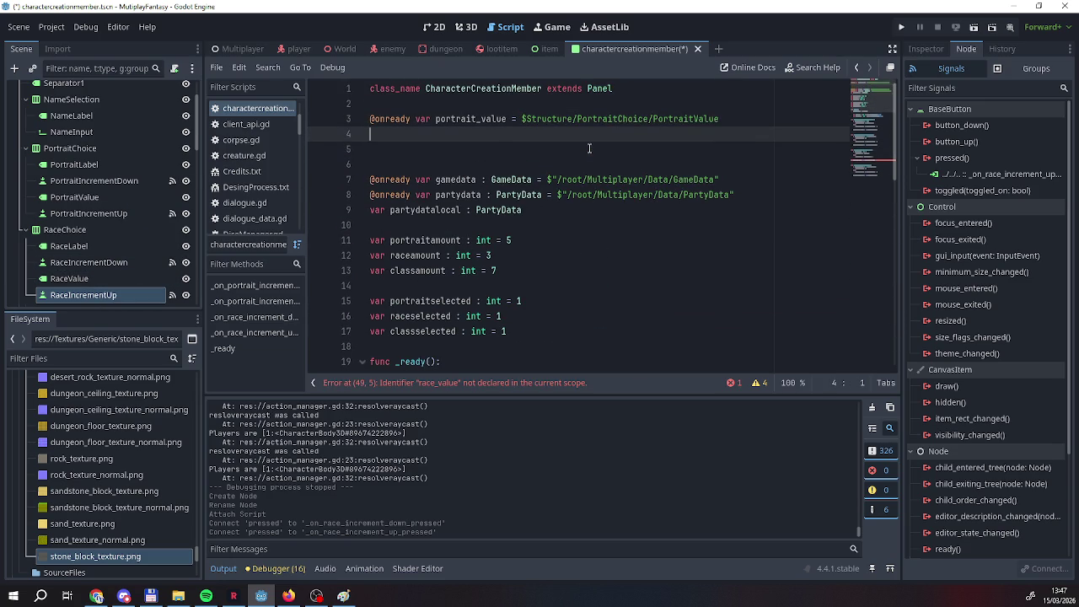
left_click_drag(83, 294, 382, 139)
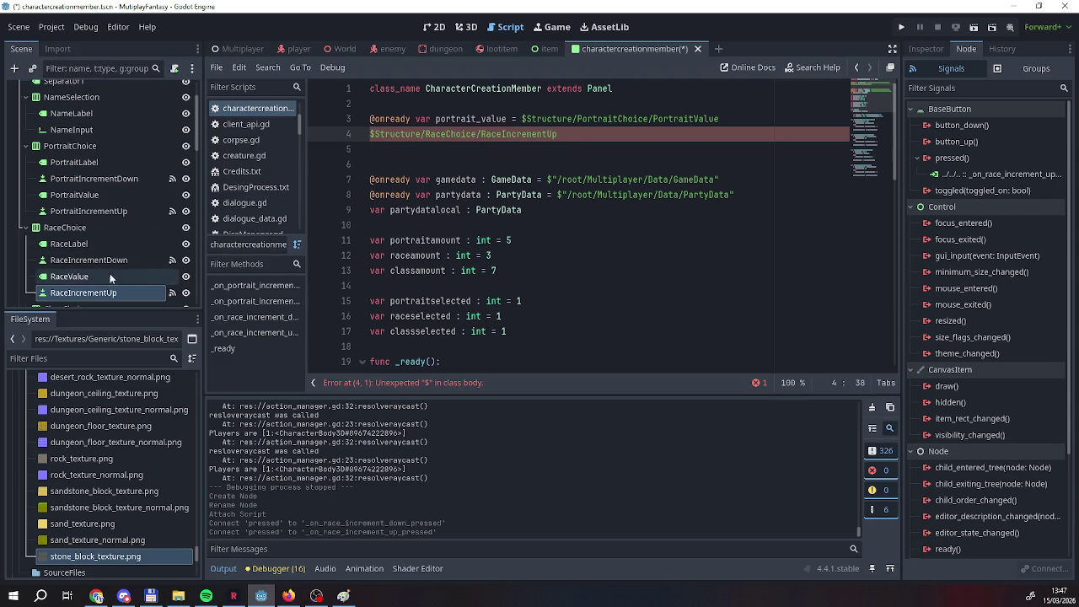
left_click(70, 276)
left_click_drag(70, 276, 387, 149)
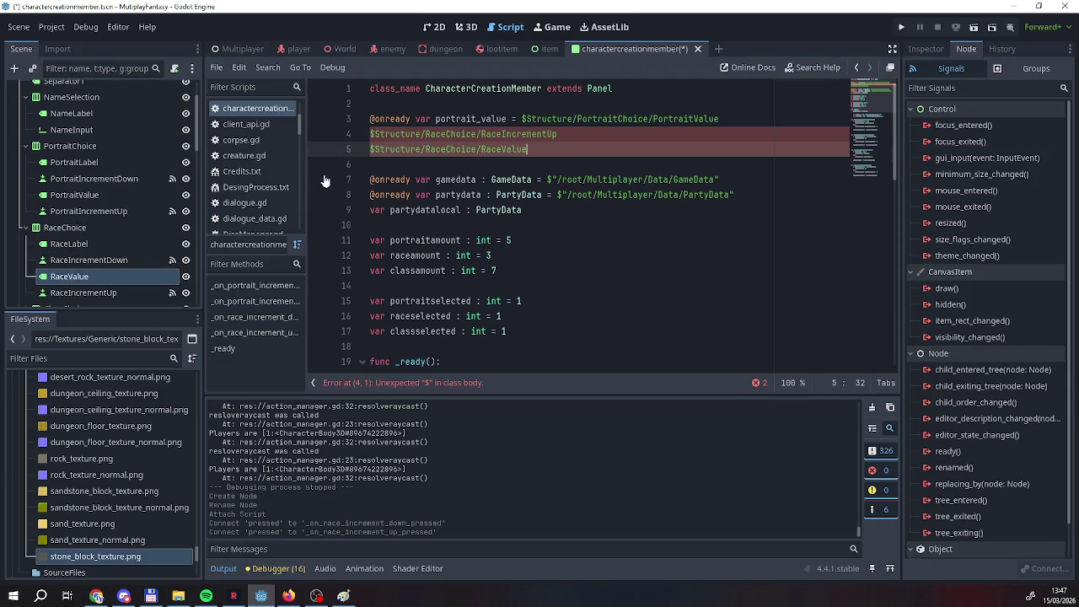
mouse_move(59, 278)
left_mouse_down()
mouse_move(386, 166)
mouse_move(376, 149)
left_mouse_up()
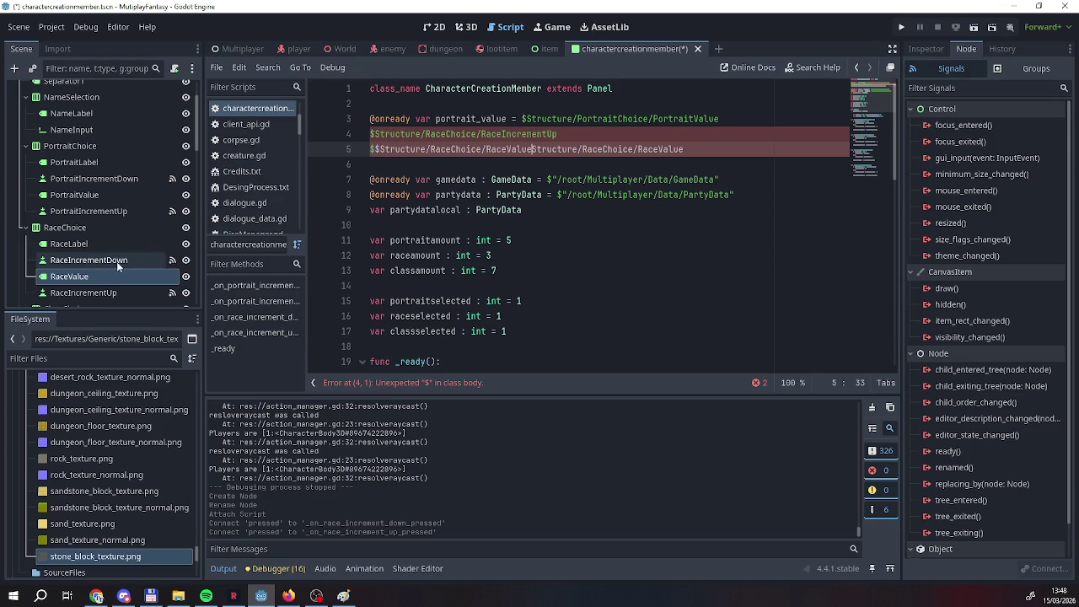
left_click_drag(65, 280, 375, 166)
left_click_drag(683, 149, 316, 145)
key("BackSpace")
key("BackSpace")
key("ctrl+shift+k")
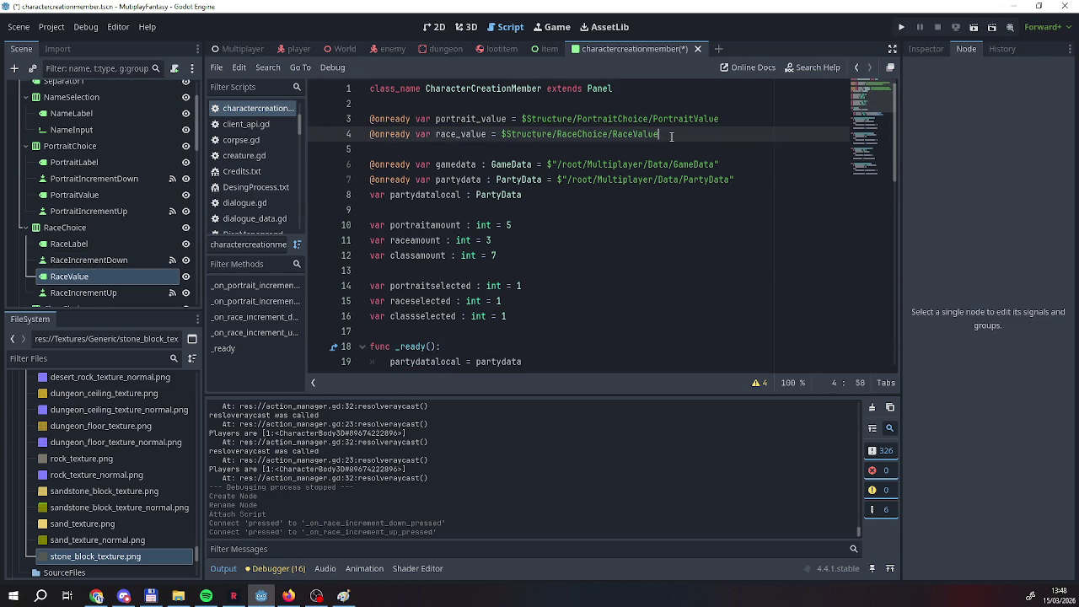
key("Return")
scroll(59, 253, "down", 3)
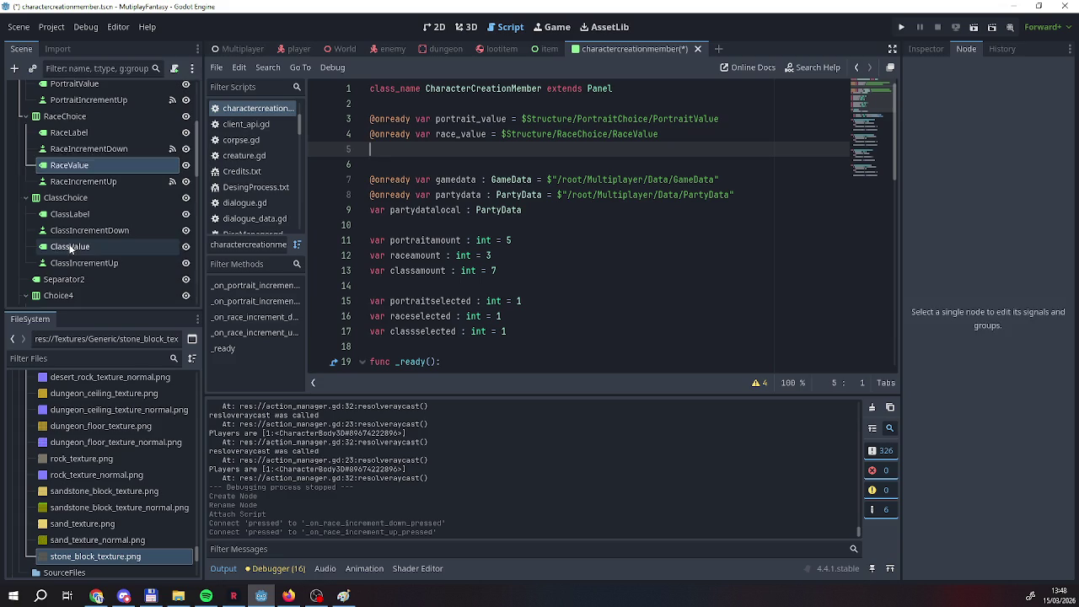
left_click(58, 246)
mouse_move(51, 249)
left_mouse_down()
mouse_move(364, 176)
mouse_move(353, 184)
mouse_move(398, 150)
left_mouse_up()
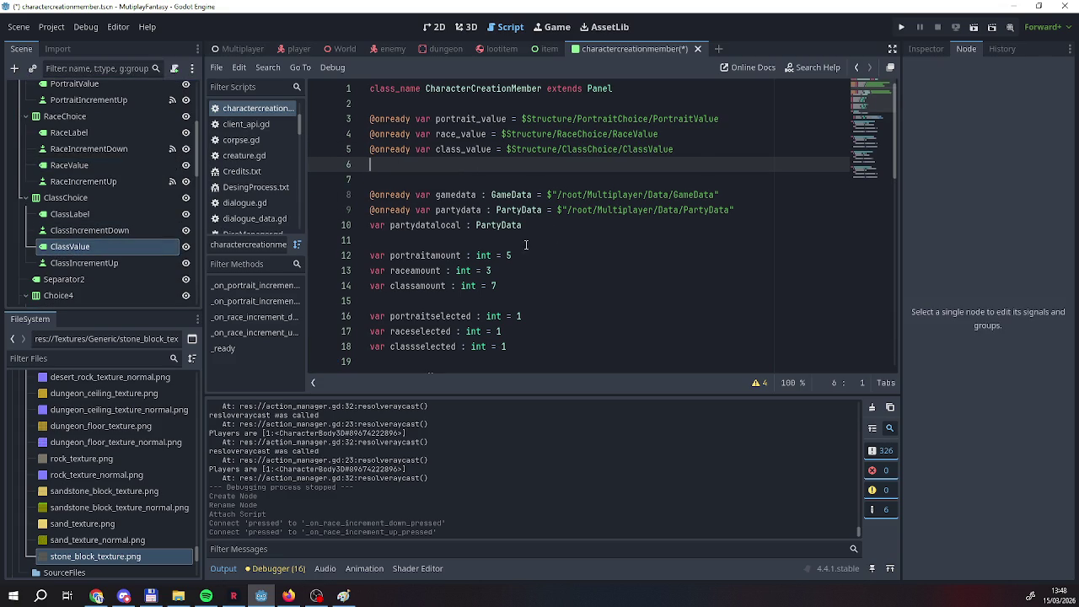
scroll(487, 220, "down", 13)
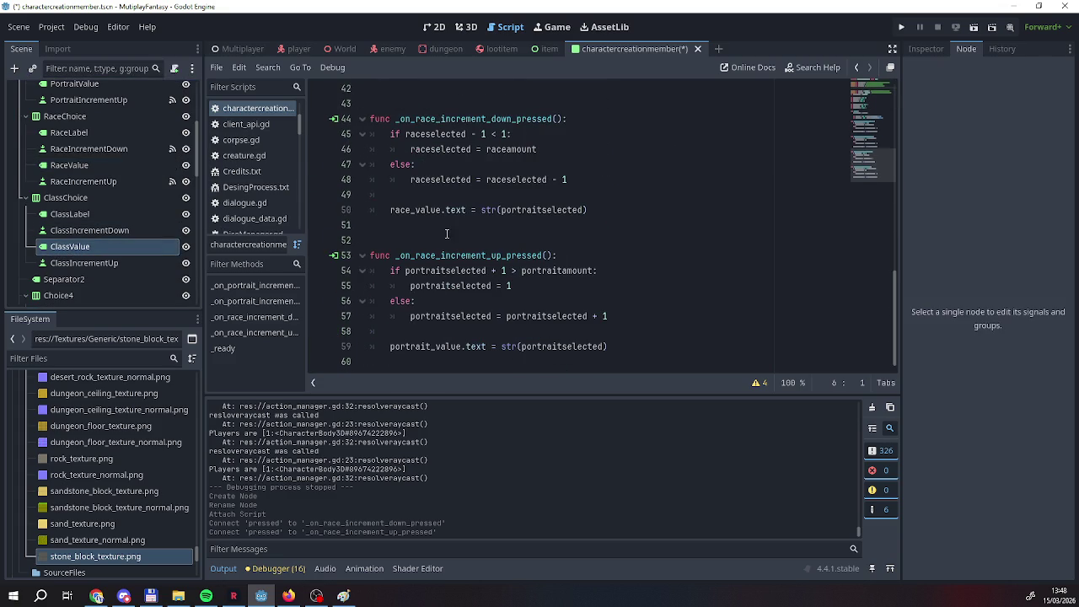
Replace 'portrait' with 'race' on lines 54, 55, 57 and 59 of _on_race_increment_up_pressed.
left_click_drag(406, 270, 537, 271)
type("race")
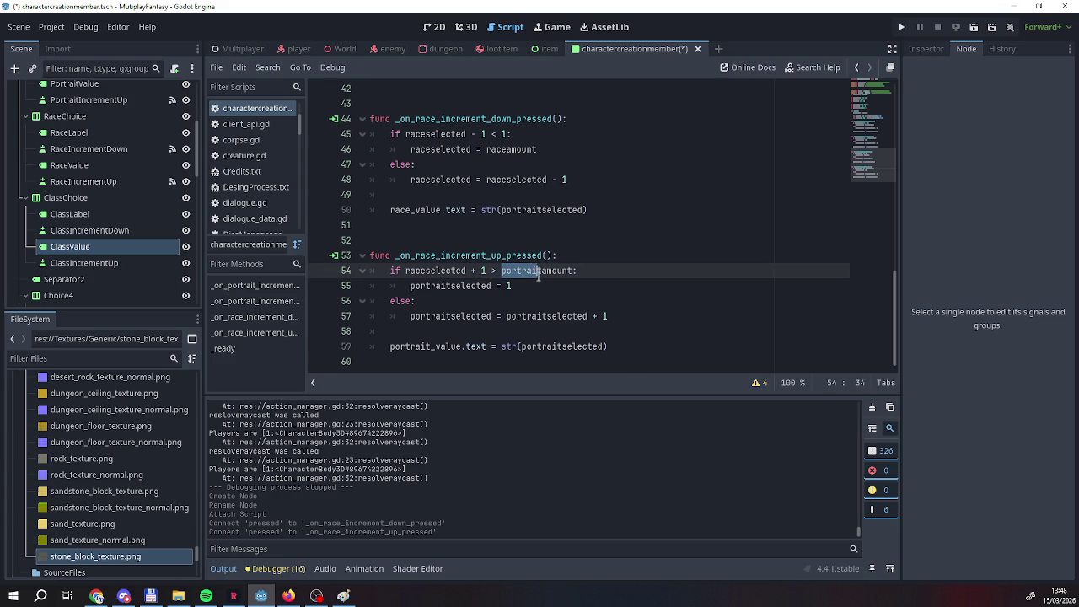
type("race")
left_click_drag(410, 286, 451, 286)
type("race")
left_click_drag(411, 316, 531, 318)
type("racerace")
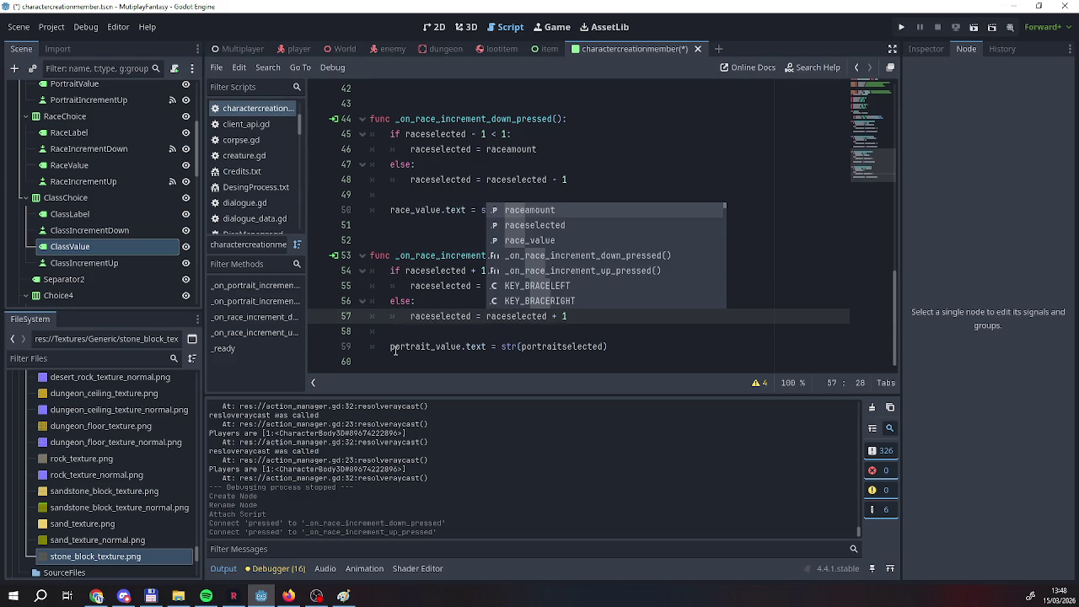
left_click_drag(392, 347, 431, 347)
type("race")
left_click(618, 347)
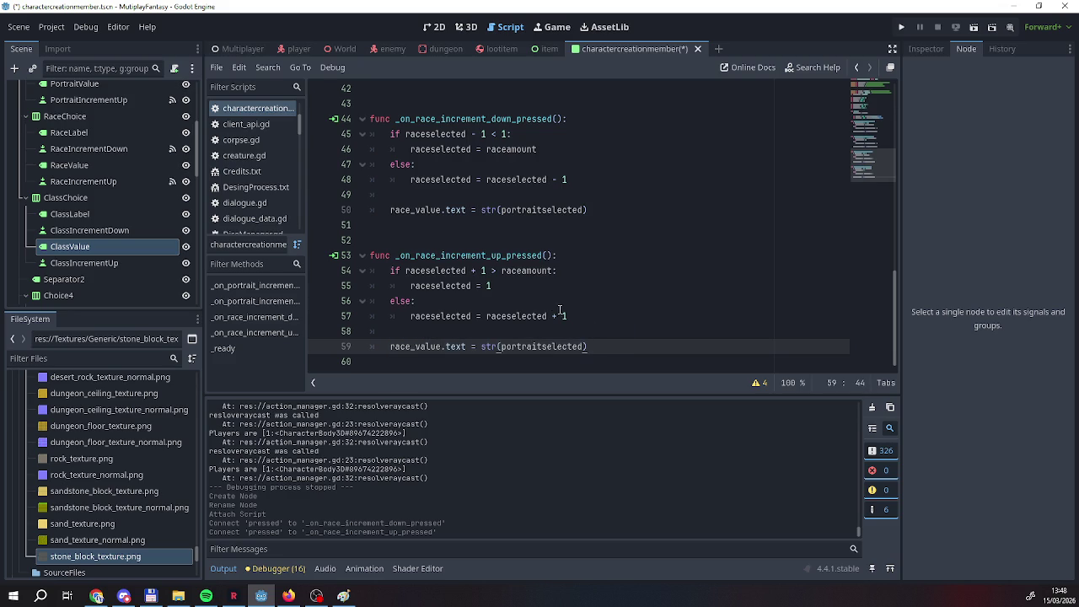
right_click(607, 55)
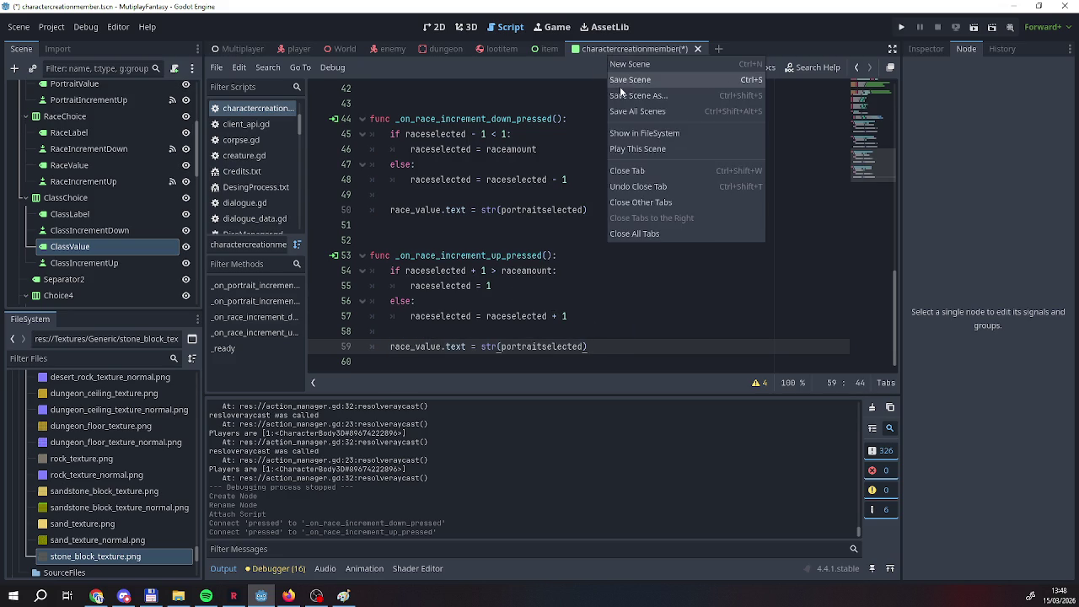
Save the scene and run the game, stepping Portrait and Race up twice to confirm Race reaches 3.
left_click(632, 80)
left_click(898, 28)
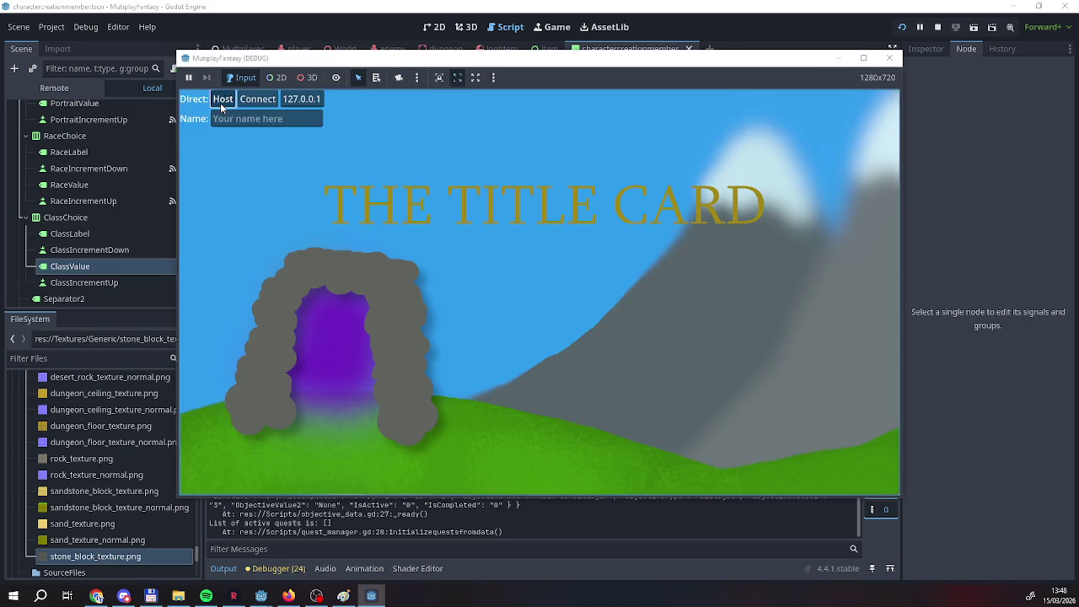
left_click(222, 101)
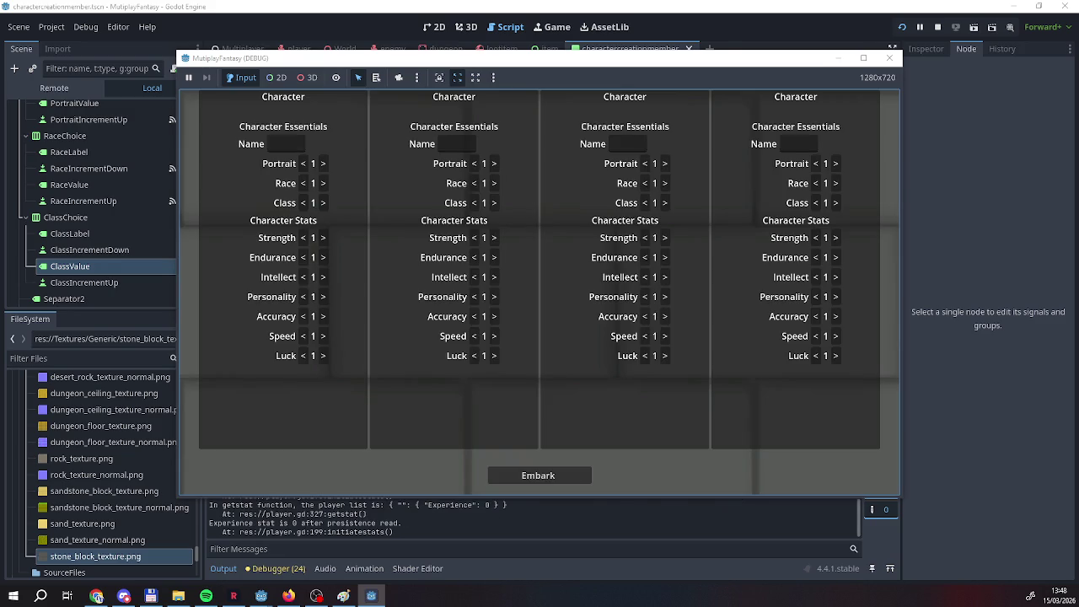
left_click(324, 165)
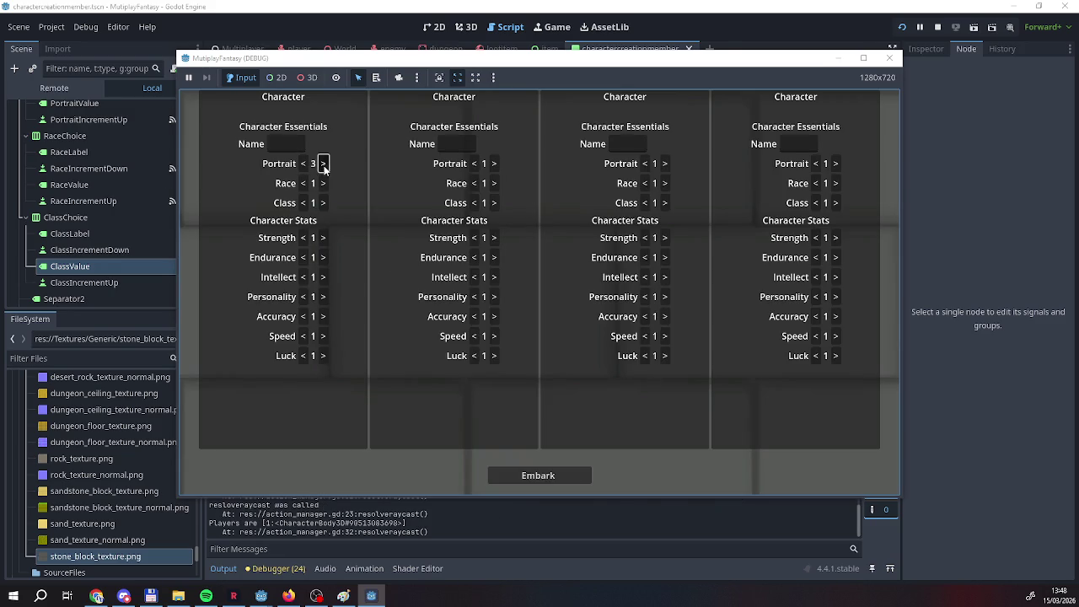
left_click(323, 165)
left_click(323, 184)
left_click(322, 184)
left_click(937, 27)
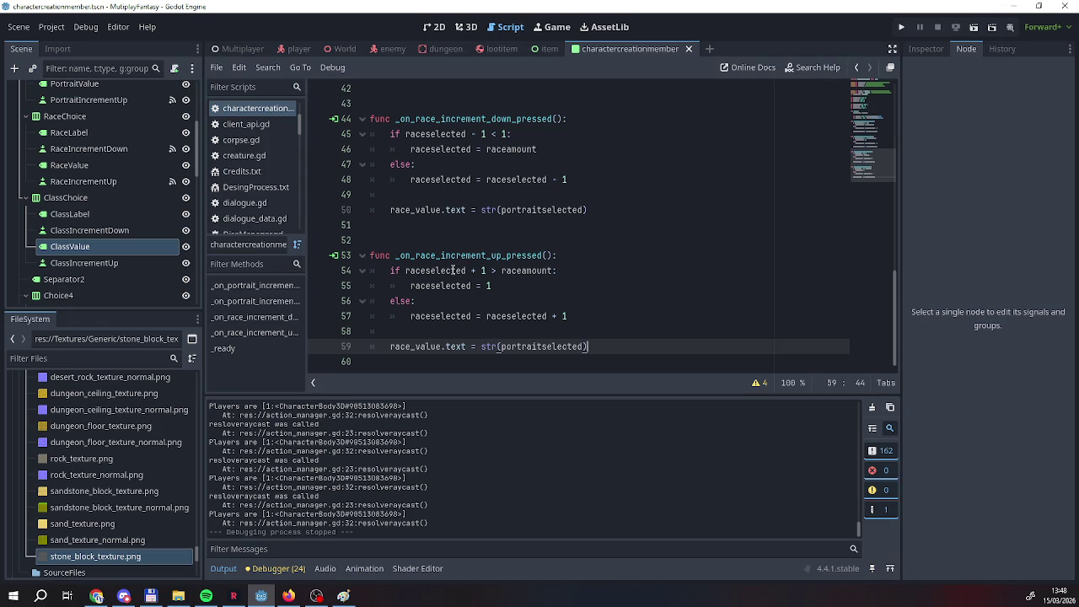
Scroll through the Output log, then switch to the Multiplayer scene's Multiplayer.gd script.
left_click(572, 304)
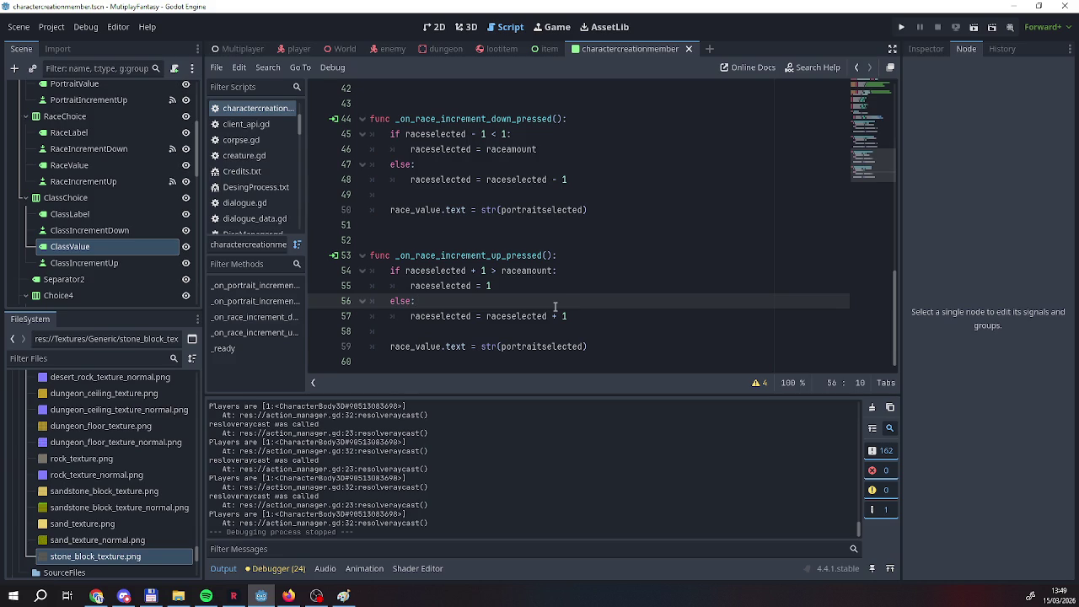
scroll(683, 253, "up", 2)
scroll(615, 273, "up", 2)
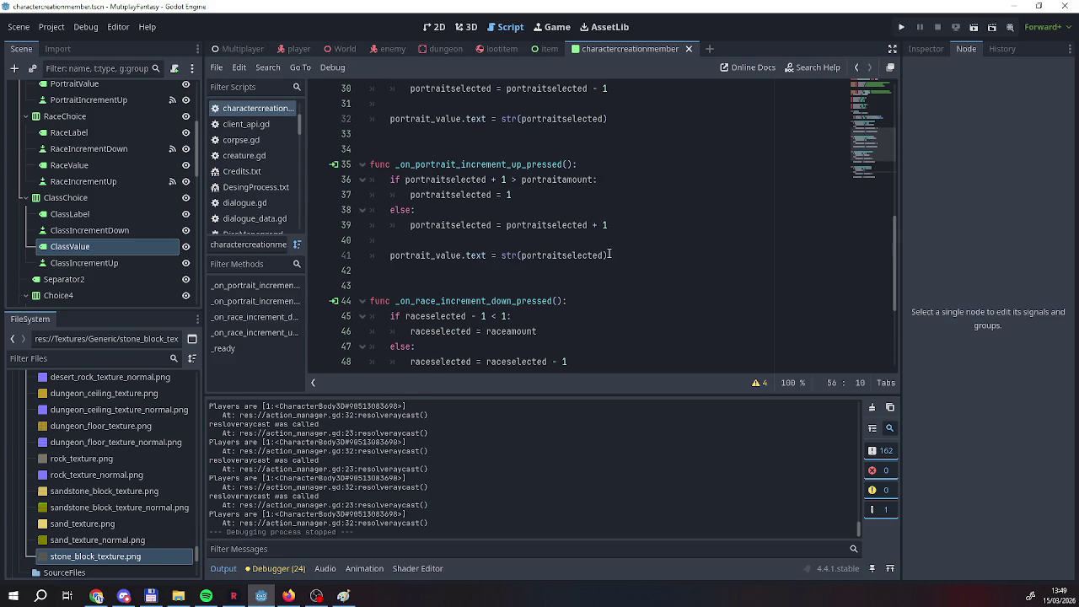
scroll(590, 253, "up", 5)
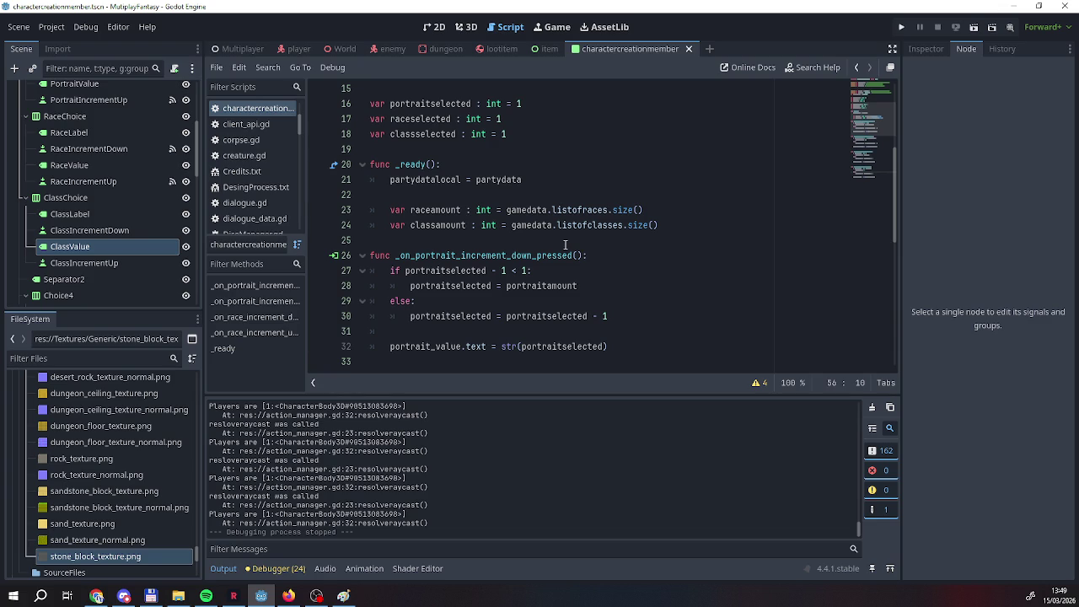
scroll(565, 245, "down", 9)
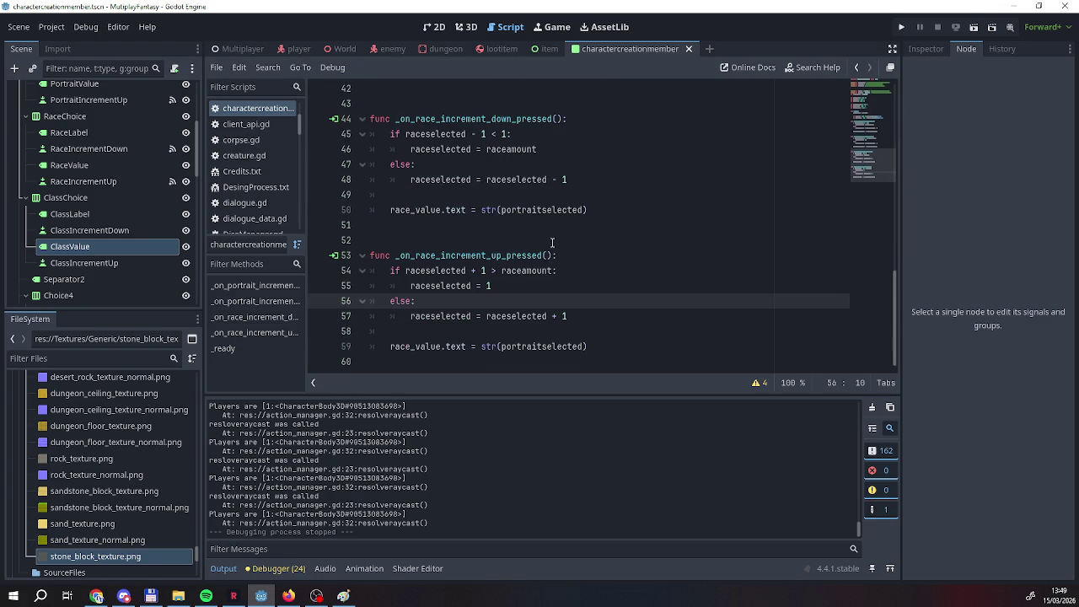
scroll(521, 447, "up", 5)
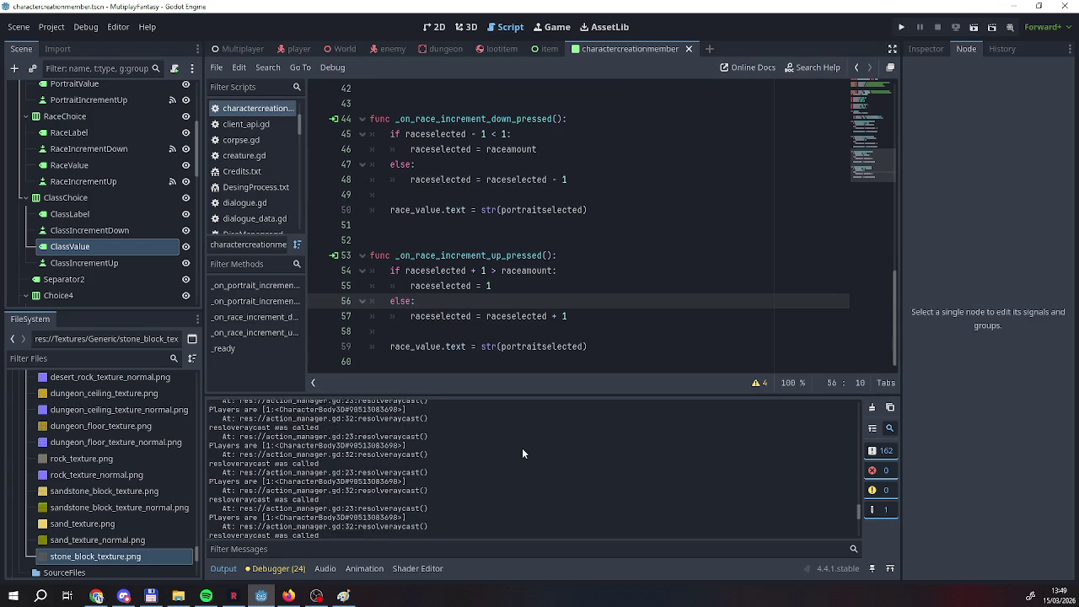
scroll(522, 447, "down", 5)
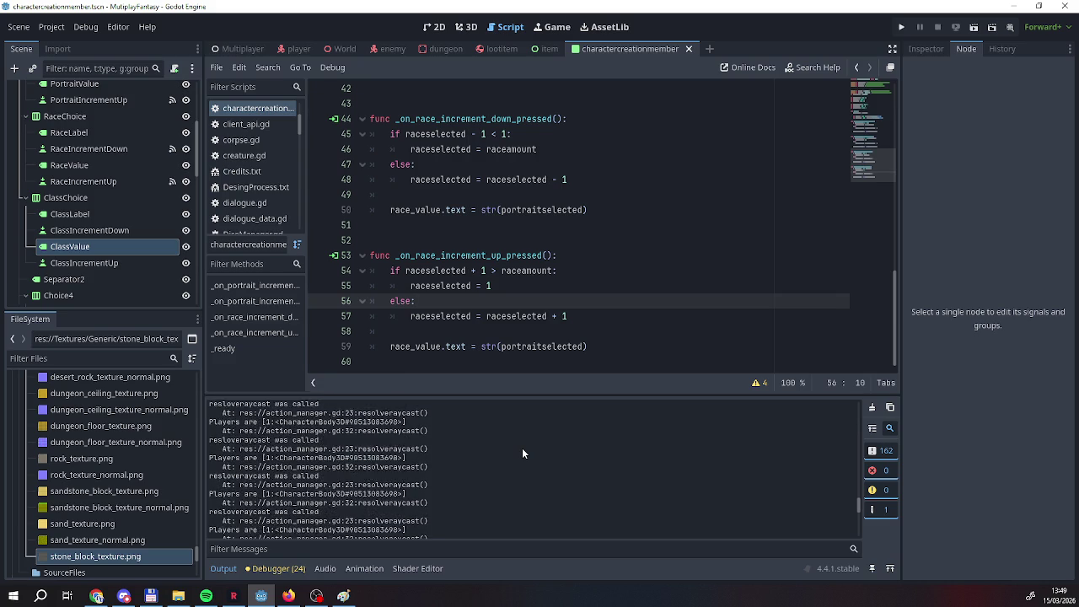
scroll(518, 455, "down", 2)
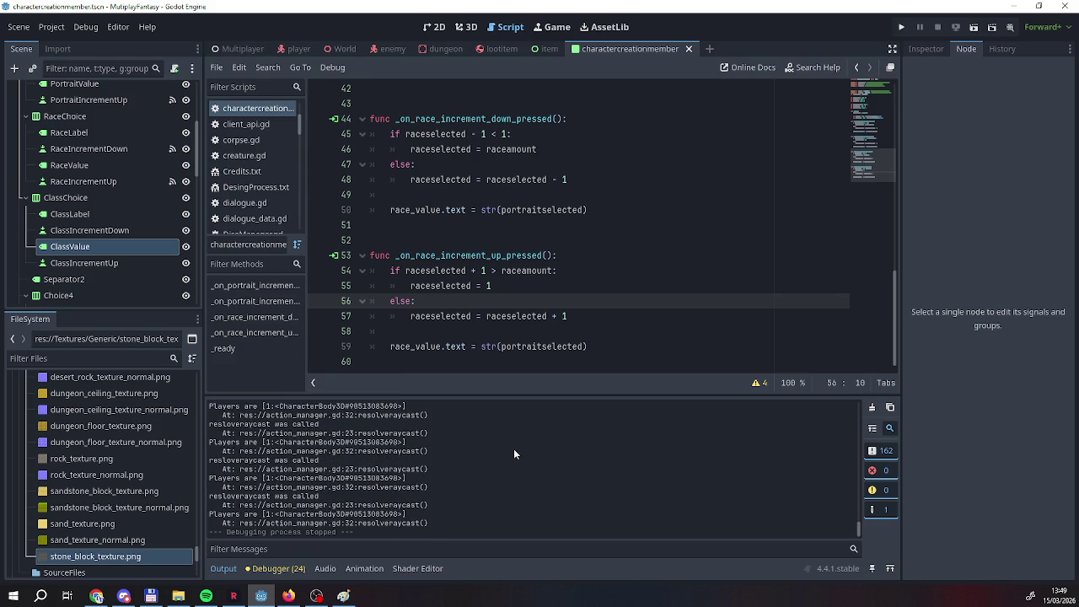
scroll(513, 448, "up", 2)
left_click(241, 51)
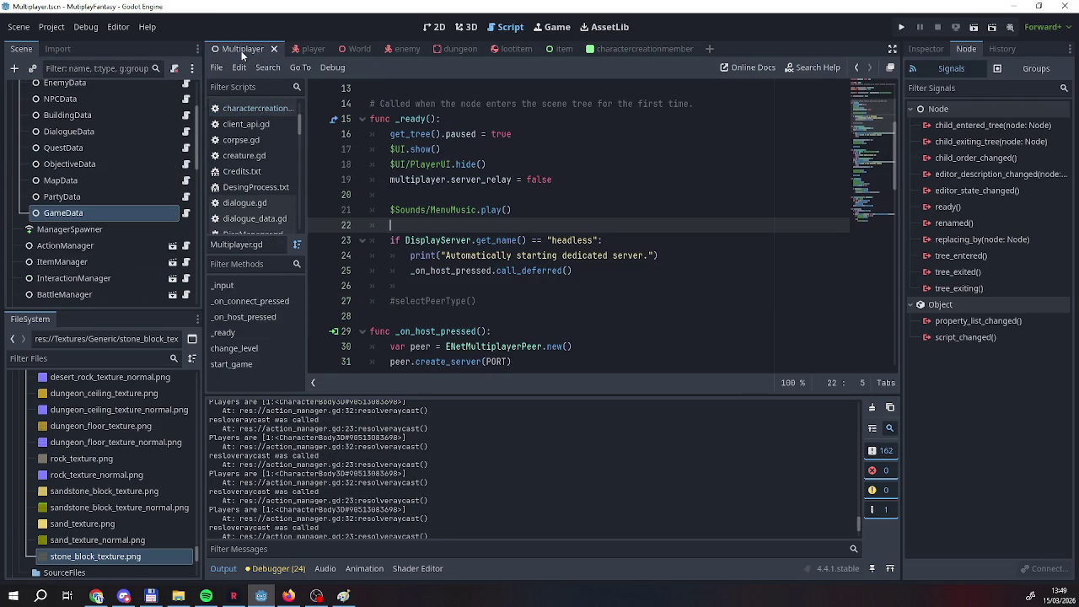
Browse PlayerInput.gd in the player scene, then open action_manager.gd.
left_click(286, 49)
scroll(253, 193, "down", 2)
left_click(249, 191)
scroll(436, 245, "down", 1)
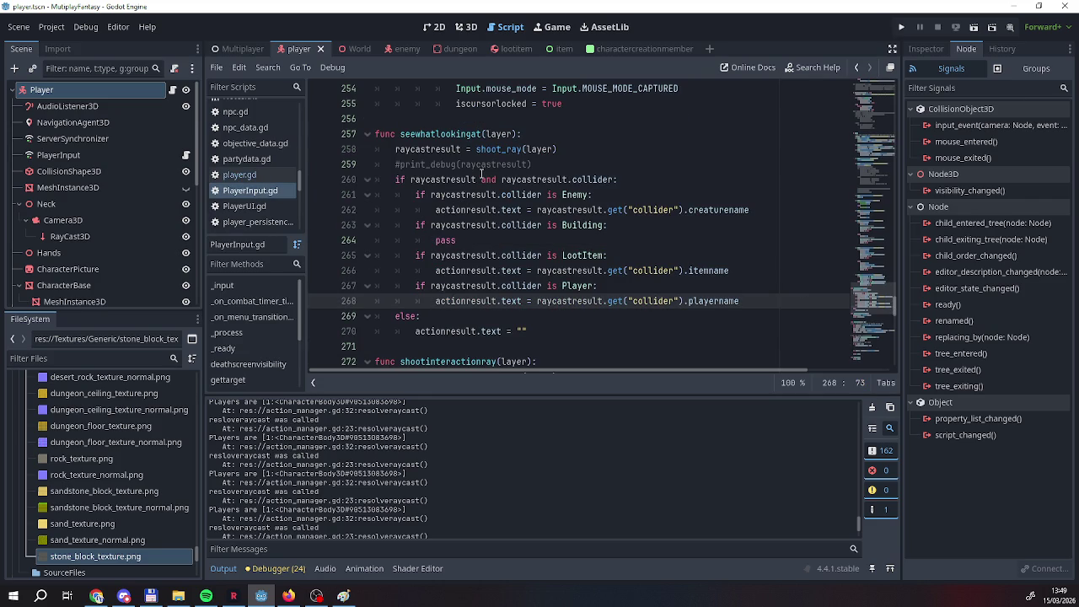
scroll(475, 242, "up", 15)
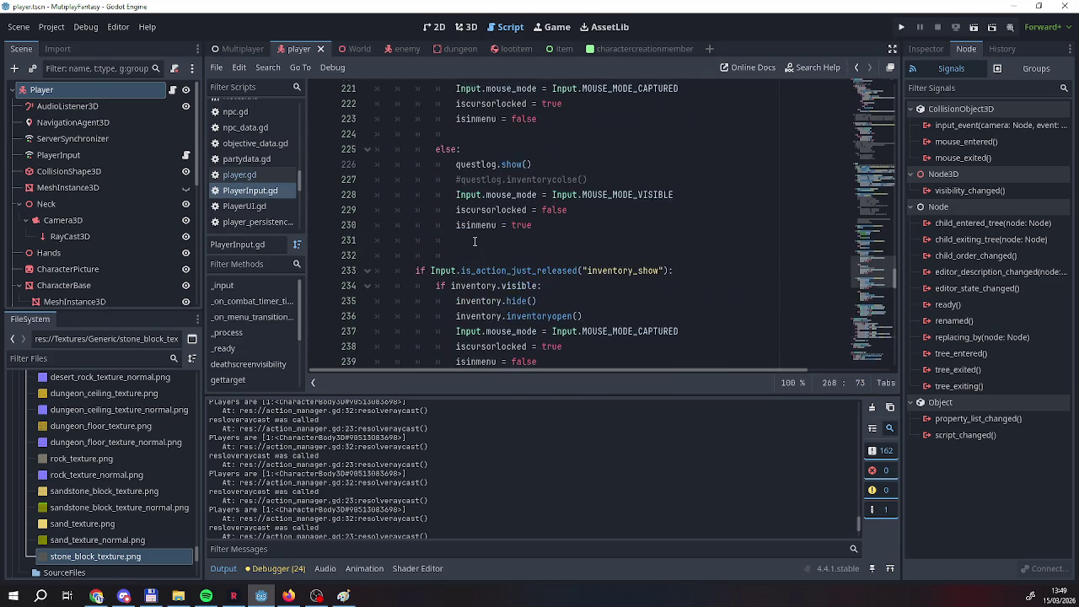
scroll(475, 242, "up", 20)
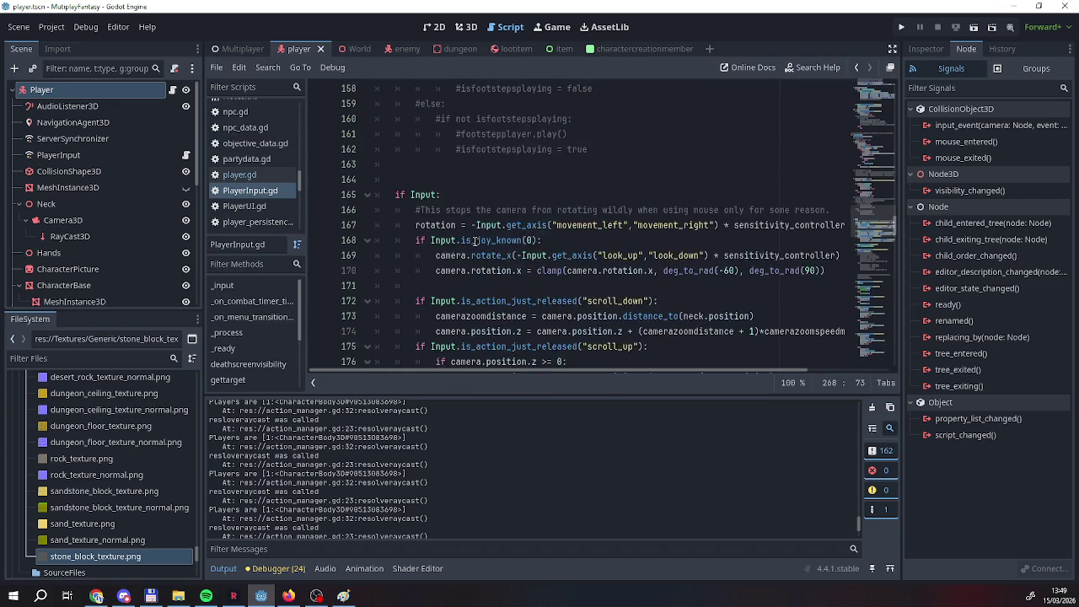
scroll(474, 242, "up", 6)
scroll(475, 241, "down", 20)
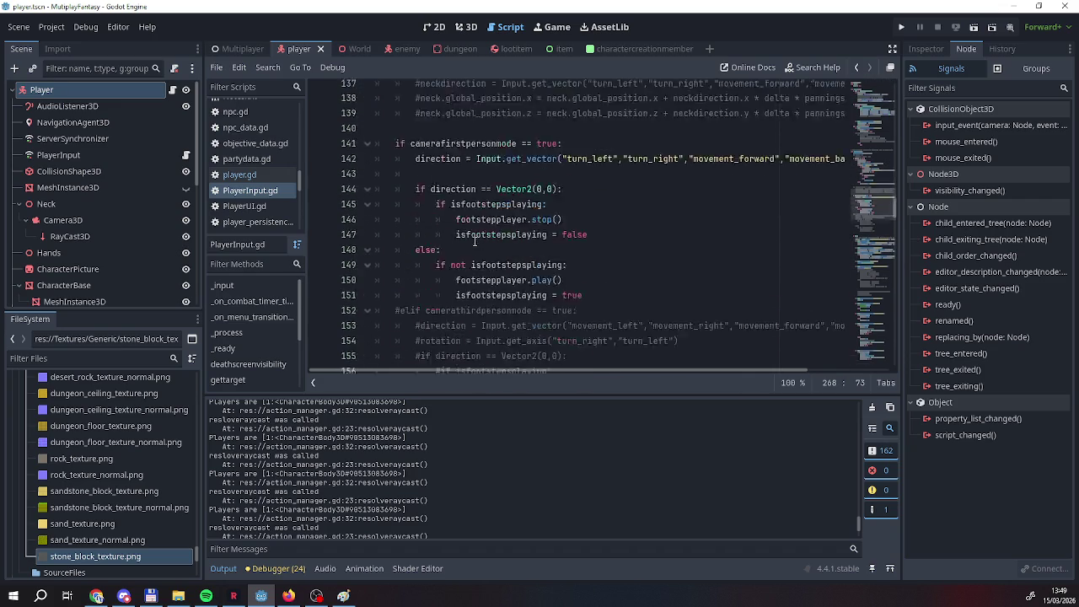
scroll(473, 242, "down", 3)
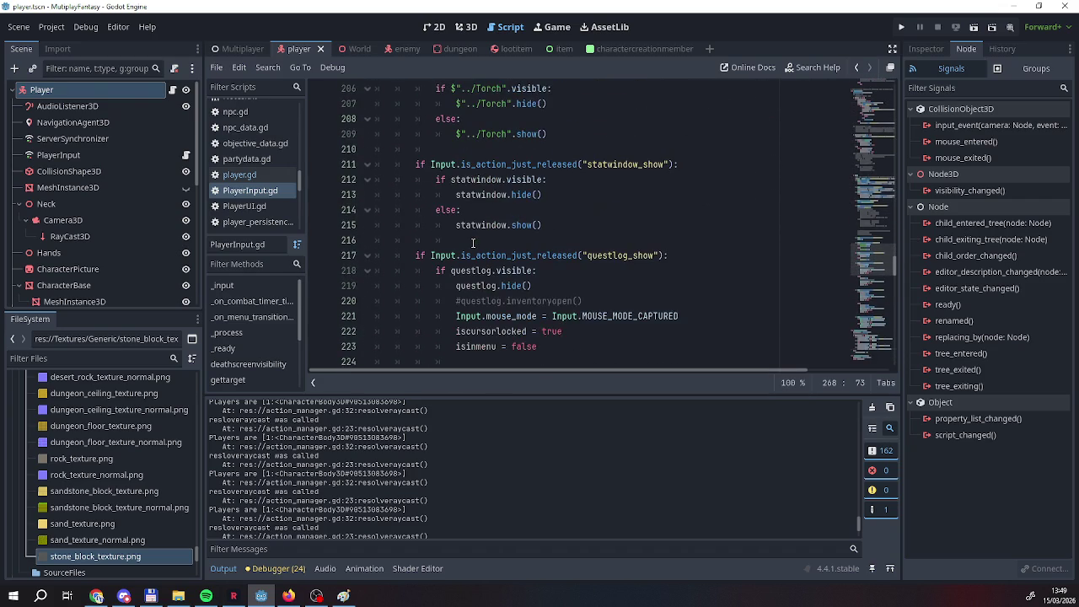
scroll(473, 243, "down", 3)
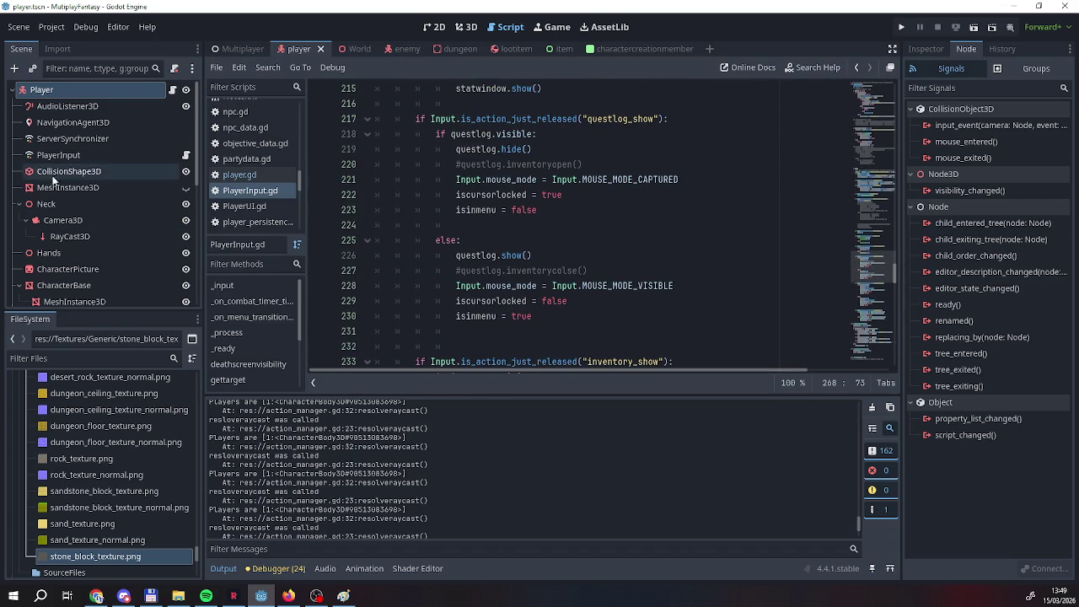
scroll(228, 159, "up", 5)
scroll(227, 159, "up", 5)
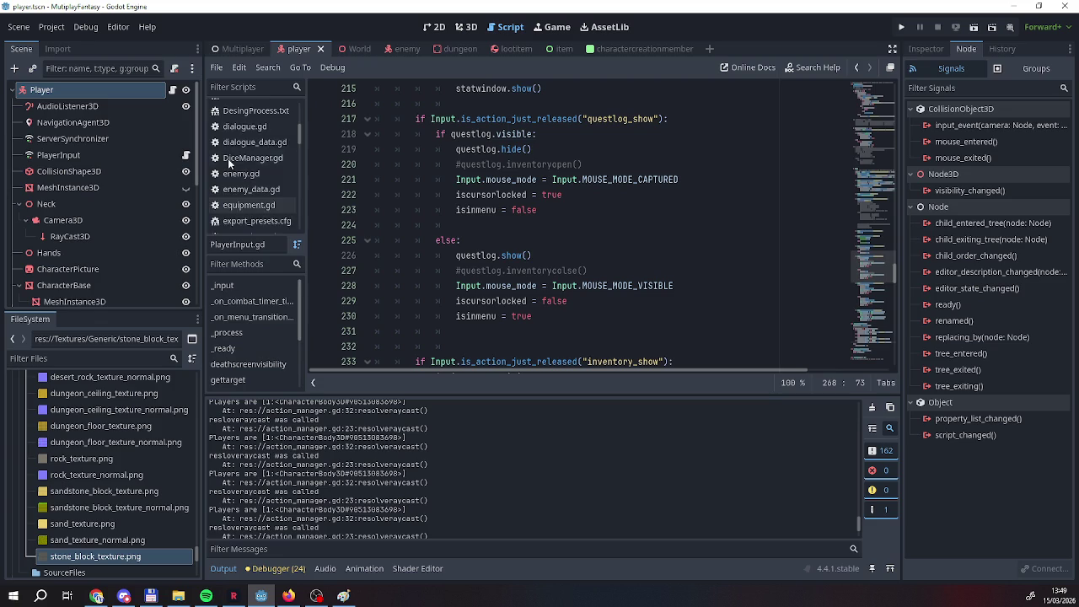
left_click(250, 110)
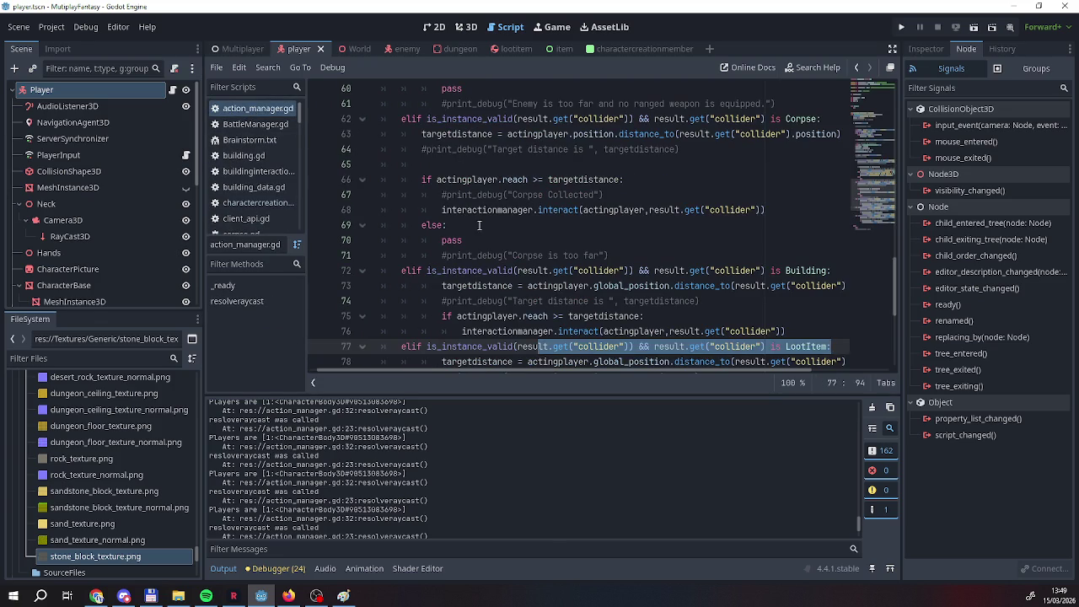
Unindent line 23's 'resolveraycast was called' print, then restore its indentation.
left_click(529, 225)
scroll(529, 227, "up", 6)
scroll(528, 229, "up", 9)
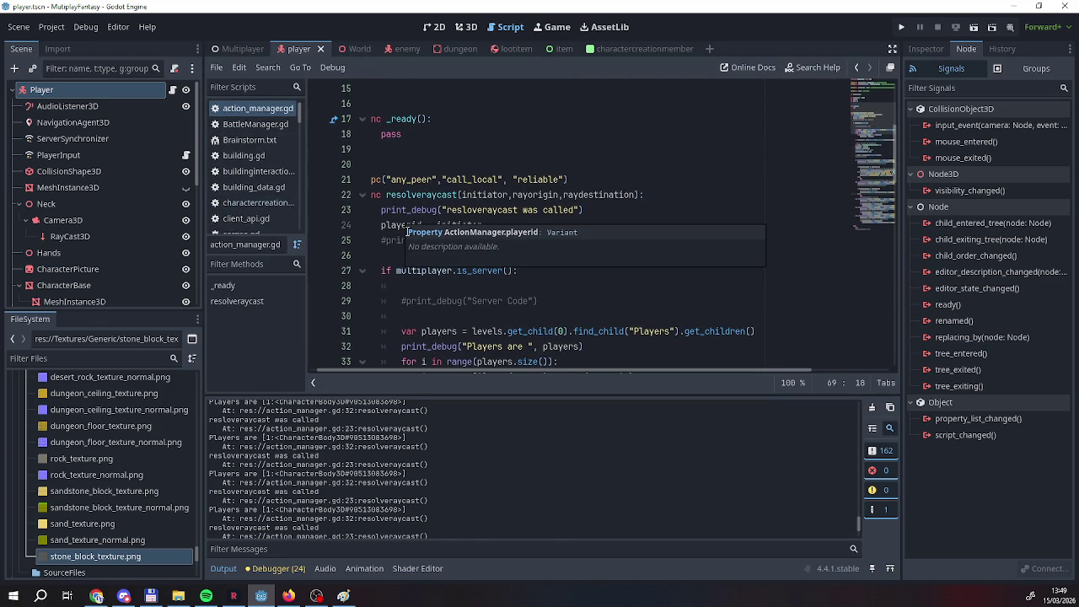
left_click(378, 210)
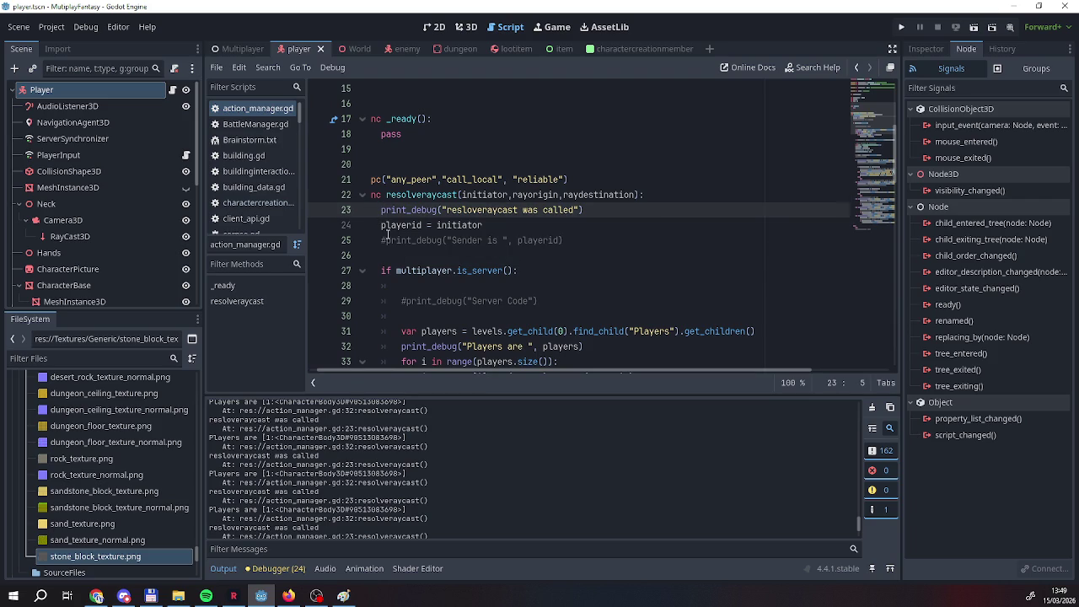
right_click(387, 213)
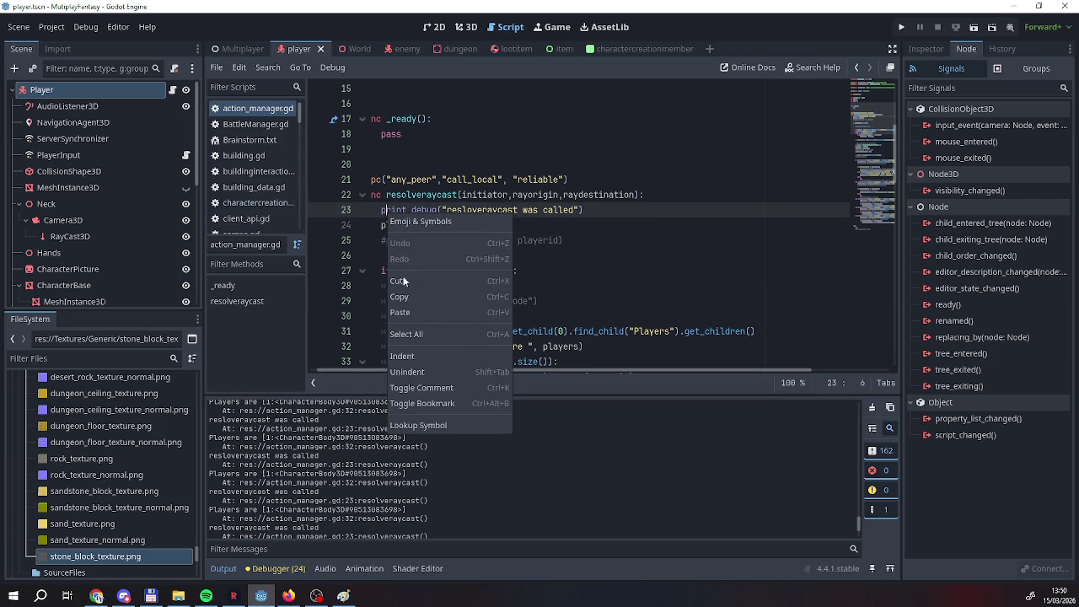
left_click(431, 372)
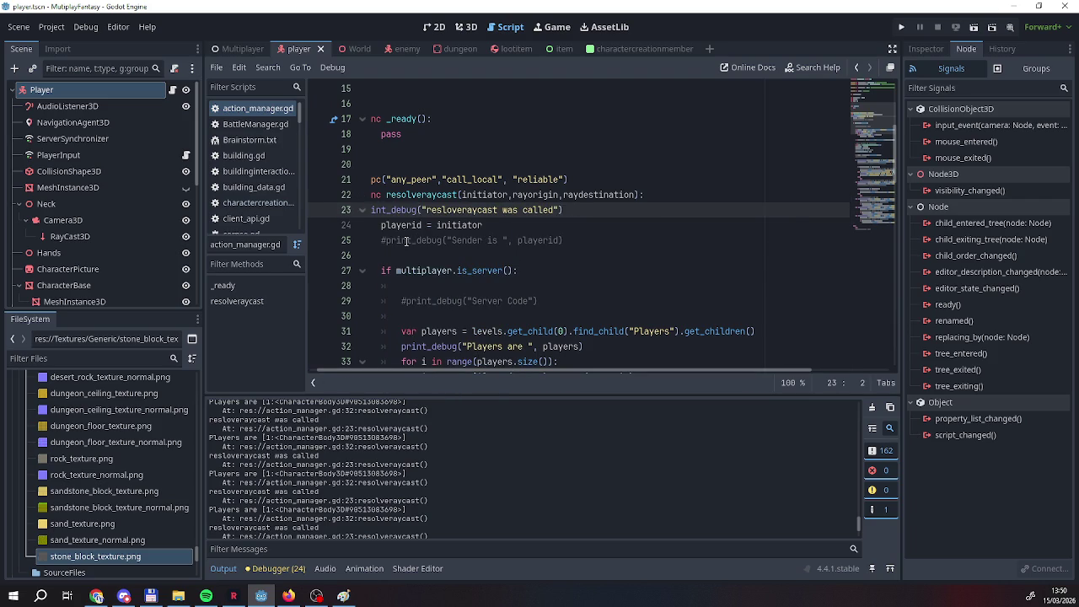
right_click(381, 209)
left_click(425, 357)
right_click(376, 211)
key("Escape")
Comment out line 23's 'resolveraycast was called' print_debug.
triple_click(404, 210)
right_click(403, 209)
key("Escape")
left_click_drag(594, 210, 370, 210)
right_click(385, 211)
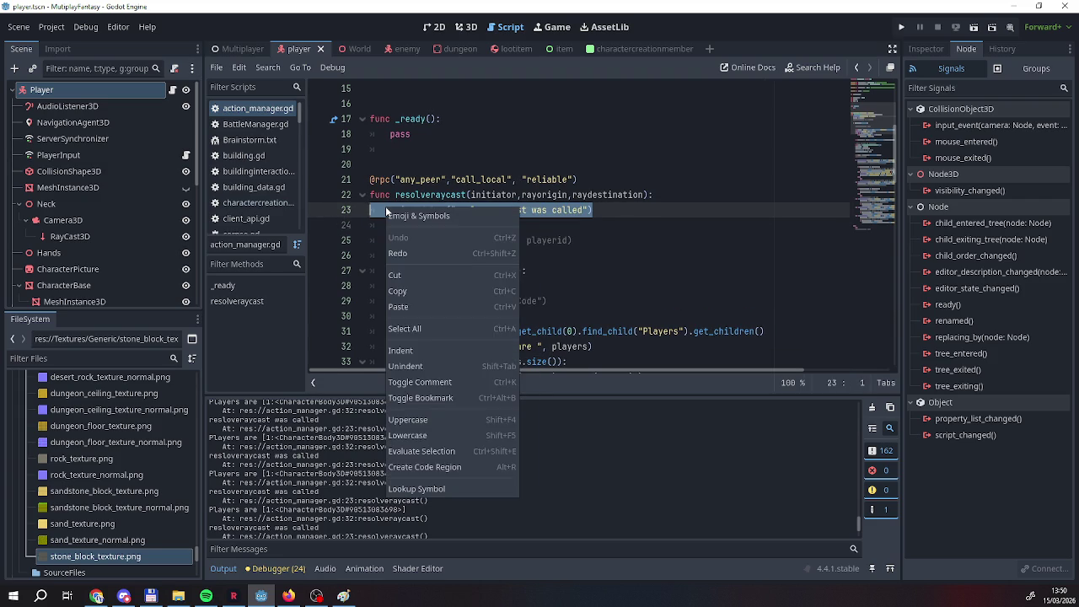
left_click(427, 382)
left_click(548, 270)
Comment out the 'Players are' print_debug on line 32.
scroll(563, 275, "down", 3)
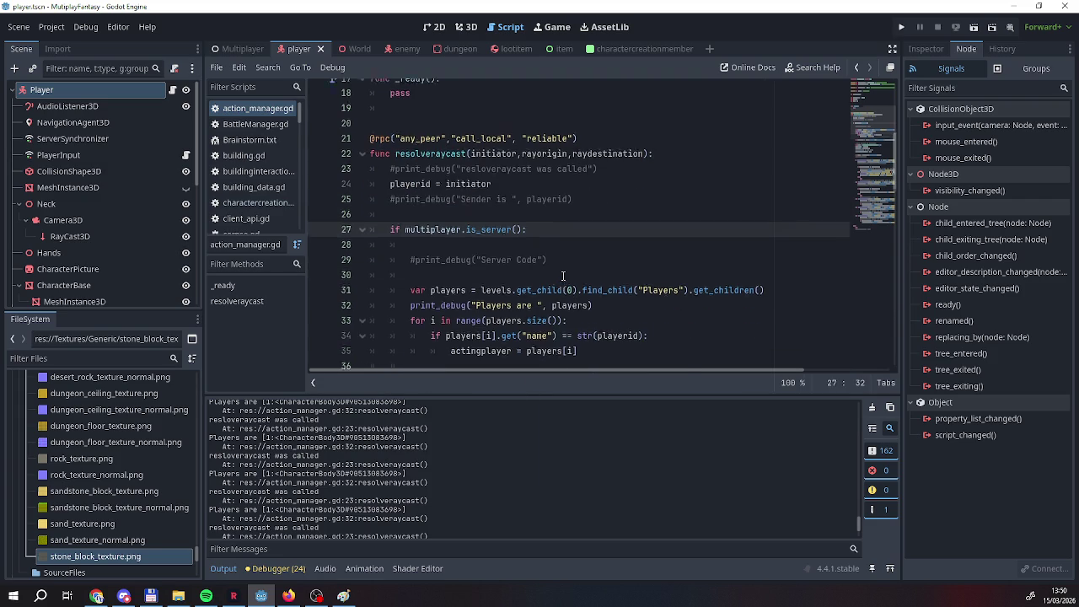
double_click(573, 300)
left_click_drag(593, 301, 390, 301)
right_click(422, 303)
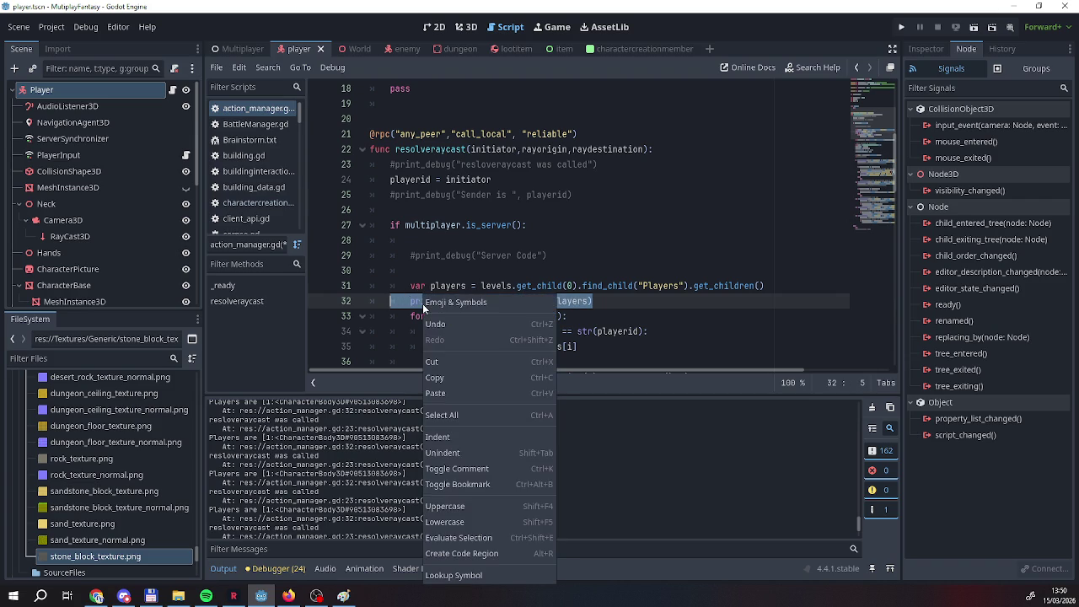
left_click(470, 467)
left_click(647, 316)
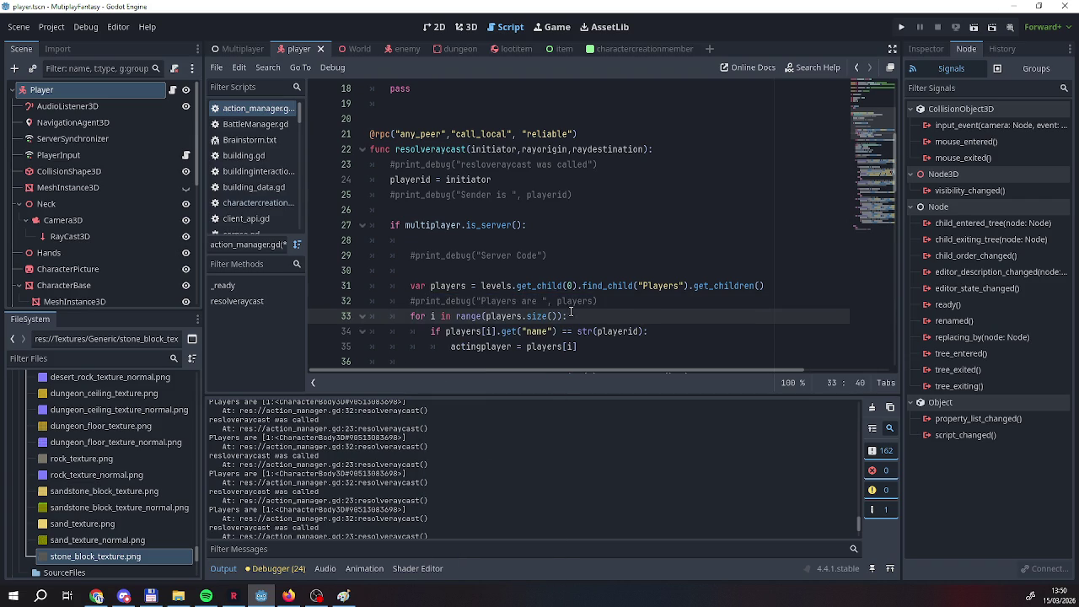
Uncomment line 23's 'resolveraycast was called' print with Ctrl+K and return to the Multiplayer scene.
scroll(571, 312, "down", 1)
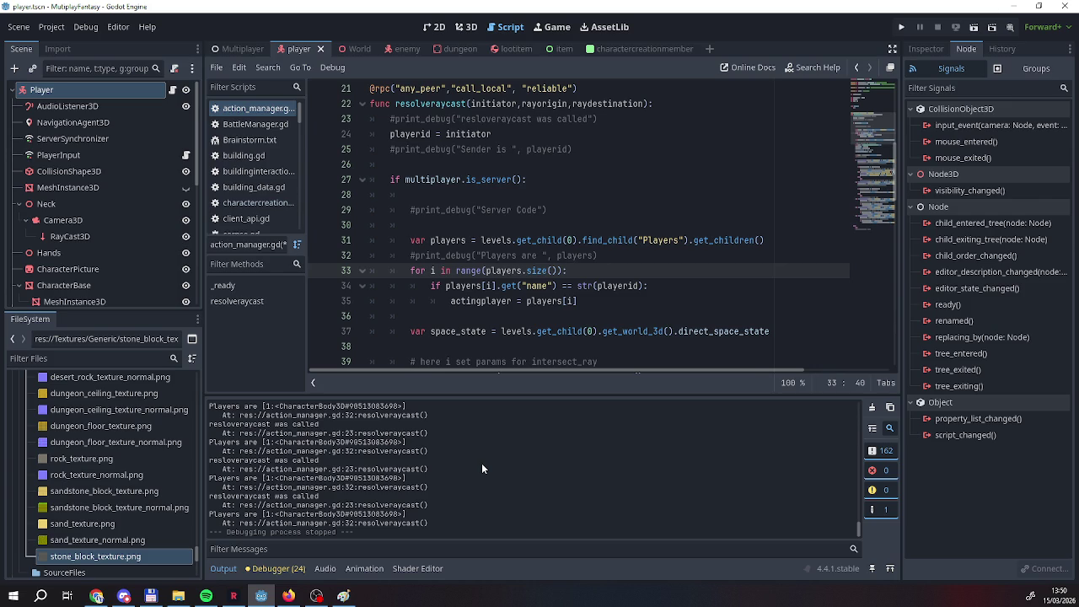
scroll(524, 322, "up", 2)
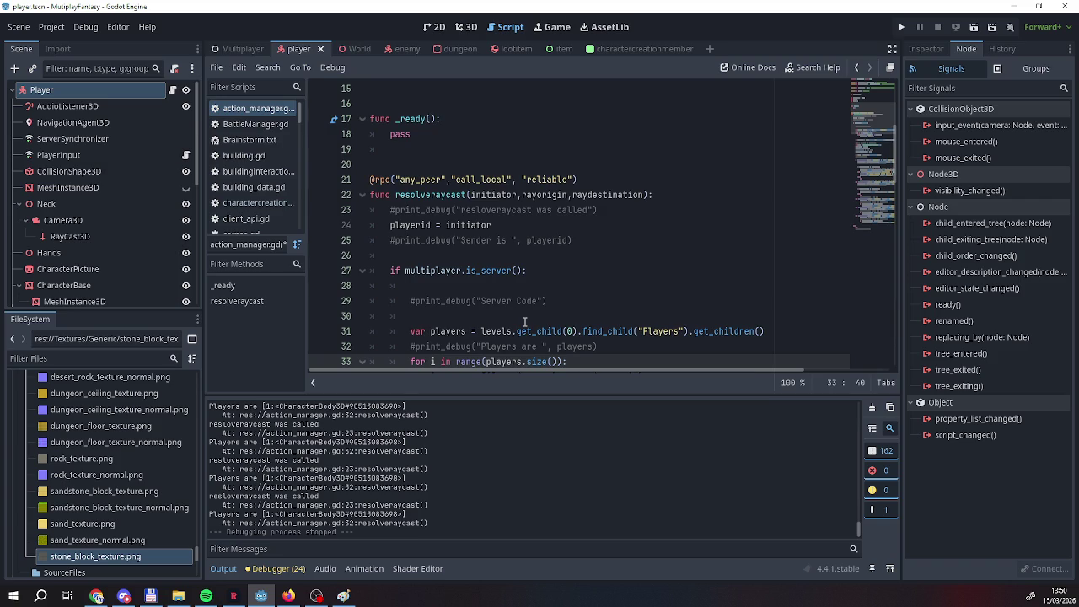
scroll(524, 321, "down", 3)
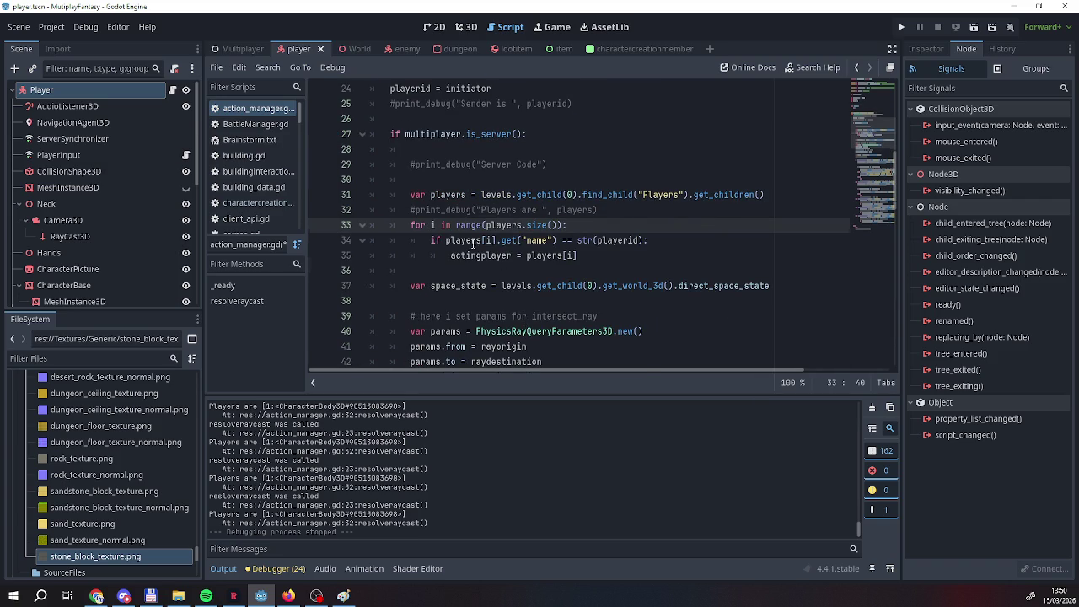
scroll(474, 244, "up", 1)
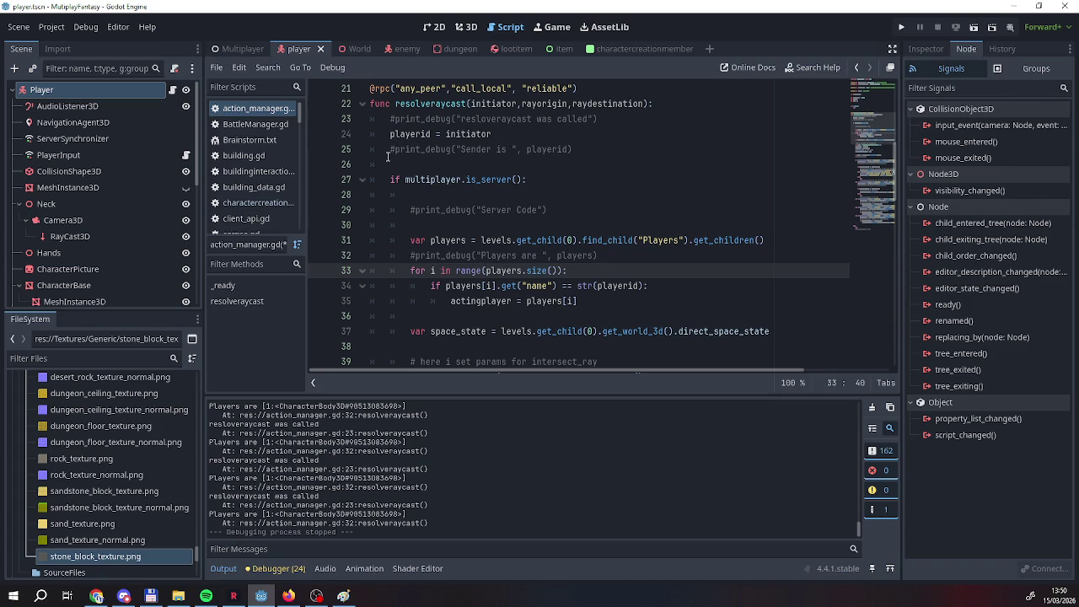
left_click(396, 122)
key("ctrl+k")
left_click(609, 119)
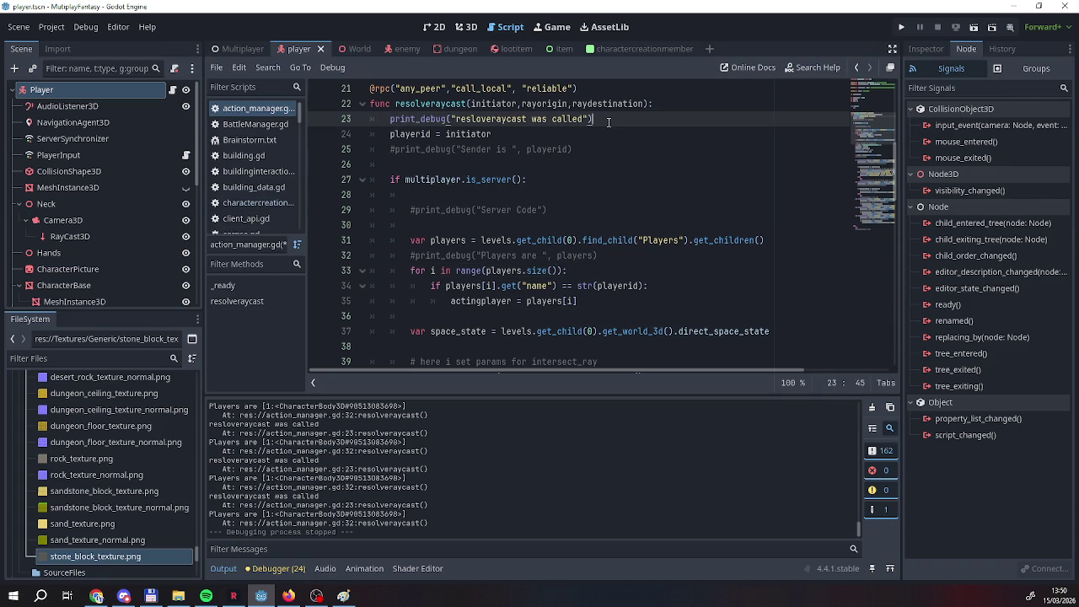
left_click(242, 48)
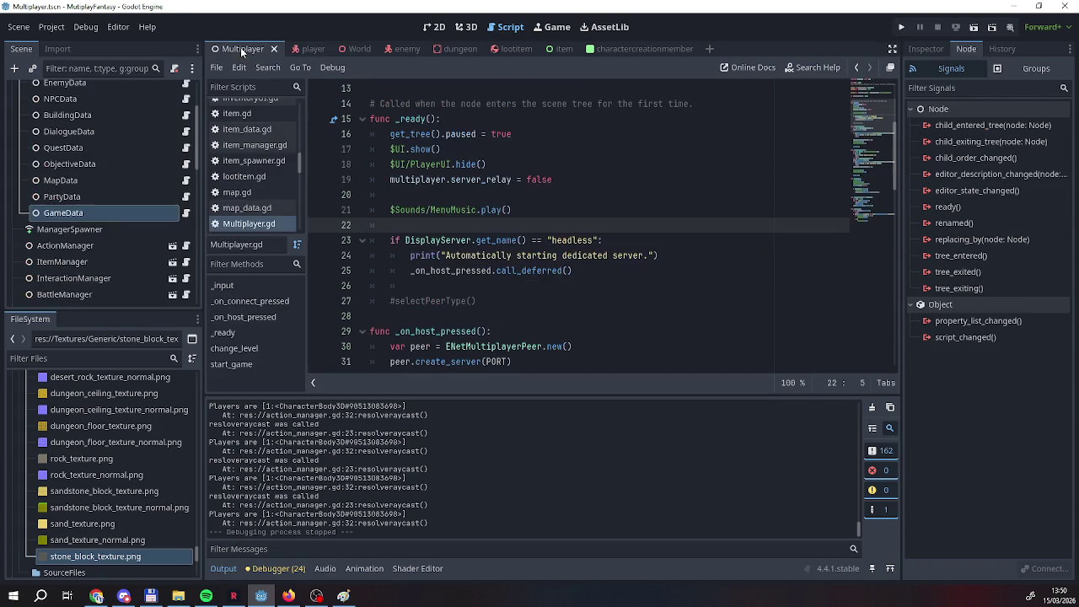
Run the game, host, and step Portrait and Race up until both wrap to 1, then stop.
left_click(900, 28)
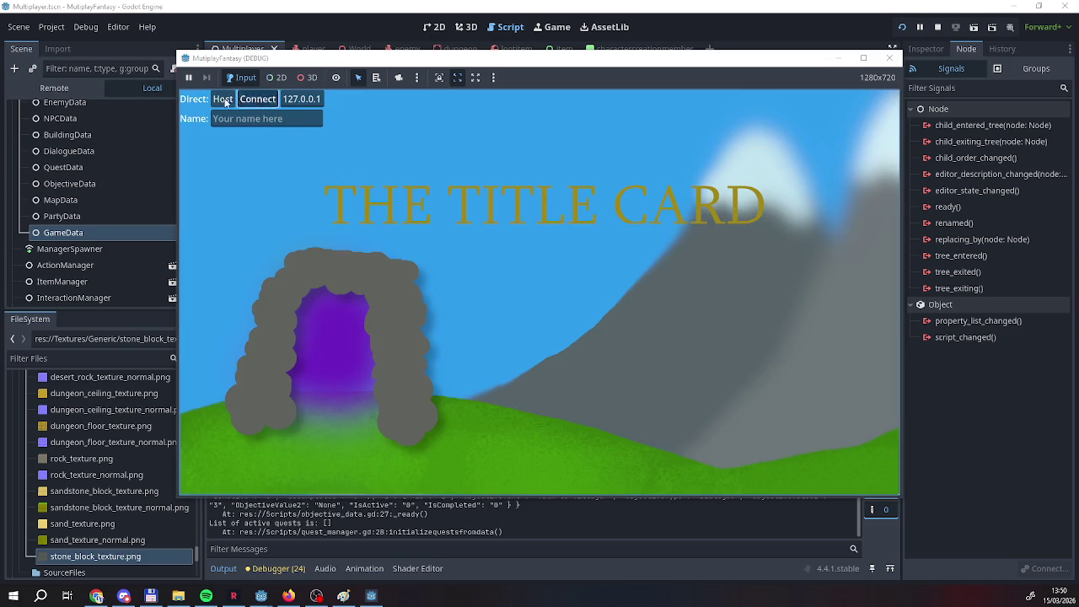
left_click(253, 96)
left_click(322, 163)
left_click(322, 183)
left_click(323, 166)
left_click(323, 165)
left_click(323, 165)
left_click(322, 183)
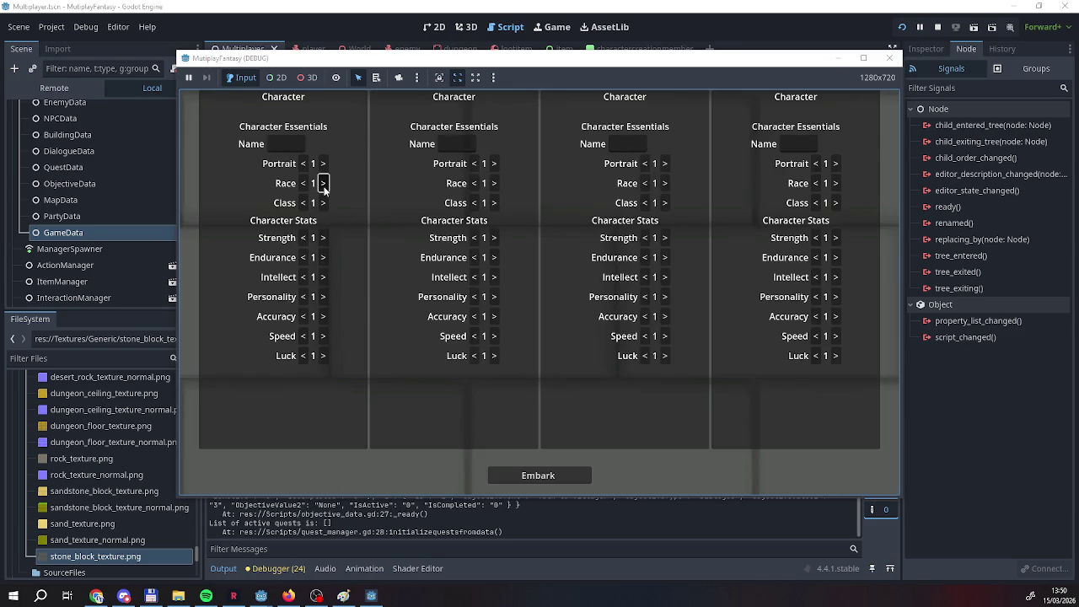
left_click(937, 28)
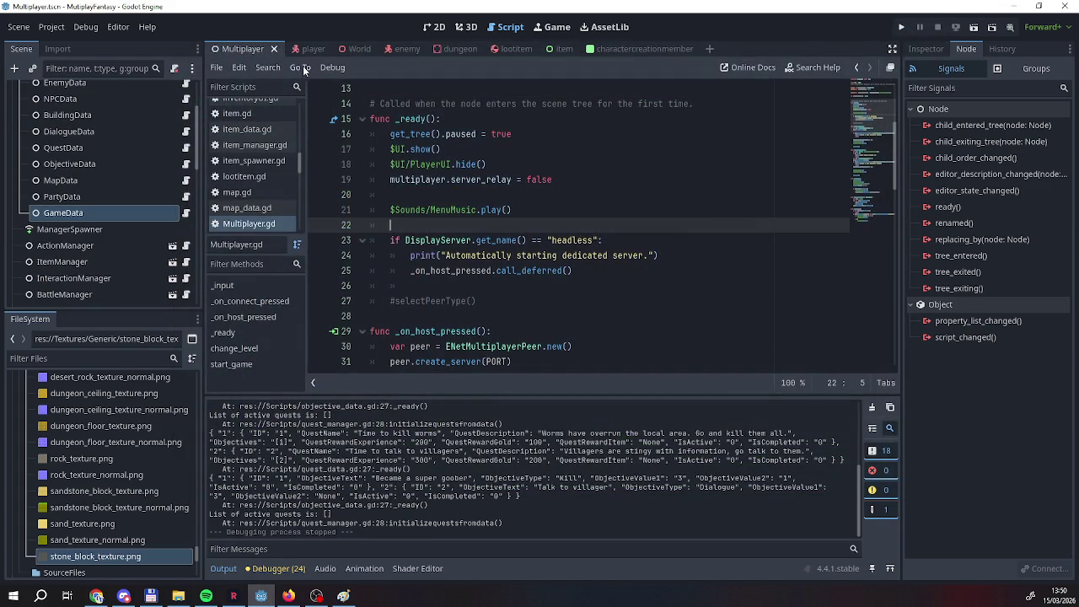
Run again, host, step the first character's race up once, and stop with F8.
left_click(901, 28)
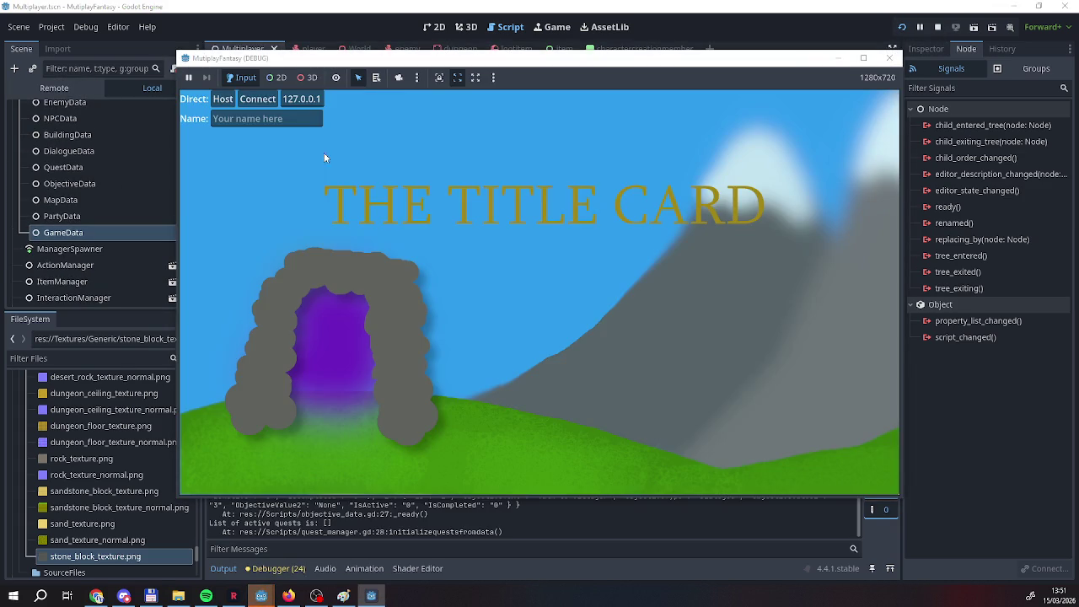
left_click(237, 102)
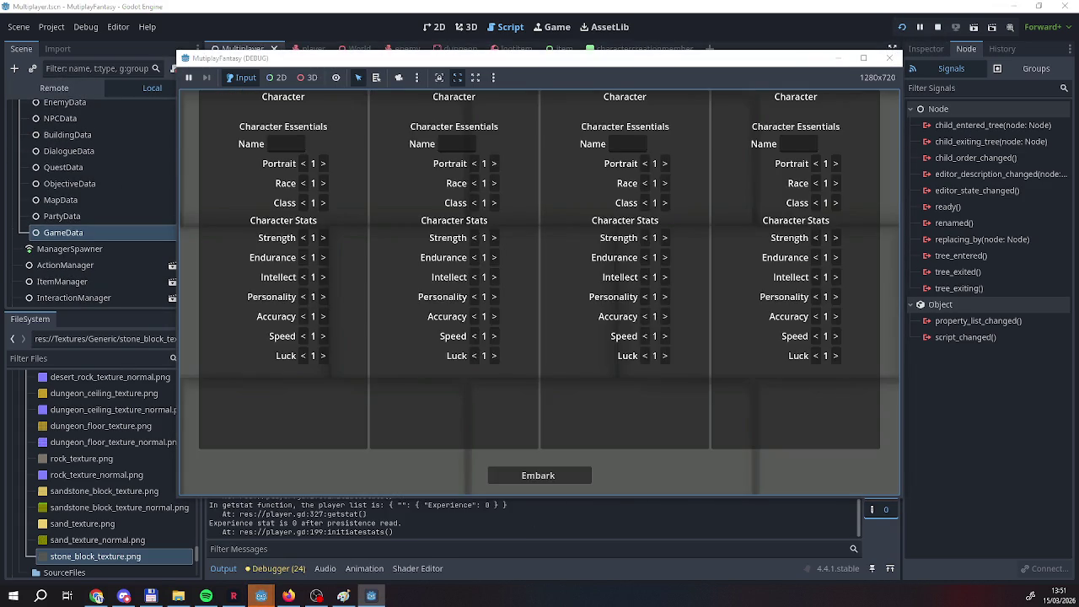
left_click(323, 169)
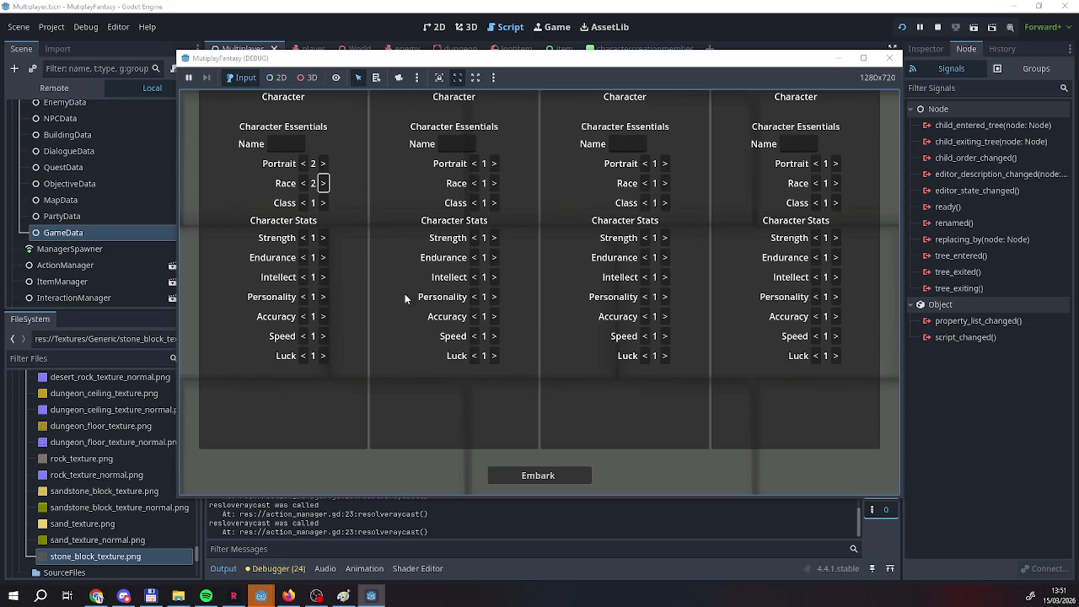
key("F8")
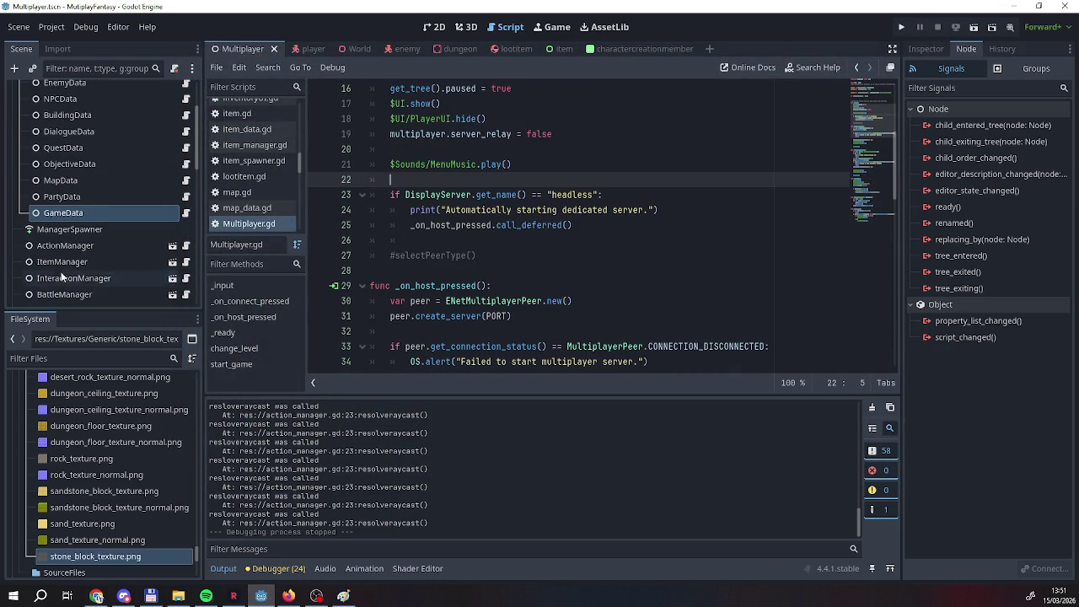
Switch to the charactercreationmember scene and scroll through _ready and the increment handlers.
scroll(84, 232, "down", 3)
scroll(83, 249, "down", 5)
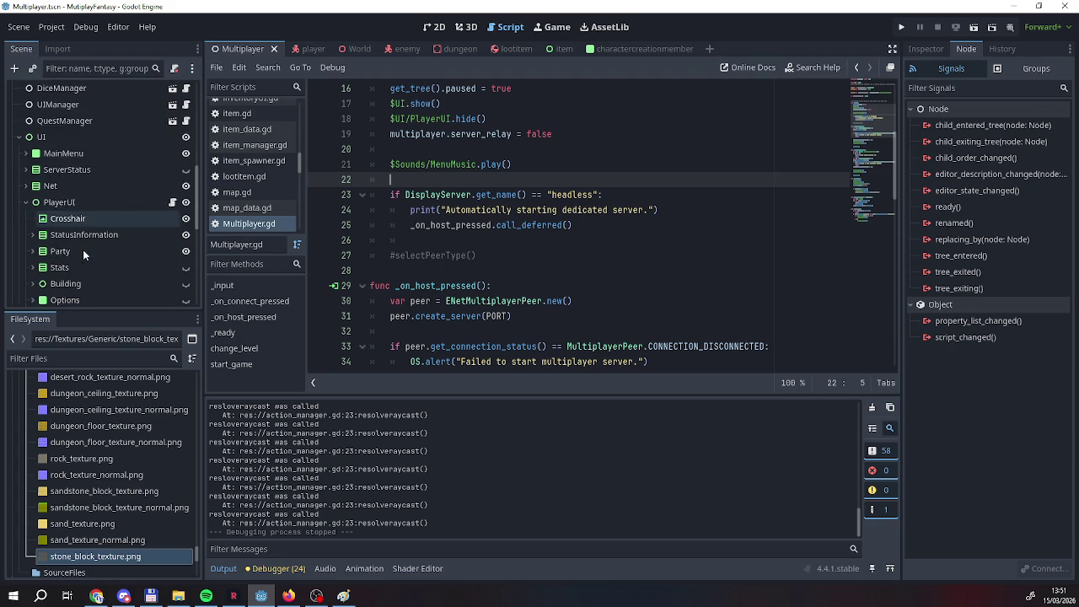
scroll(95, 269, "down", 1)
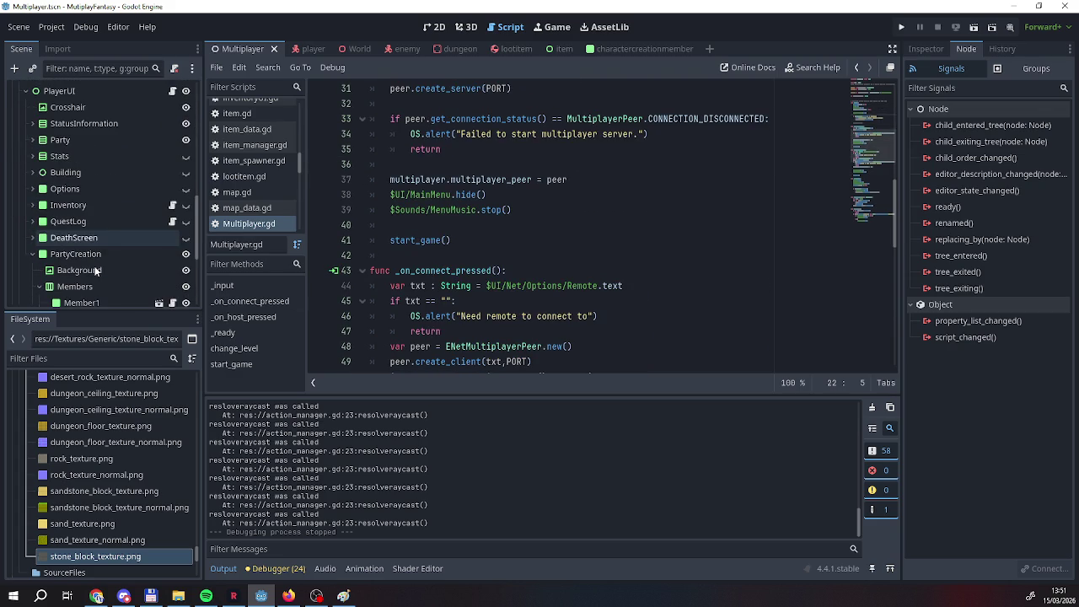
left_click(641, 48)
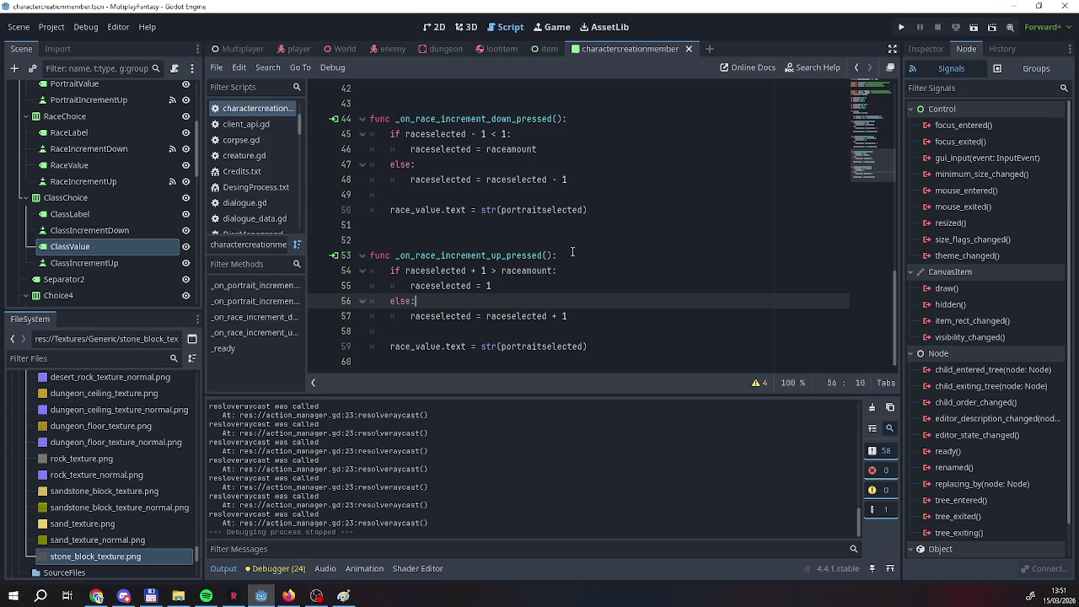
scroll(571, 251, "up", 8)
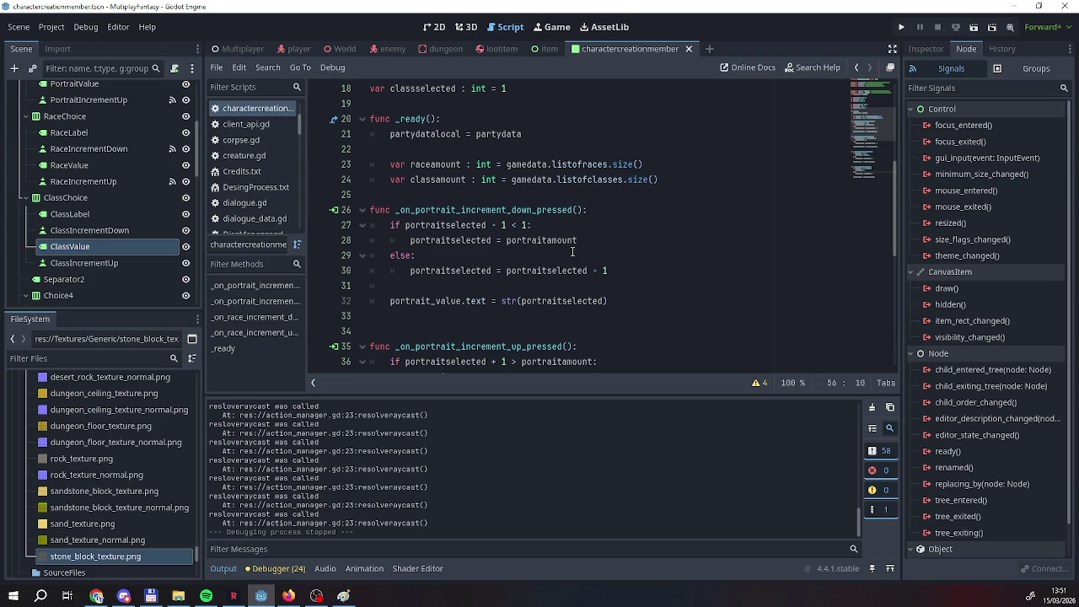
scroll(571, 251, "down", 6)
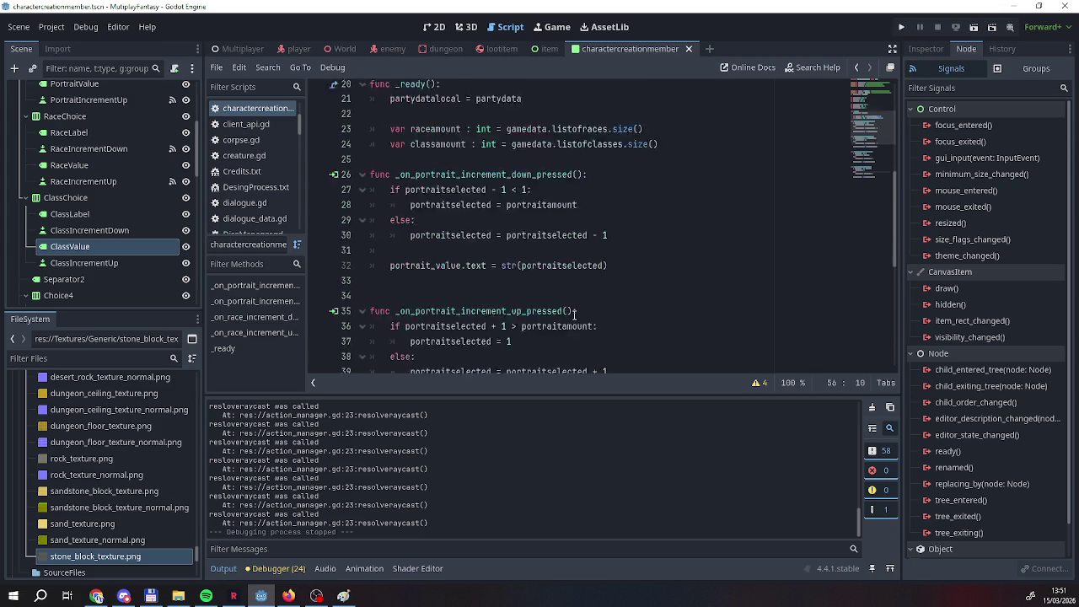
scroll(573, 315, "up", 8)
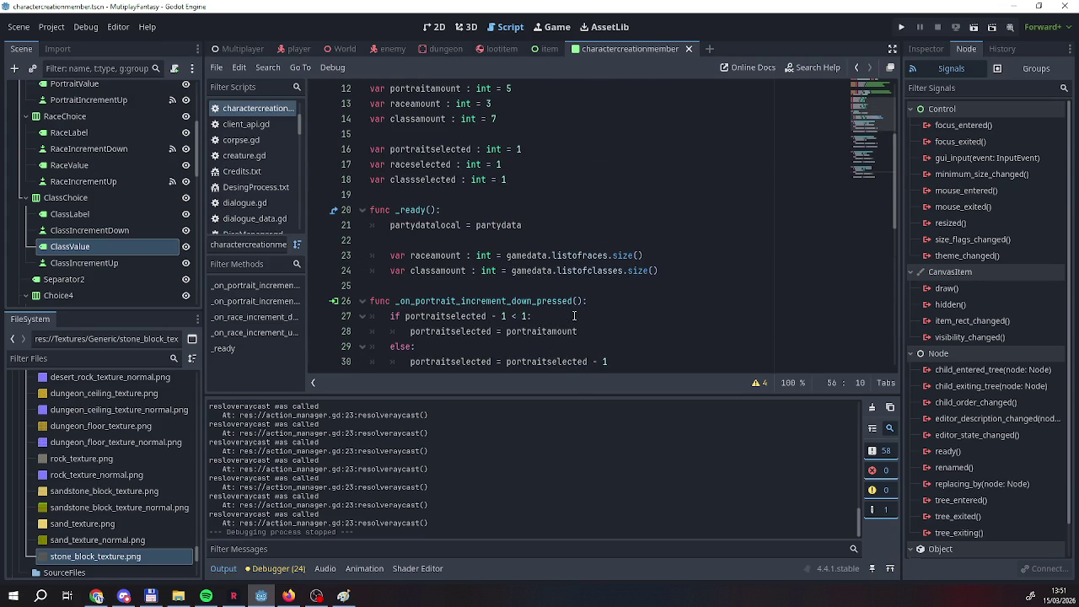
scroll(573, 315, "up", 4)
scroll(573, 316, "down", 5)
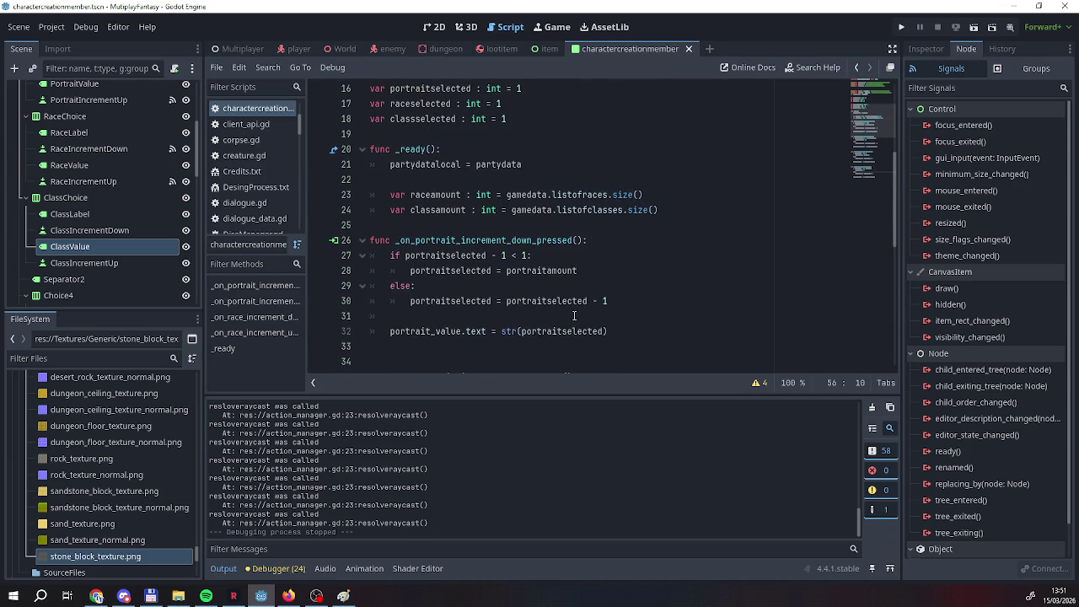
scroll(574, 315, "down", 4)
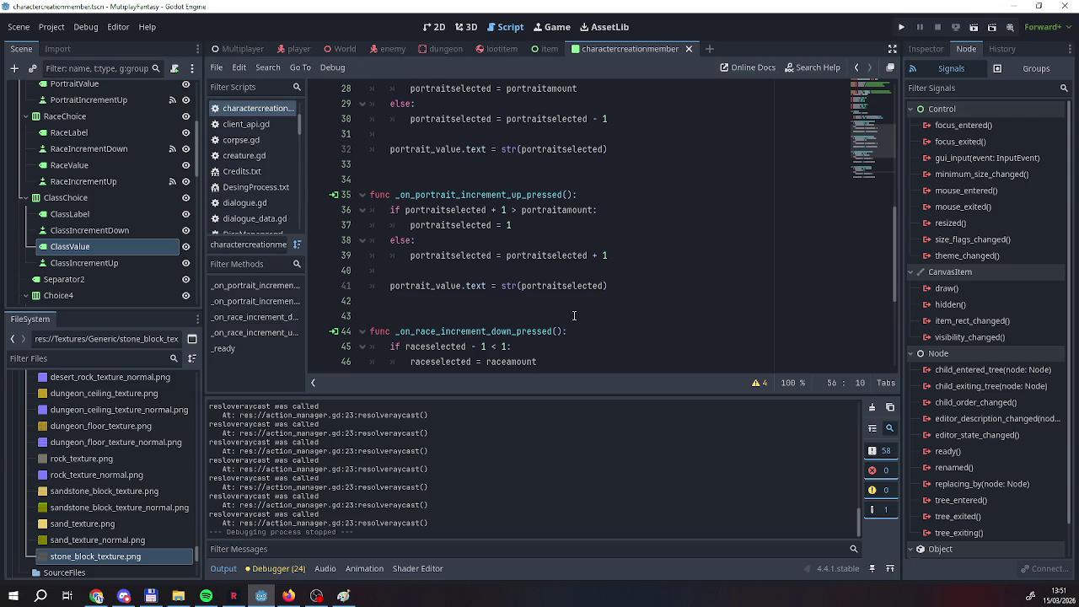
scroll(674, 252, "up", 7)
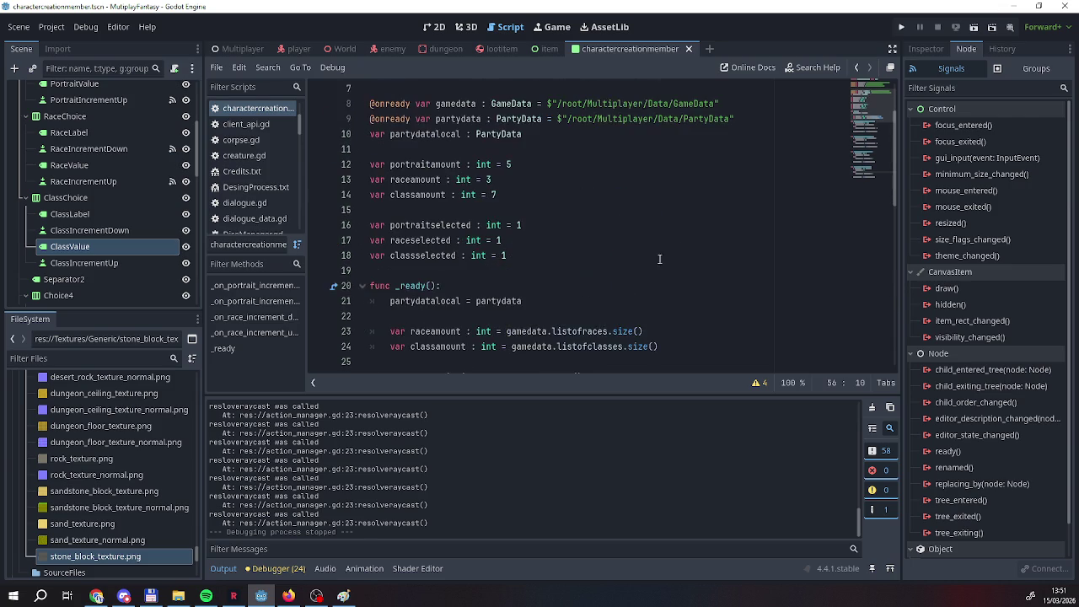
scroll(610, 256, "down", 3)
left_click(684, 312)
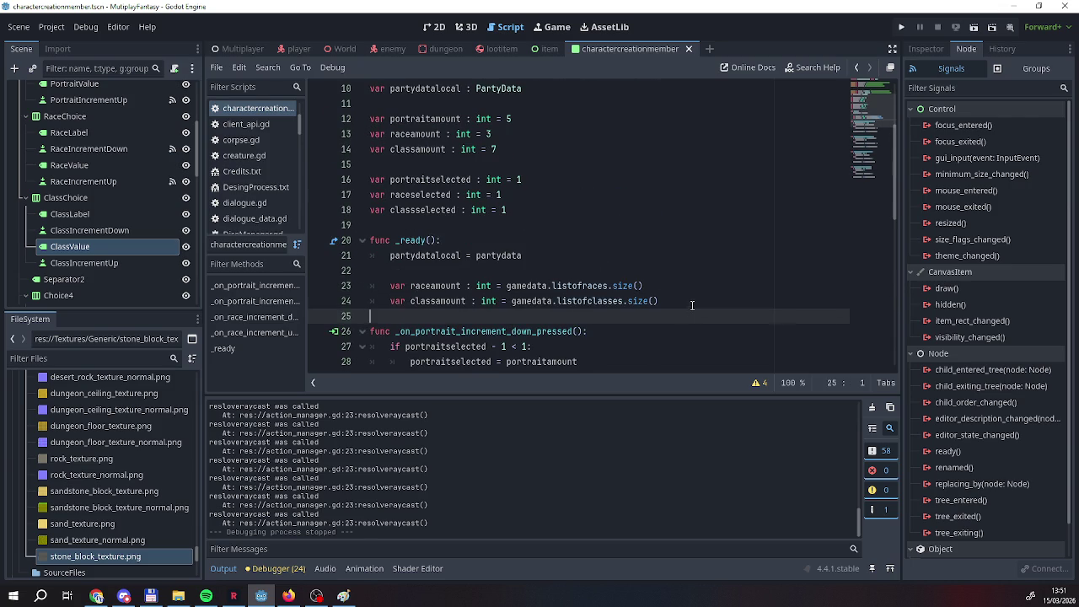
Add print_debug(raceamount, " ", classamount) after line 24 in _ready and run the project with F5.
left_click(691, 304)
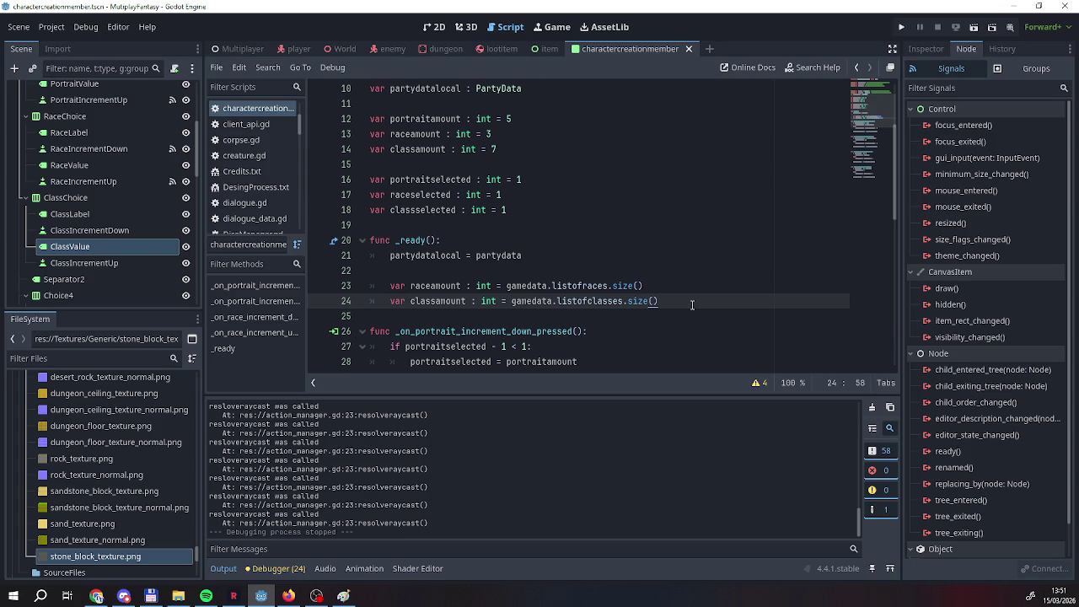
key("Return")
key("Return")
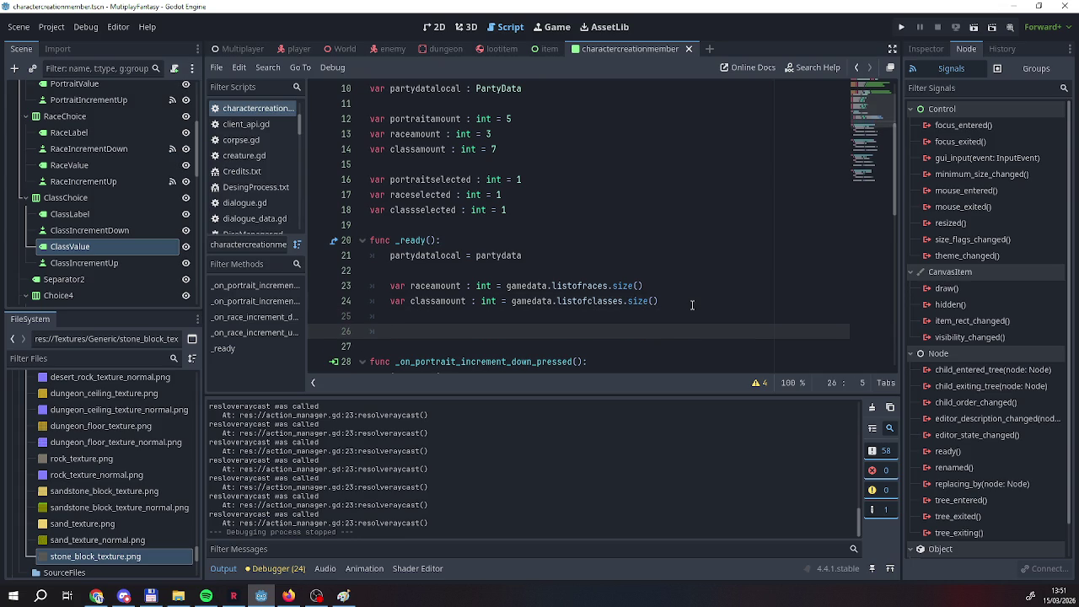
type("deb")
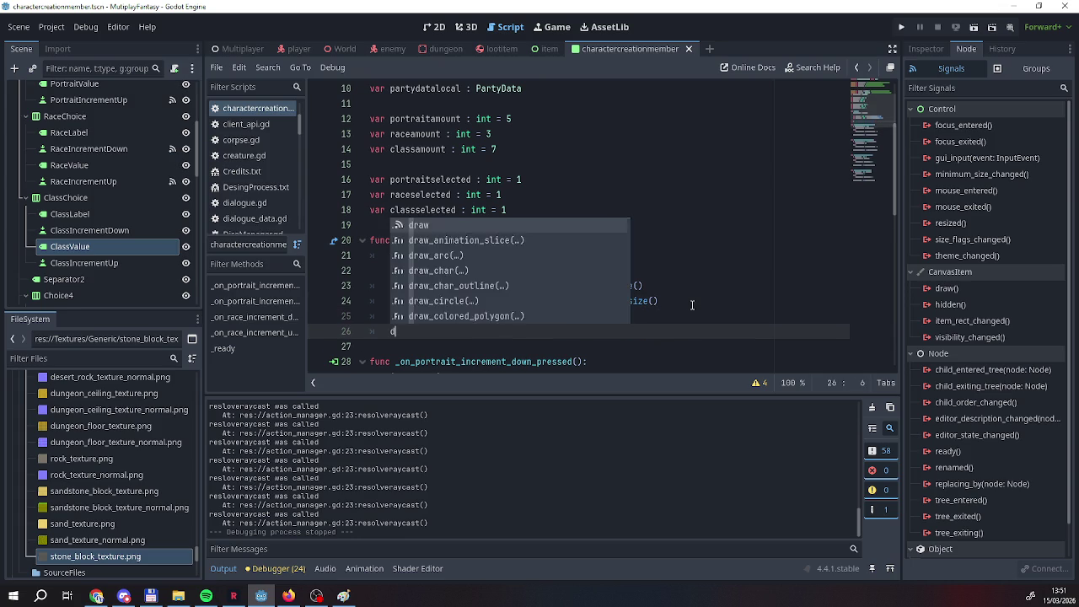
key("Return")
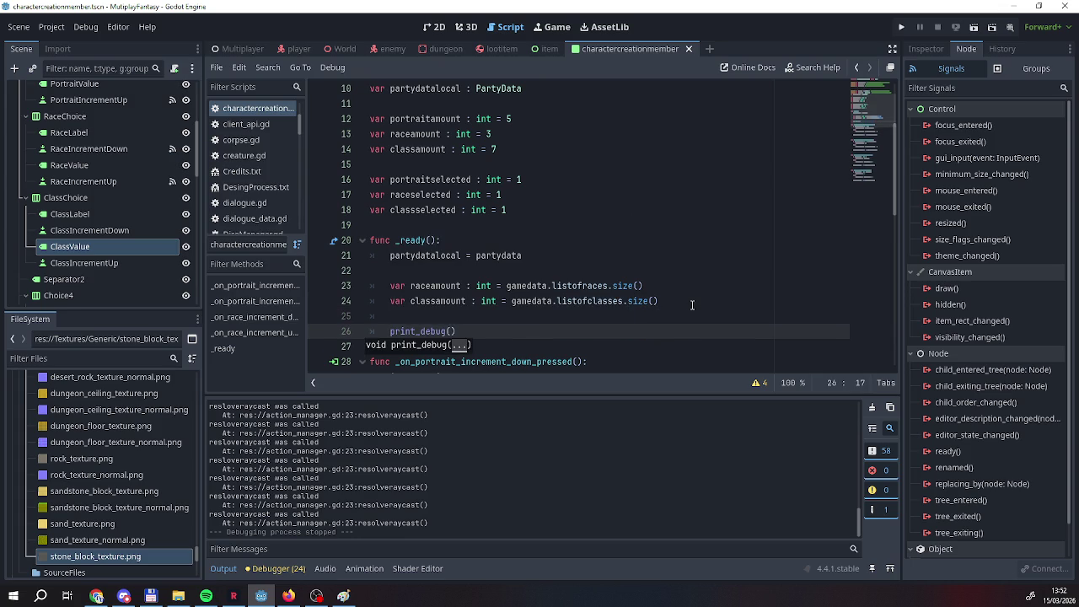
type("race")
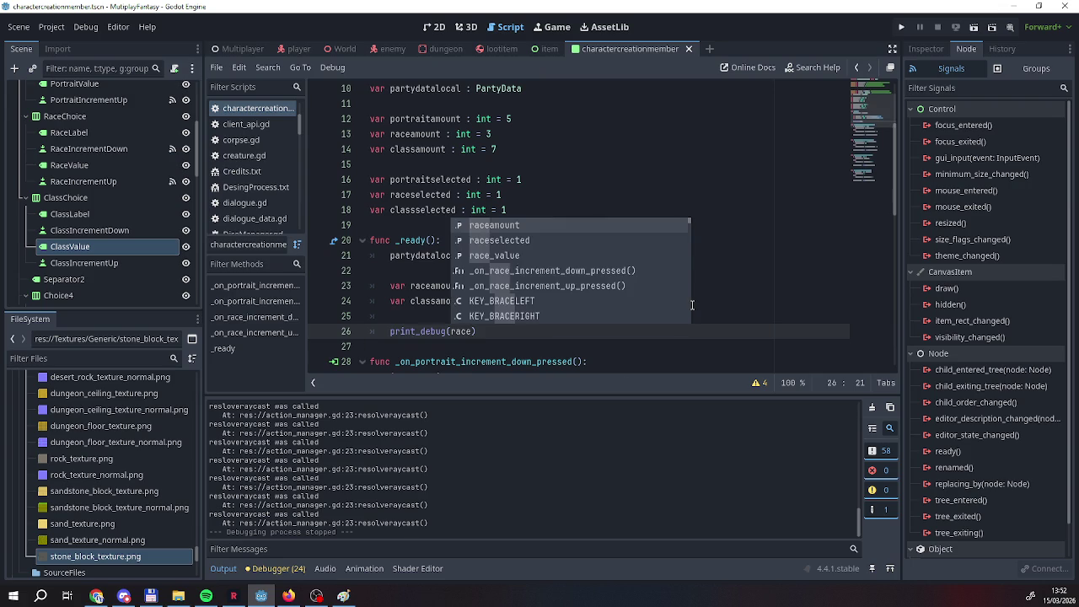
key("Return")
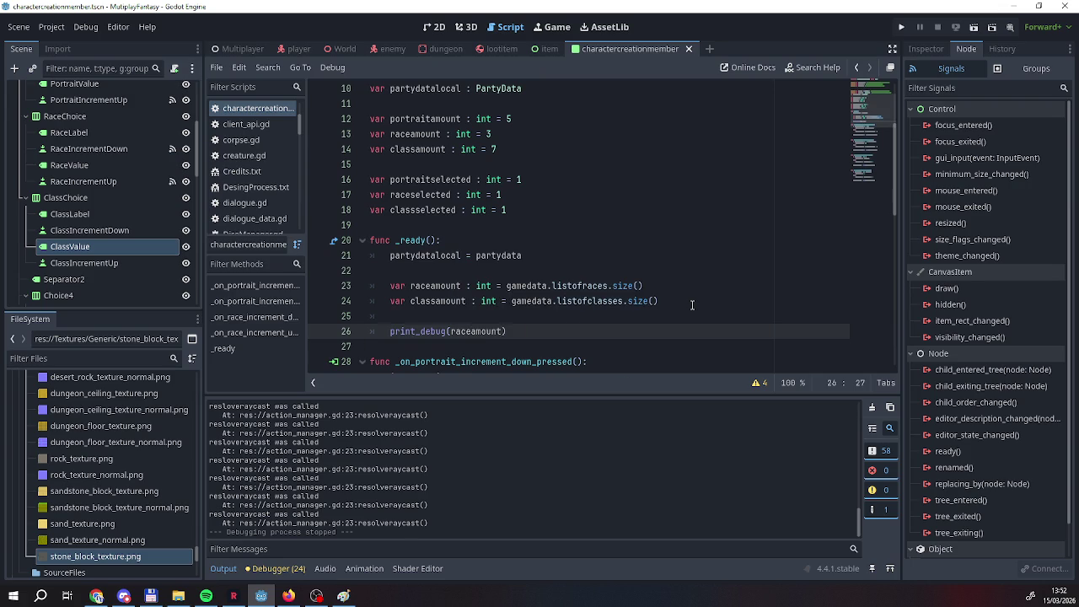
type(", ")
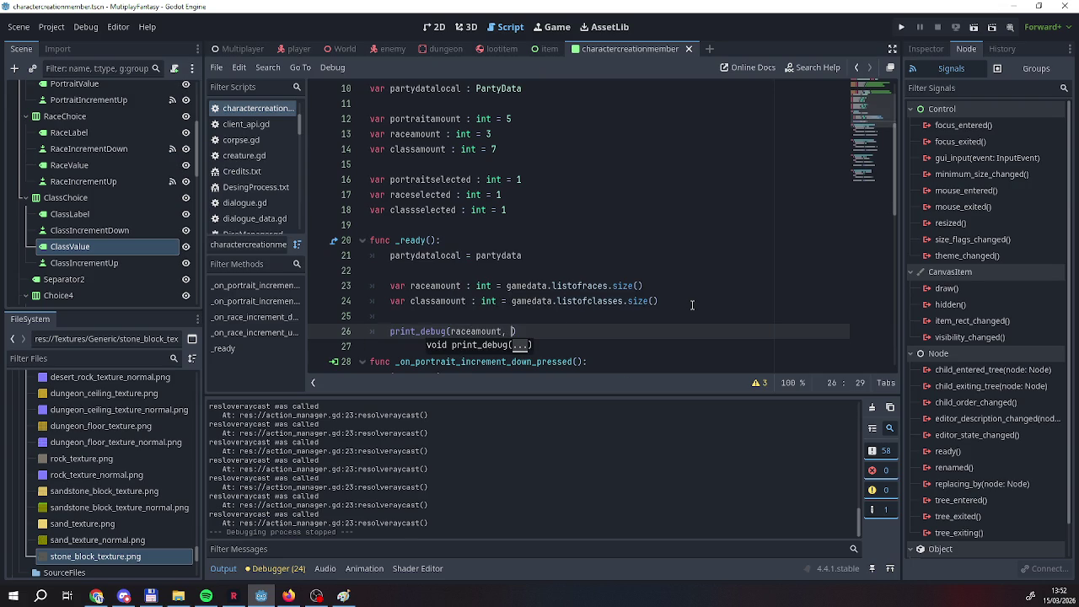
type("\"")
type(", ")
type("\"")
key("BackSpace")
type("cla")
key("Return")
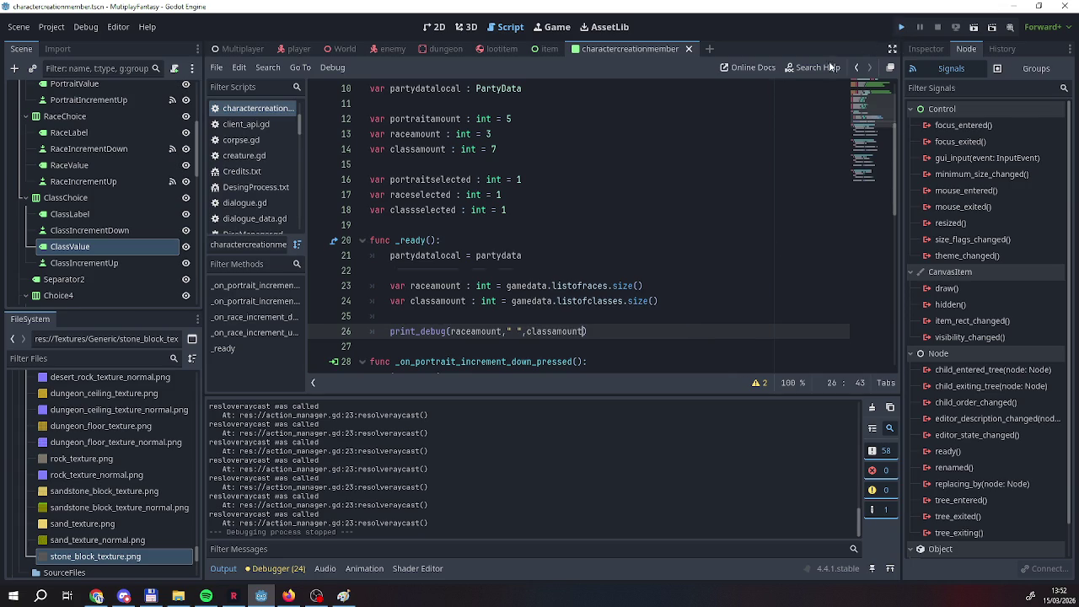
key("F5")
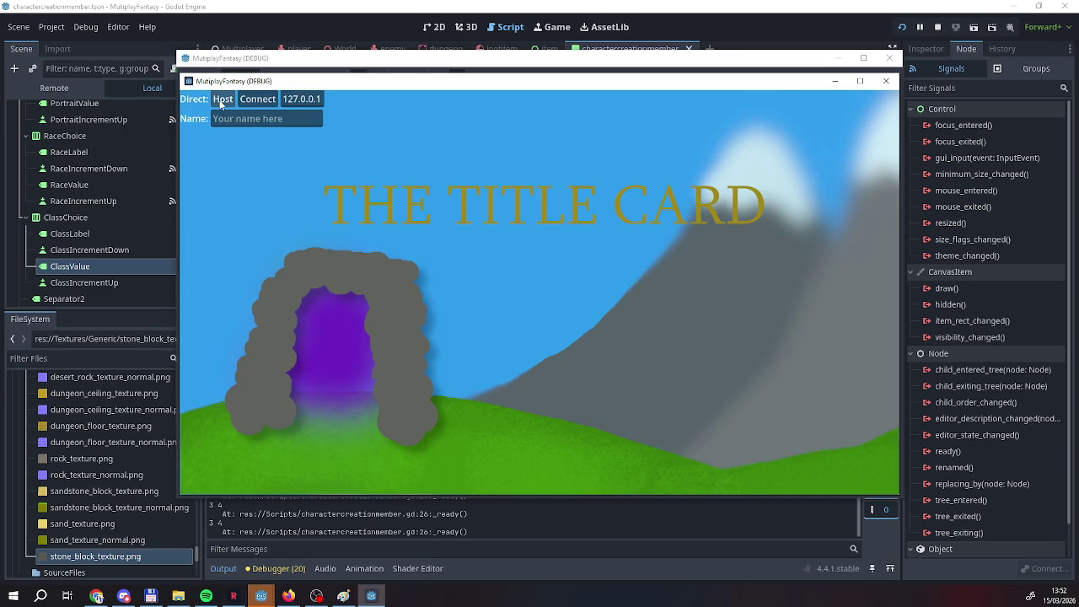
Click Host in the running game to reach character creation, then switch back to the editor's log.
left_click(221, 99)
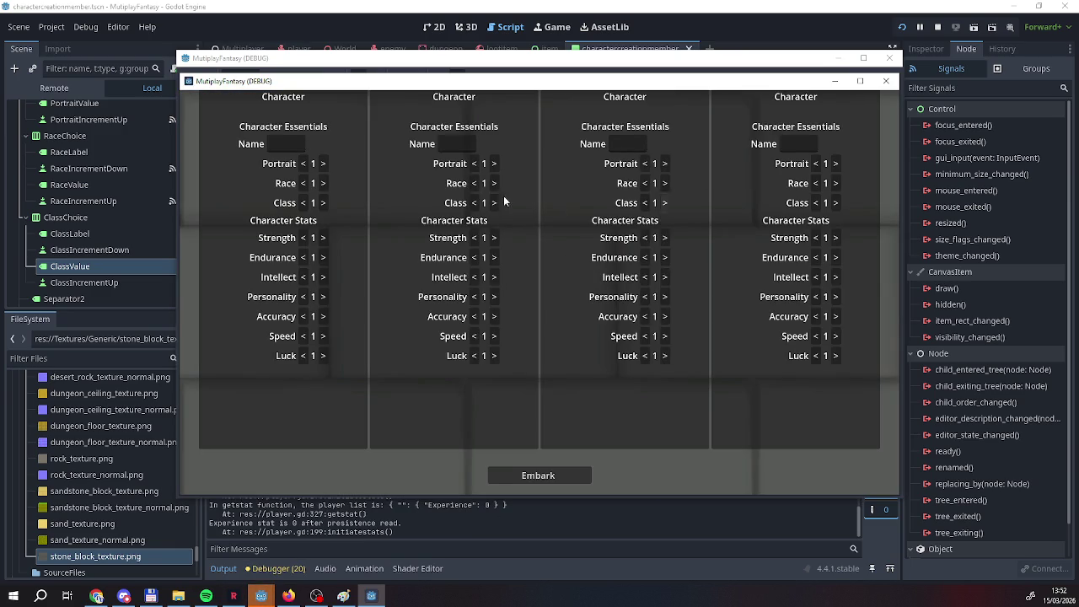
left_click(322, 202)
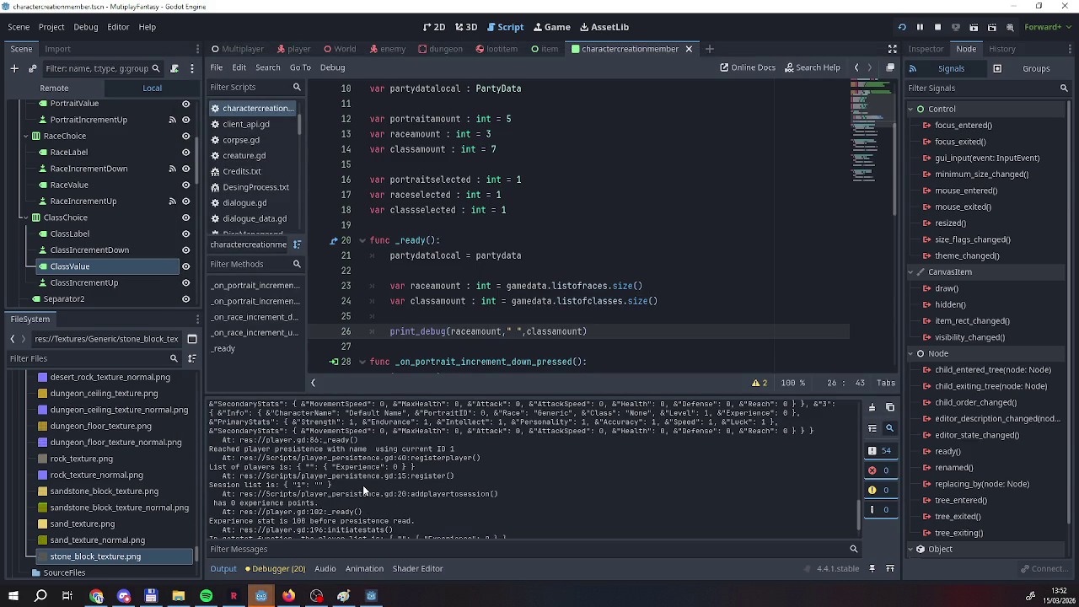
scroll(421, 503, "down", 1)
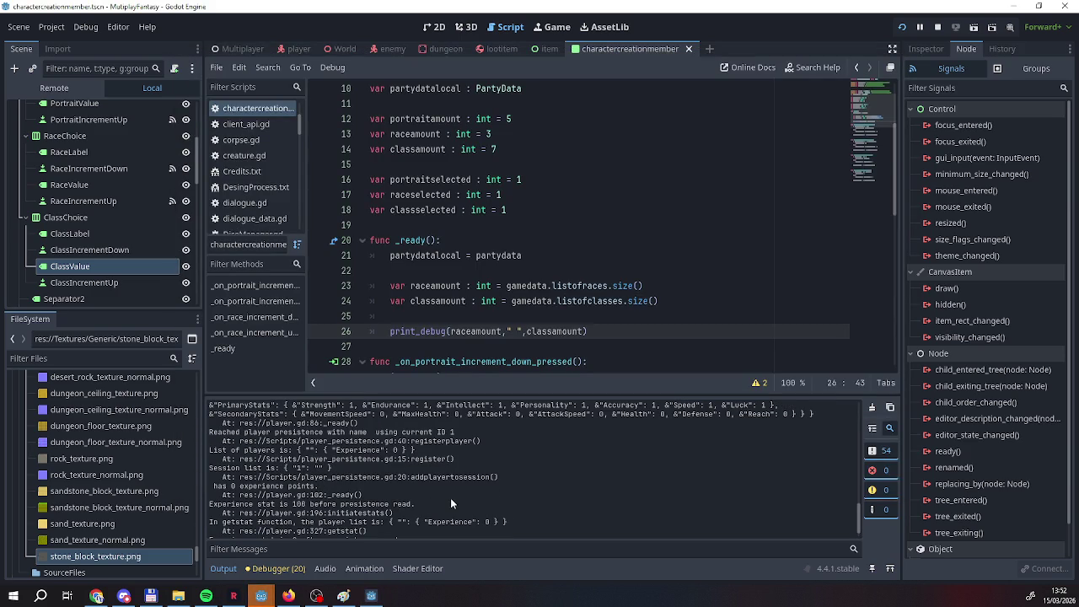
scroll(450, 503, "up", 2)
scroll(450, 497, "up", 5)
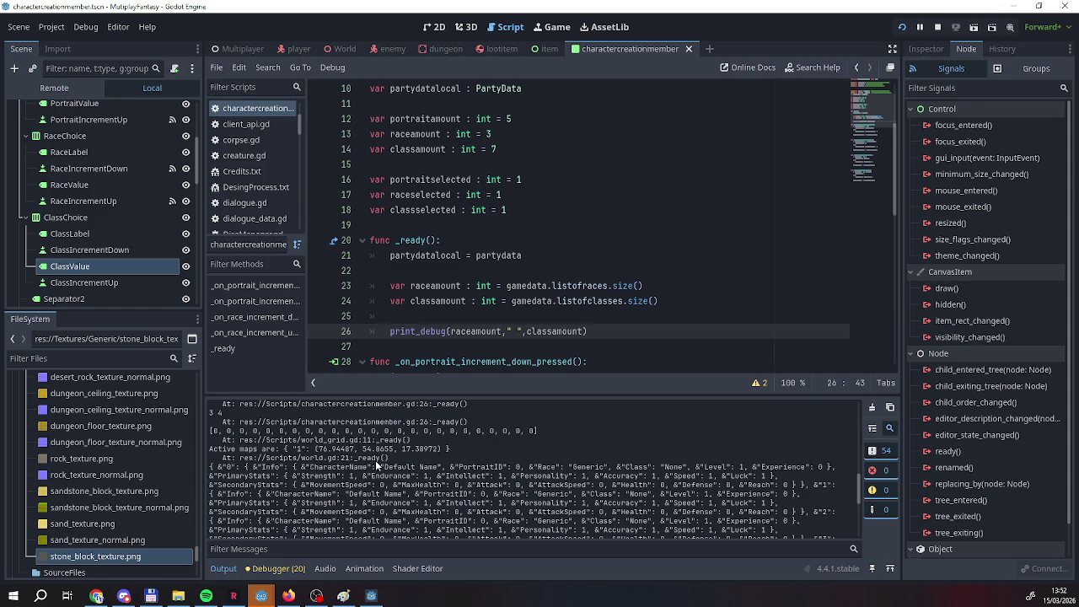
scroll(375, 460, "down", 5)
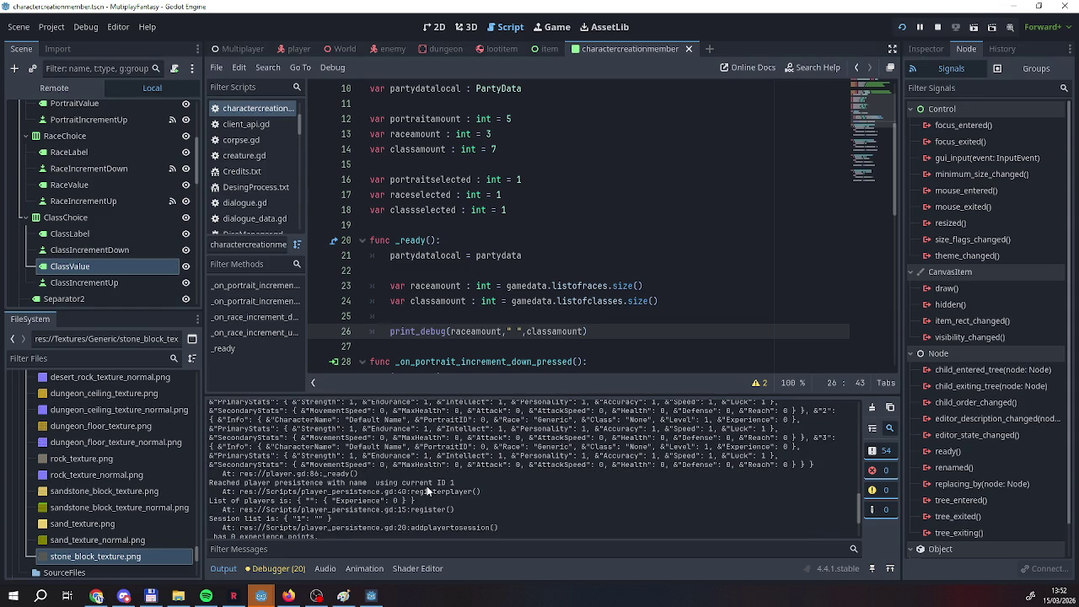
scroll(428, 491, "down", 5)
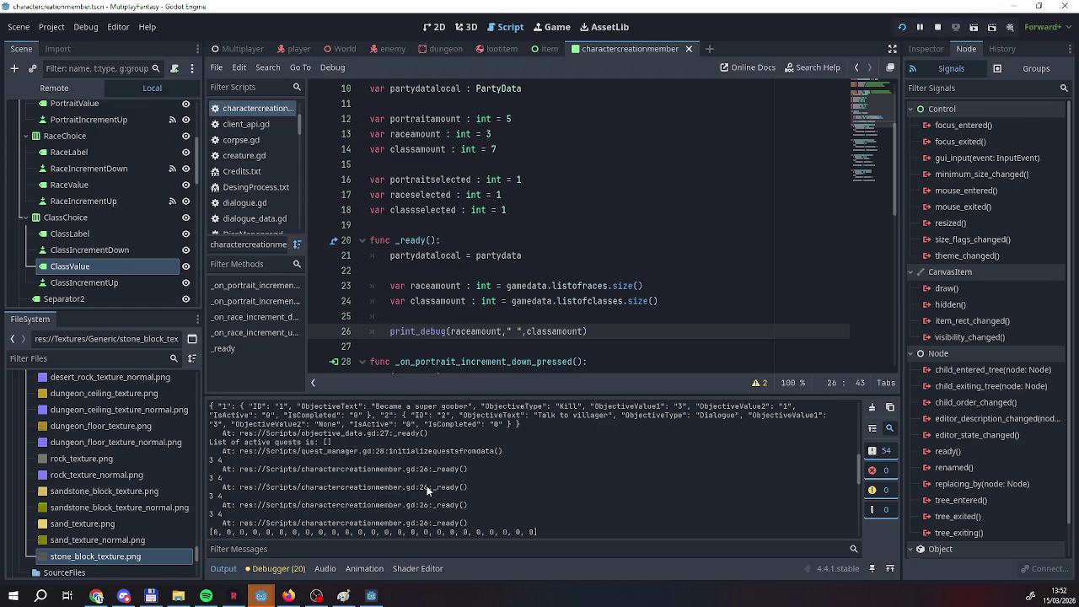
scroll(426, 485, "down", 2)
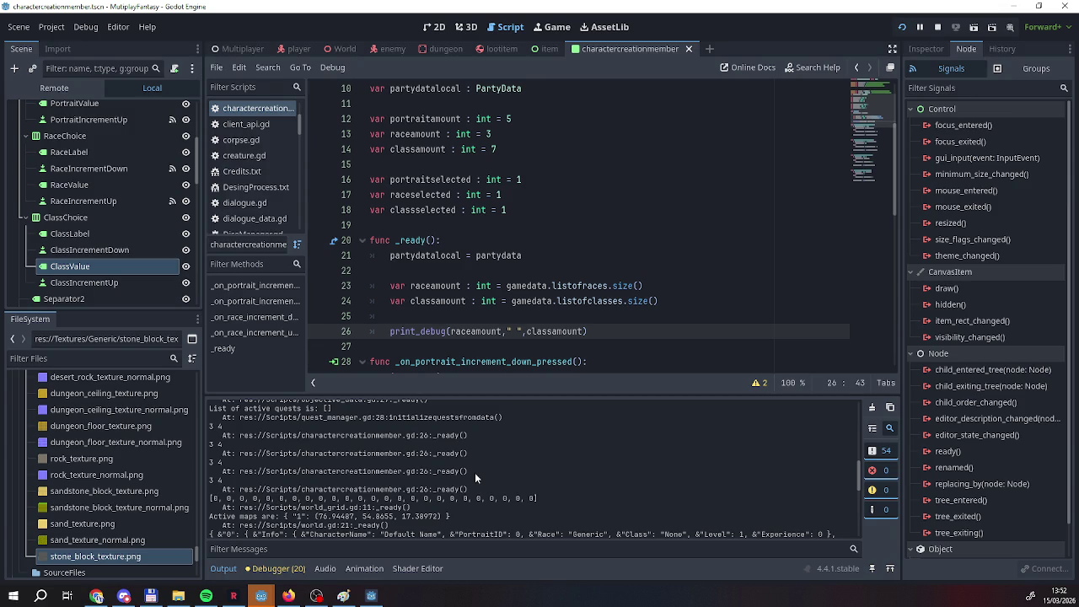
scroll(544, 346, "down", 6)
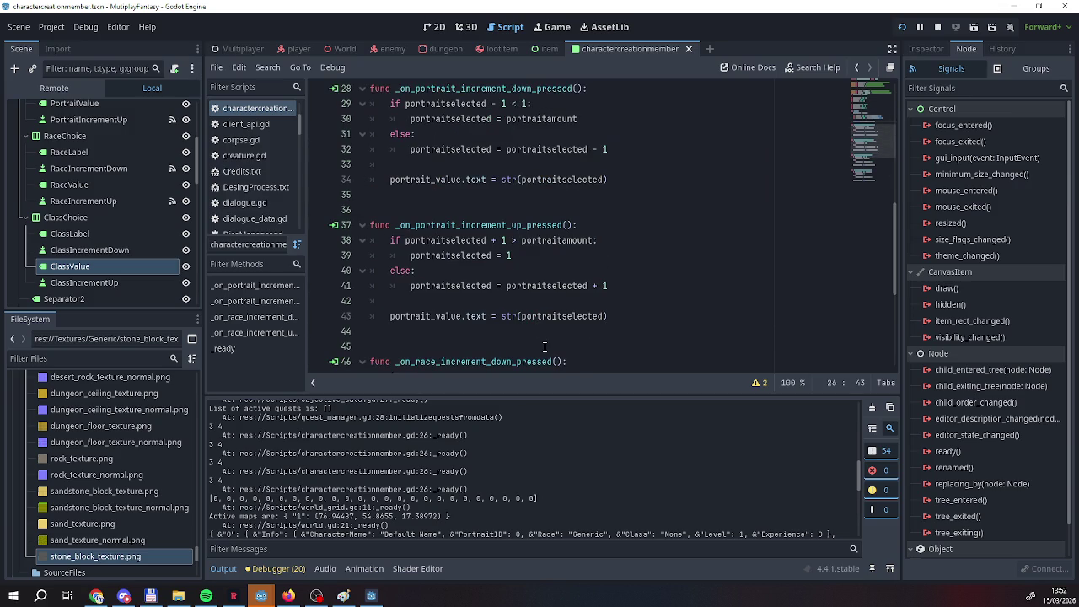
Change str(portraitselected) to str(raceselected) in the race-down label update on line 52.
scroll(545, 346, "down", 2)
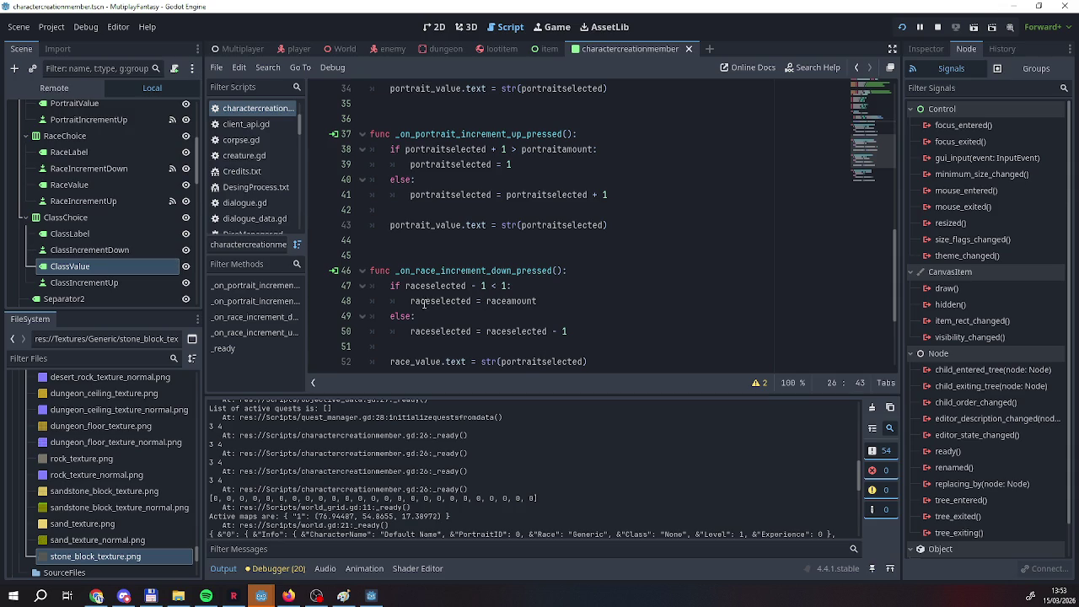
mouse_move(512, 309)
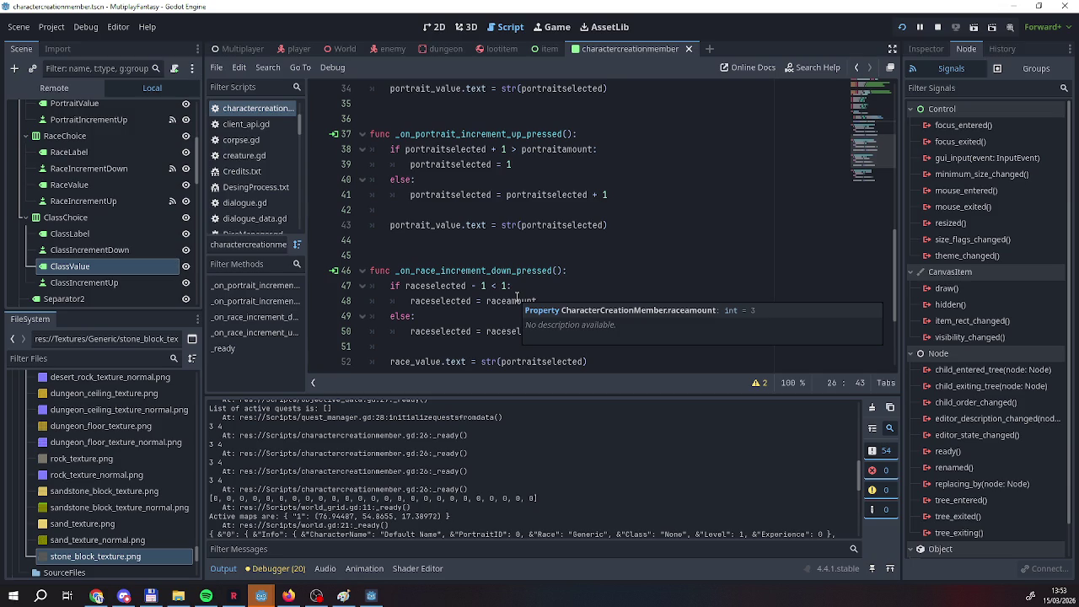
left_click(541, 270)
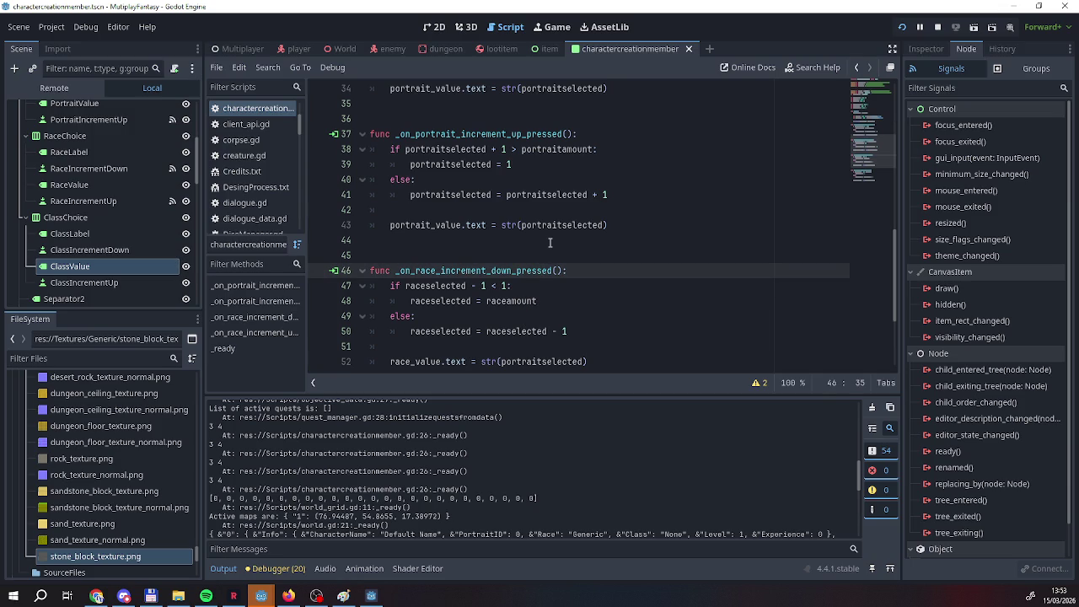
scroll(545, 250, "up", 1)
scroll(546, 249, "up", 2)
scroll(444, 274, "down", 2)
scroll(445, 273, "up", 2)
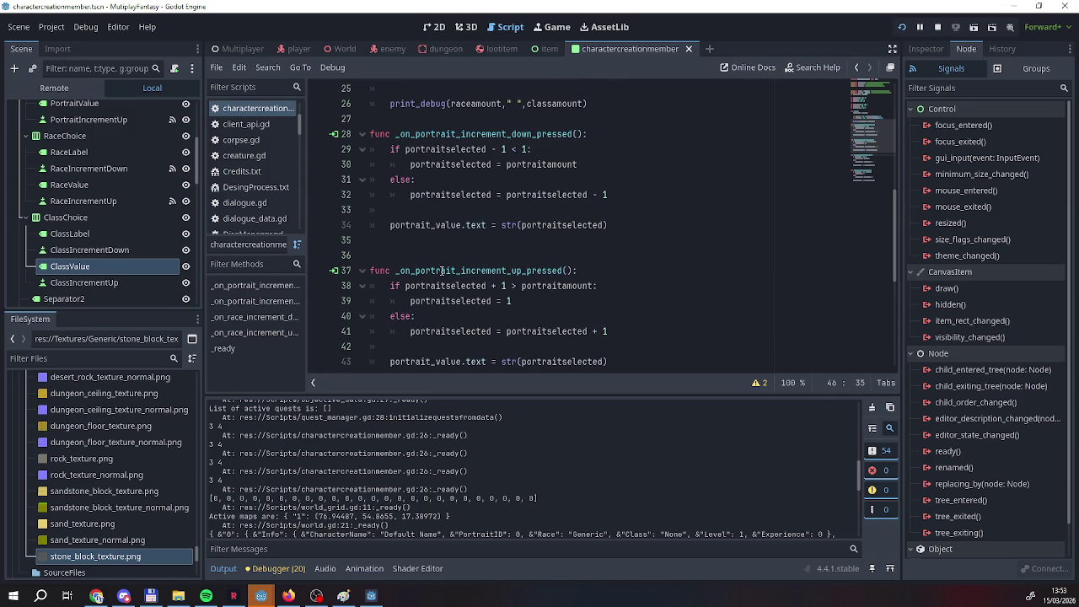
scroll(440, 271, "down", 2)
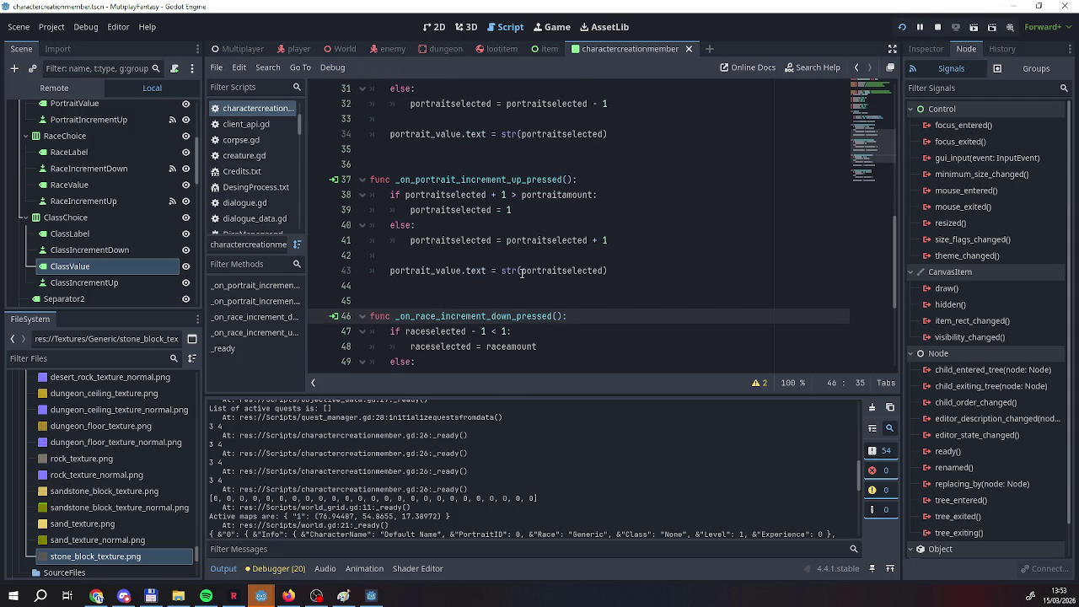
left_click(522, 271)
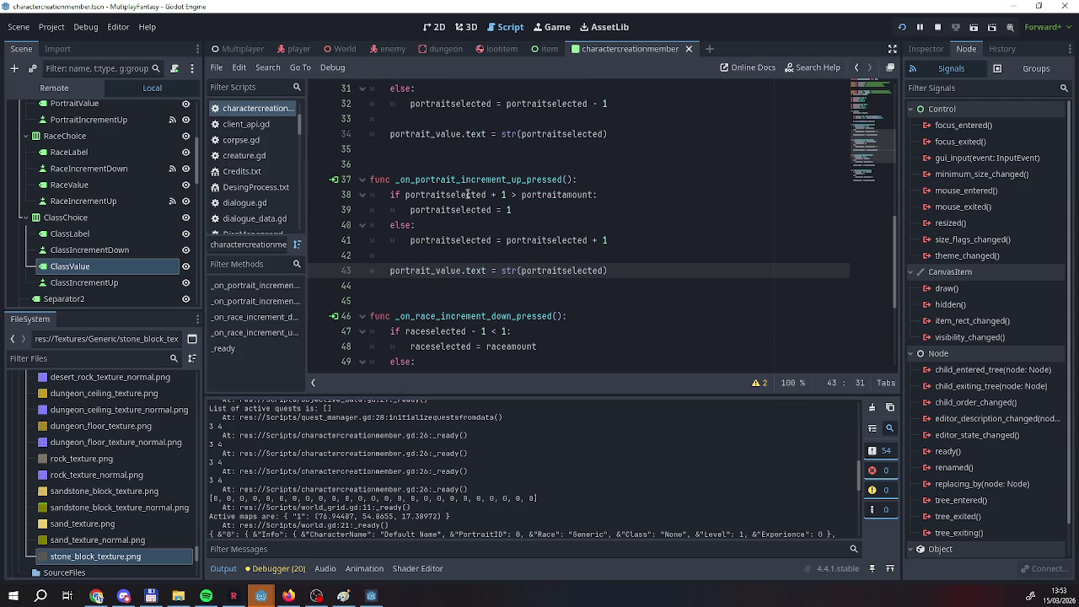
scroll(487, 240, "down", 2)
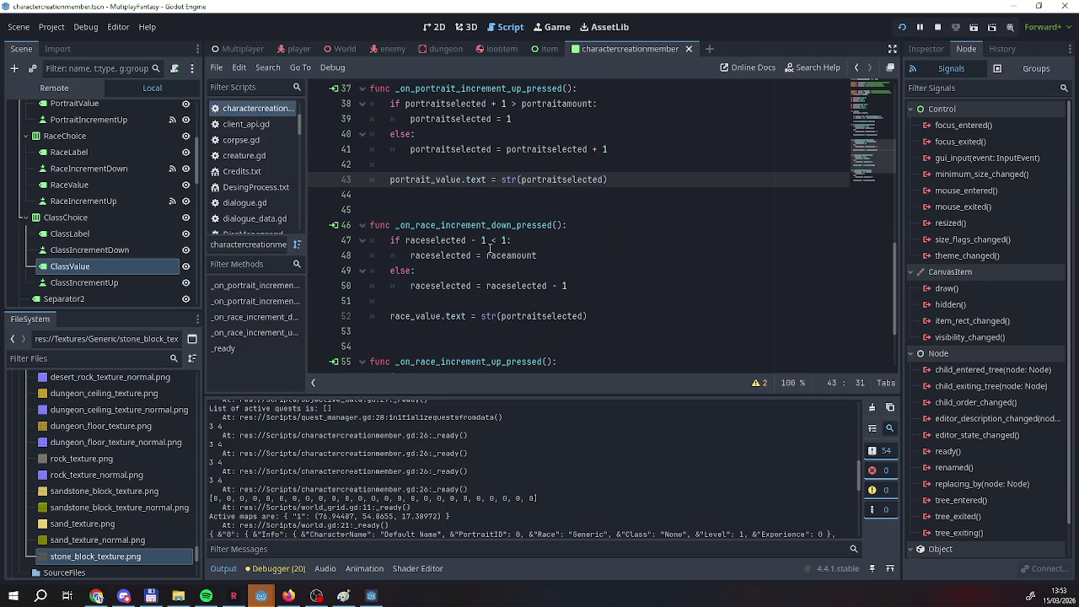
left_click_drag(501, 317, 542, 319)
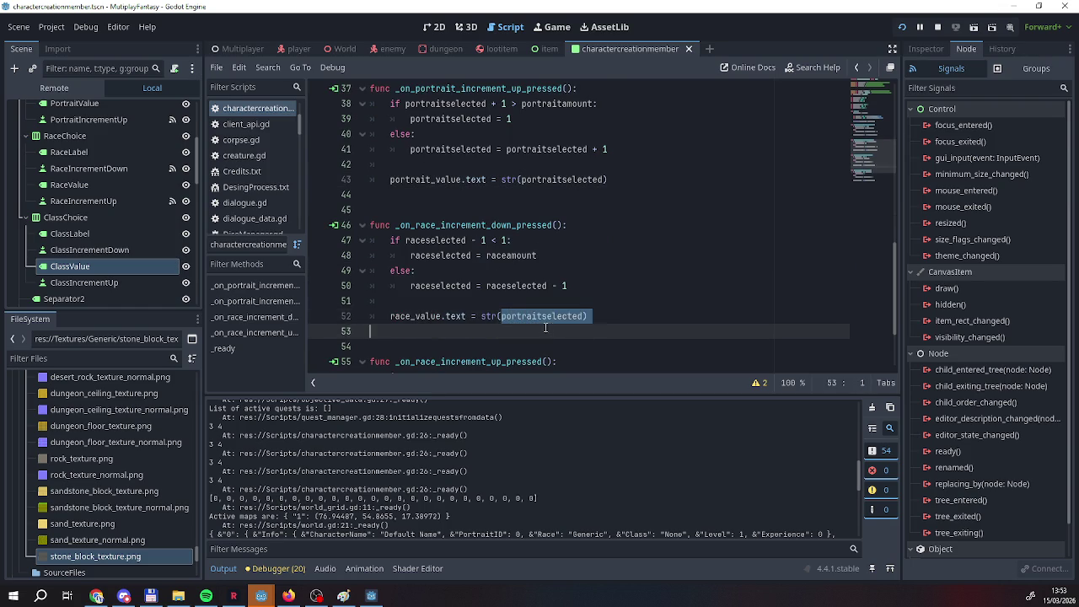
type("race")
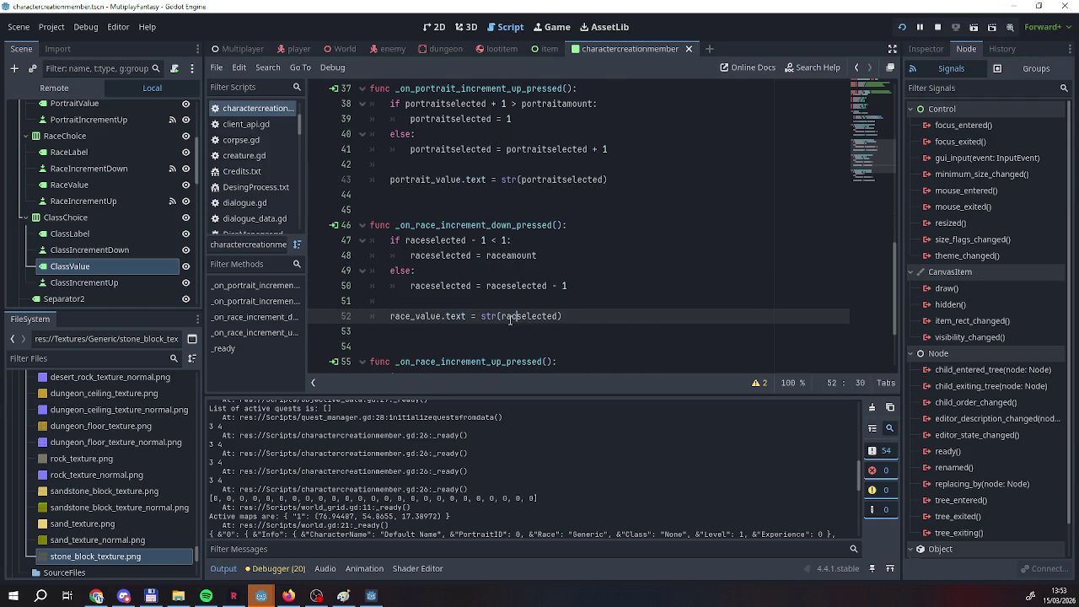
Make line 61's race-up label use str(raceselected), then save and relaunch the game.
left_click(532, 346)
scroll(531, 346, "down", 2)
left_click_drag(502, 347, 543, 347)
type("race")
left_click(600, 345)
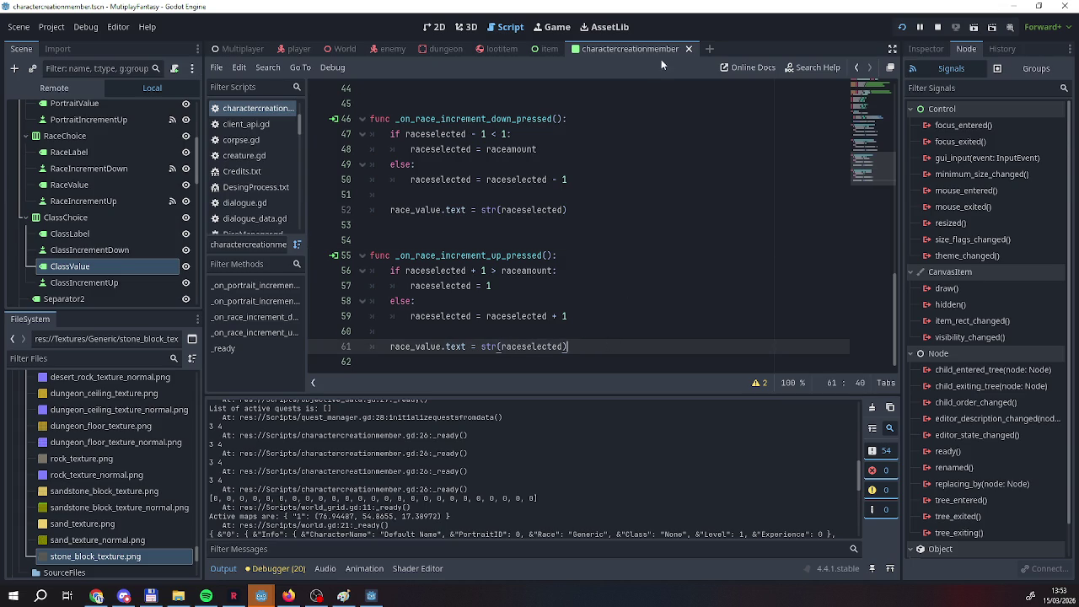
left_click(903, 29)
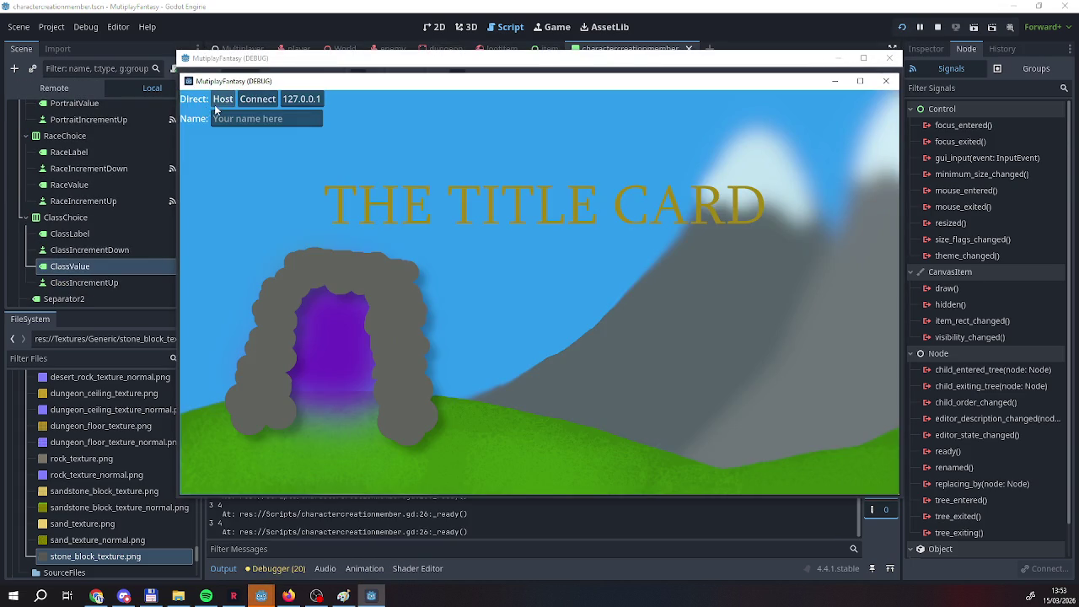
Set the first character's Portrait to 2 and cycle Race 2, 3, back to 1, then stop the game.
left_click(221, 98)
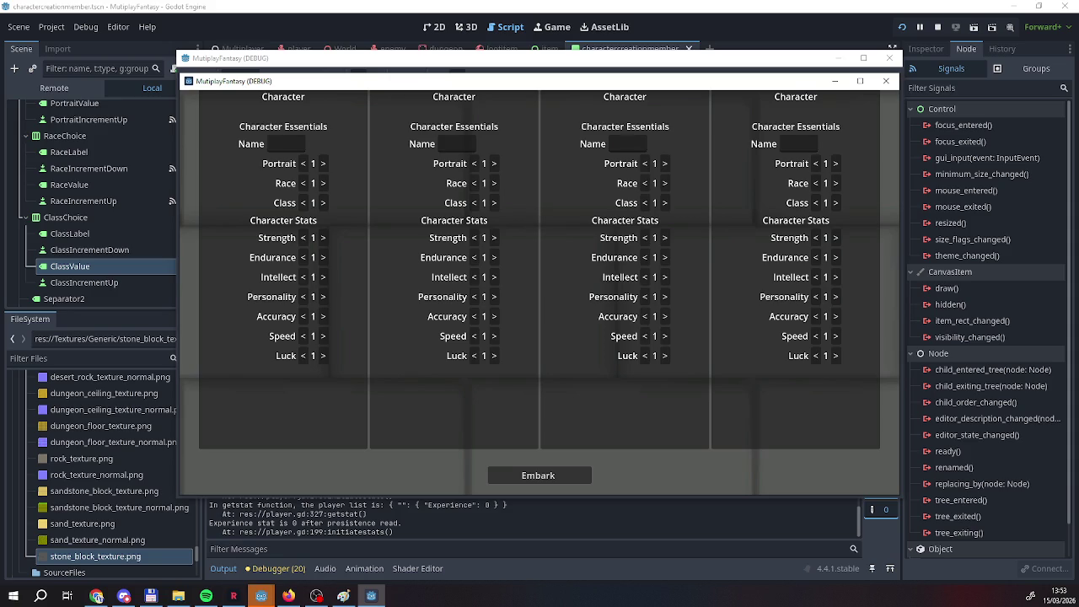
left_click(325, 164)
left_click(326, 182)
left_click(325, 183)
left_click(326, 183)
left_click(325, 183)
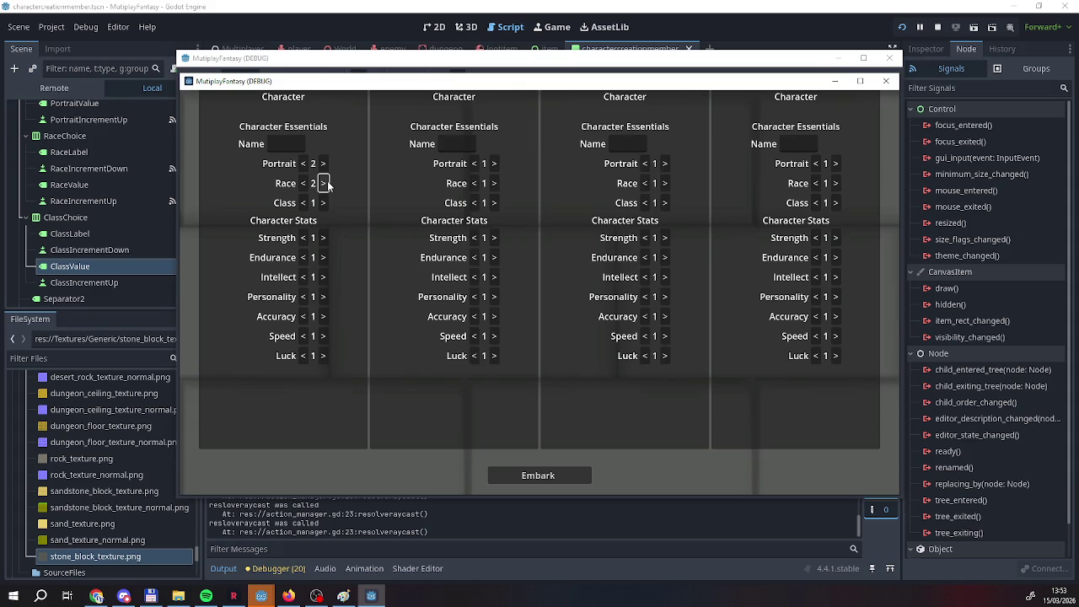
left_click(326, 184)
left_click(937, 28)
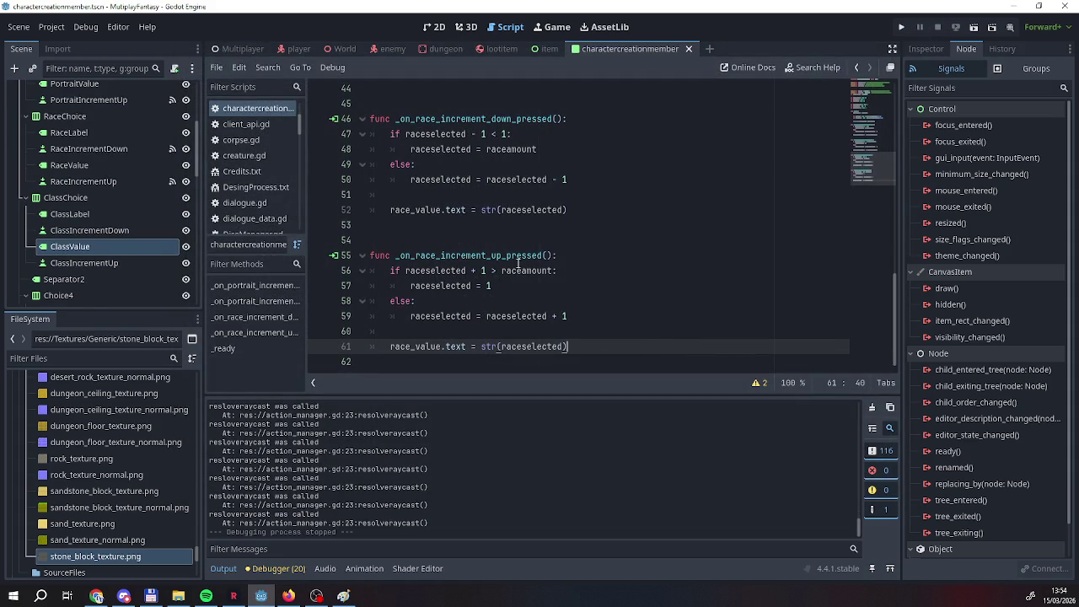
Insert blank lines after the race-up handler and after _ready's print_debug call on line 26.
scroll(526, 287, "up", 3)
scroll(532, 303, "down", 3)
key("Return")
key("Return")
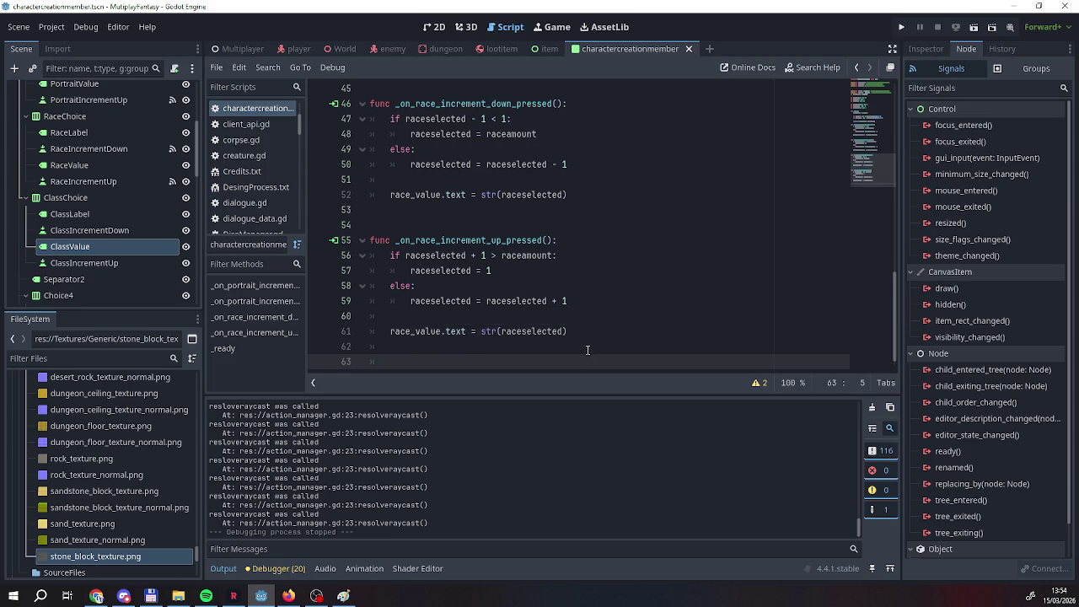
scroll(536, 319, "up", 8)
scroll(534, 318, "up", 3)
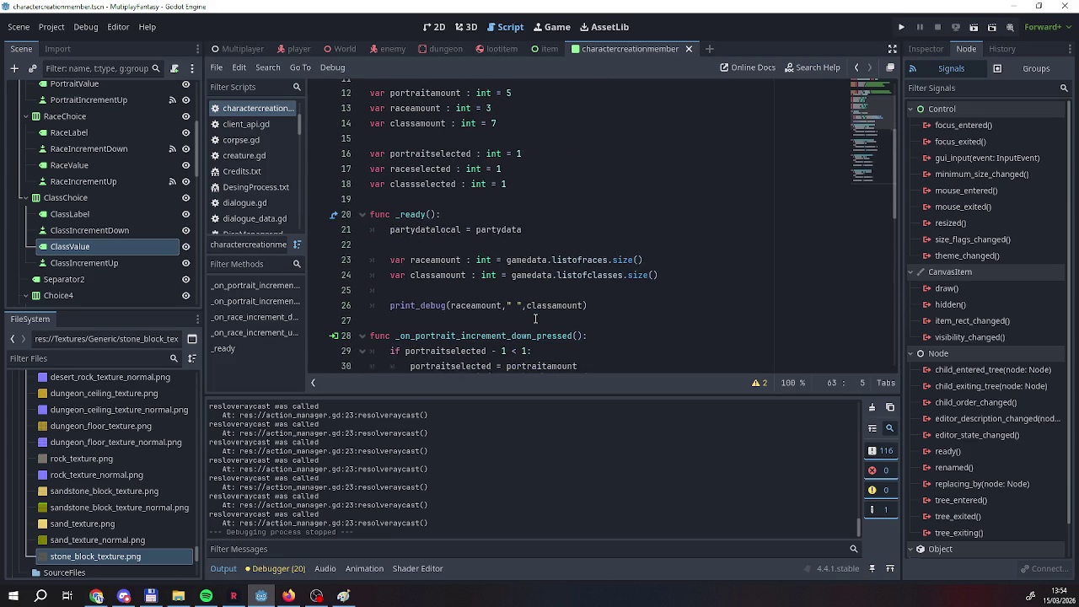
scroll(534, 317, "down", 7)
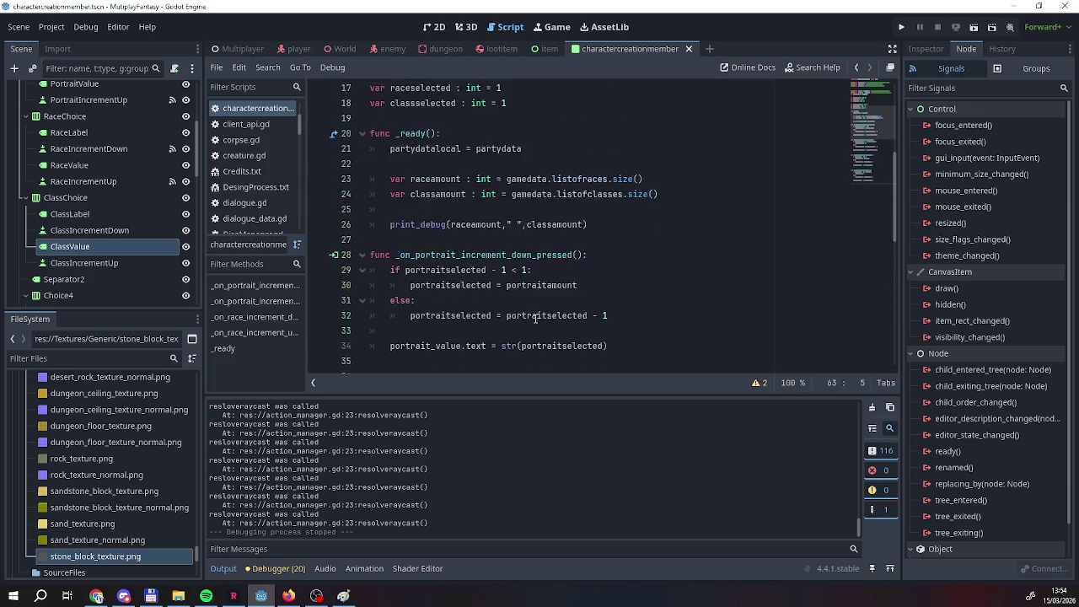
scroll(535, 318, "up", 4)
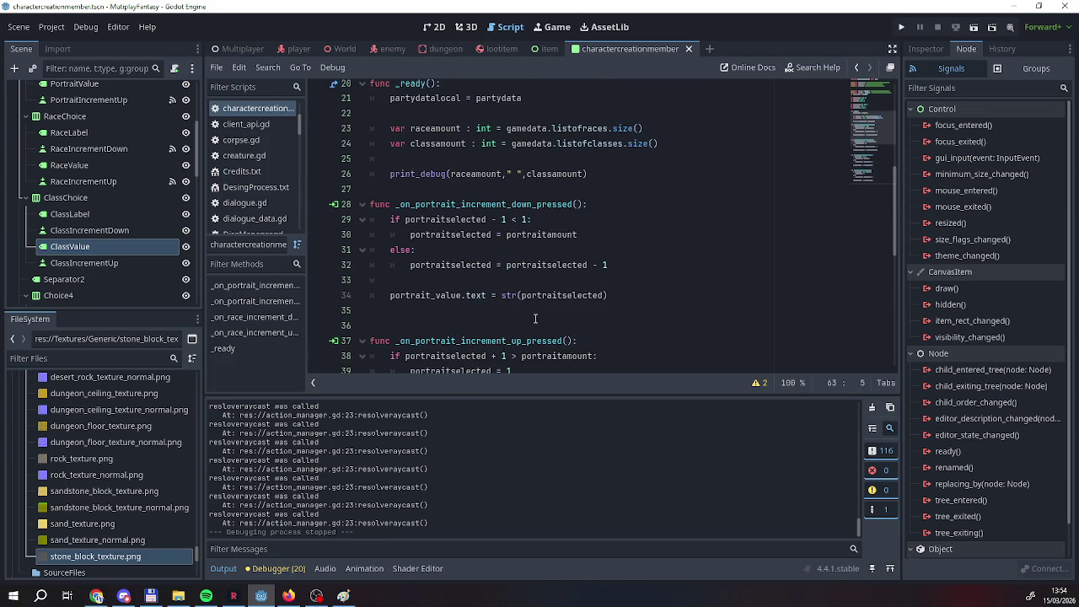
left_click(631, 182)
key("Return")
key("Return")
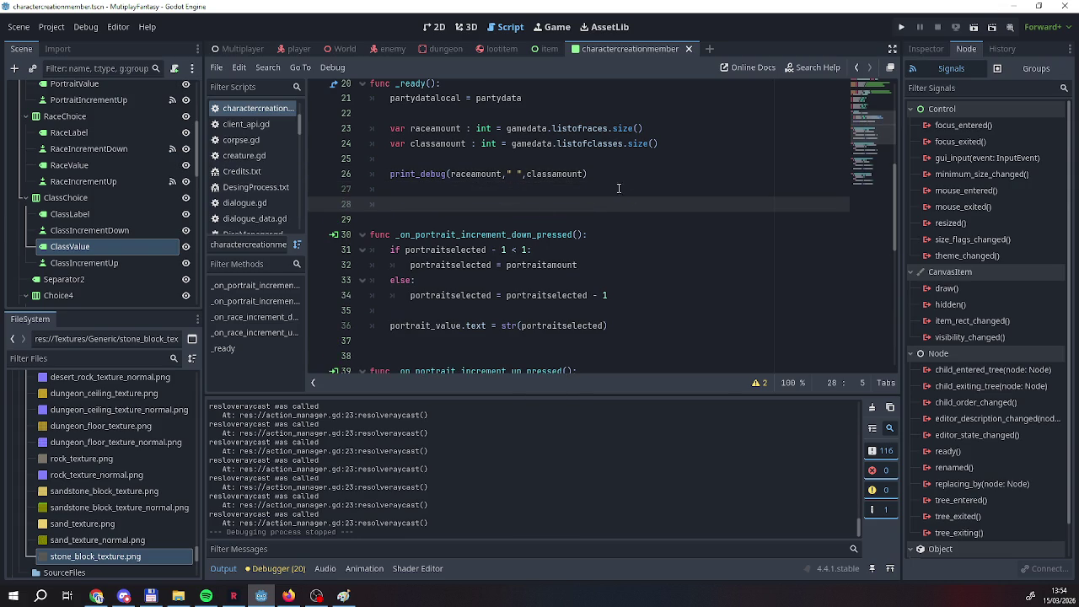
Add another blank line at the end of the script, below the race-up handler.
scroll(458, 212, "down", 9)
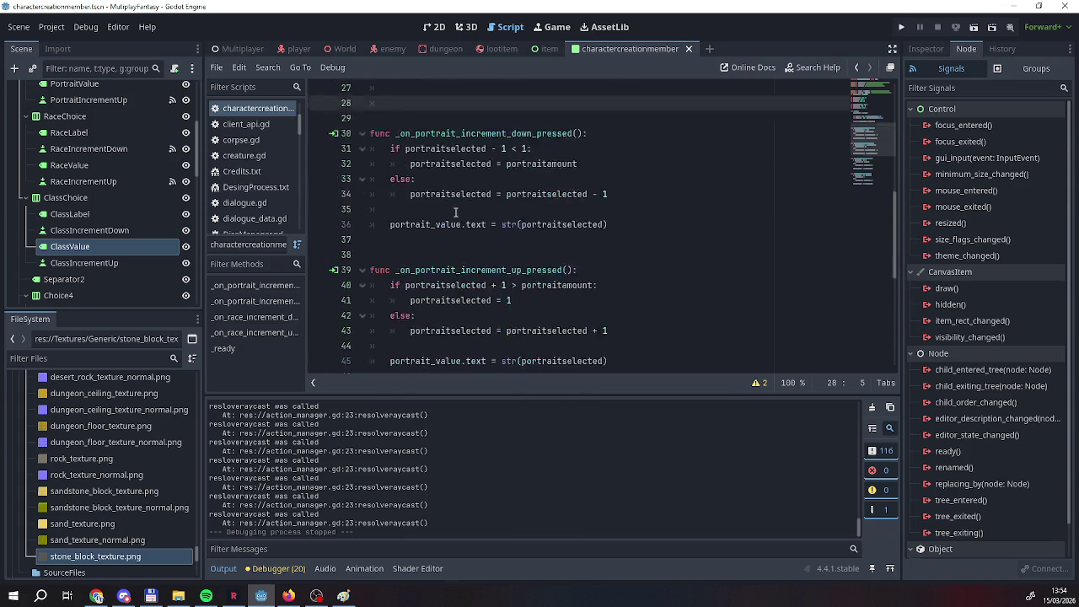
left_click(547, 330)
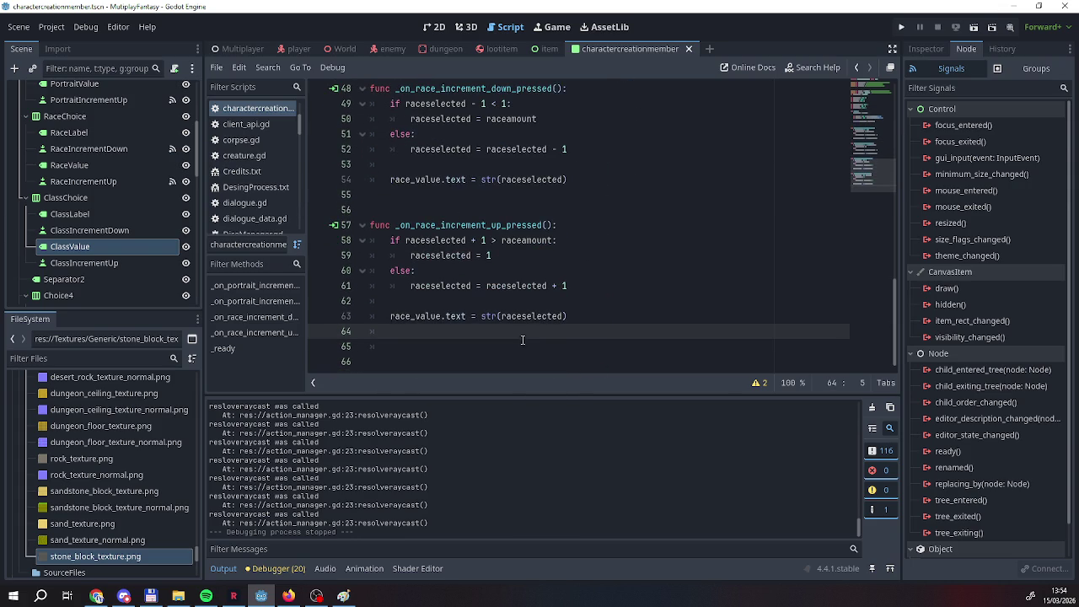
left_click(477, 345)
key("Return")
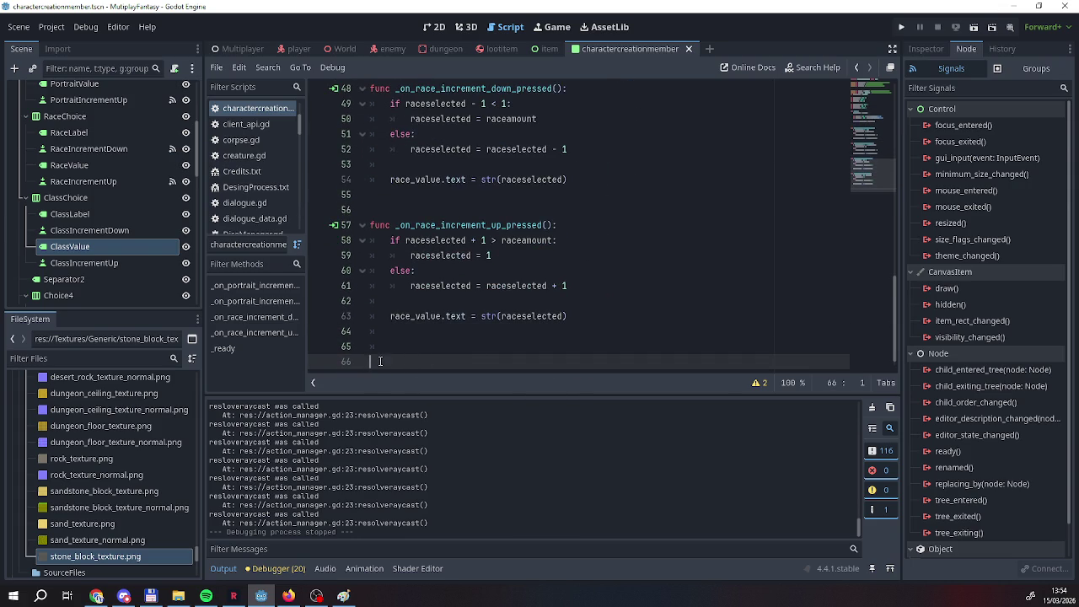